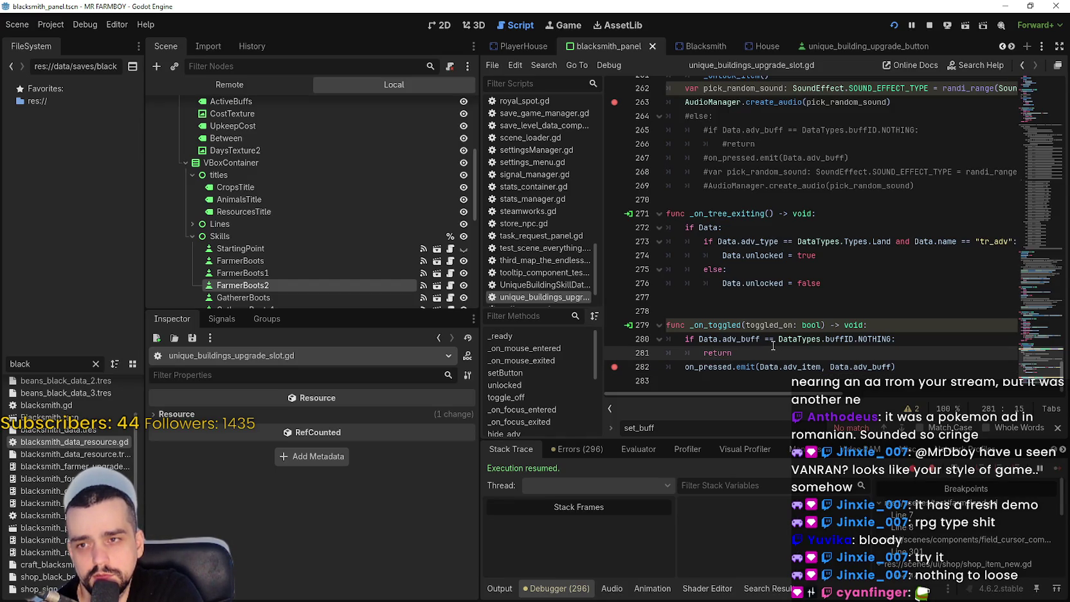
- Bring up the Blacksmith scene, with its SaveDataComponent using blacksmith_data_resource
mouse_move(1018, 362)
mouse_down()
mouse_move(1030, 293)
mouse_move(1017, 132)
mouse_move(1036, 103)
mouse_move(1037, 122)
mouse_up()
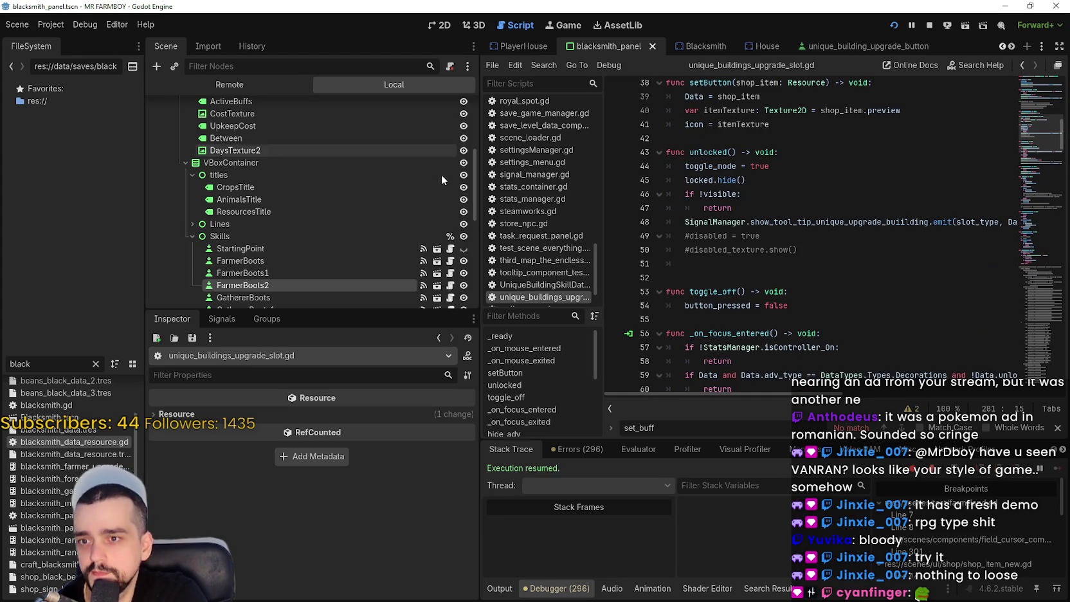
click(698, 45)
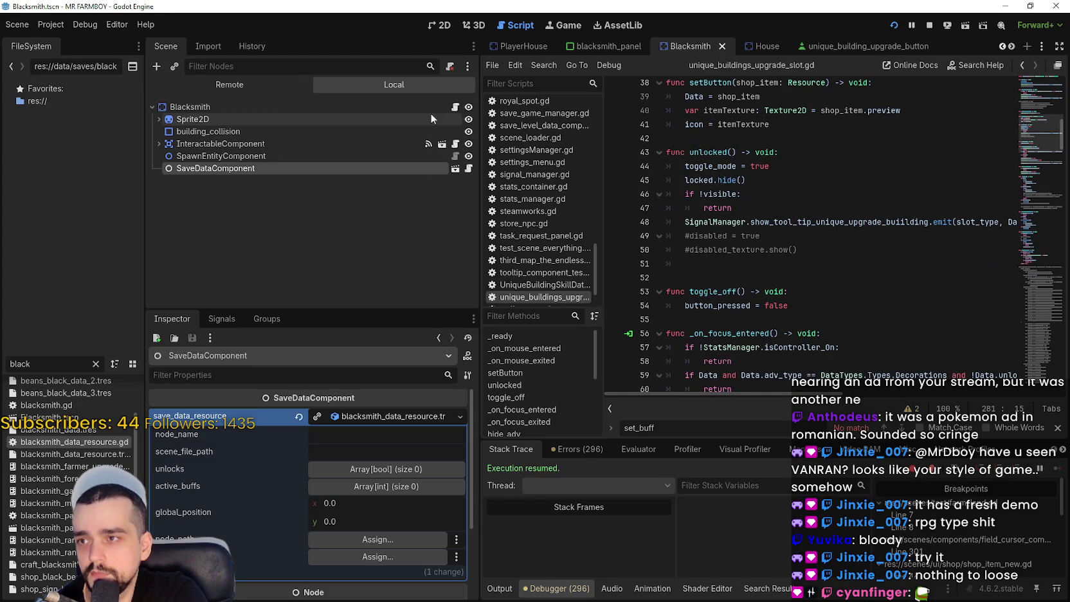
- Open blacksmith.gd from the Blacksmith root node and bring its set_buff function into view
click(455, 106)
scroll(836, 258, up, 1)
mouse_move(916, 324)
mouse_down()
mouse_move(740, 308)
mouse_move(627, 140)
mouse_up()
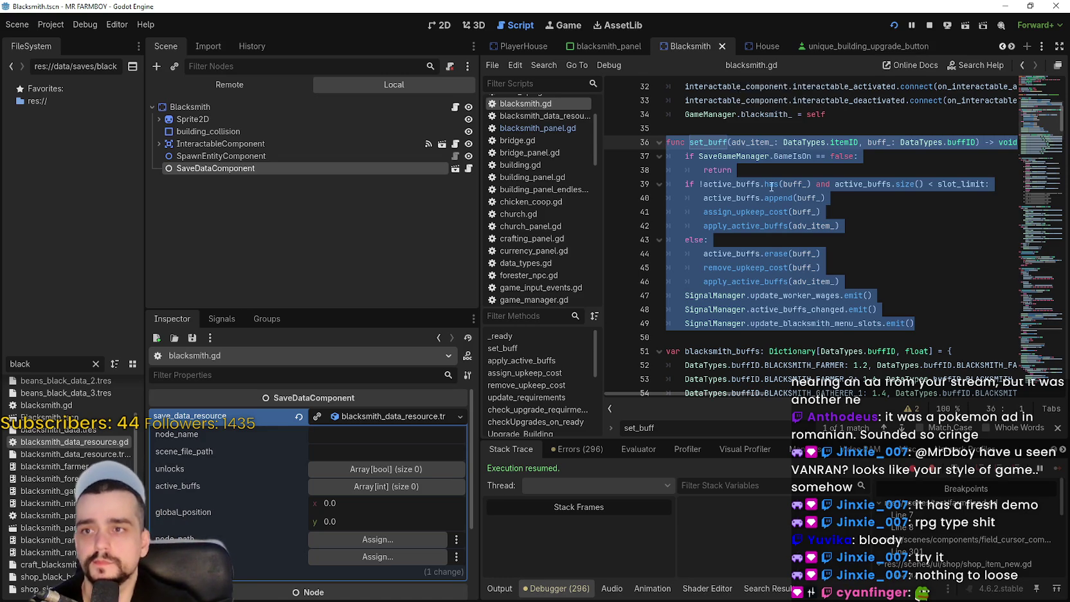
scroll(806, 296, up, 4)
scroll(805, 296, down, 2)
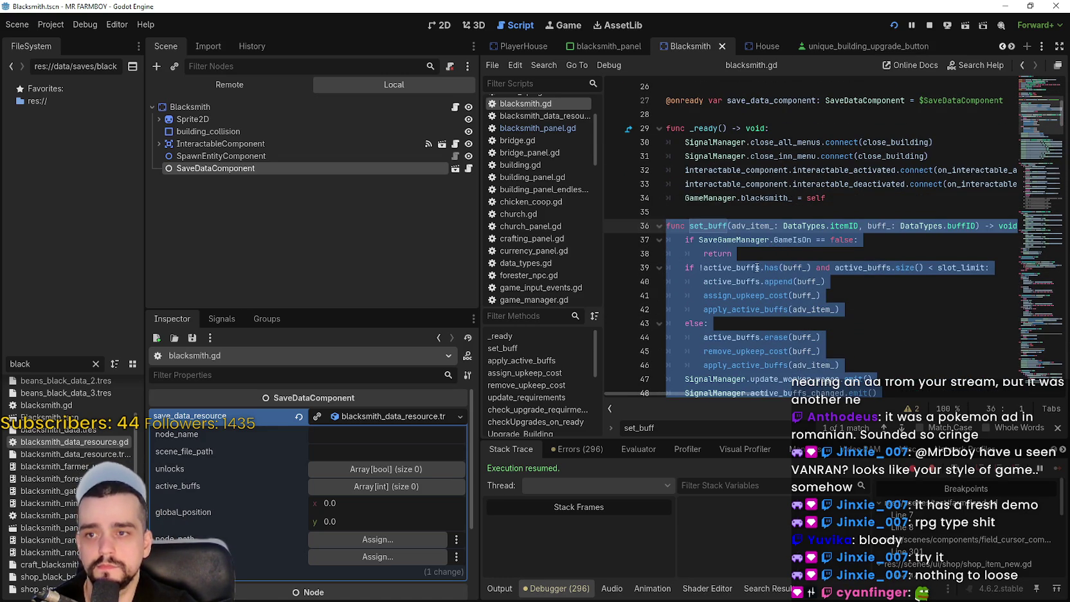
scroll(884, 343, down, 6)
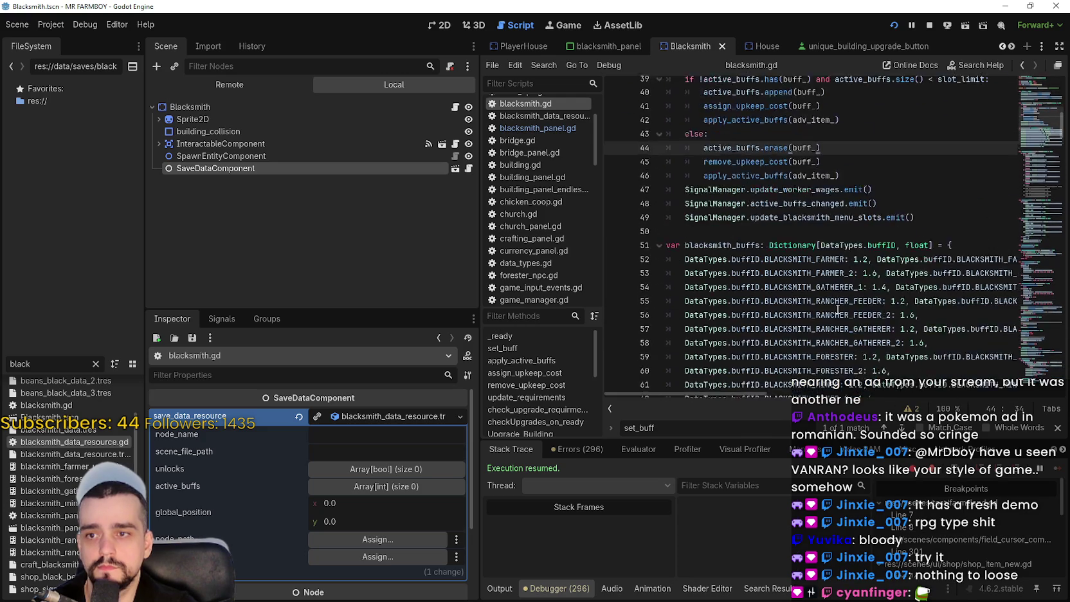
scroll(1030, 143, down, 2)
scroll(1030, 143, down, 5)
scroll(1027, 151, down, 5)
scroll(1026, 151, up, 5)
scroll(1030, 134, up, 1)
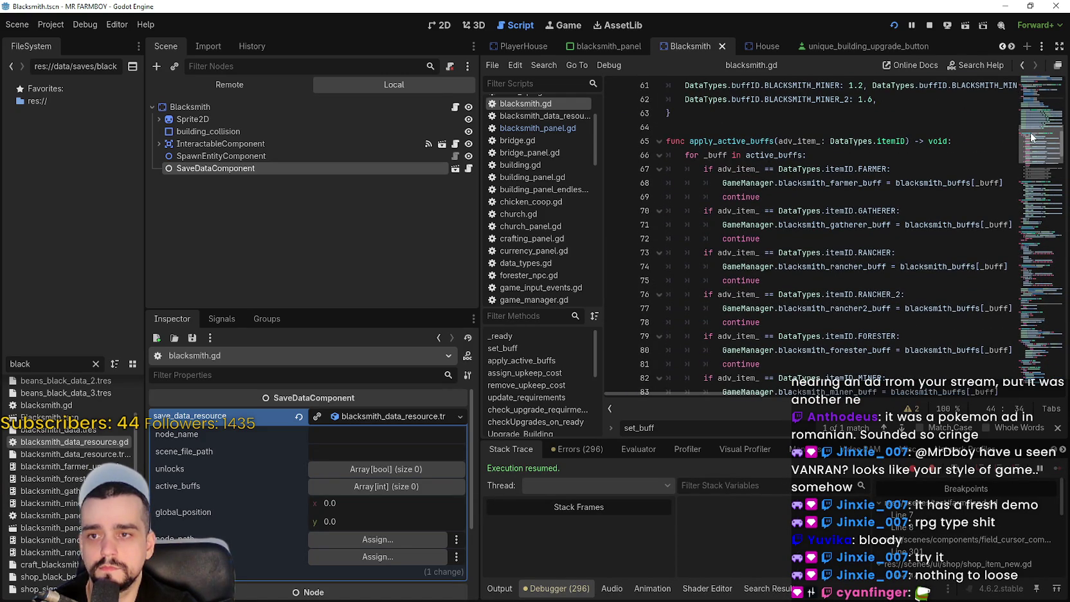
scroll(1031, 132, up, 4)
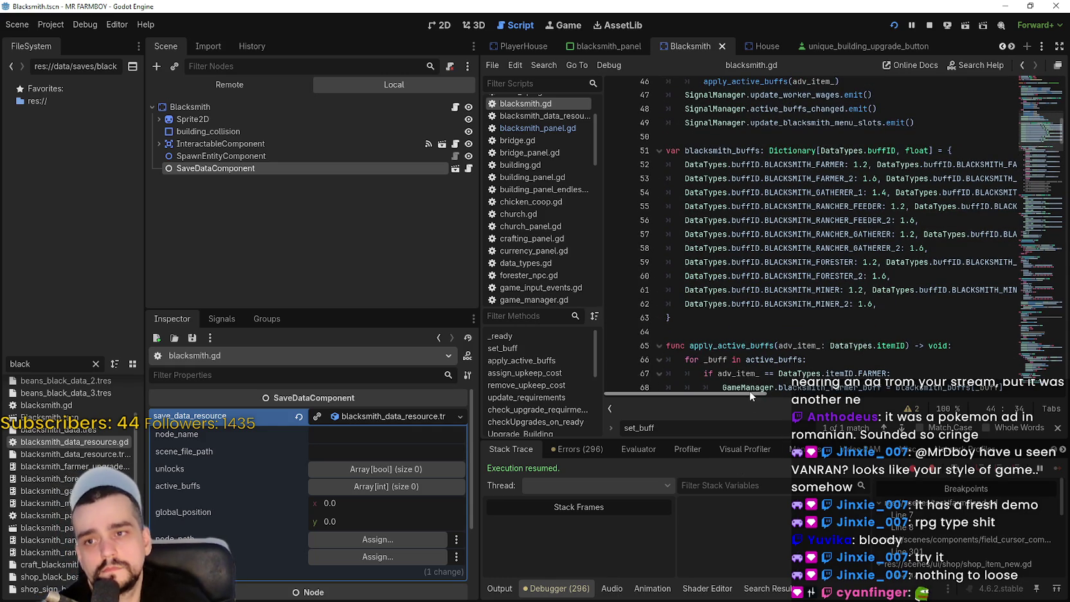
scroll(790, 282, up, 2)
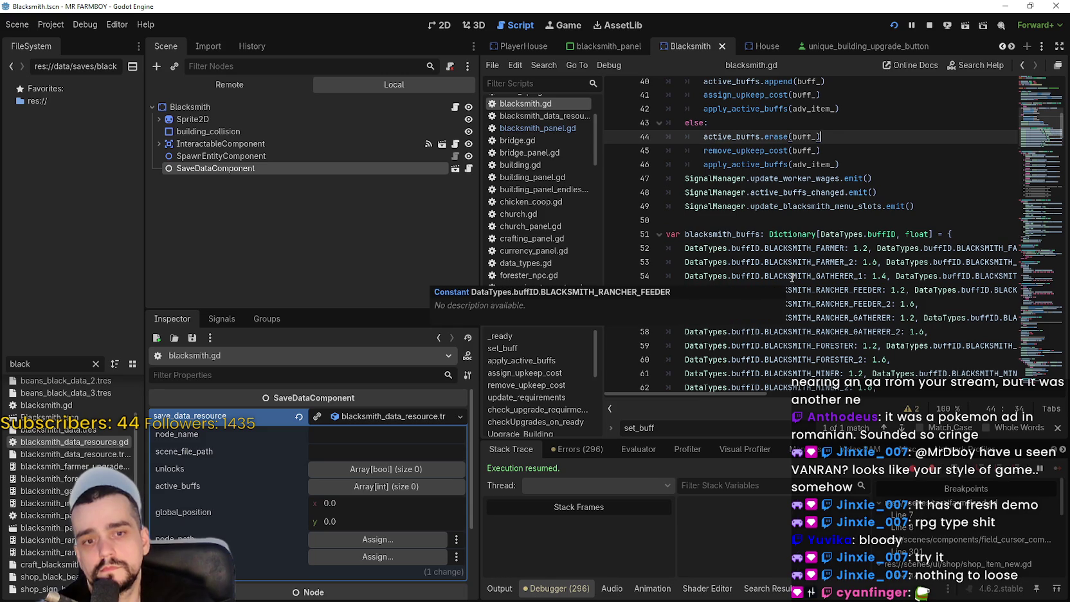
scroll(789, 274, up, 2)
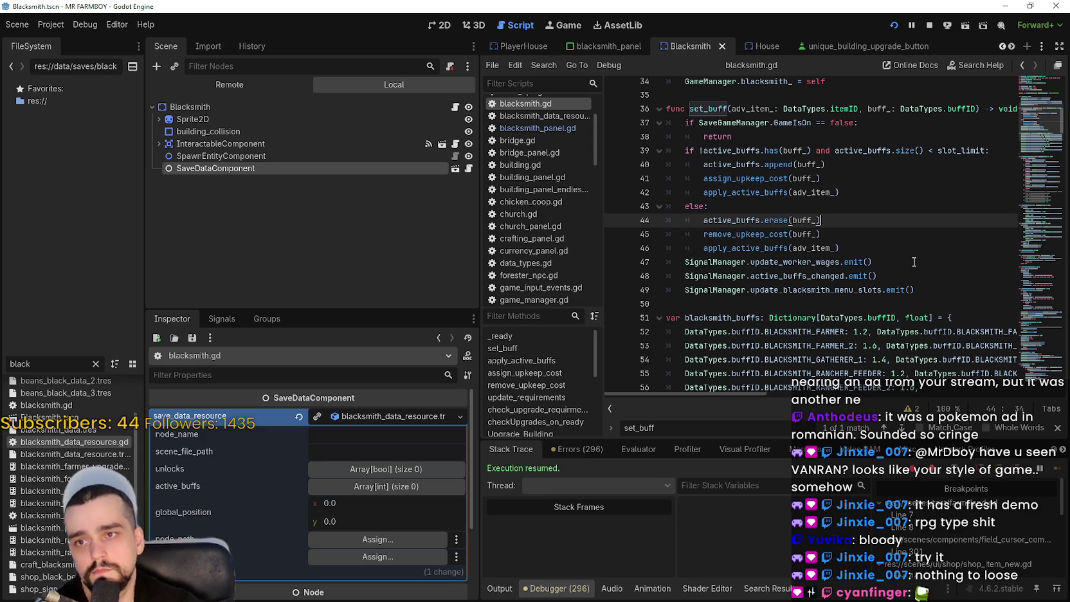
scroll(913, 262, down, 6)
scroll(907, 263, down, 2)
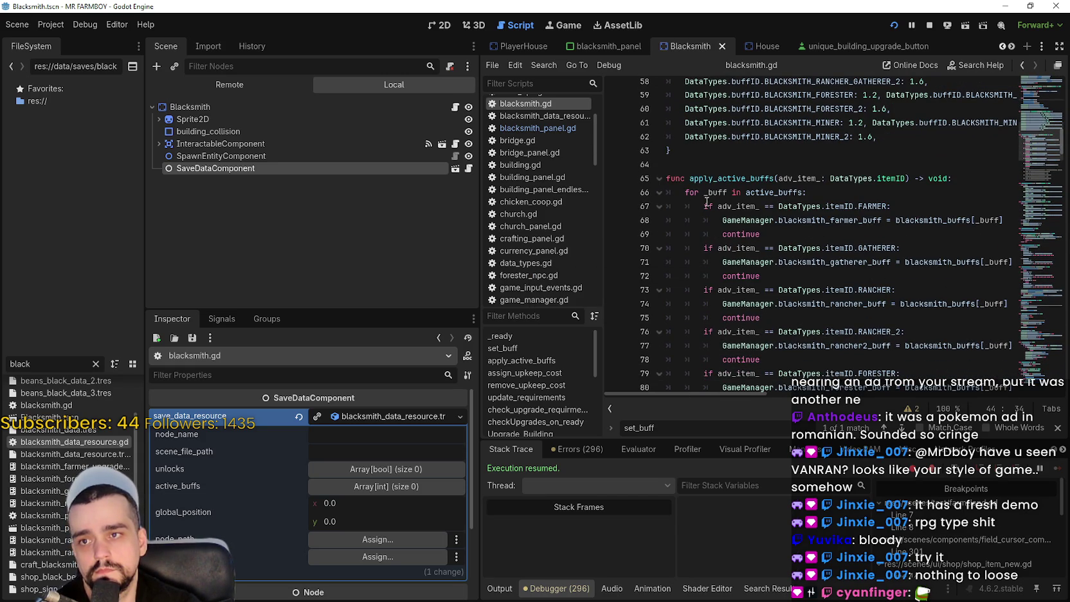
click(769, 192)
click(875, 207)
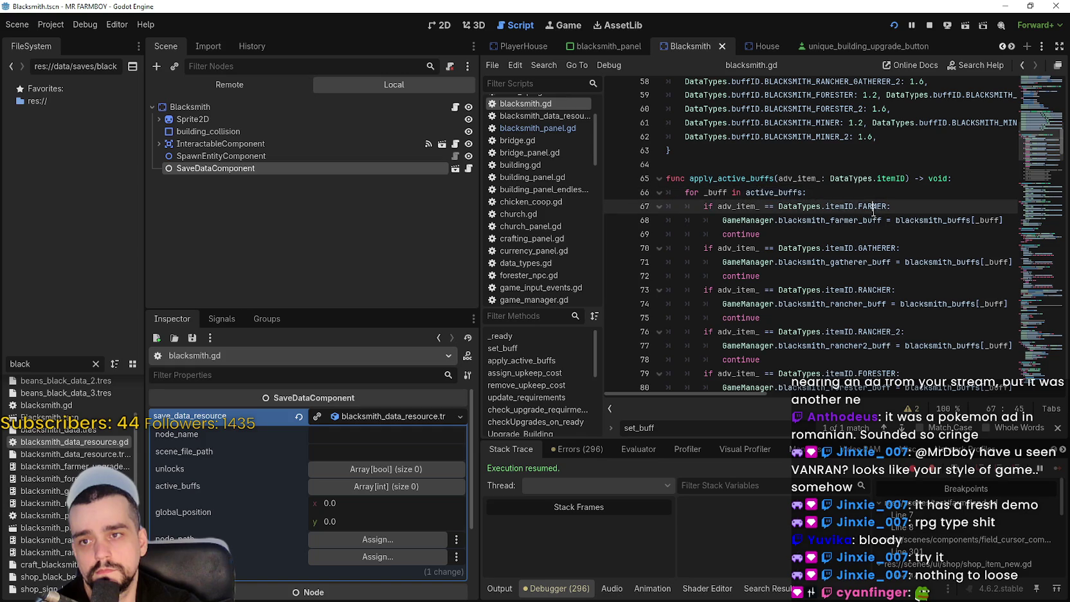
click(743, 193)
click(795, 178)
double_click(796, 178)
scroll(769, 222, up, 2)
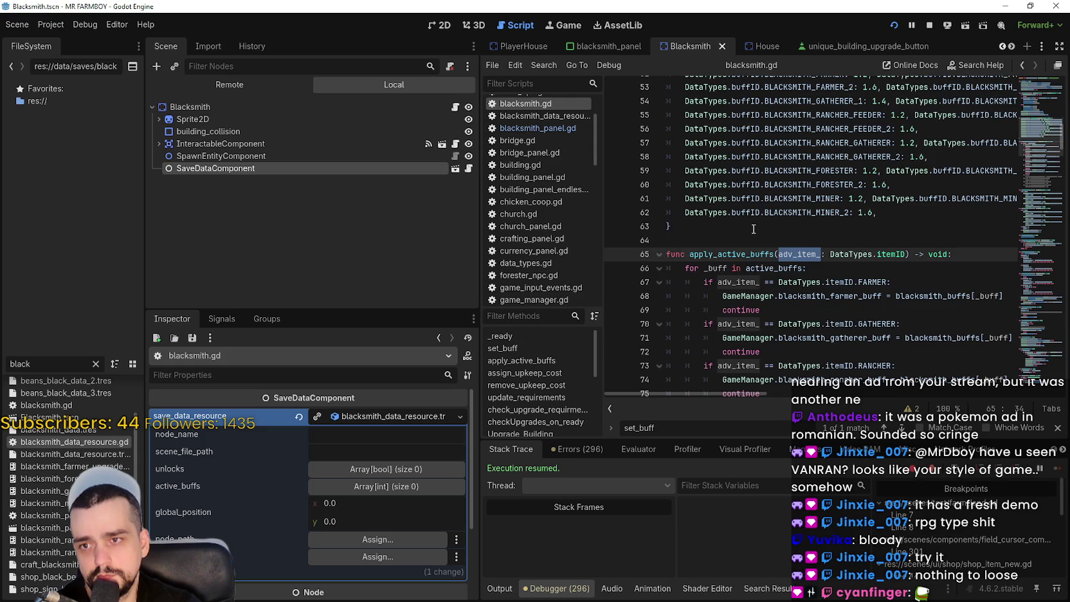
scroll(755, 229, up, 3)
scroll(753, 230, up, 2)
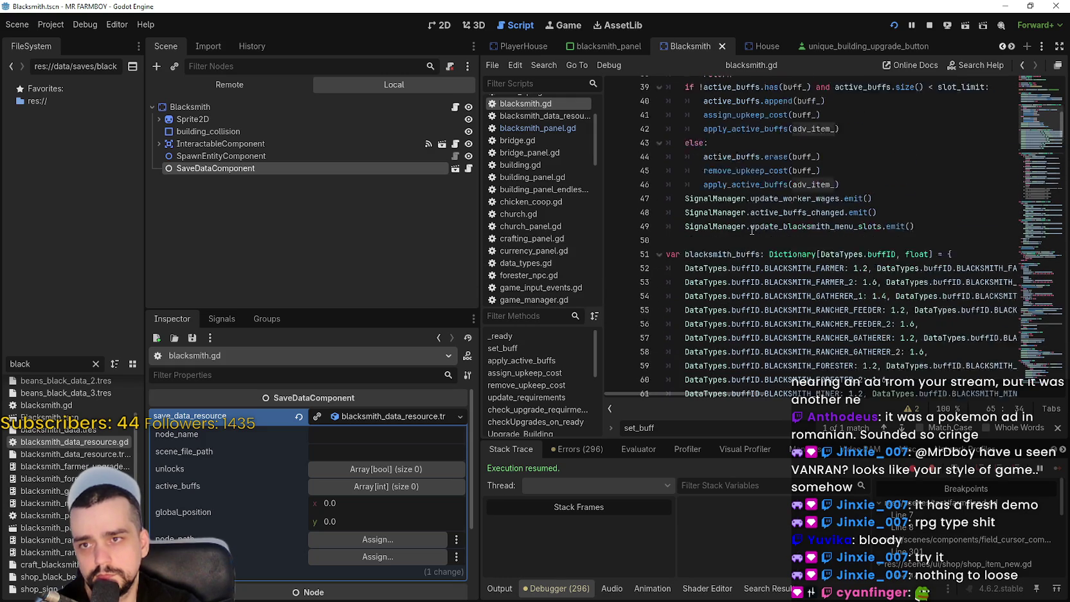
scroll(752, 230, up, 2)
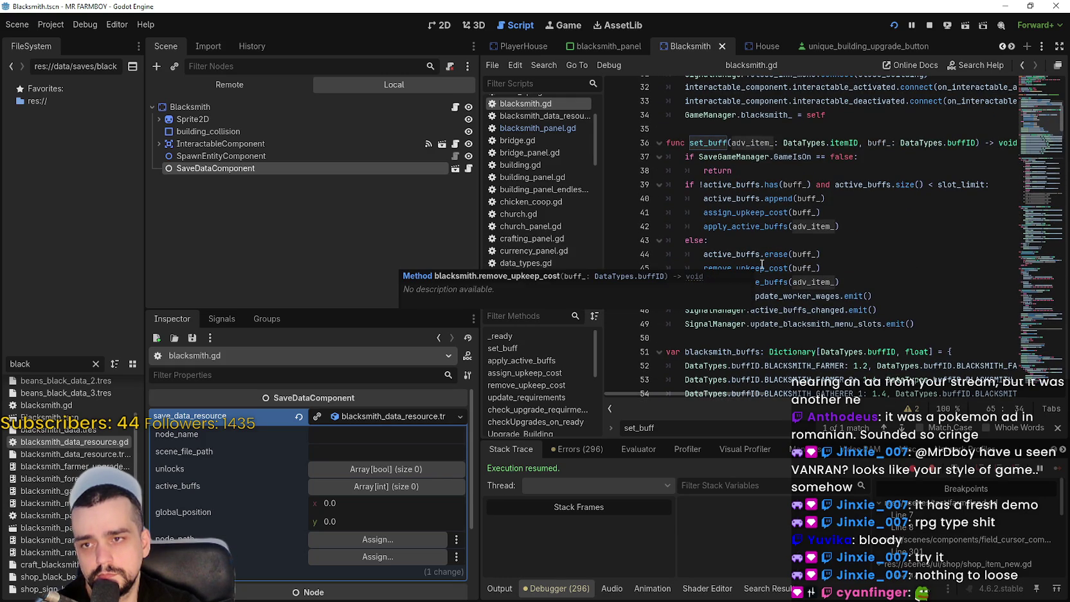
double_click(770, 213)
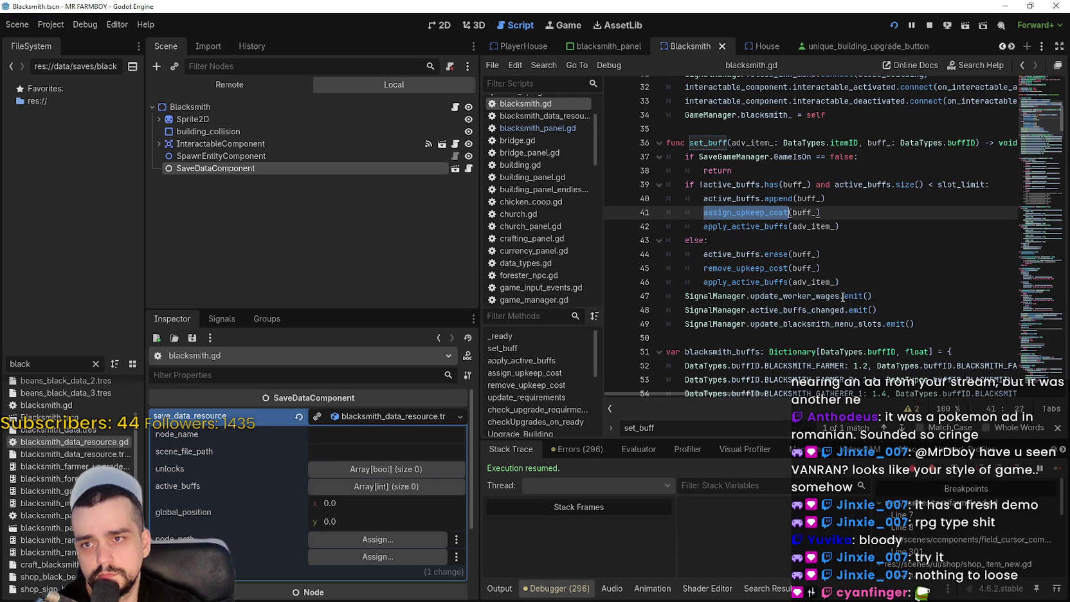
mouse_move(779, 243)
mouse_down()
mouse_move(739, 222)
mouse_move(669, 129)
mouse_up()
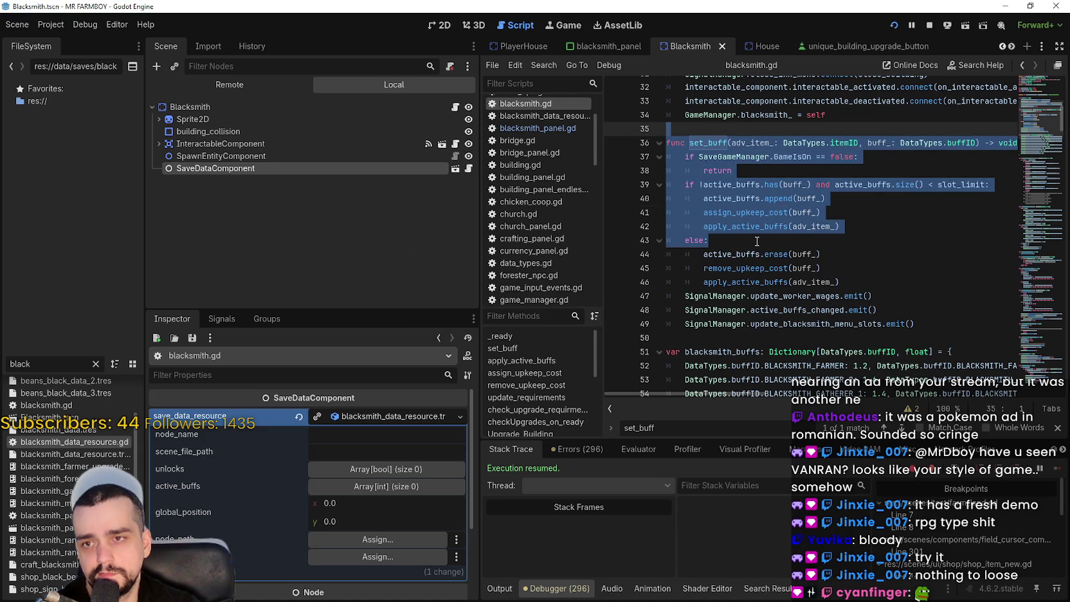
click(775, 240)
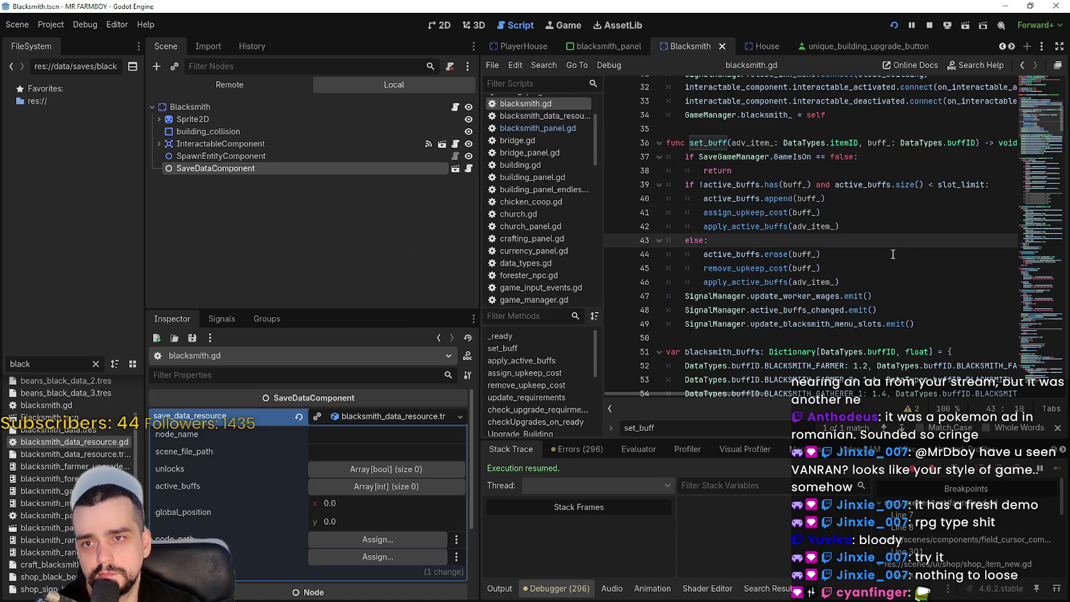
drag(700, 184, 790, 184)
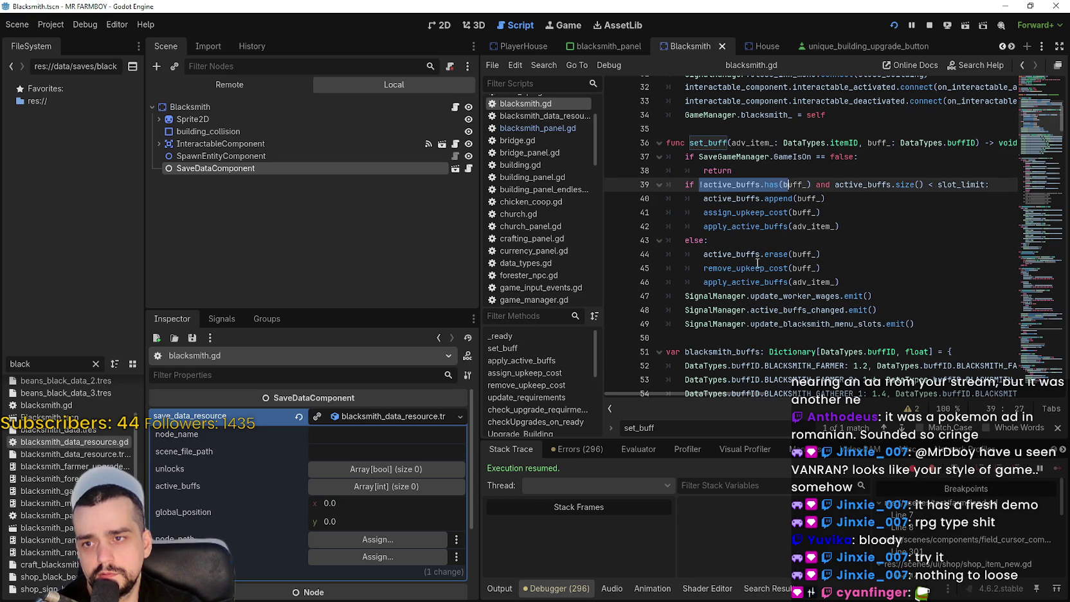
scroll(758, 264, down, 3)
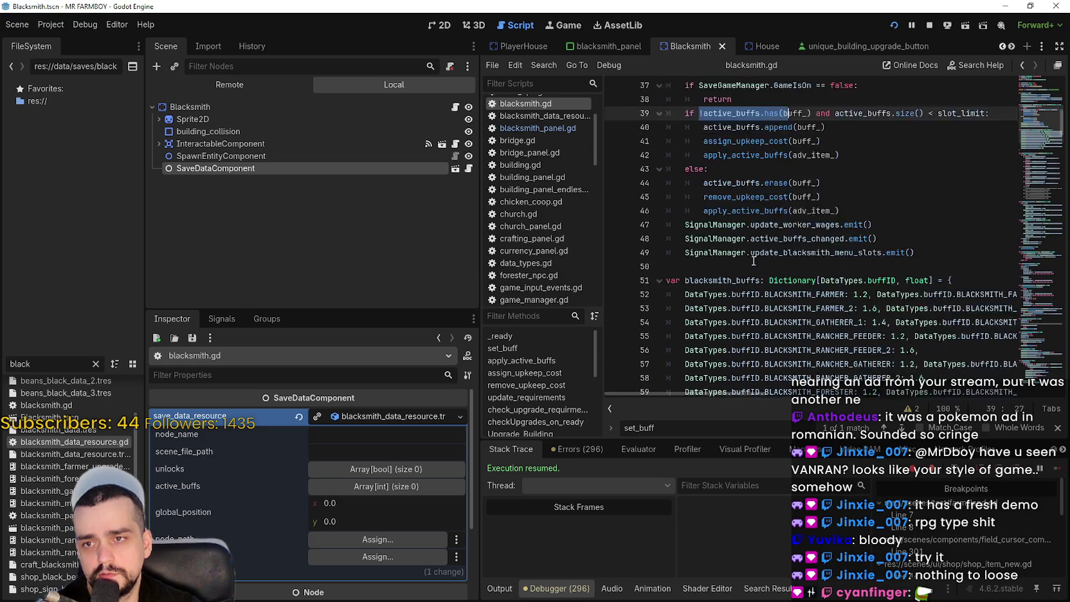
scroll(753, 260, up, 2)
double_click(733, 239)
scroll(798, 229, down, 5)
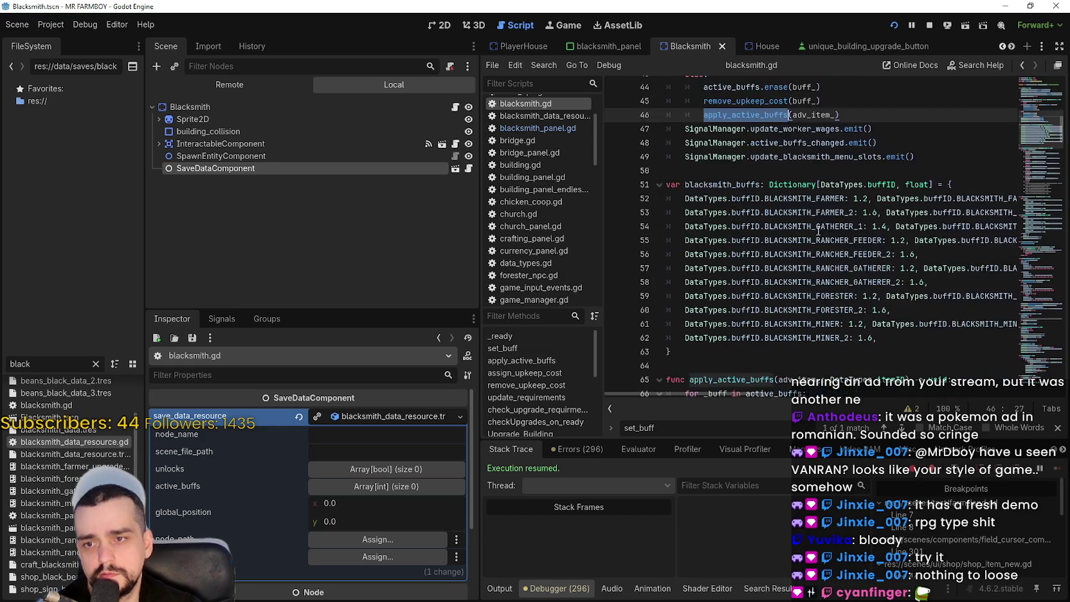
scroll(816, 238, down, 3)
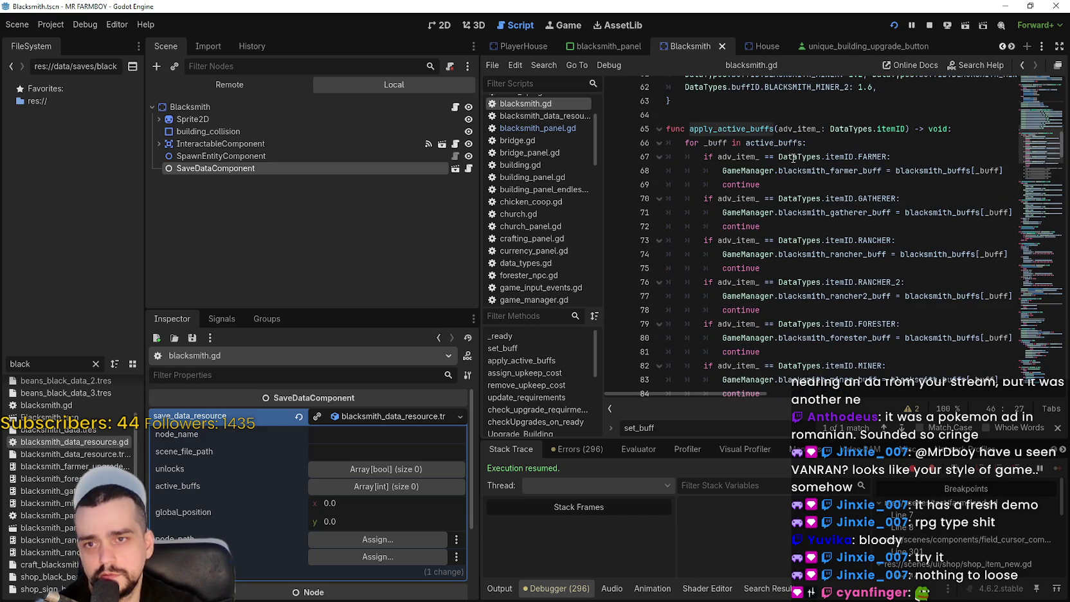
mouse_move(792, 159)
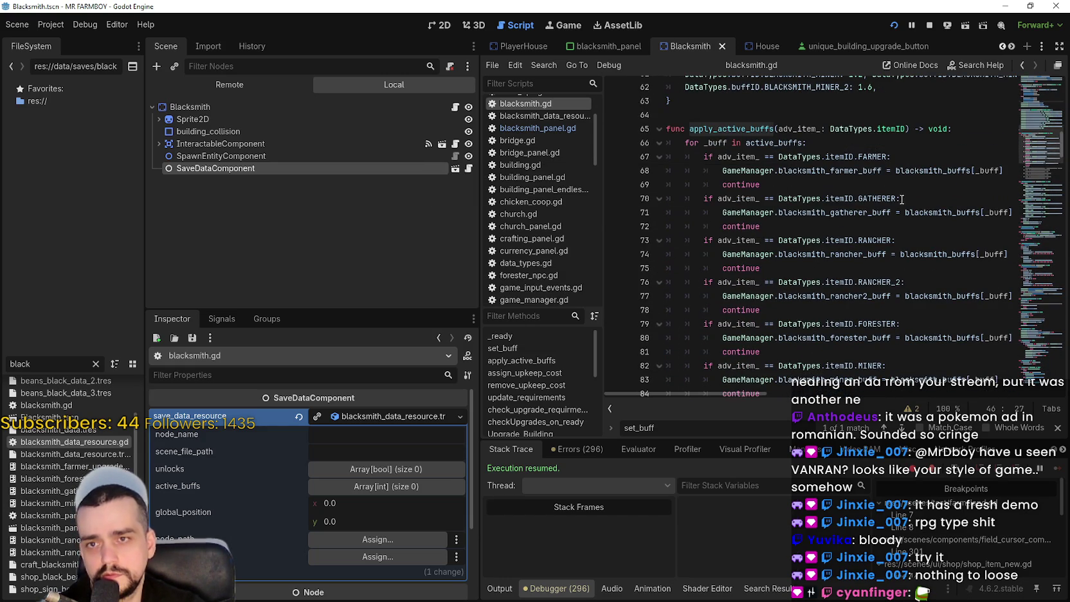
mouse_move(845, 166)
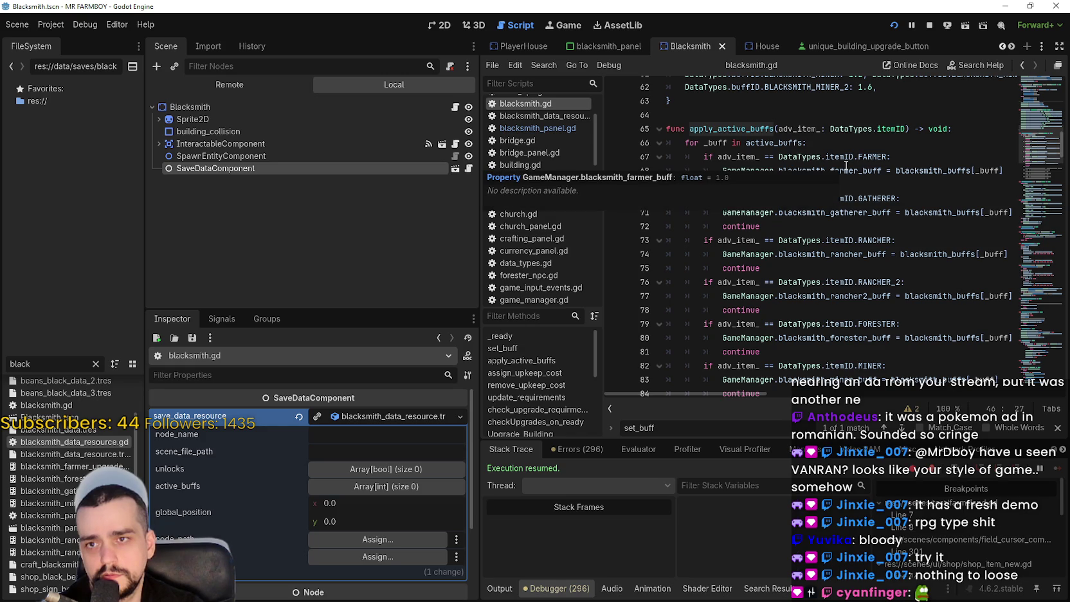
scroll(867, 221, down, 4)
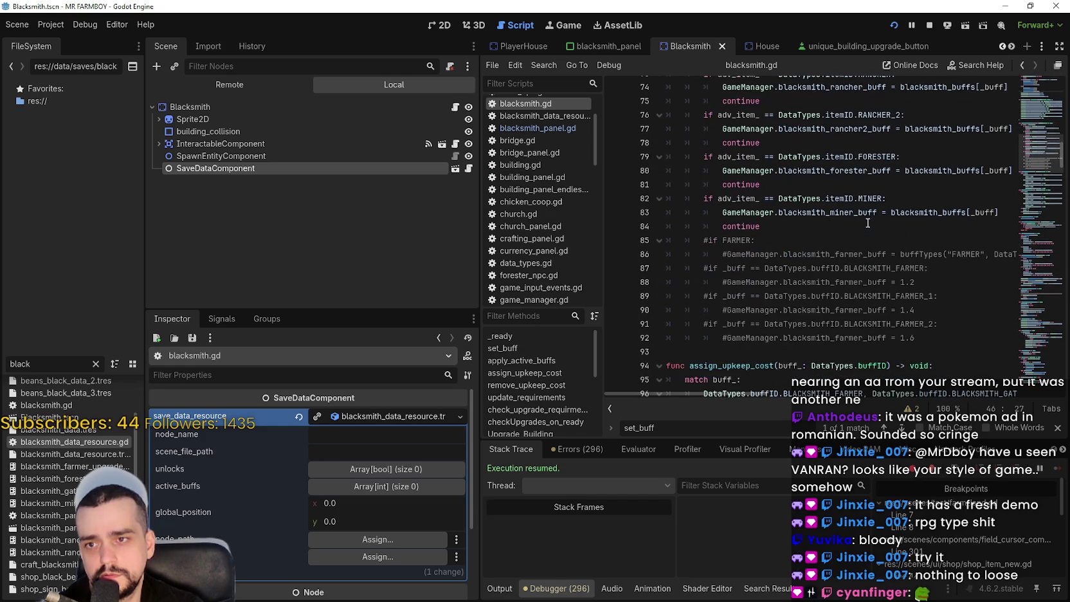
scroll(865, 224, up, 4)
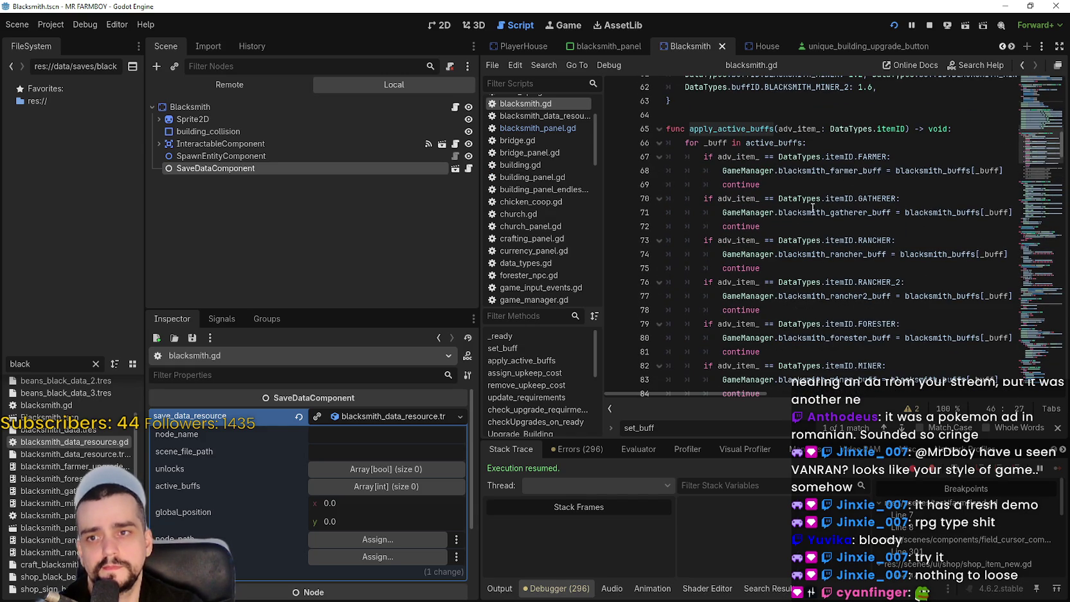
scroll(817, 200, up, 7)
scroll(798, 229, up, 2)
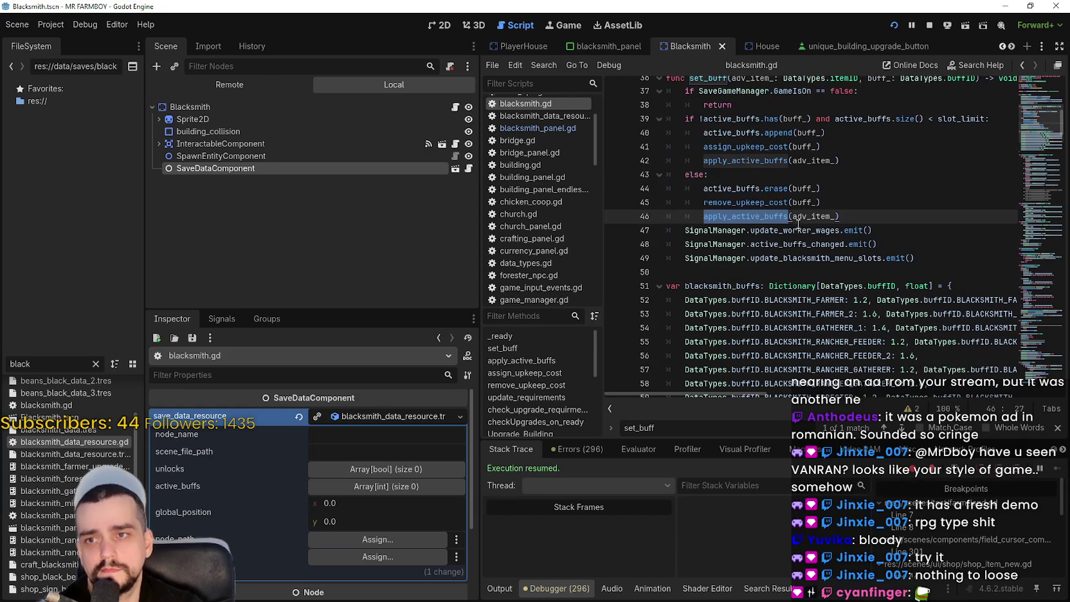
click(826, 190)
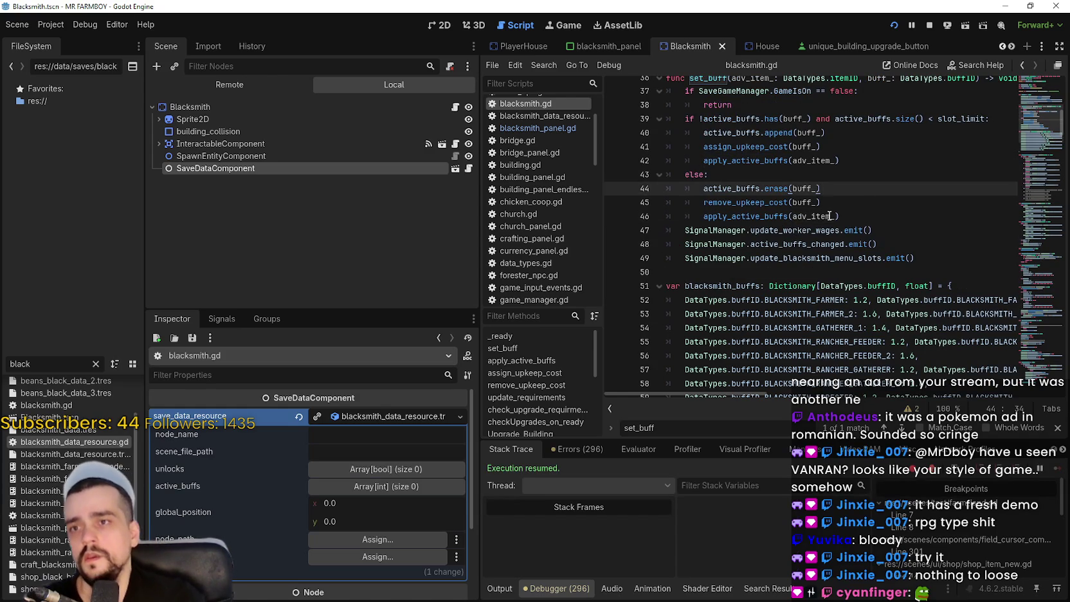
scroll(837, 200, up, 1)
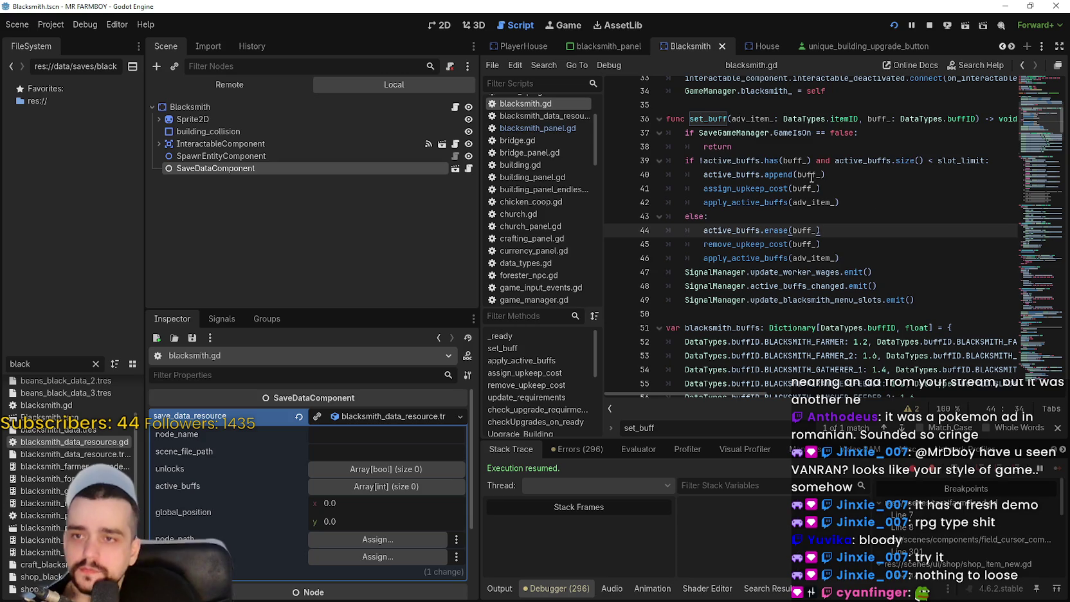
double_click(798, 160)
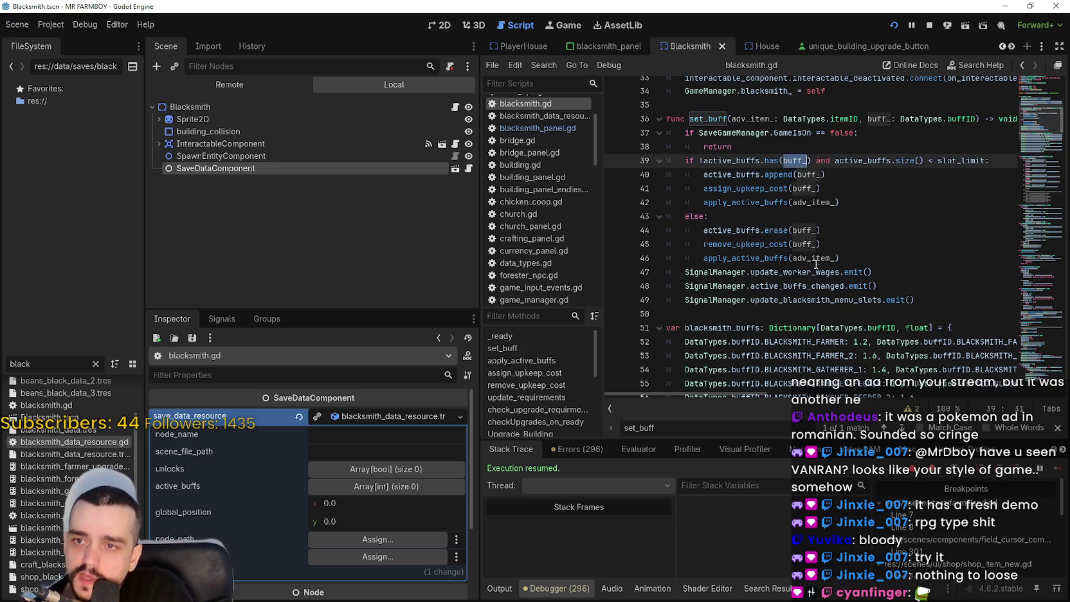
drag(822, 188, 702, 189)
drag(704, 244, 893, 237)
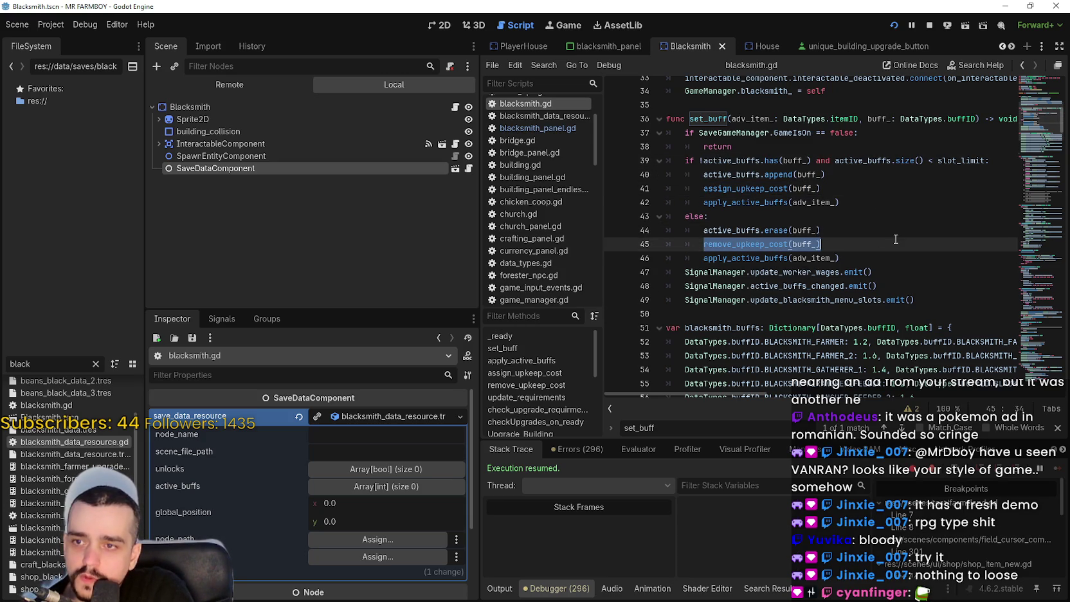
mouse_move(708, 118)
mouse_down()
mouse_move(862, 216)
mouse_move(887, 202)
mouse_move(888, 216)
mouse_up()
drag(914, 299, 646, 229)
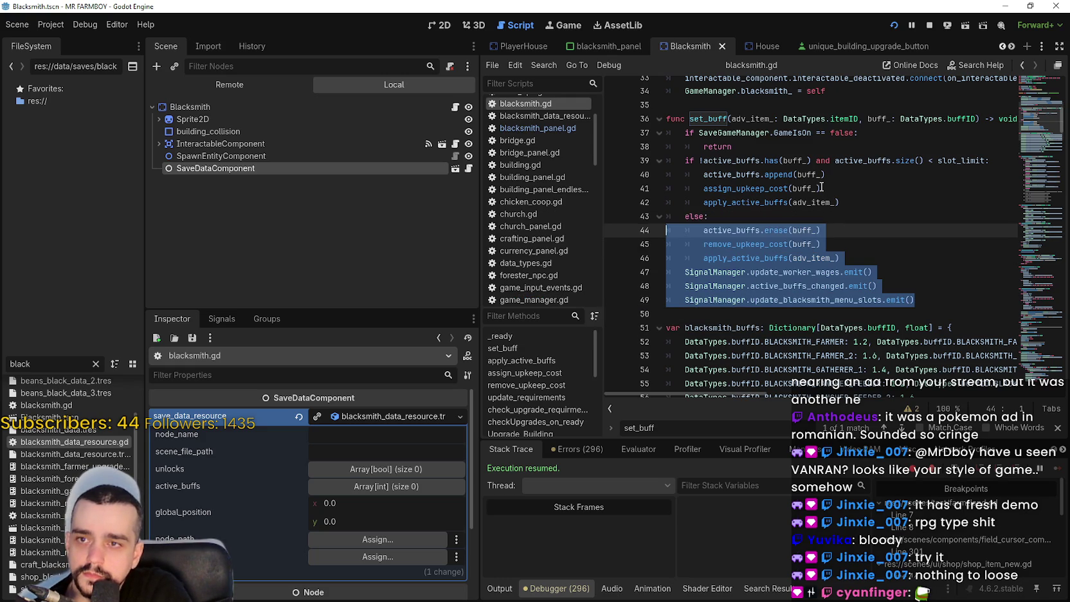
double_click(778, 174)
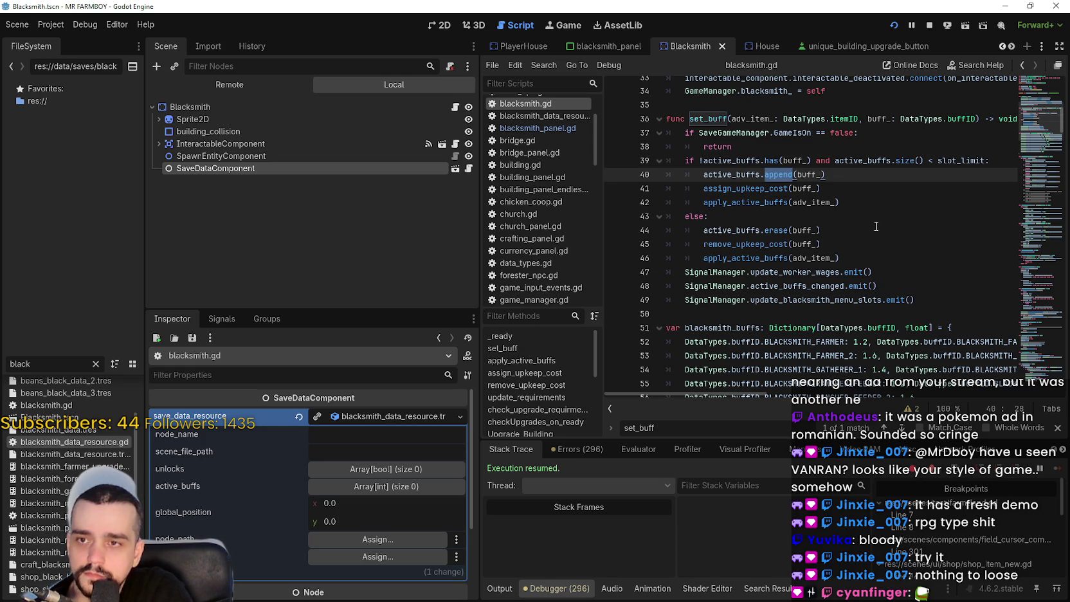
- Step through set_buff in blacksmith.gd from line 42 to line 46
click(876, 227)
click(874, 205)
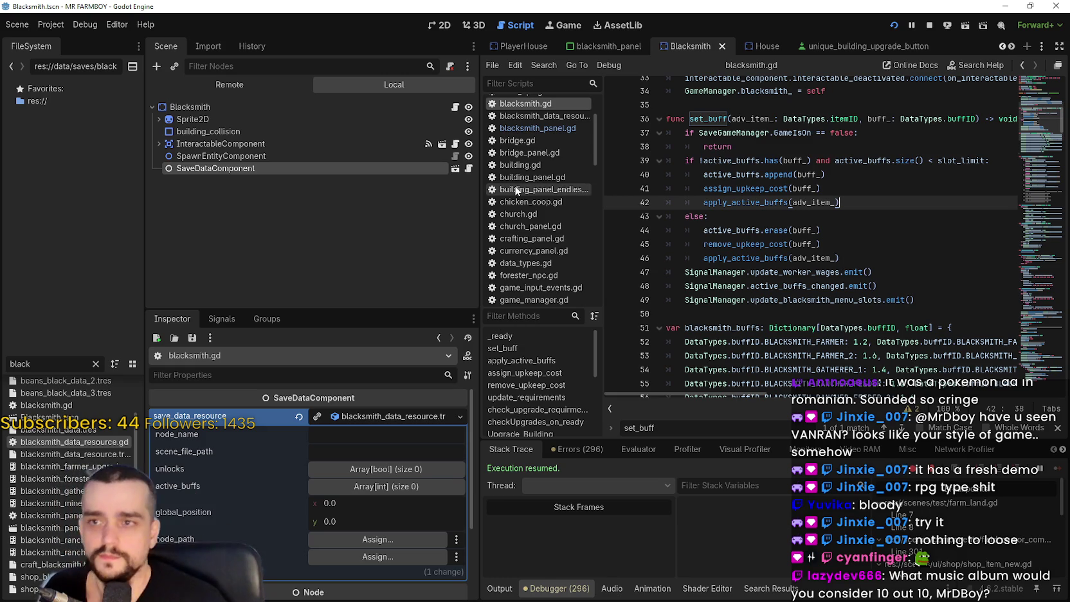
click(861, 247)
click(861, 258)
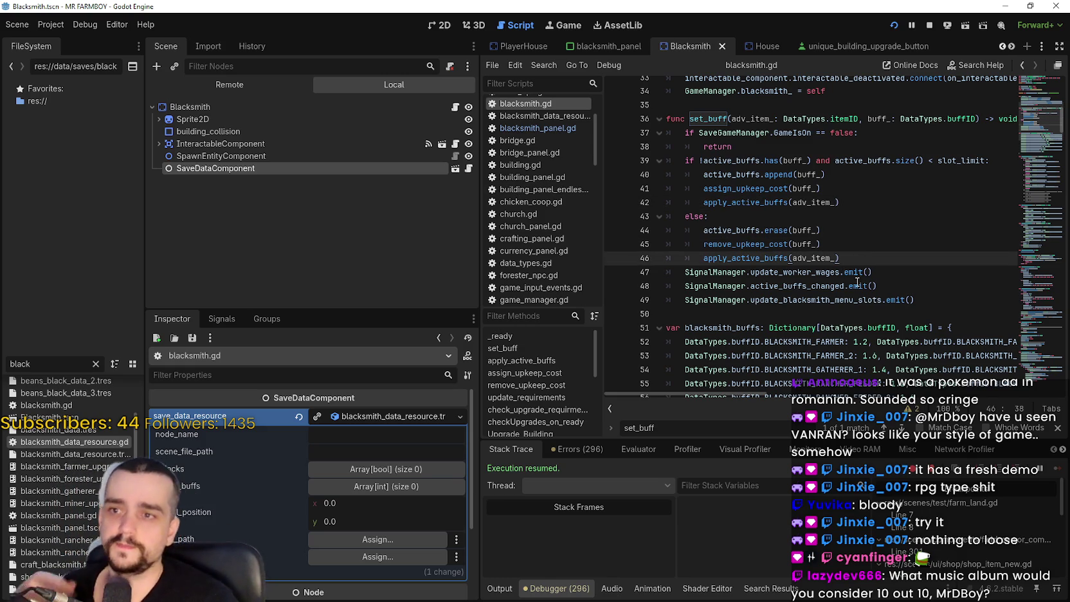
- Revisit the else branch on line 43, then line 40 and the apply_active_buffs call on line 46
mouse_move(855, 279)
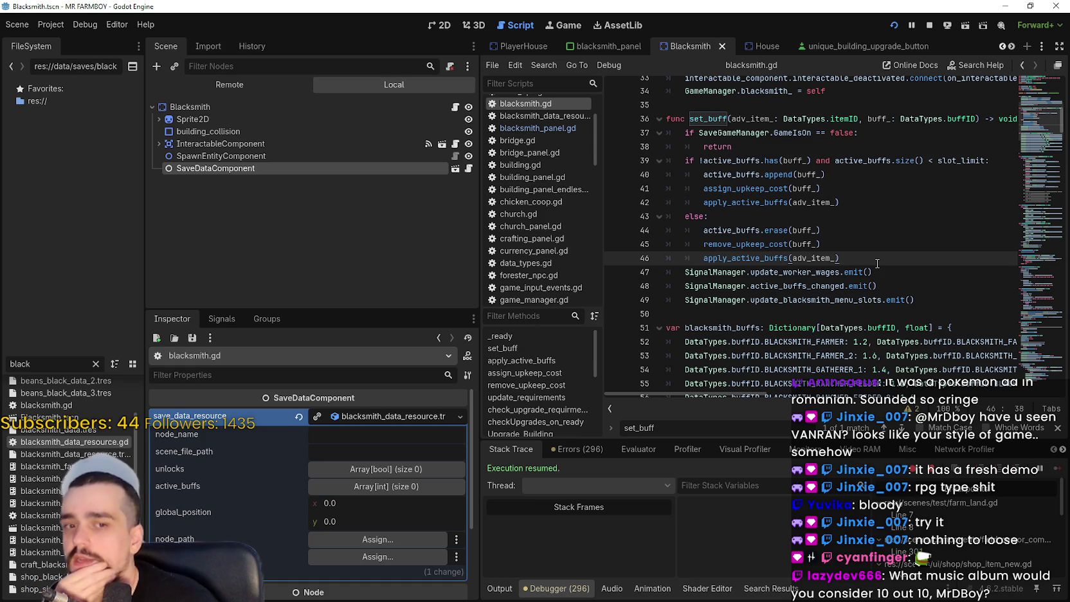
click(826, 231)
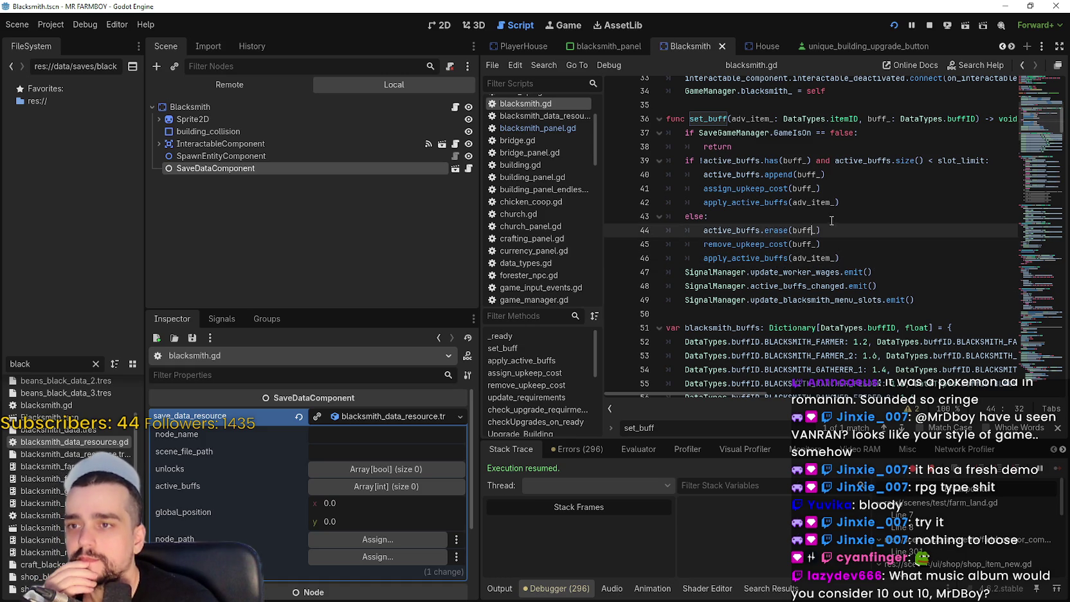
click(857, 219)
click(866, 313)
click(912, 233)
click(895, 262)
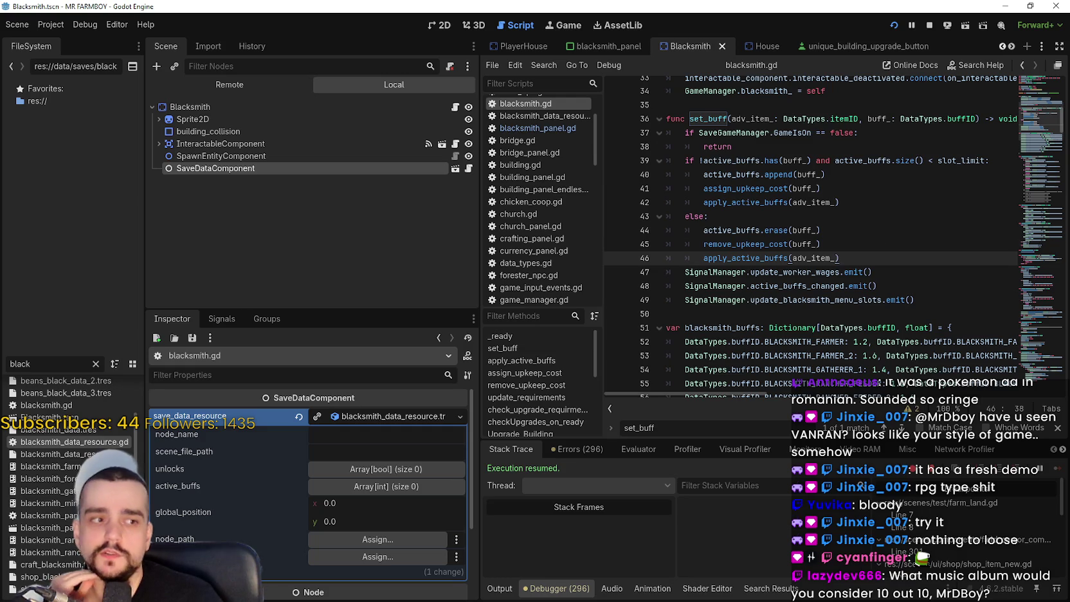
click(879, 247)
click(876, 258)
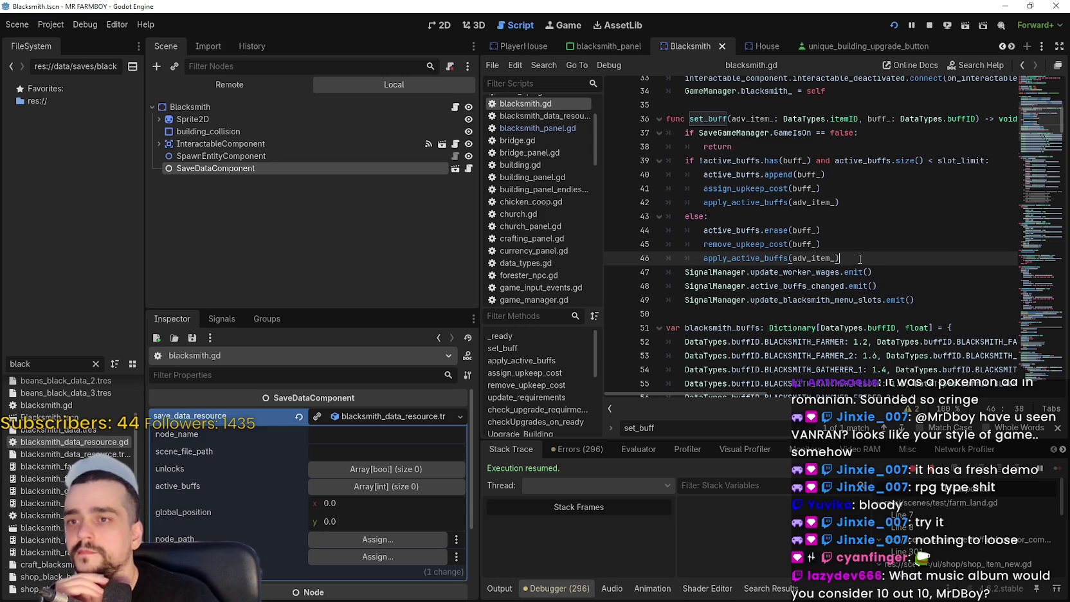
key(Up)
key(Up)
key(Up)
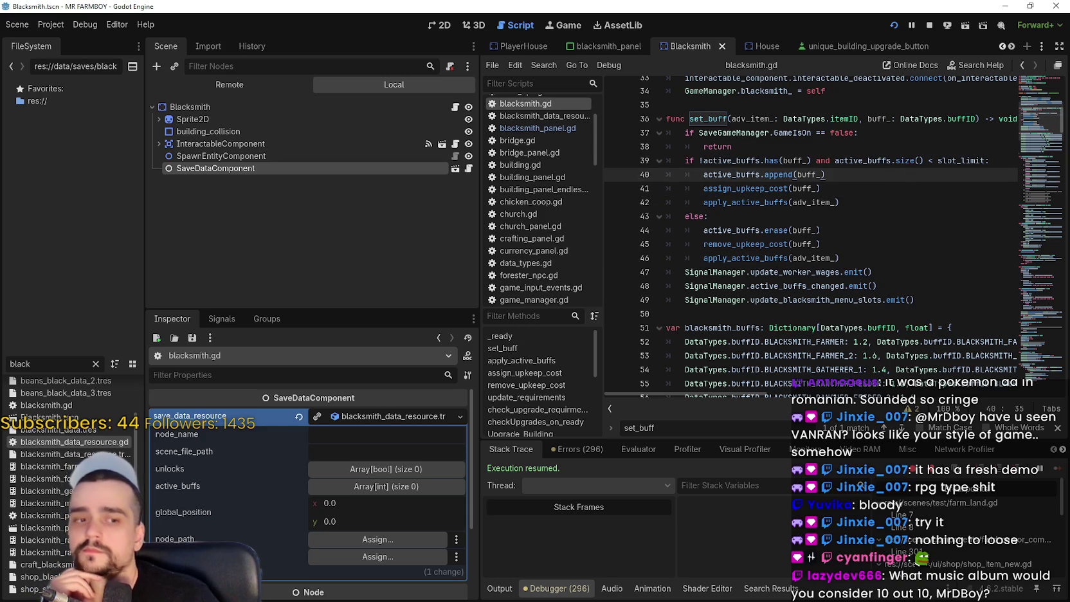
click(793, 258)
- Check the game's Blacksmith panel showing 6/6 active buffs, then quit the game and stop debugging
key(alt+Tab)
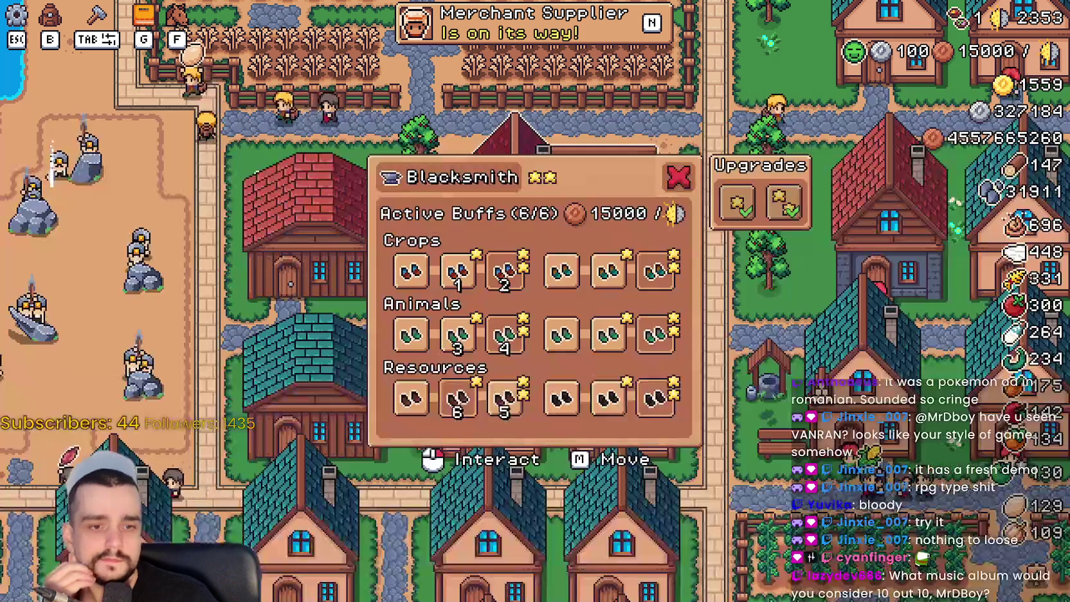
key(Escape)
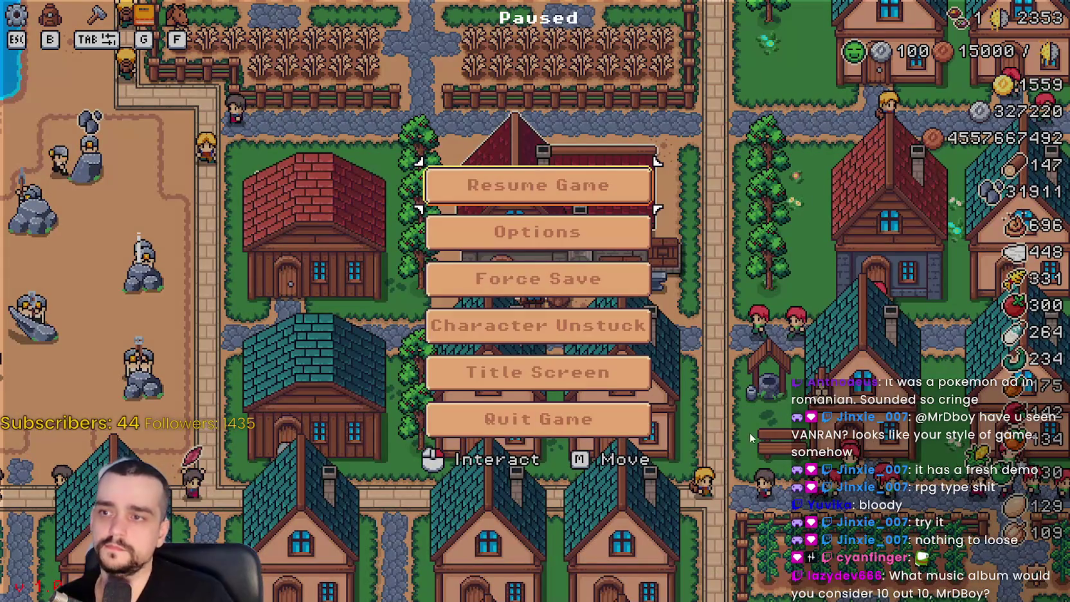
key(alt+Tab)
click(729, 286)
click(928, 23)
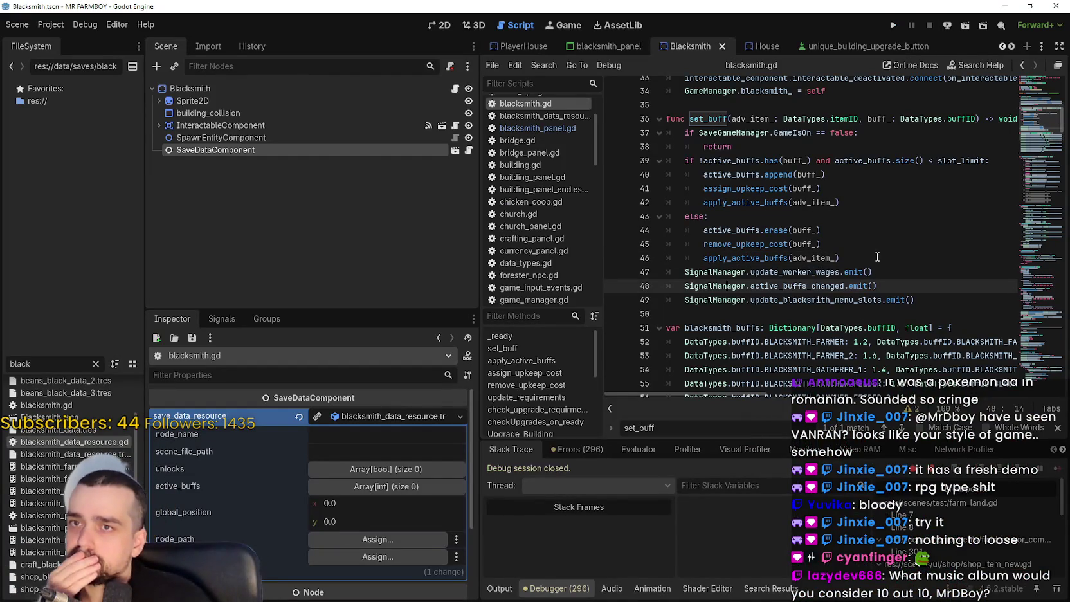
- Leave the caret on the else line in blacksmith.gd and switch to the blacksmith_panel scene
click(846, 301)
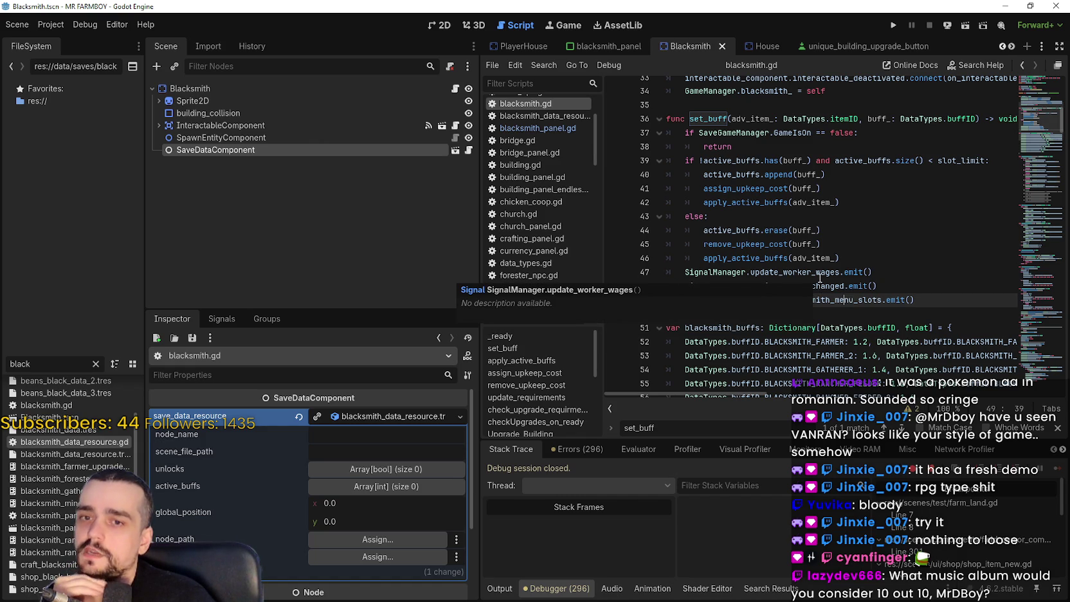
click(843, 234)
click(853, 216)
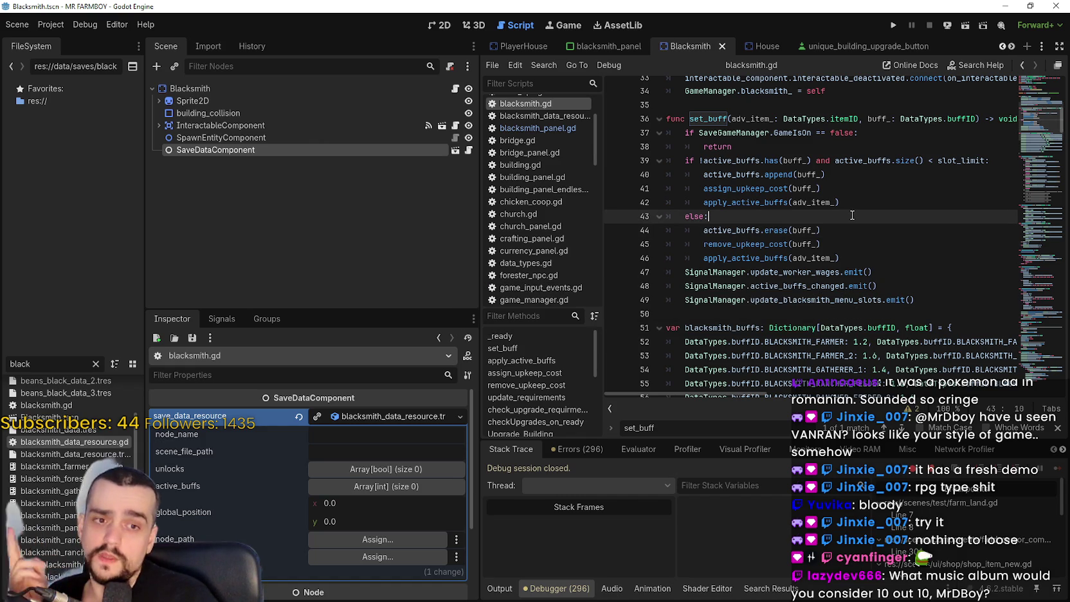
click(608, 46)
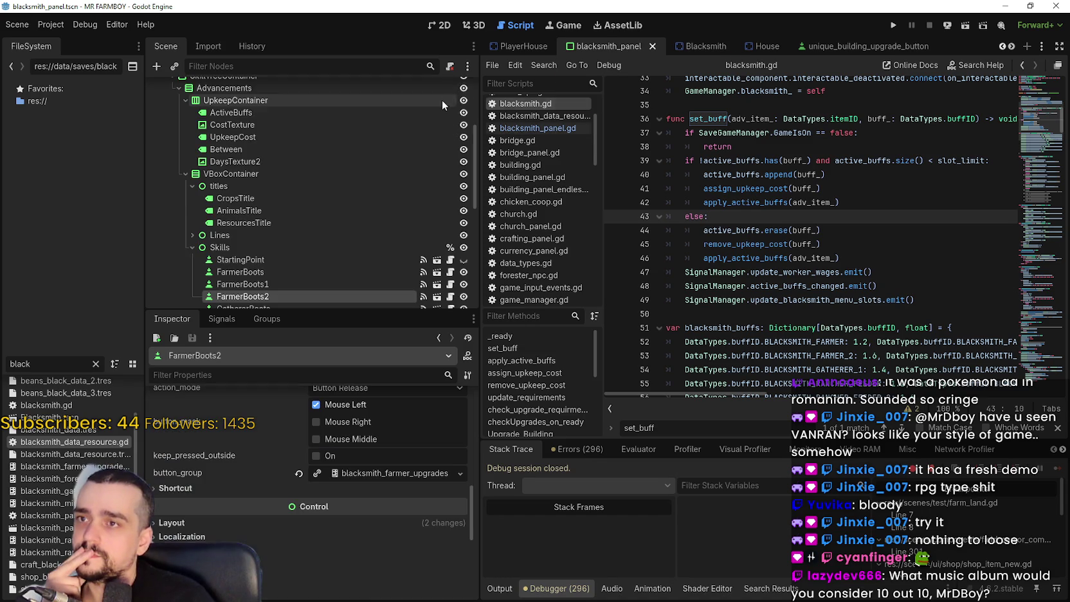
- Open the blacksmith_panel.gd script from the scene tree
scroll(448, 228, up, 3)
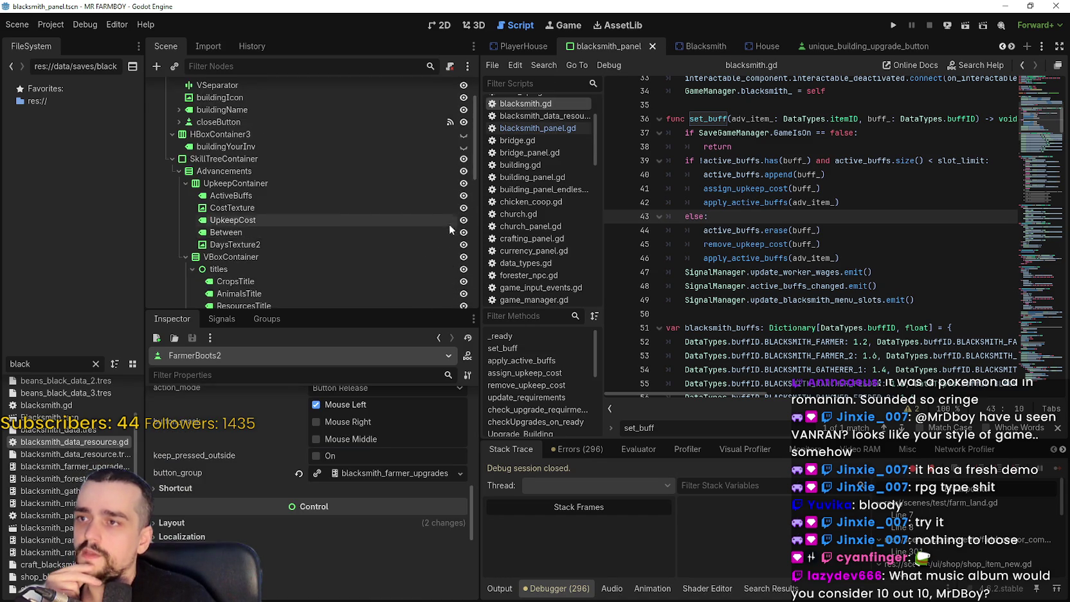
scroll(450, 212, up, 2)
click(450, 88)
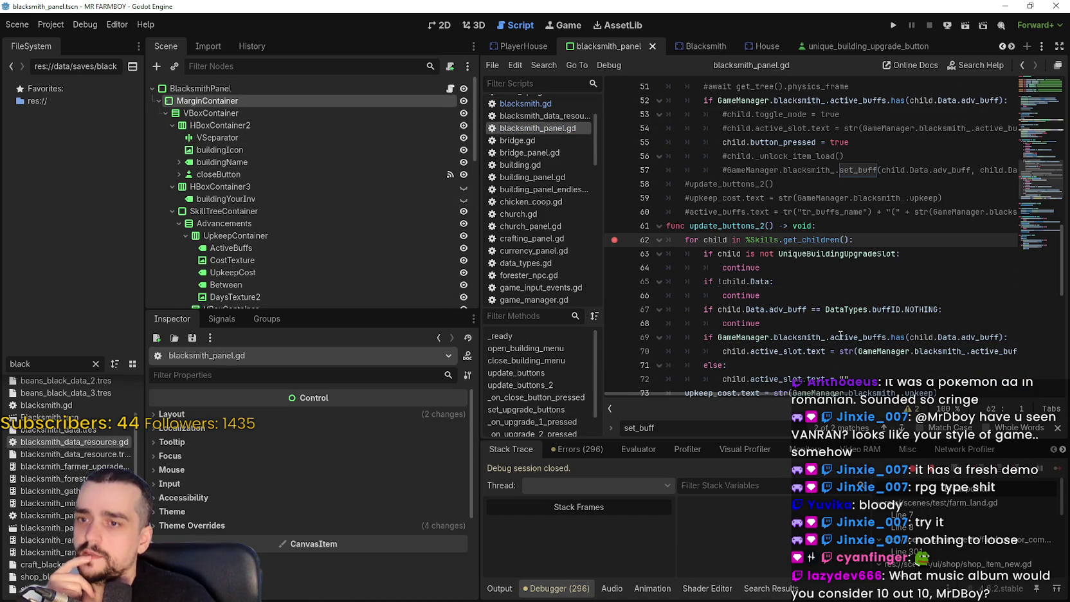
click(842, 298)
- Replace 'button_pressed = true' on line 55 with set_pressed_no_signal(true) and save
scroll(841, 300, up, 1)
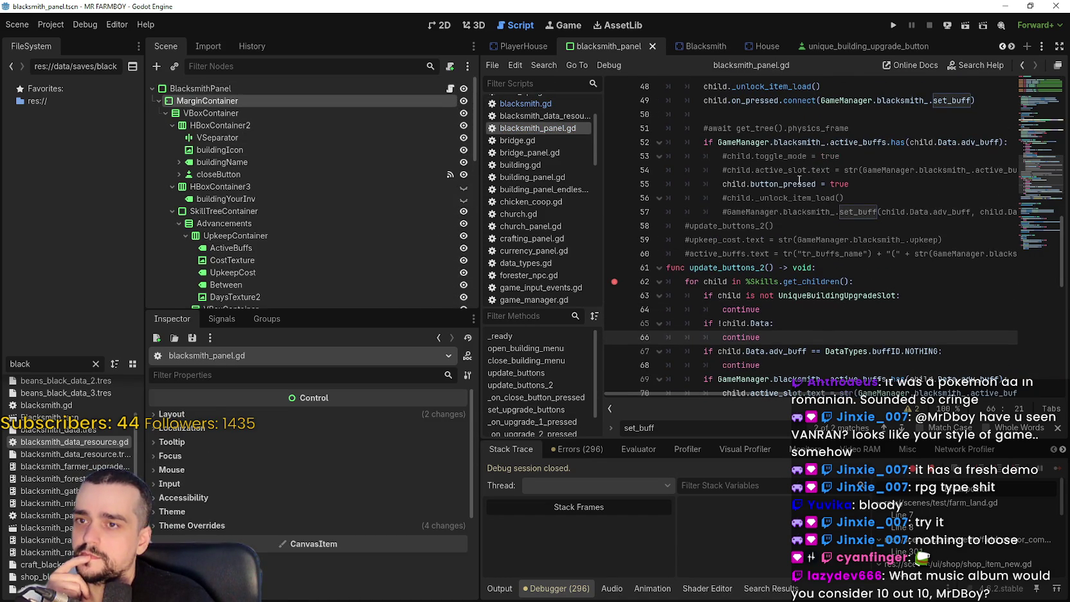
mouse_move(799, 181)
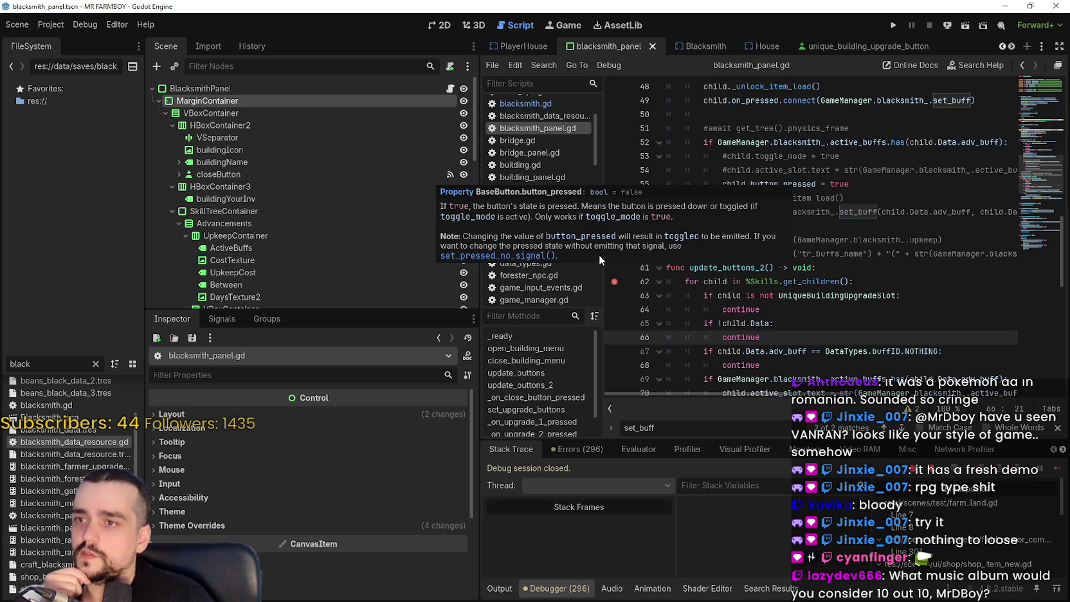
double_click(768, 185)
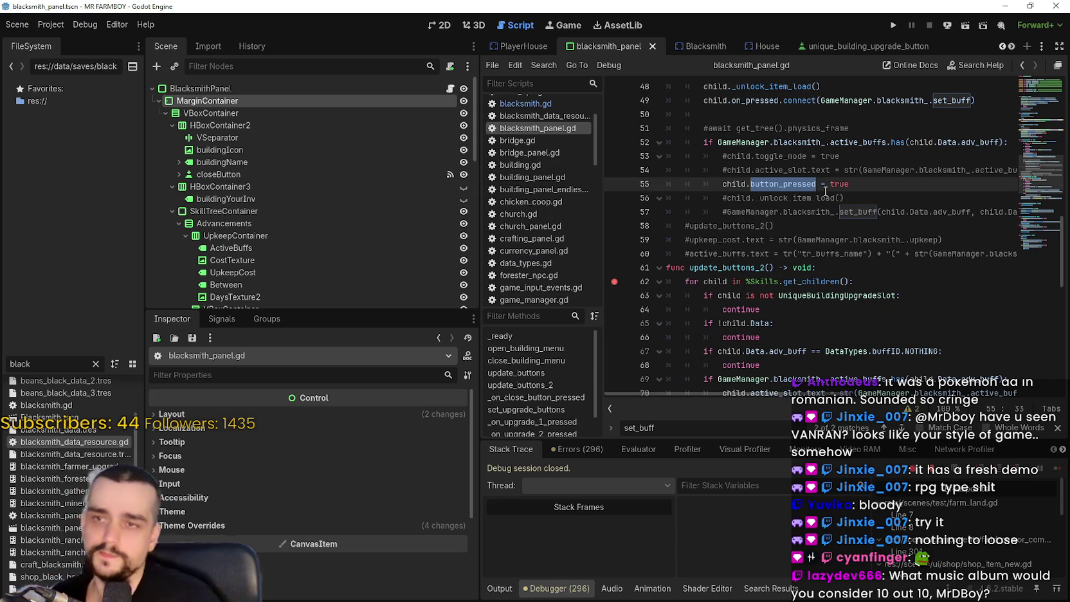
text(pressed)
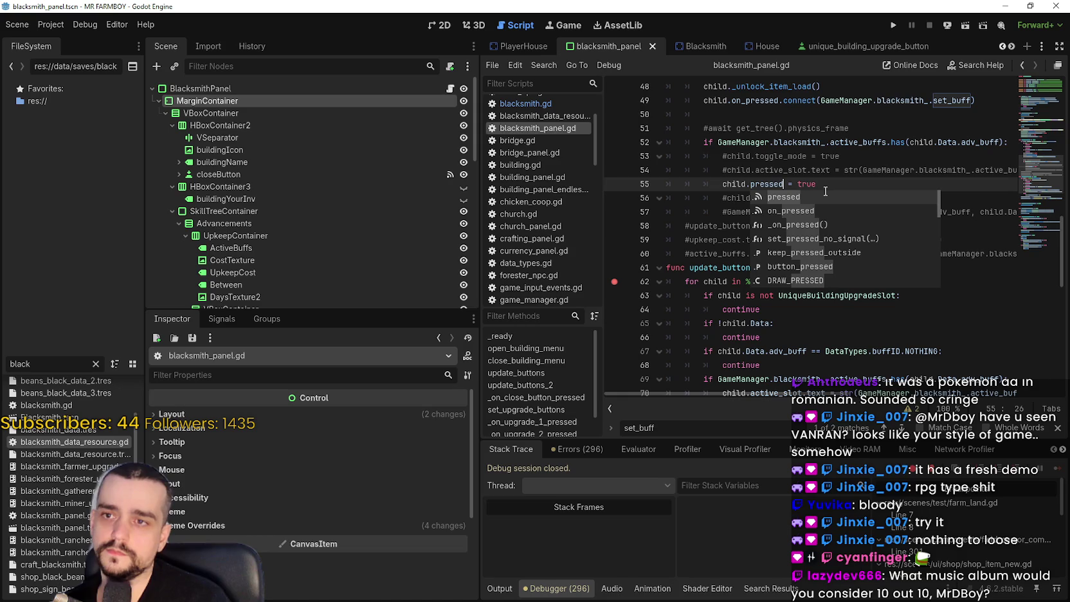
key(Down)
key(Down)
key(Down)
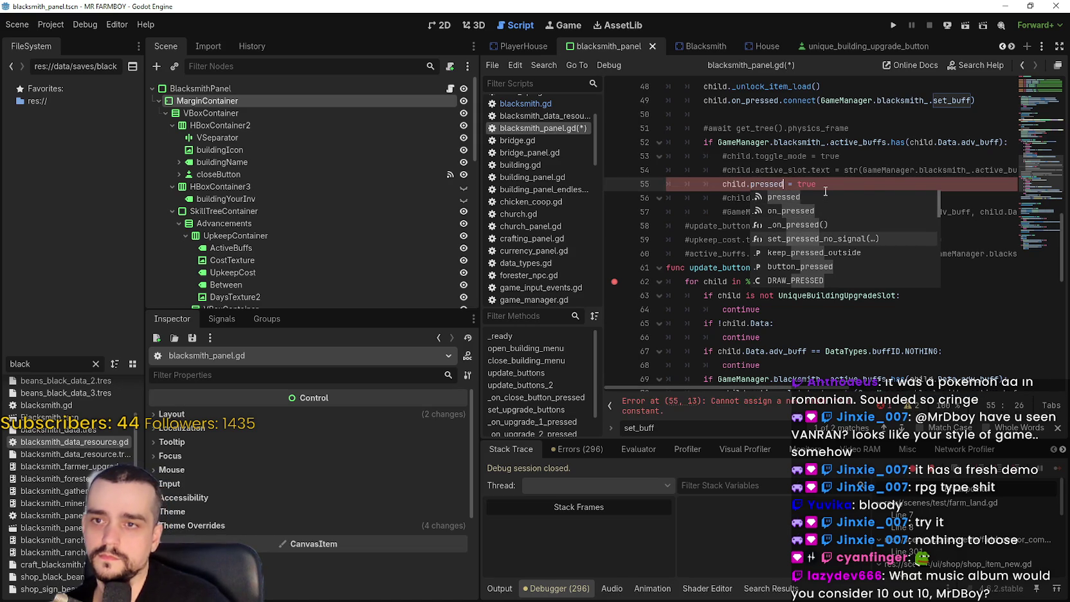
key(Return)
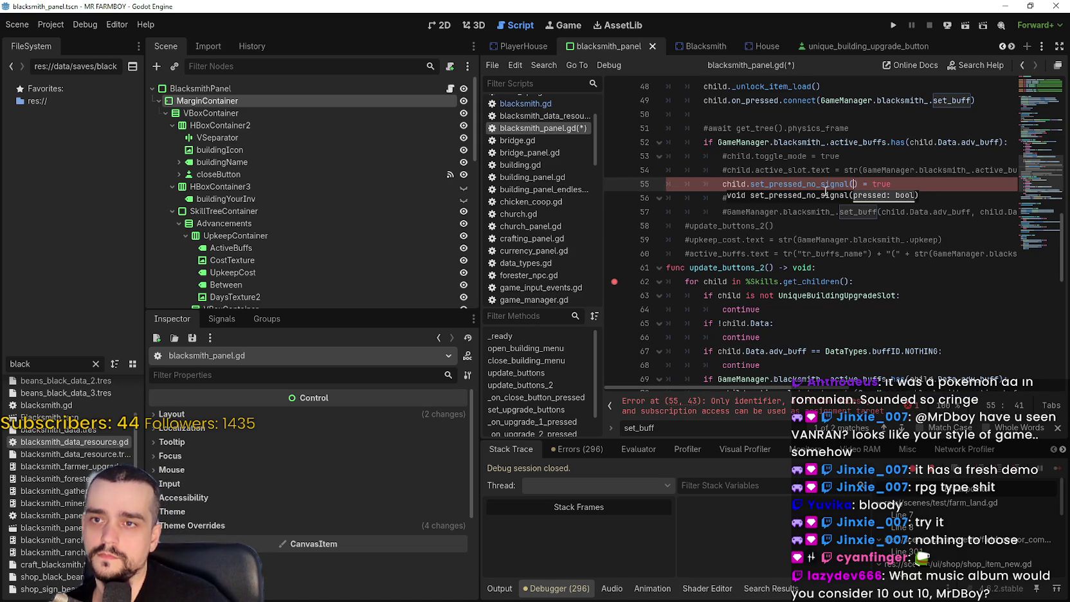
text(true)
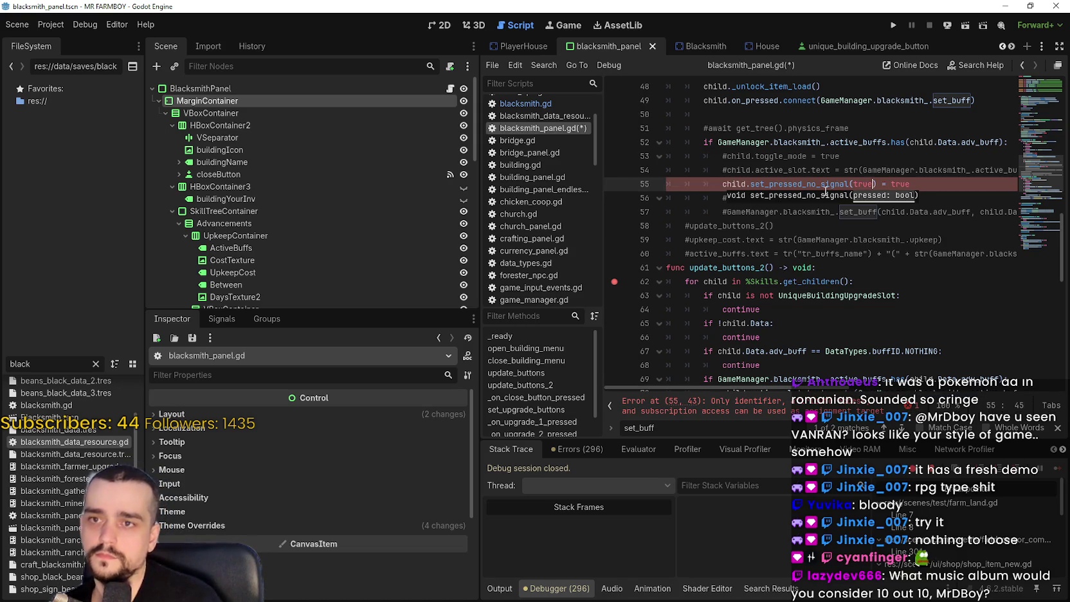
drag(880, 184, 910, 185)
key(BackSpace)
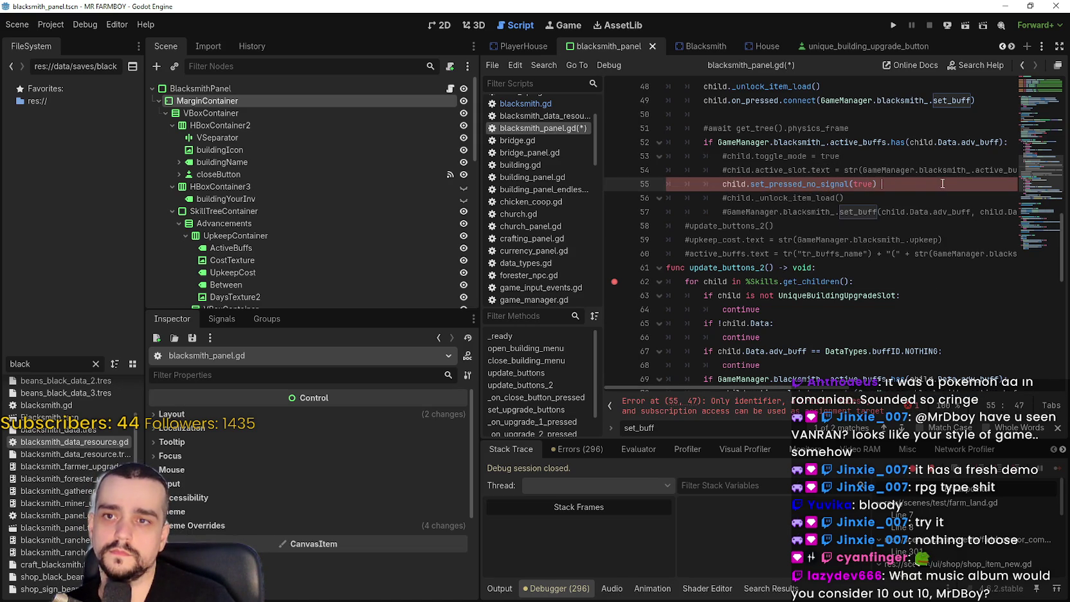
click(911, 194)
key(ctrl+s)
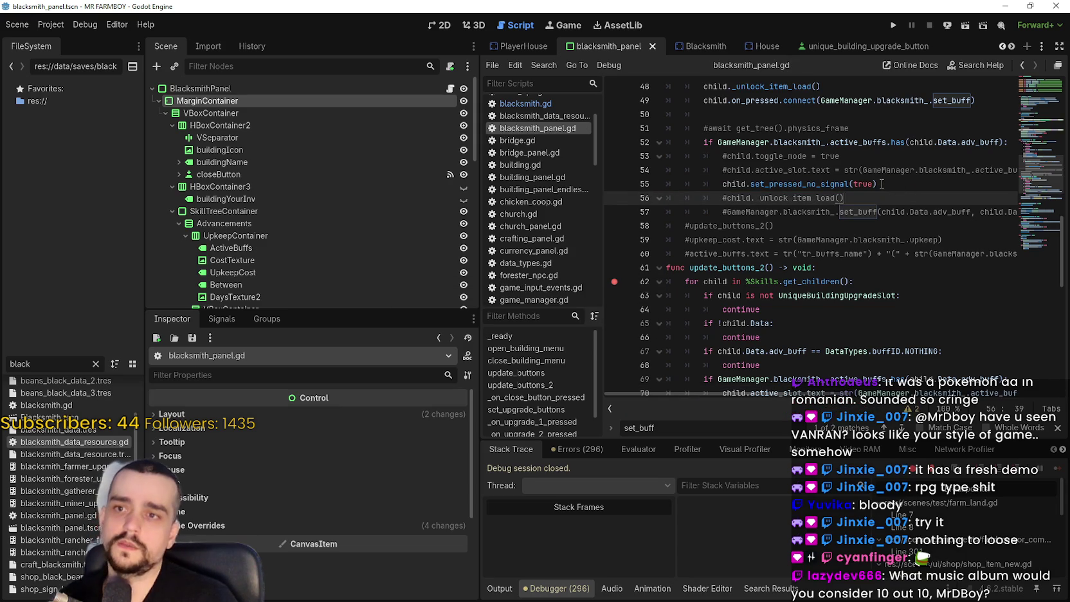
- Uncomment the update_buttons_2() call on line 58 and run the project
double_click(845, 184)
drag(845, 184, 921, 183)
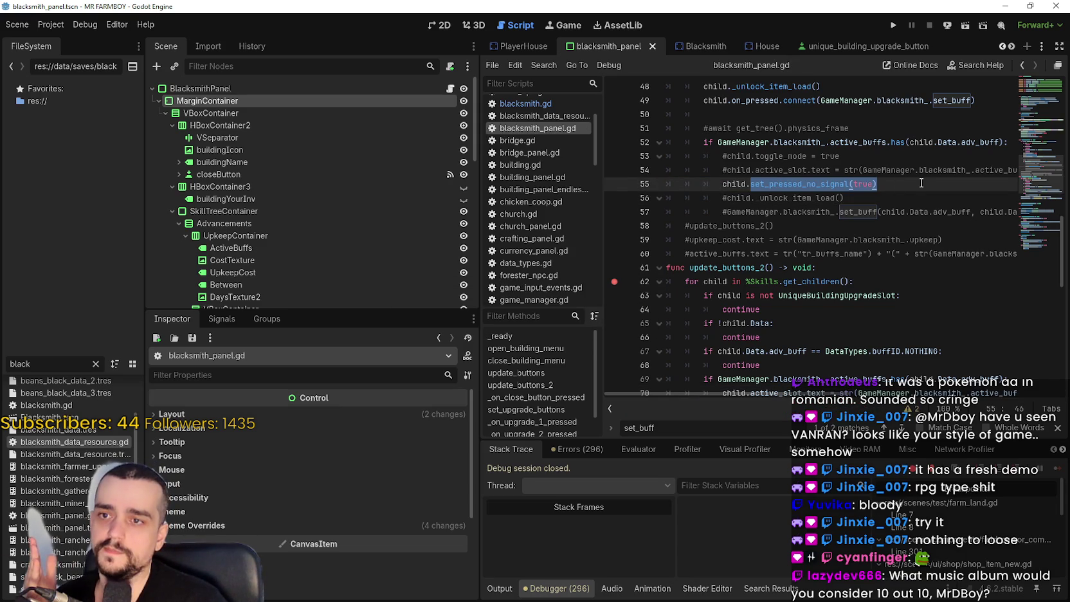
scroll(875, 270, down, 2)
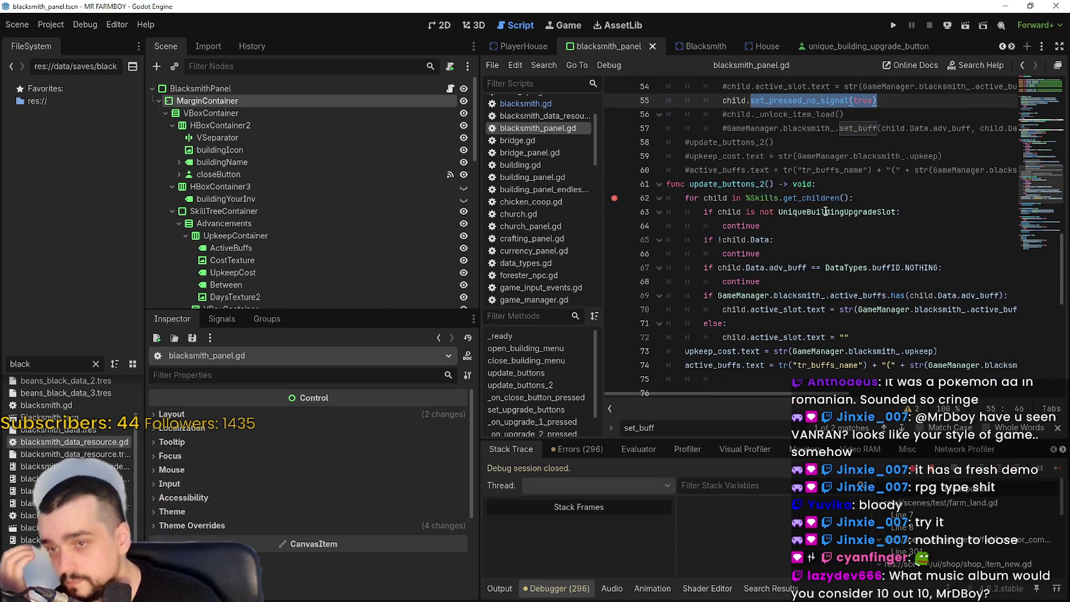
scroll(826, 216, up, 2)
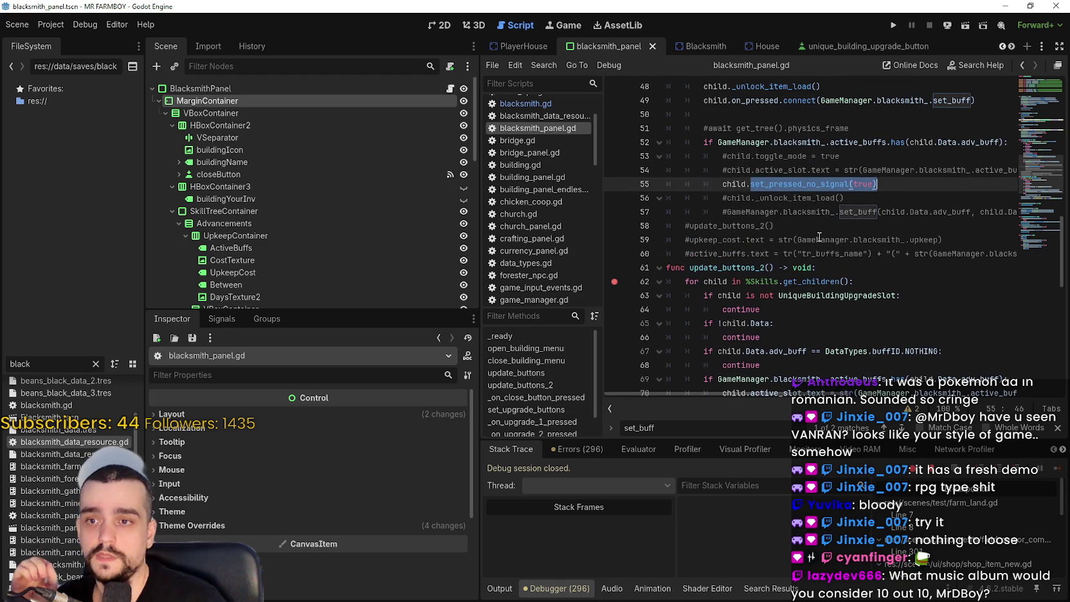
click(689, 227)
key(BackSpace)
key(End)
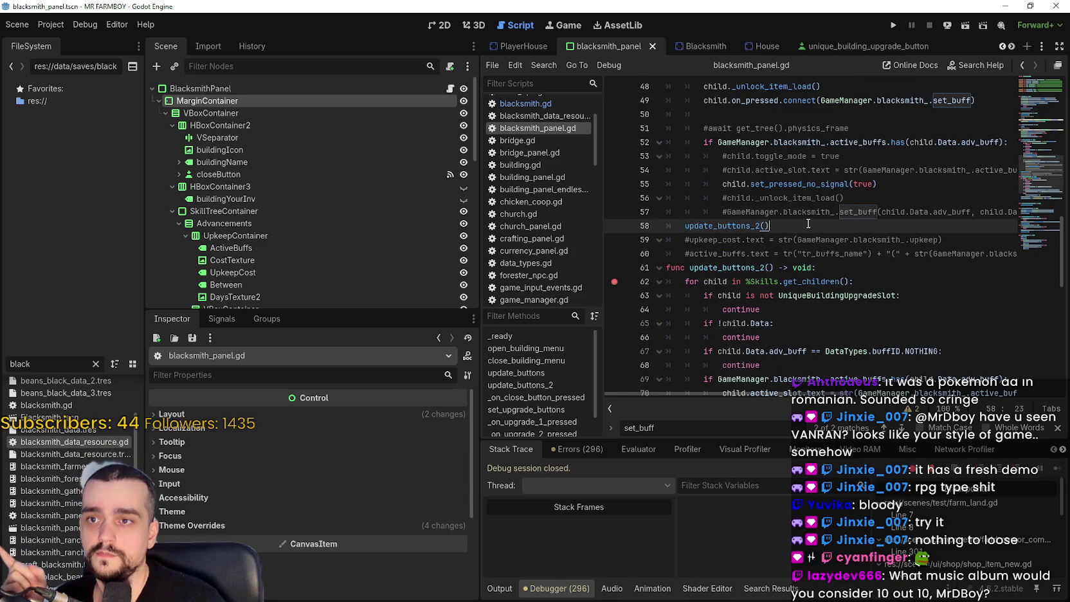
click(895, 24)
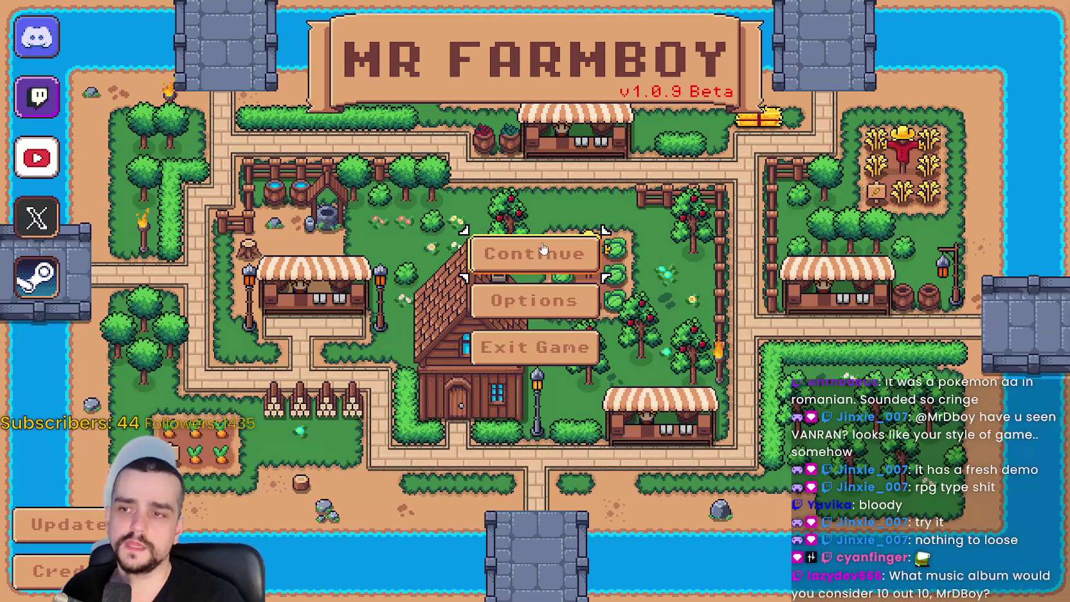
- From the main menu, choose Continue and load Save 1
click(541, 252)
click(501, 217)
click(461, 229)
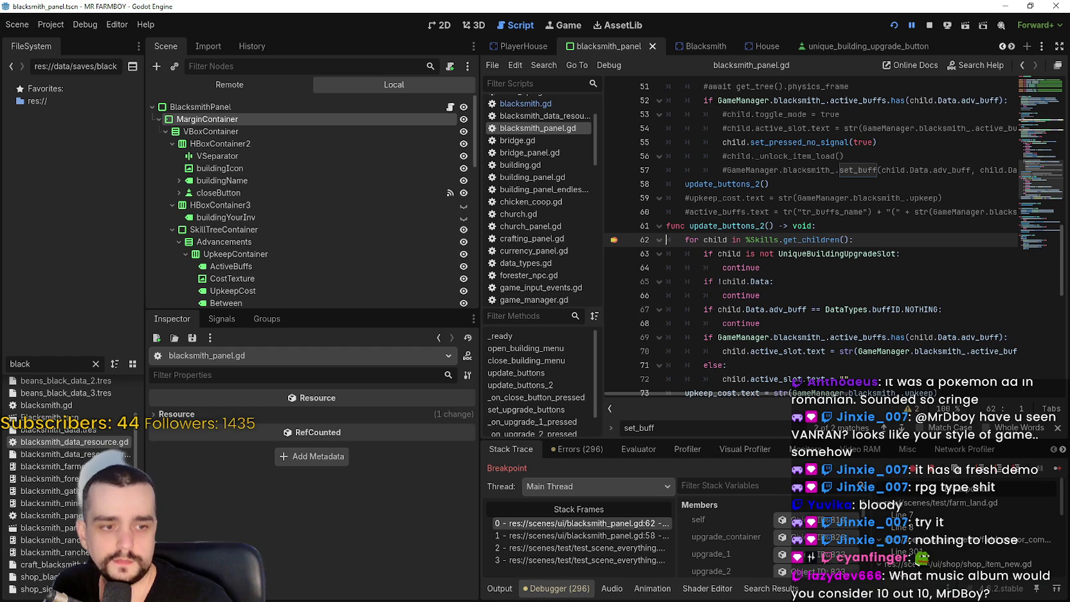
- Inspect the callers at line 58 and in test_scene_everything.gd, then resume from line 62
click(579, 535)
click(585, 525)
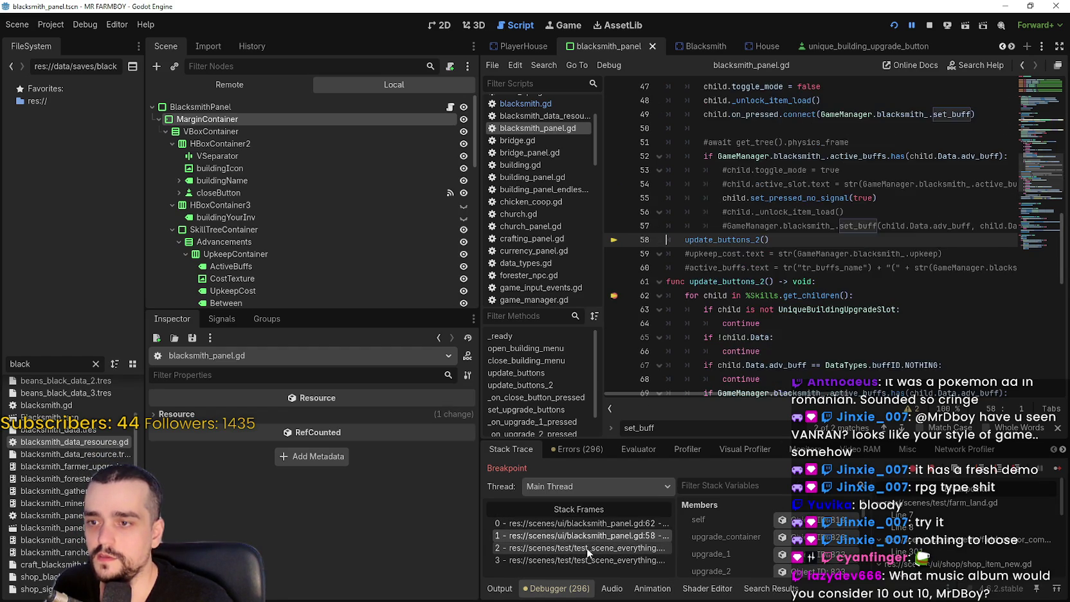
click(587, 548)
click(597, 560)
click(582, 523)
click(1060, 472)
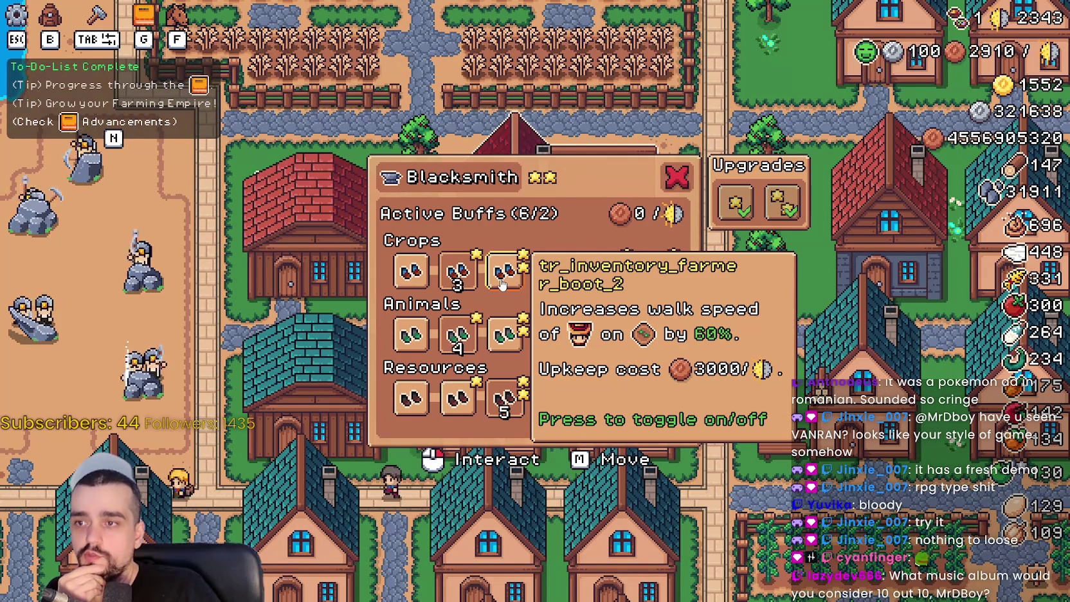
- Toggle a boot buff, continue past the line 282 and 263 breakpoints, then stop the game
click(509, 281)
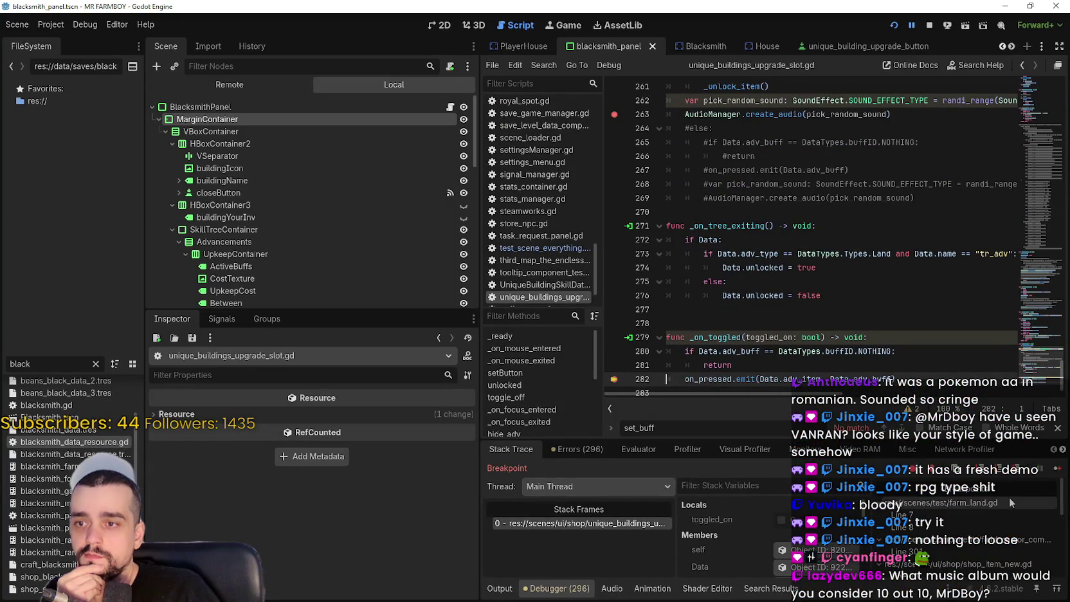
click(1058, 469)
click(1058, 470)
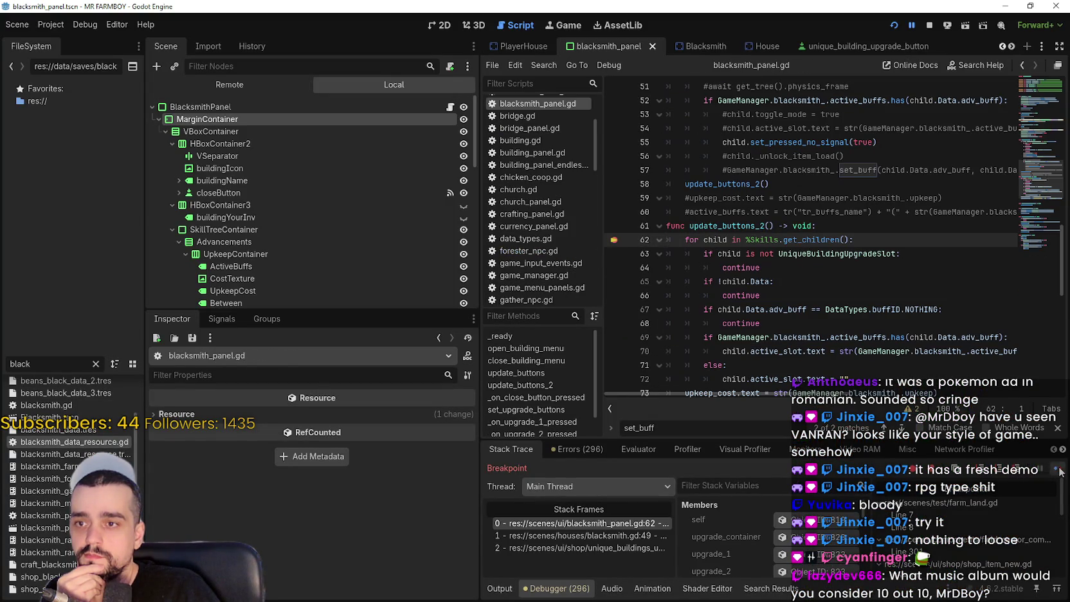
click(1058, 470)
click(1058, 470)
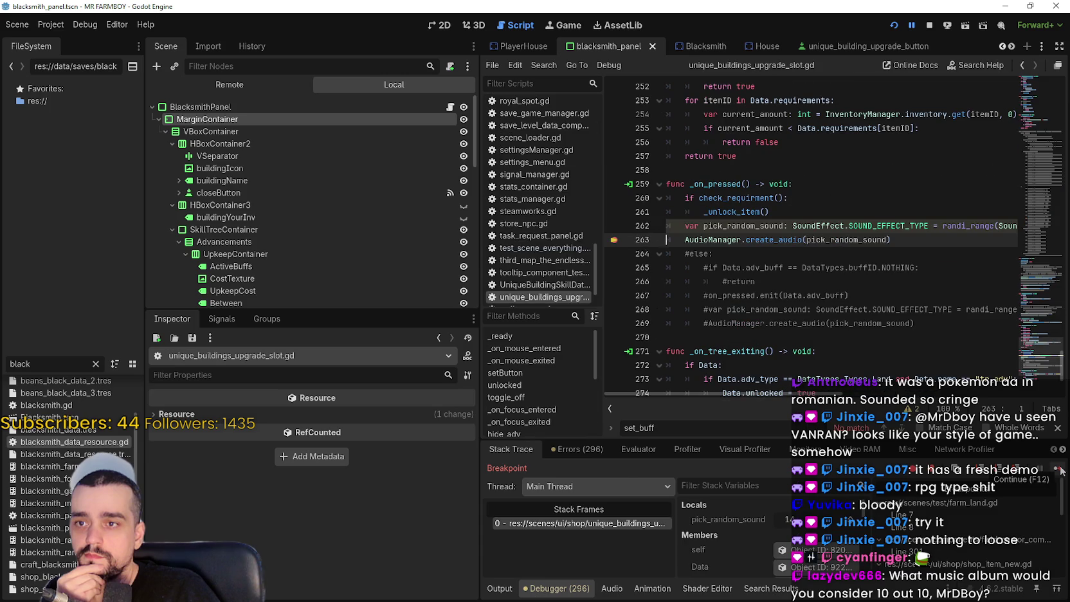
click(1059, 470)
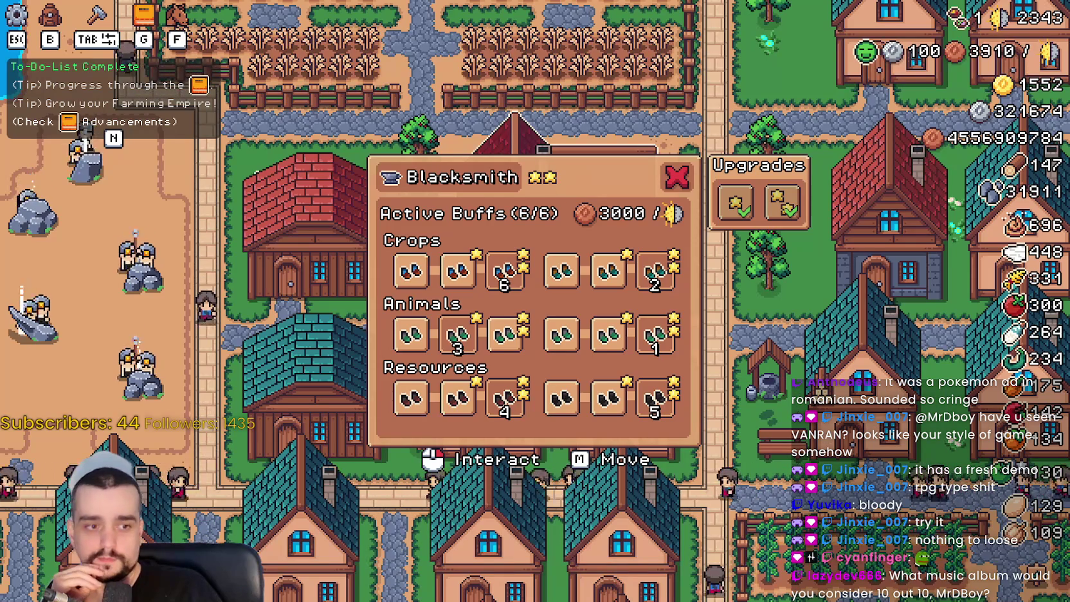
key(alt+Tab)
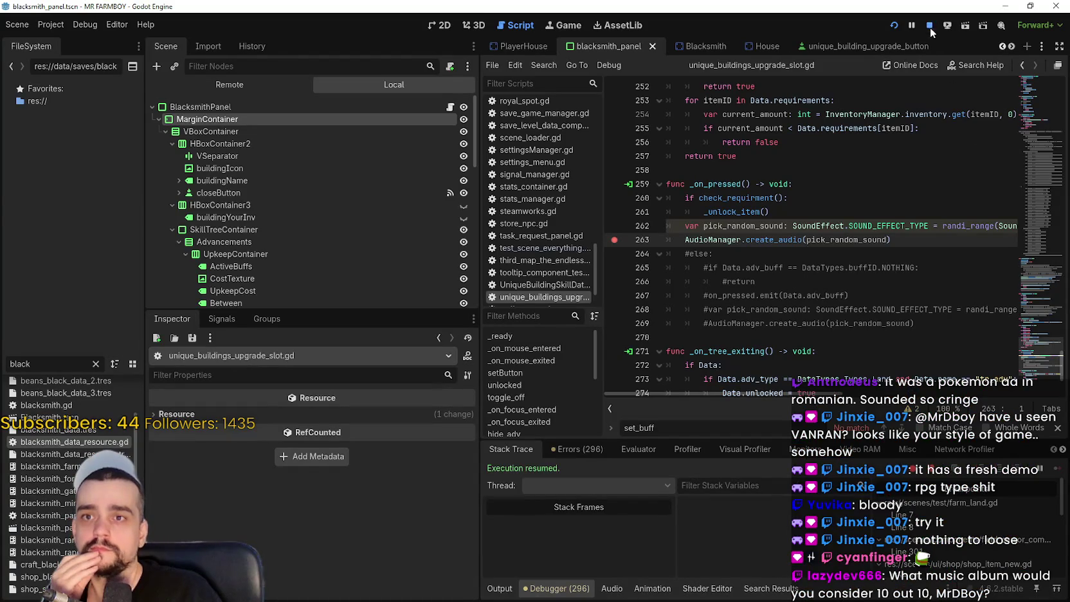
click(930, 27)
- Reopen blacksmith.gd via the Blacksmith scene, caret on the else branch's apply_active_buffs call
scroll(707, 160, up, 3)
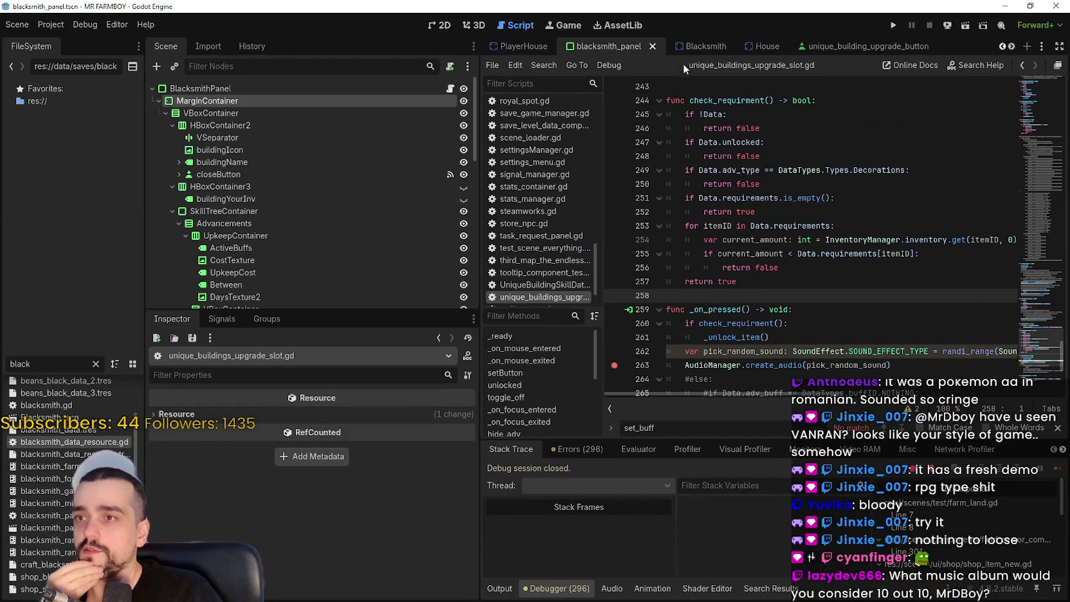
click(708, 46)
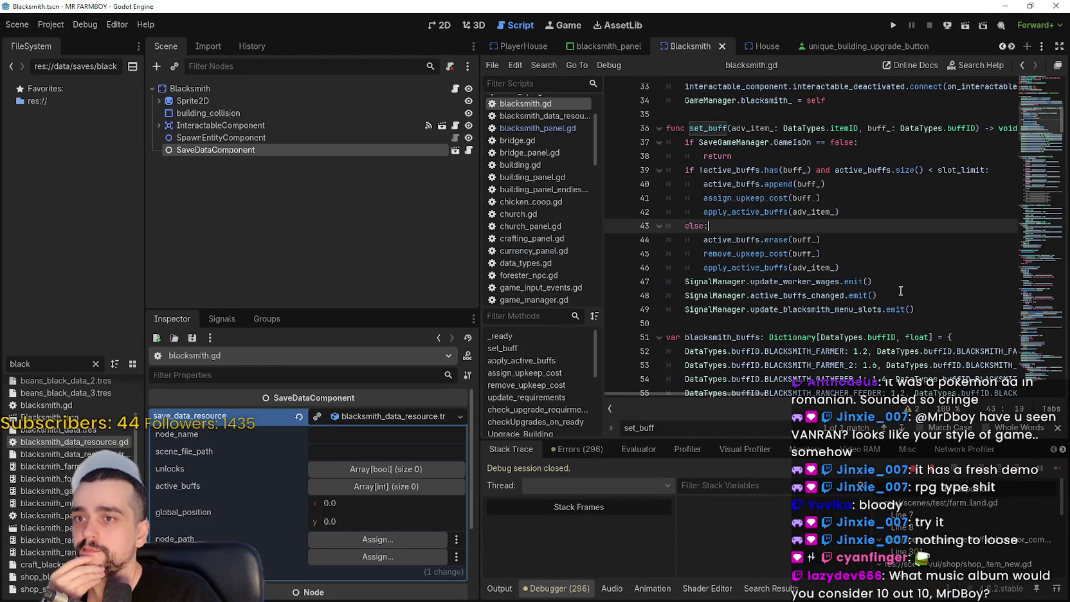
click(884, 268)
scroll(883, 277, up, 2)
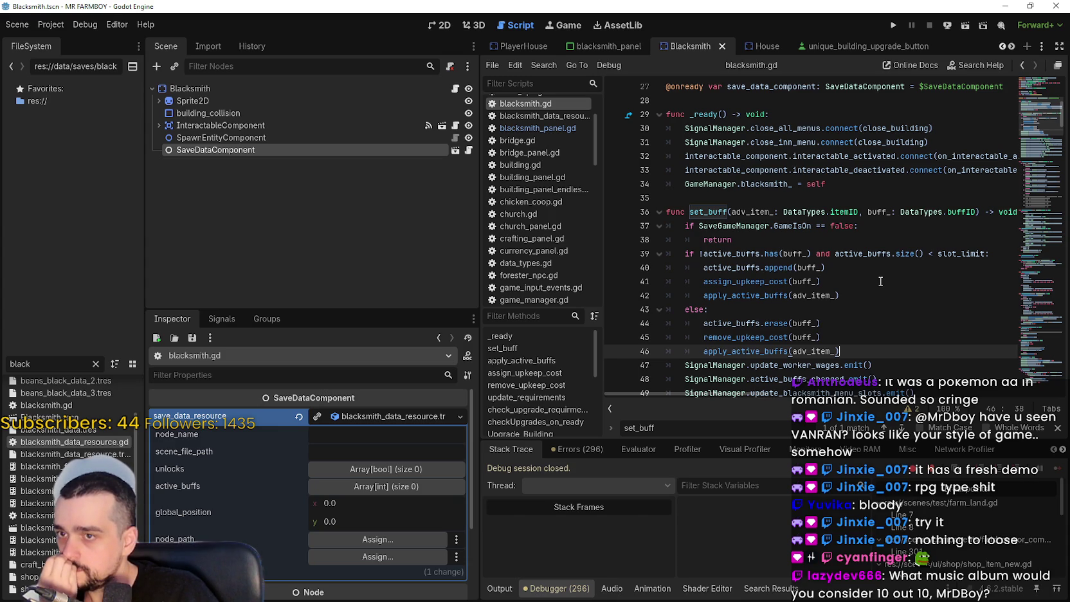
scroll(881, 282, down, 2)
scroll(879, 281, up, 1)
- Scroll through set_buff and apply_active_buffs, then drag the dock splitter left to widen the editor
drag(915, 337, 670, 311)
scroll(670, 311, down, 4)
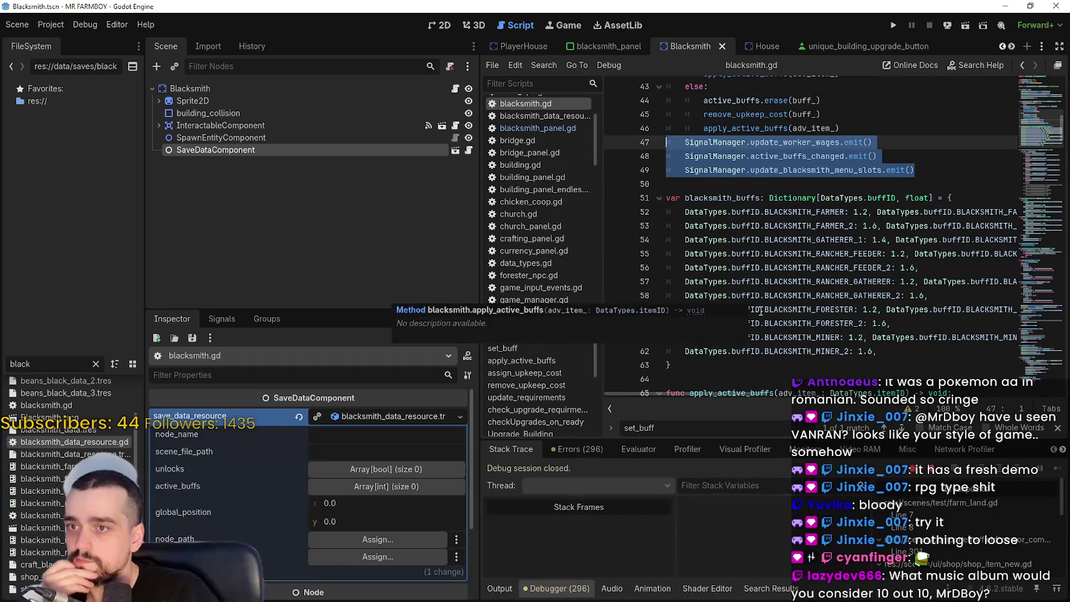
scroll(753, 299, down, 6)
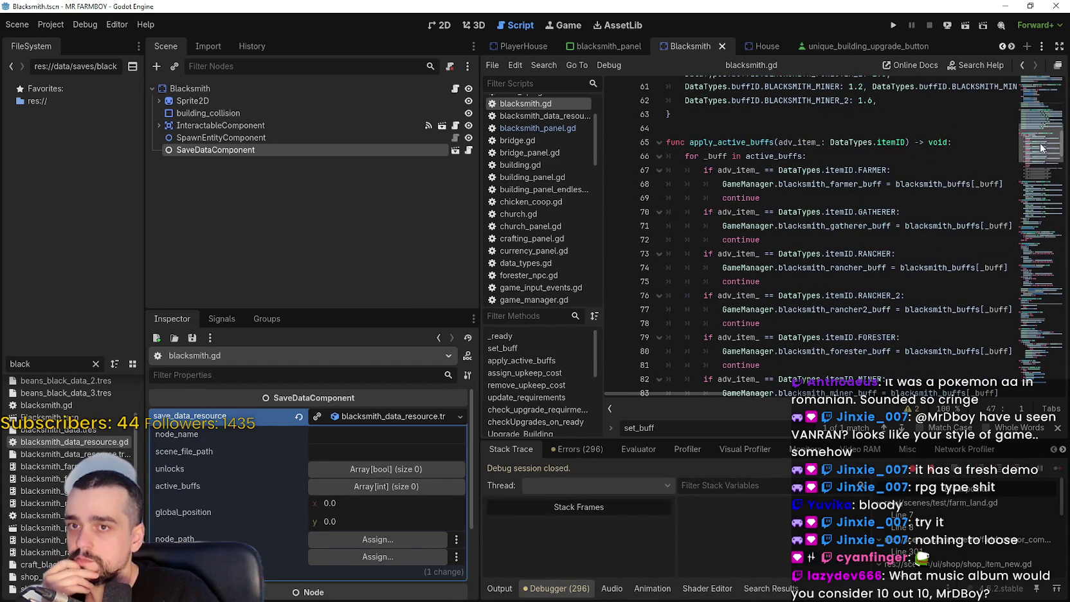
scroll(1036, 150, down, 2)
scroll(1035, 150, up, 2)
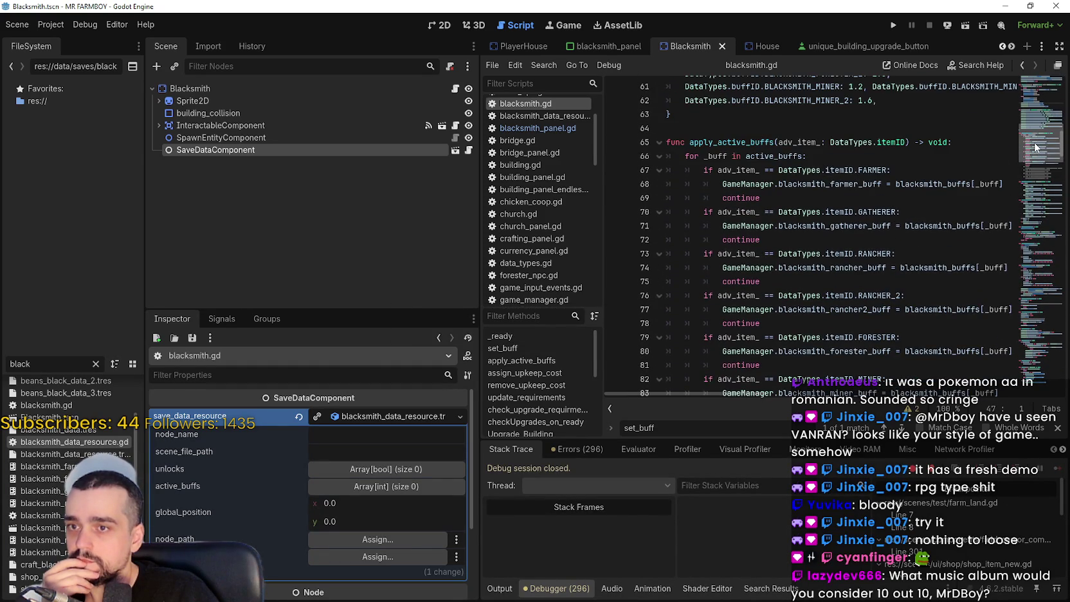
scroll(1036, 151, down, 6)
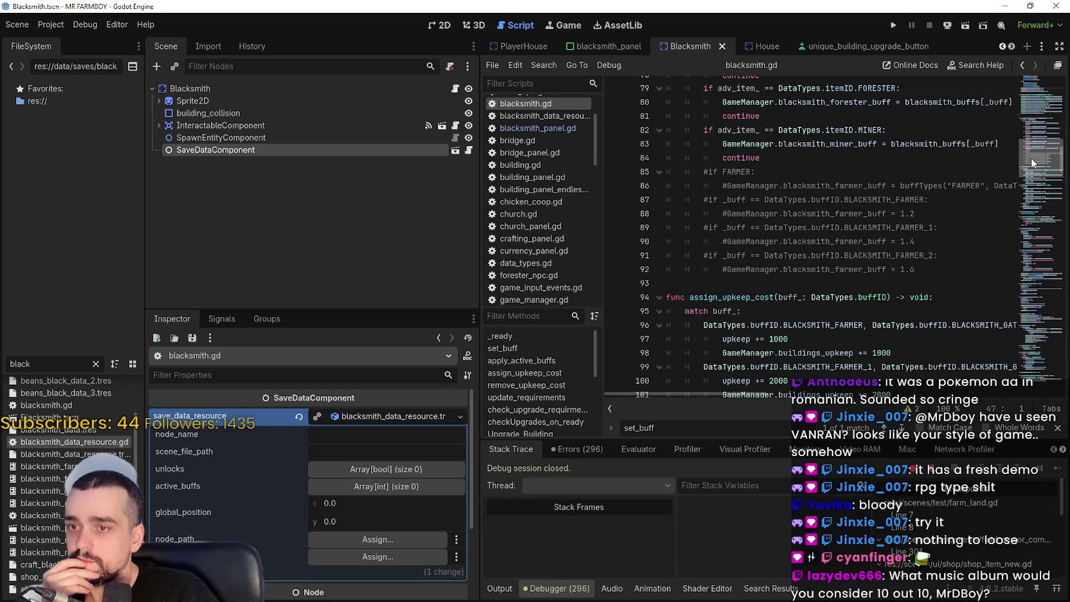
scroll(1031, 157, up, 13)
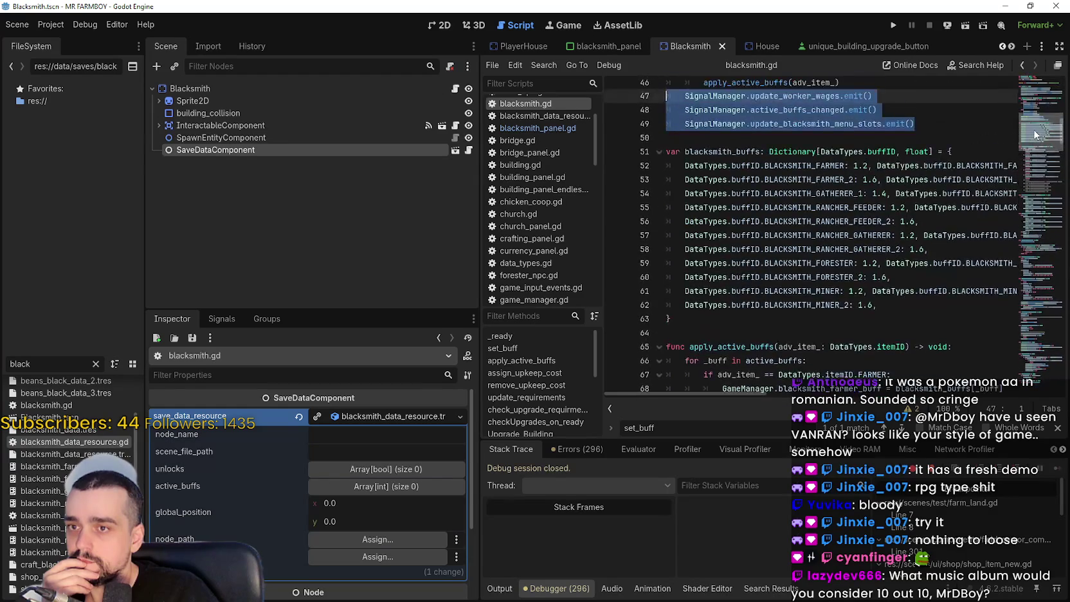
scroll(1035, 128, up, 4)
scroll(1036, 120, up, 1)
mouse_move(480, 255)
mouse_down()
mouse_move(193, 248)
mouse_move(336, 247)
mouse_up()
click(759, 281)
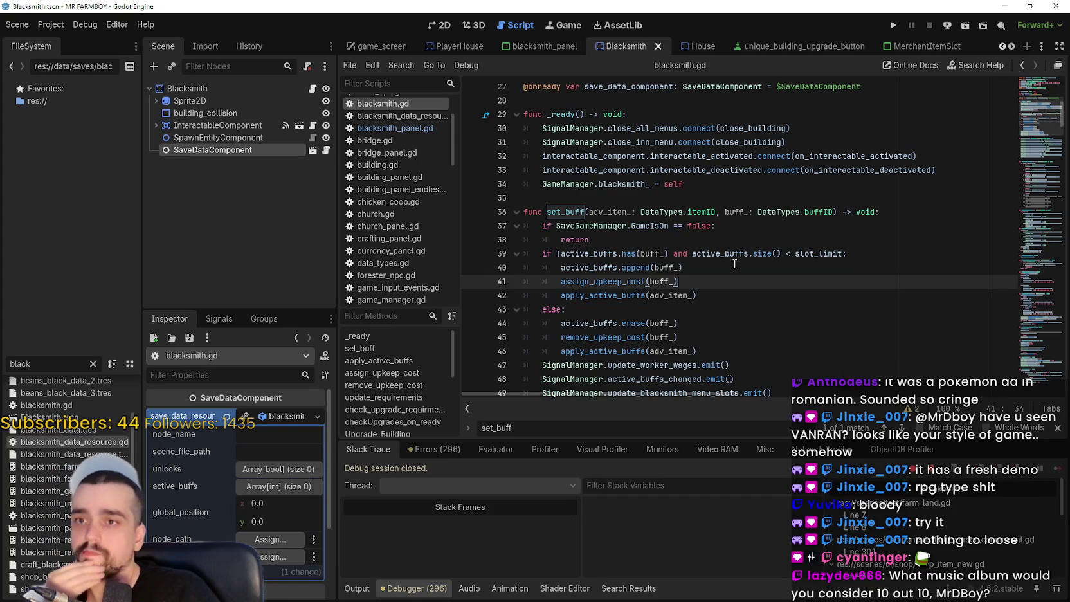
click(835, 187)
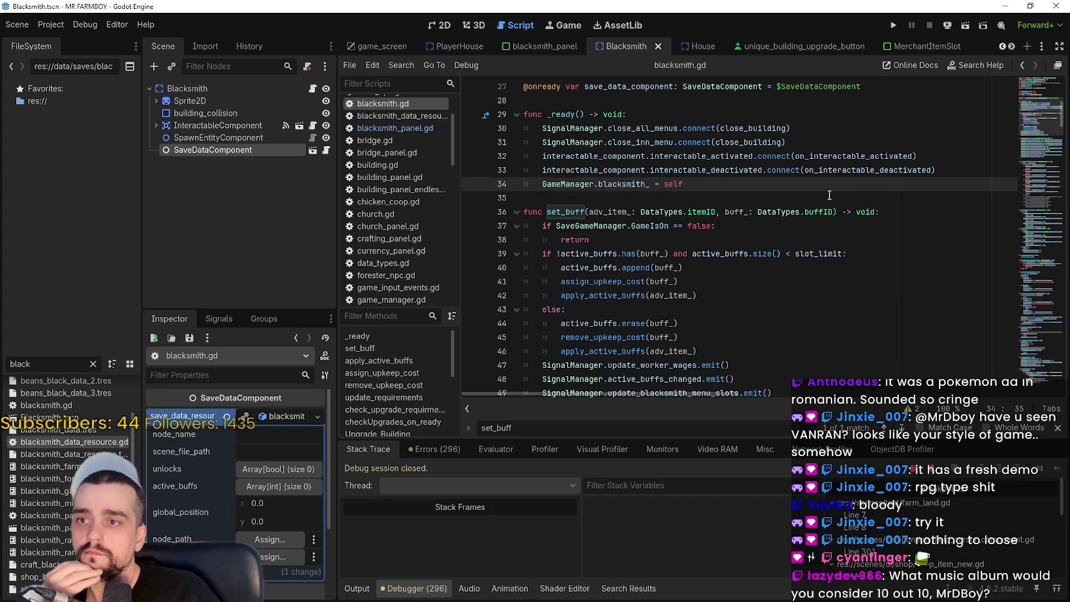
scroll(830, 194, up, 2)
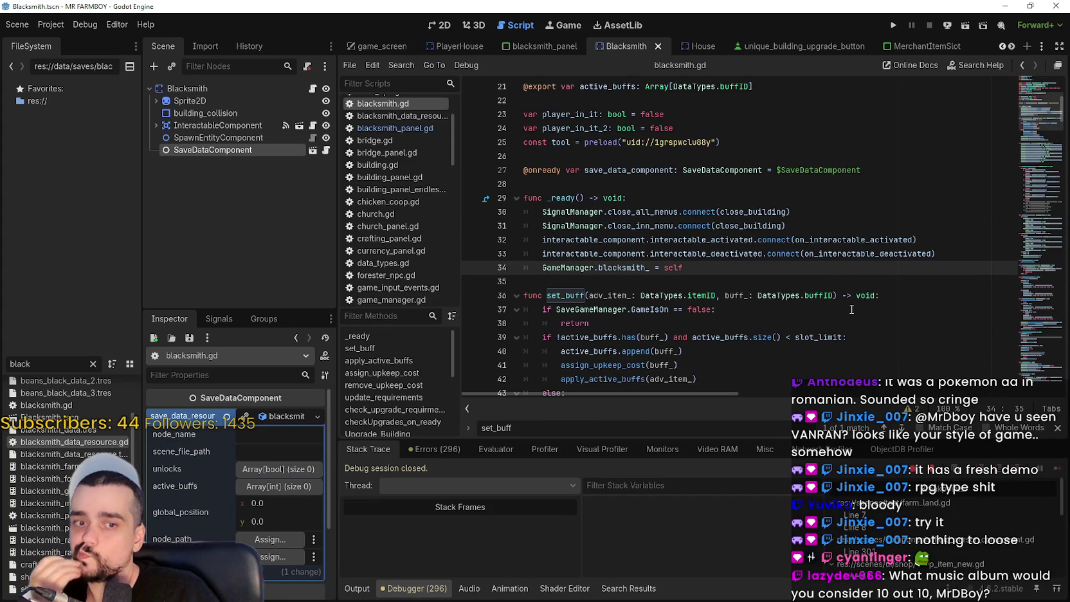
scroll(849, 304, up, 3)
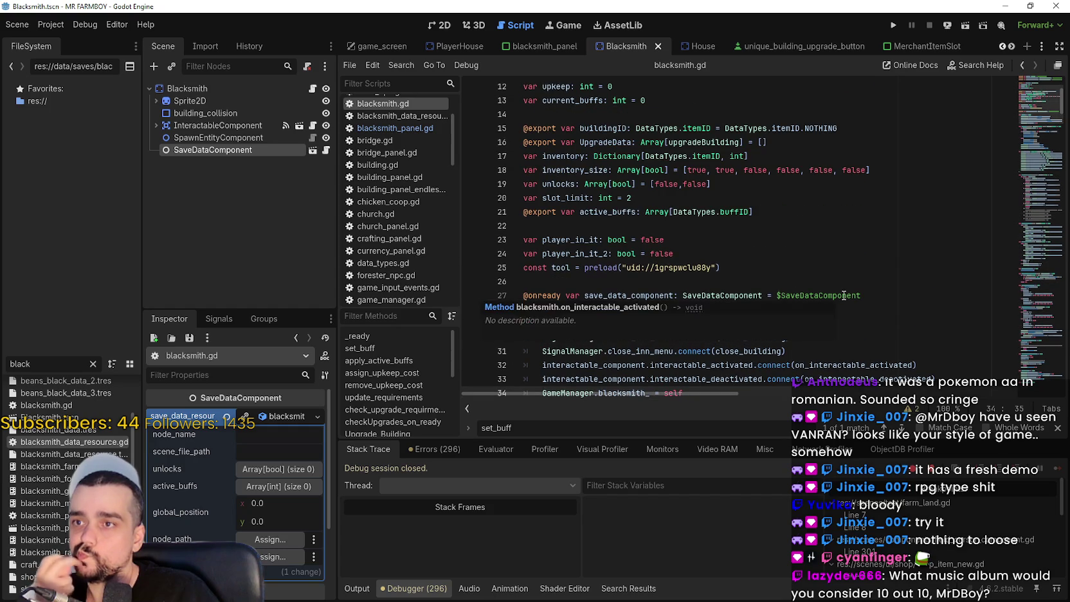
scroll(844, 294, down, 2)
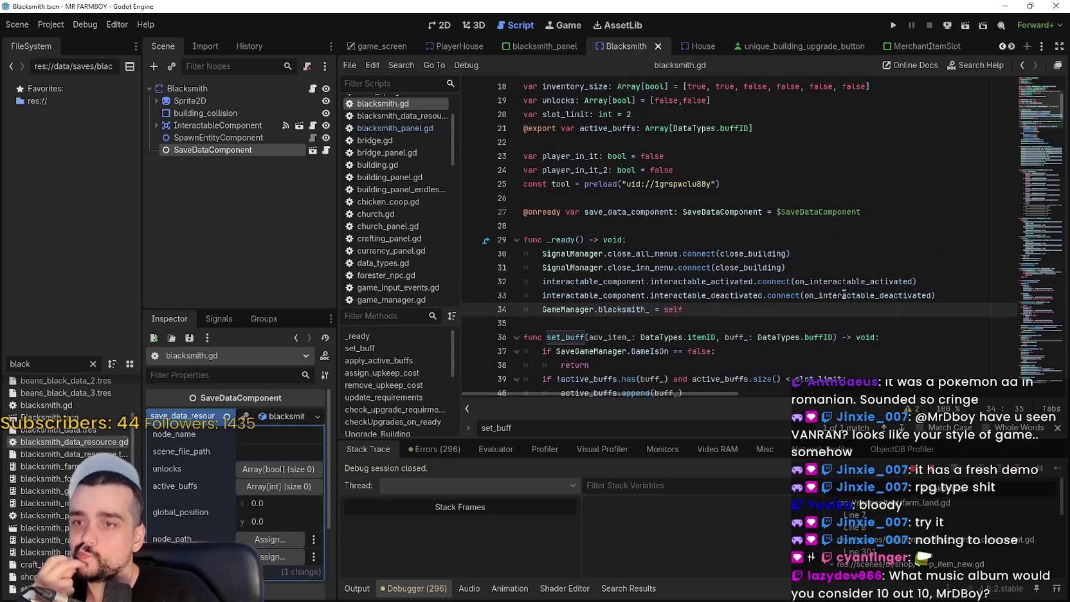
scroll(842, 283, down, 3)
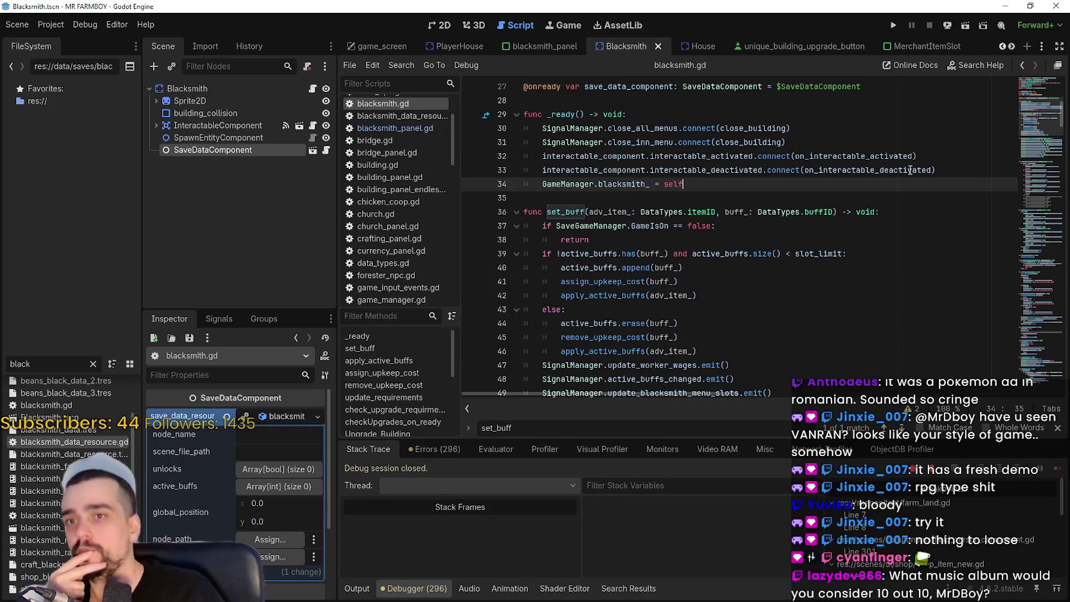
mouse_move(1042, 118)
mouse_down()
mouse_move(1042, 135)
mouse_move(1042, 116)
mouse_up()
scroll(630, 323, down, 1)
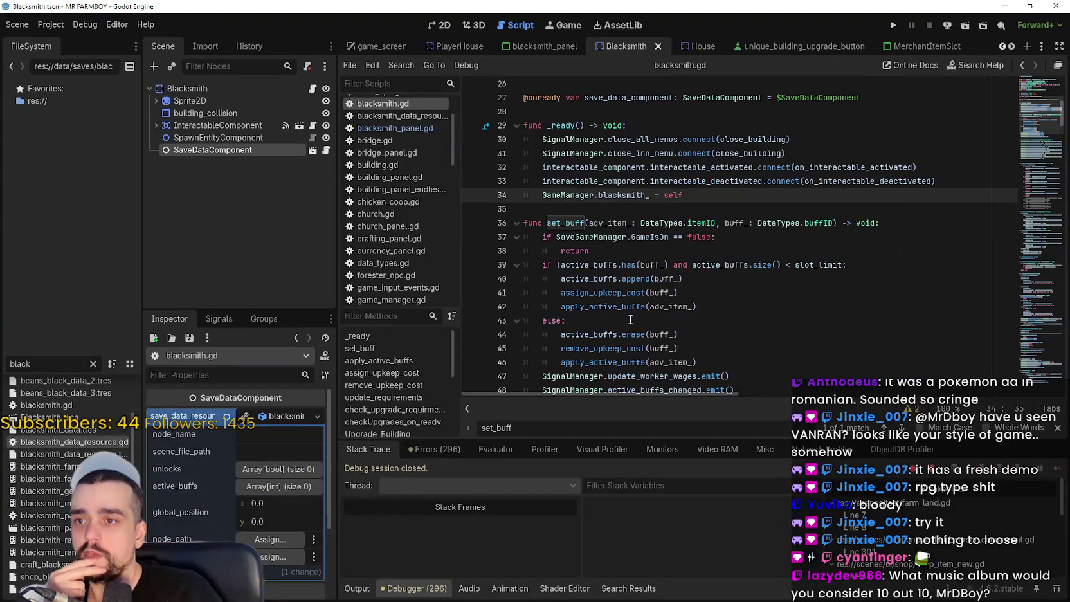
double_click(620, 225)
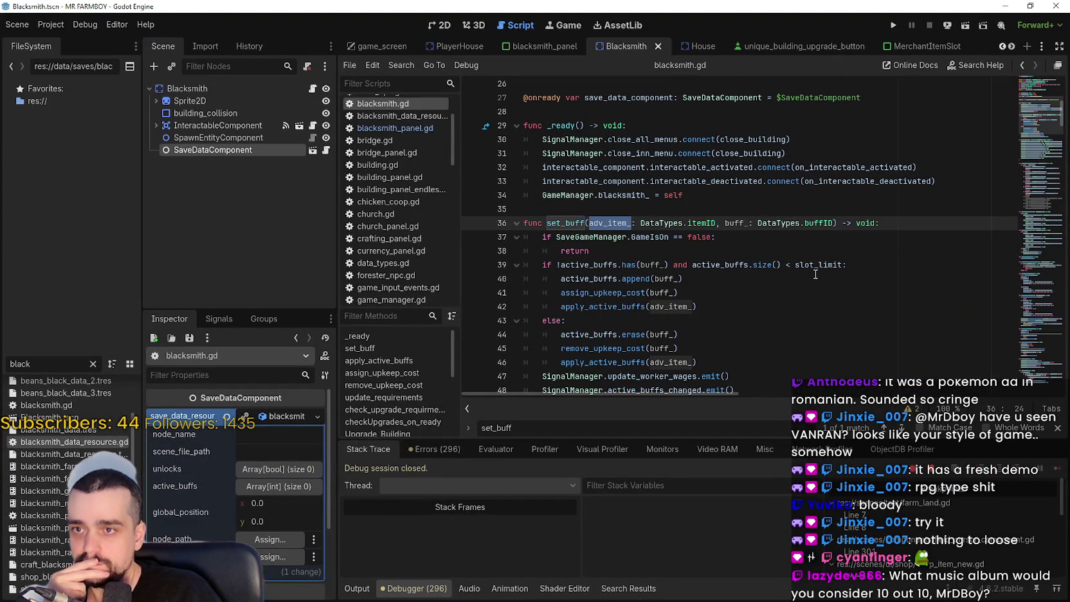
mouse_move(816, 272)
scroll(636, 210, down, 1)
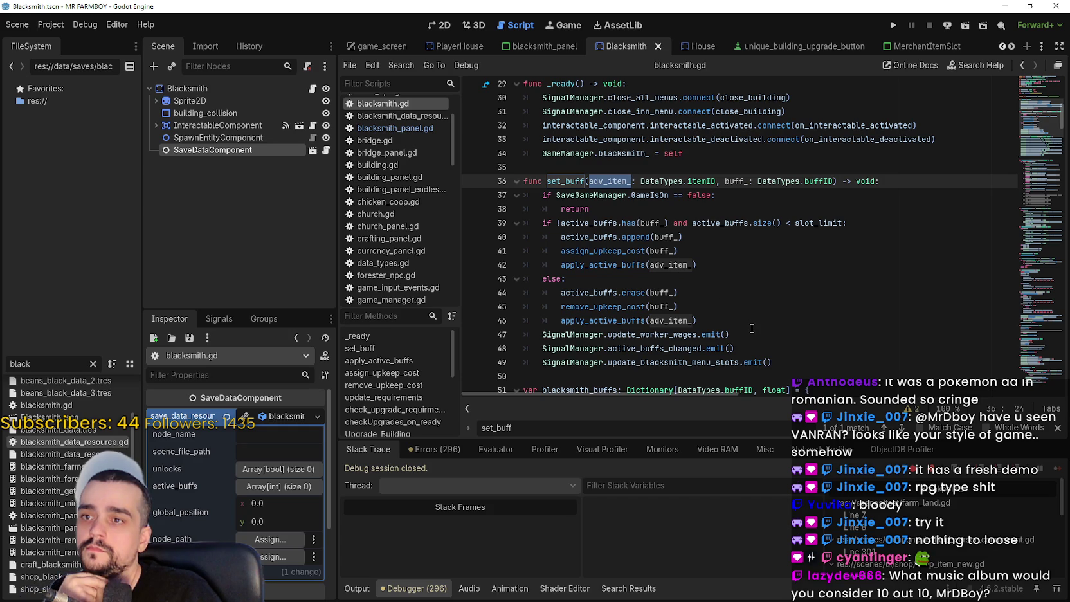
click(516, 162)
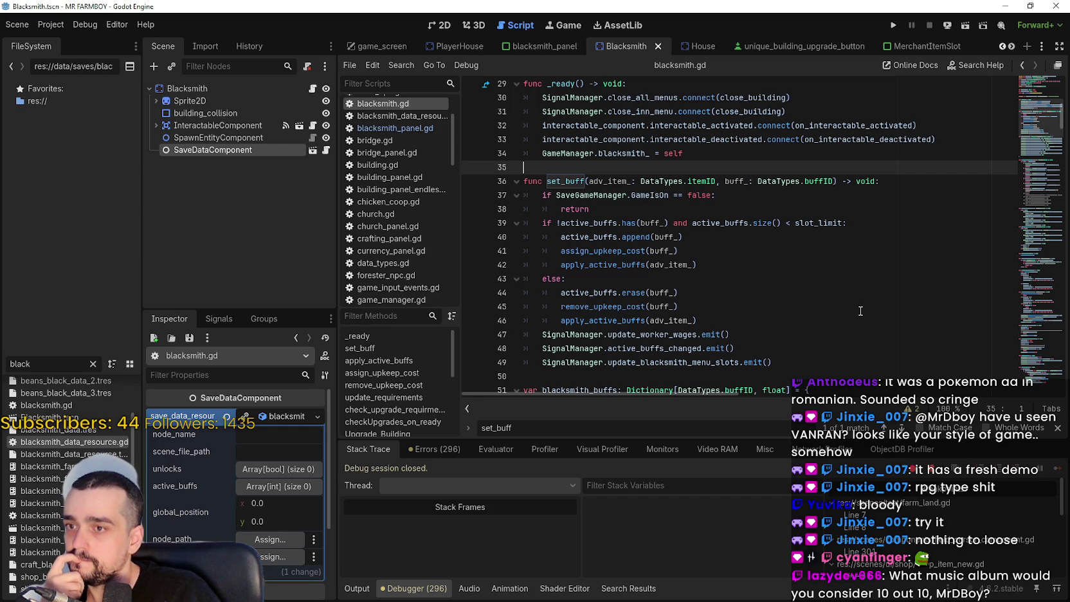
key(Return)
- Paste a copy of the set_buff function over line 36
text(func set_buff_from_button()
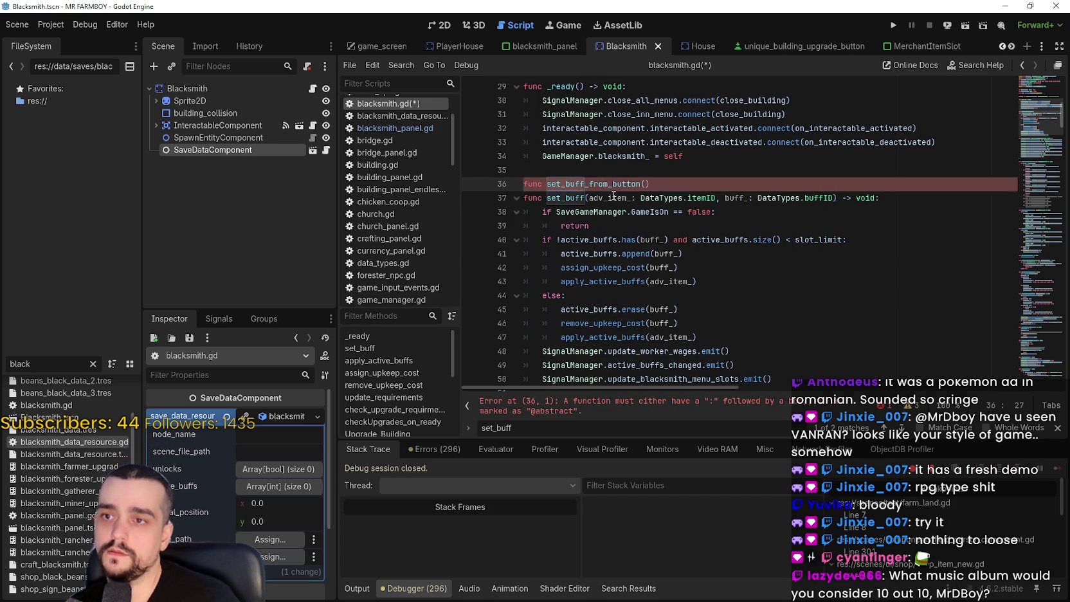
mouse_move(588, 197)
mouse_down()
mouse_move(856, 198)
mouse_move(830, 198)
mouse_up()
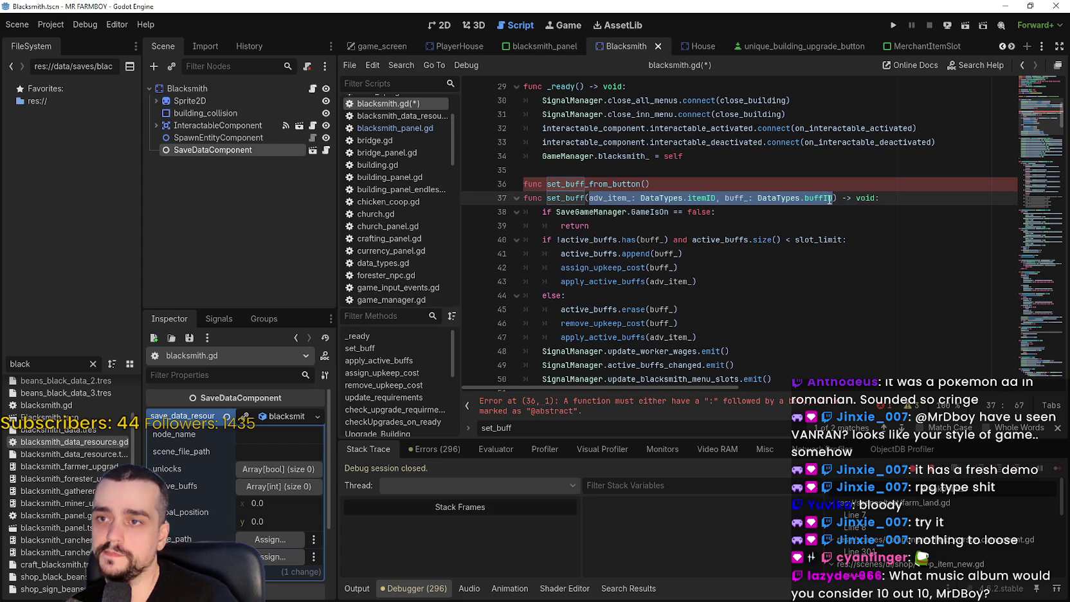
scroll(703, 242, down, 3)
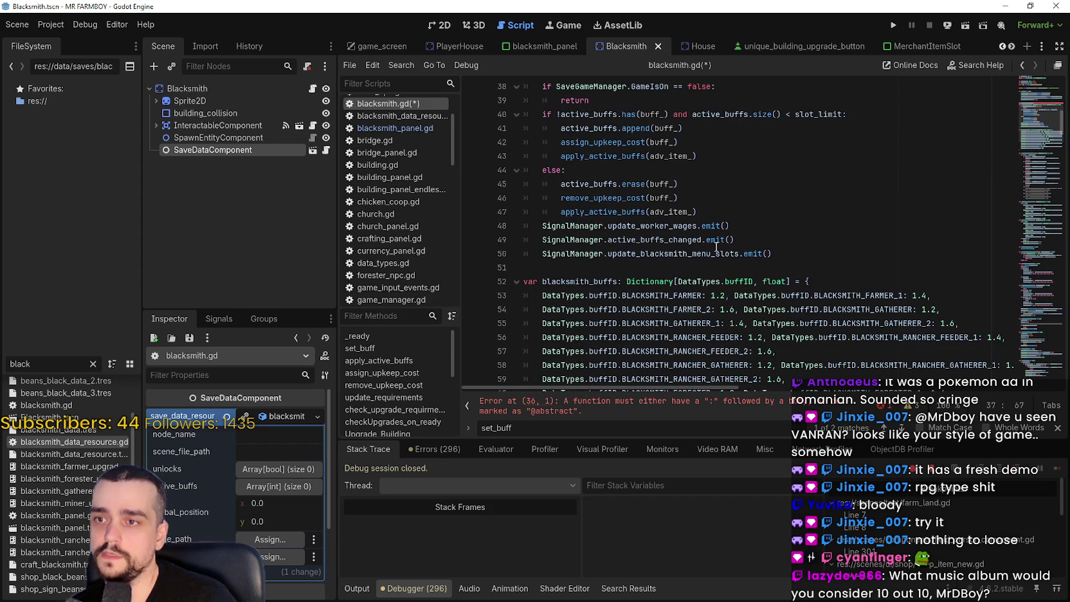
mouse_move(795, 253)
mouse_down()
mouse_move(534, 87)
mouse_move(531, 213)
mouse_move(529, 198)
mouse_up()
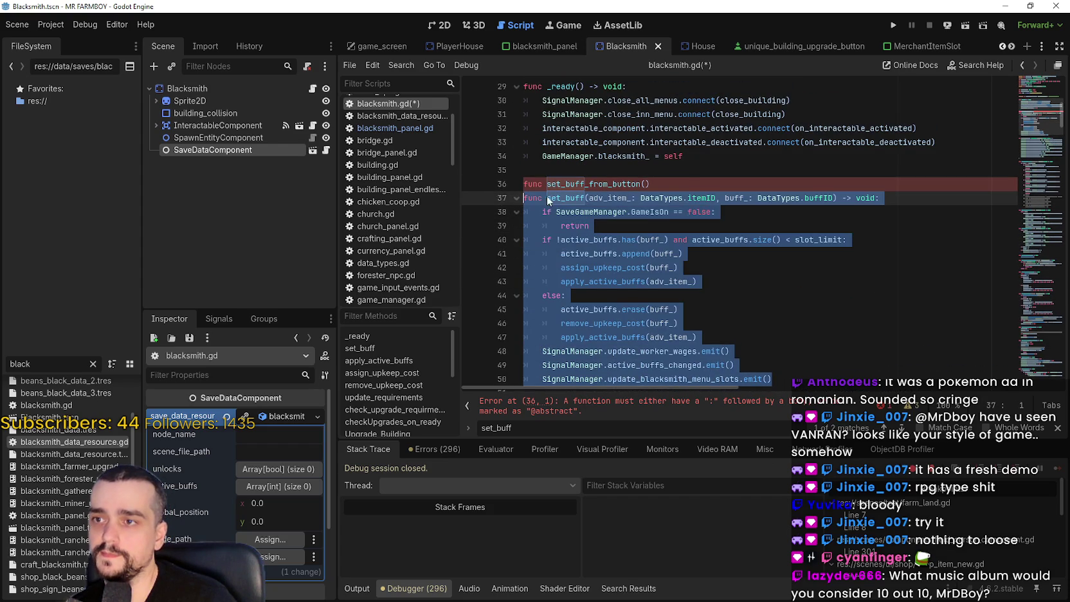
drag(684, 183, 490, 189)
key(ctrl+v)
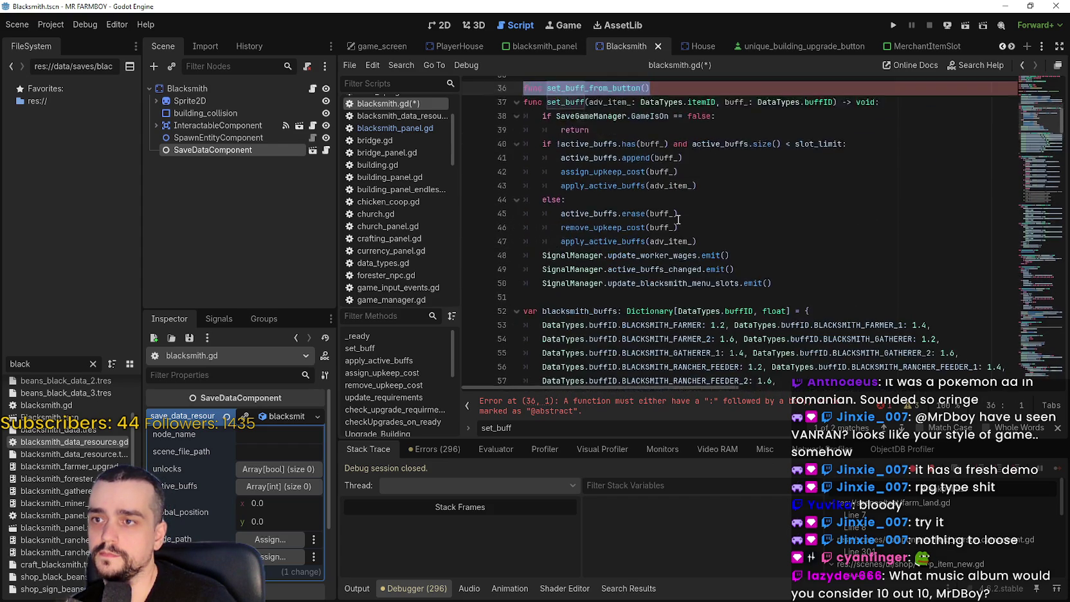
scroll(585, 142, up, 2)
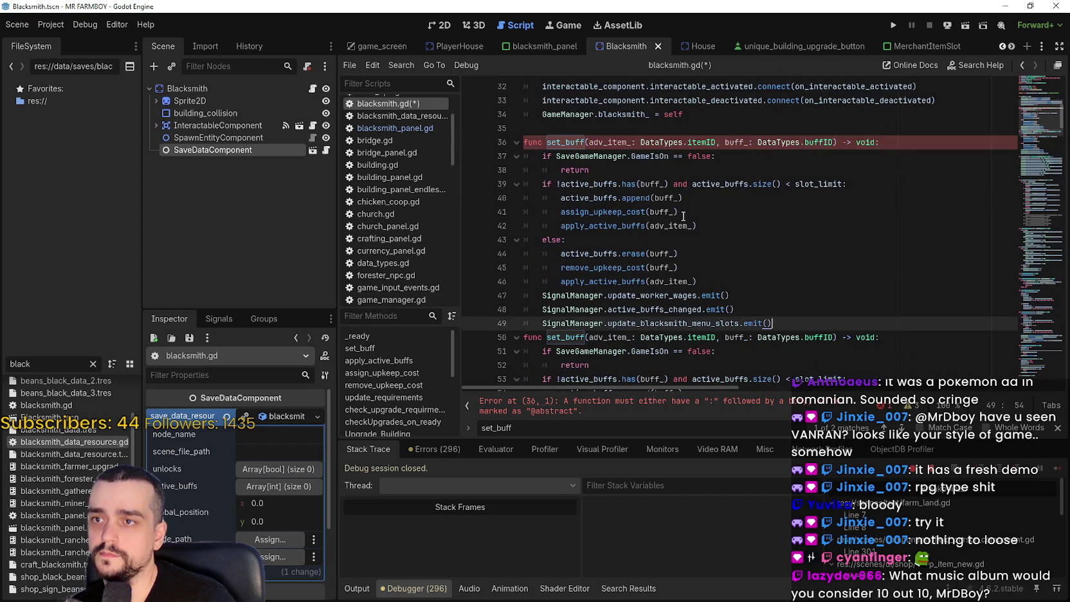
- Rename the duplicate to set_buff_from_buttons and add a blank line before func set_buff
click(586, 143)
text(_from_buttons)
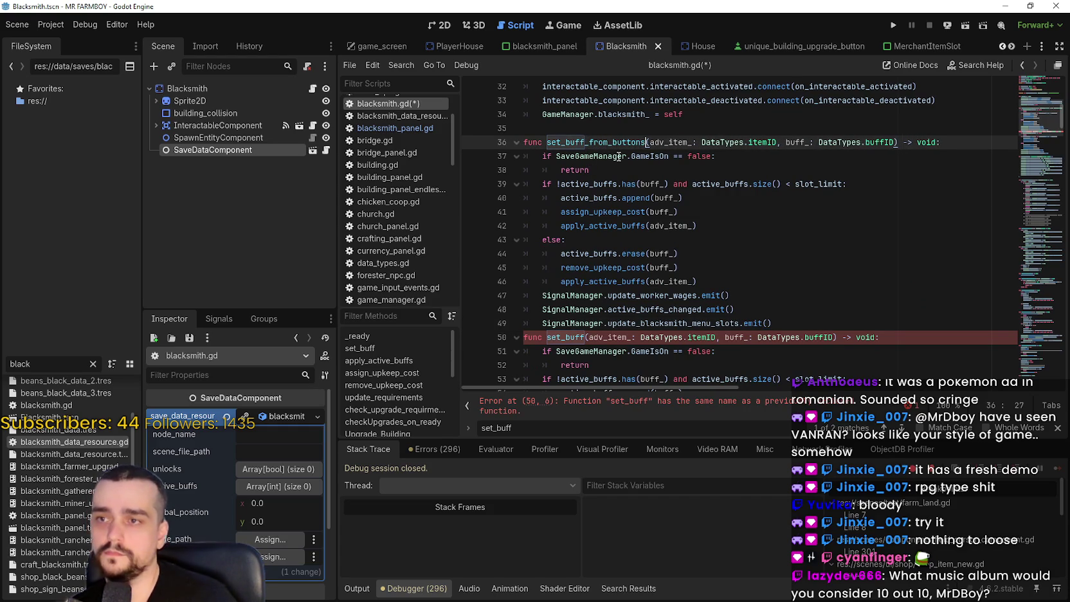
click(615, 198)
click(769, 322)
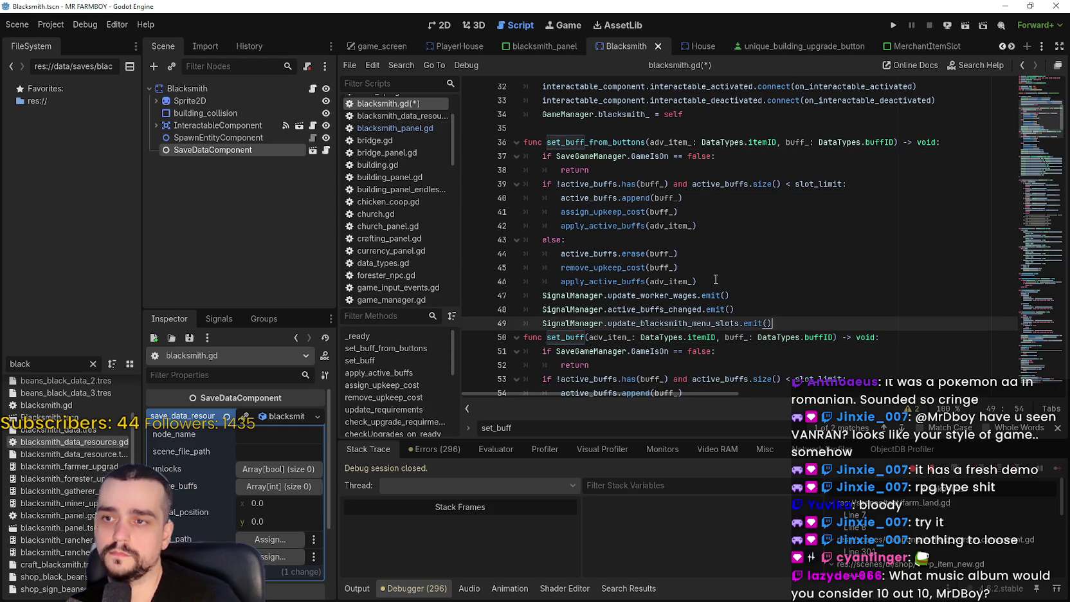
key(Up)
key(Up)
key(Up)
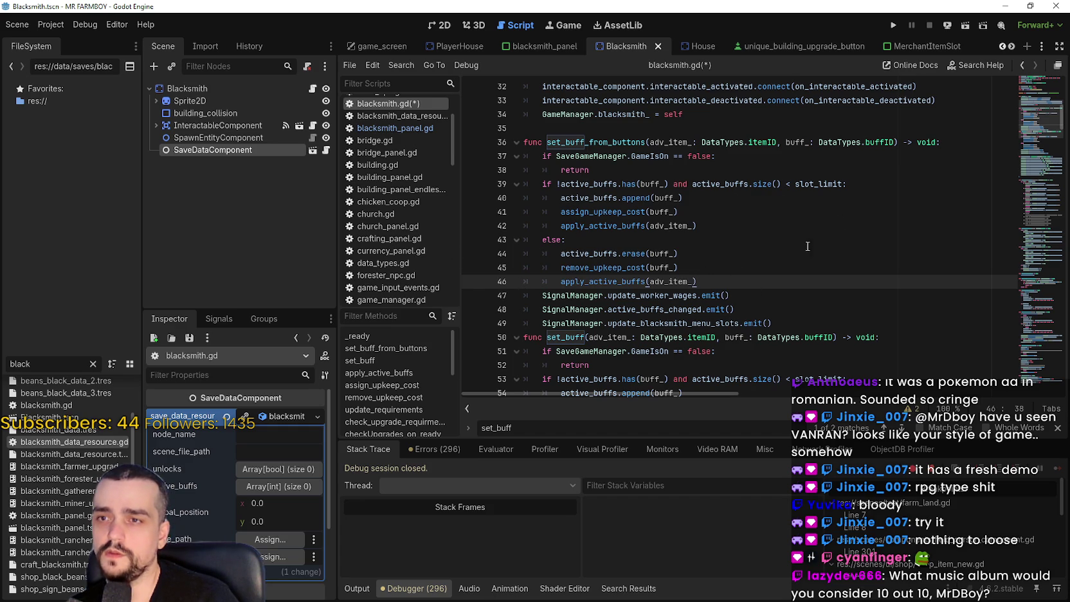
click(775, 323)
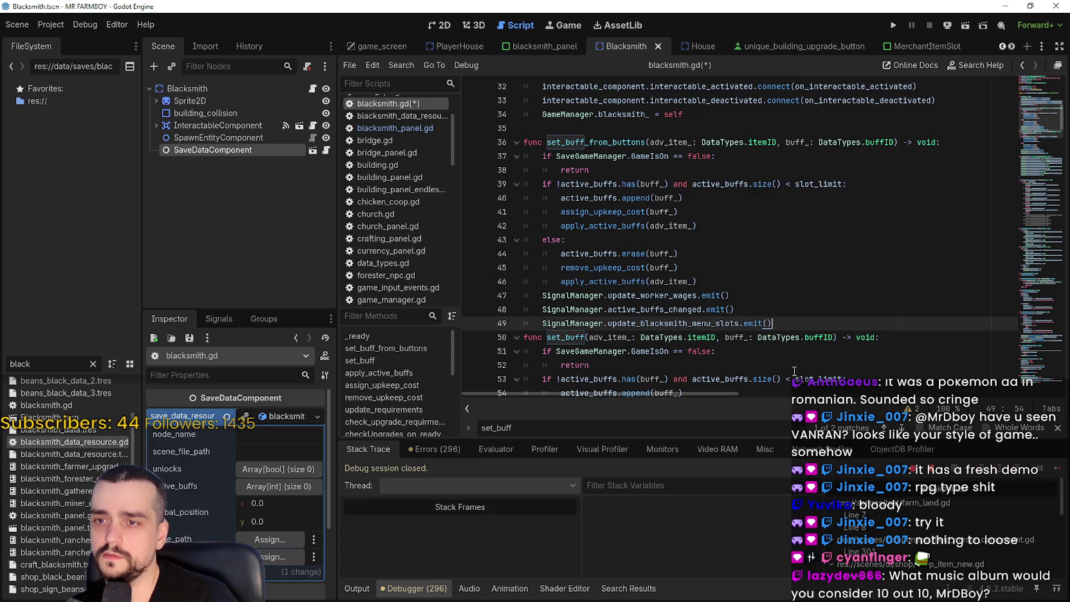
key(Return)
- Delete the active_buffs check, append and else branch lines, and dedent the remaining calls
click(720, 268)
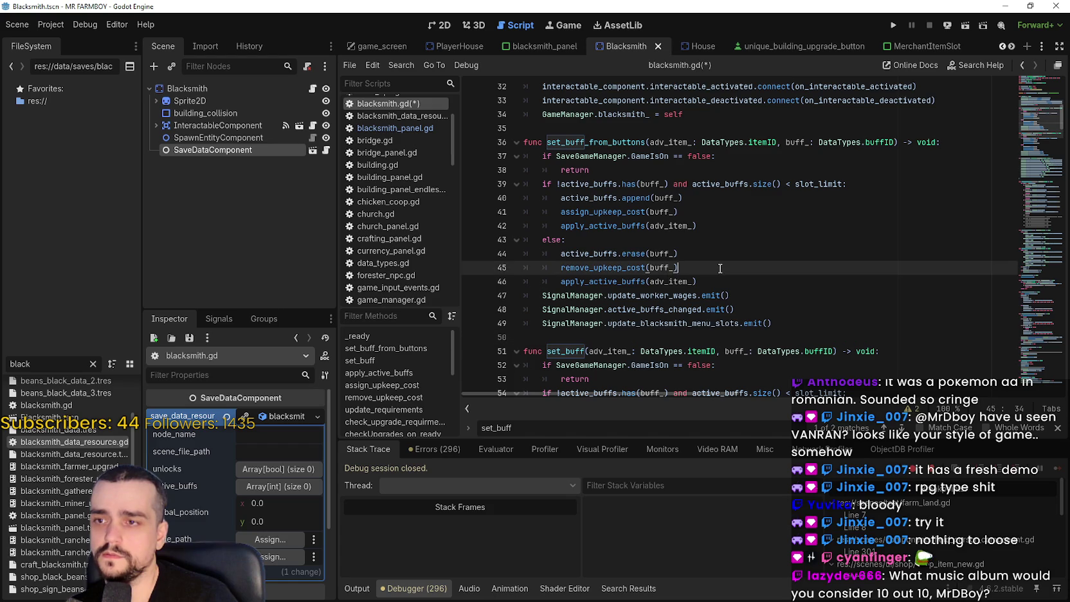
drag(678, 267, 494, 238)
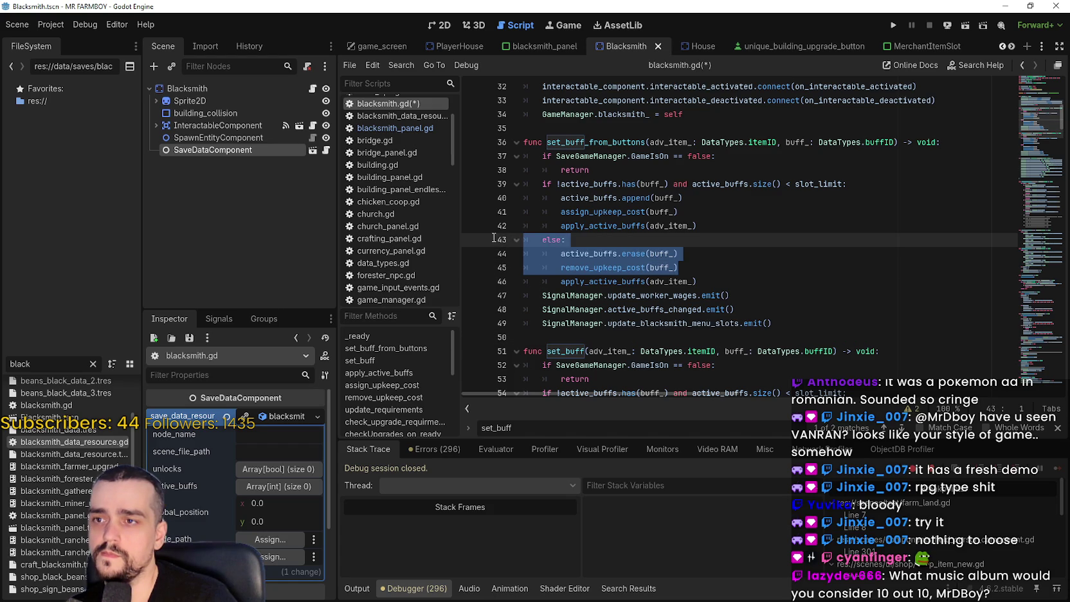
drag(683, 199, 525, 185)
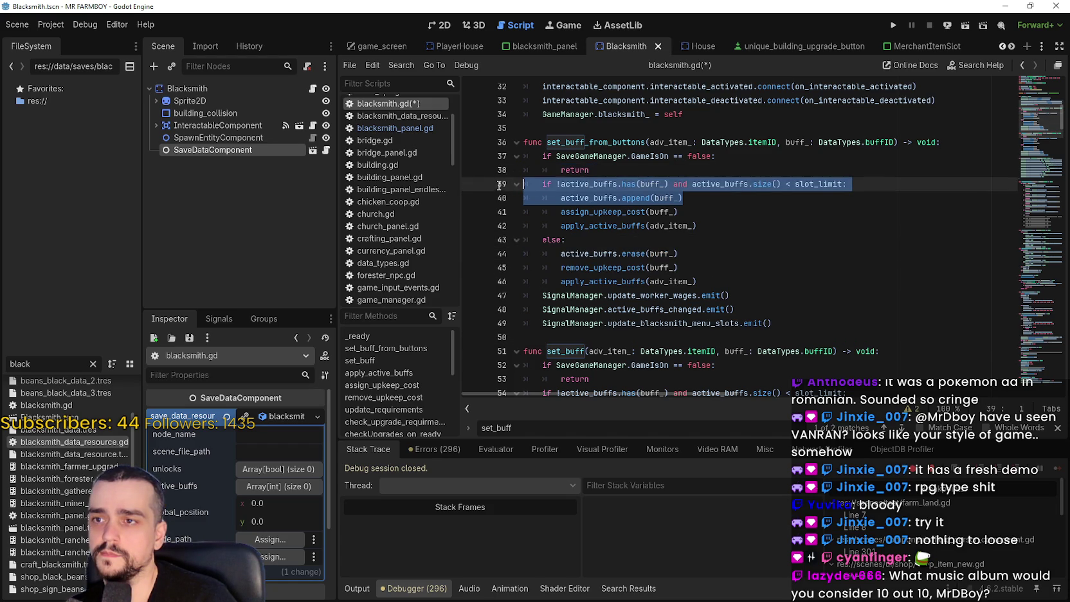
key(BackSpace)
drag(705, 260, 513, 209)
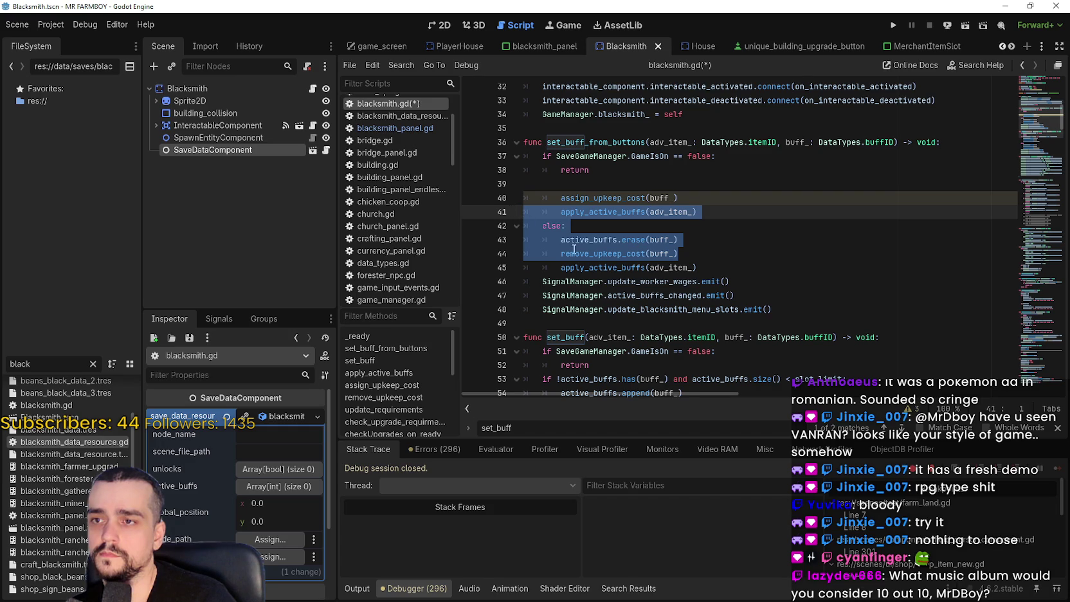
key(BackSpace)
key(BackSpace)
key(BackSpace)
key(Down)
key(shift+Tab)
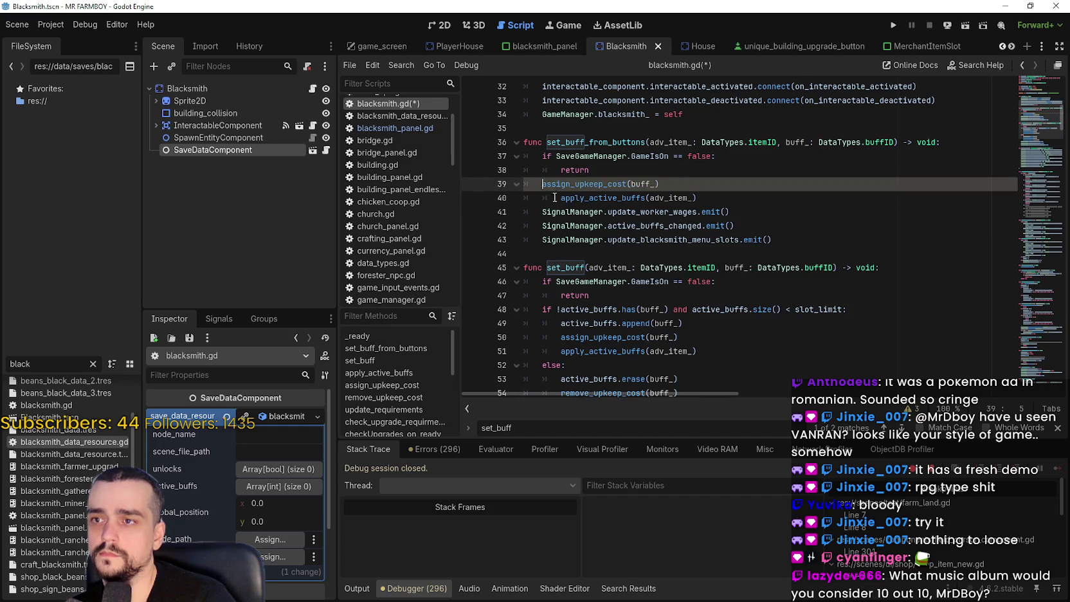
key(Down)
key(shift+Tab)
- Review the finished set_buff_from_buttons function and save blacksmith.gd
click(704, 193)
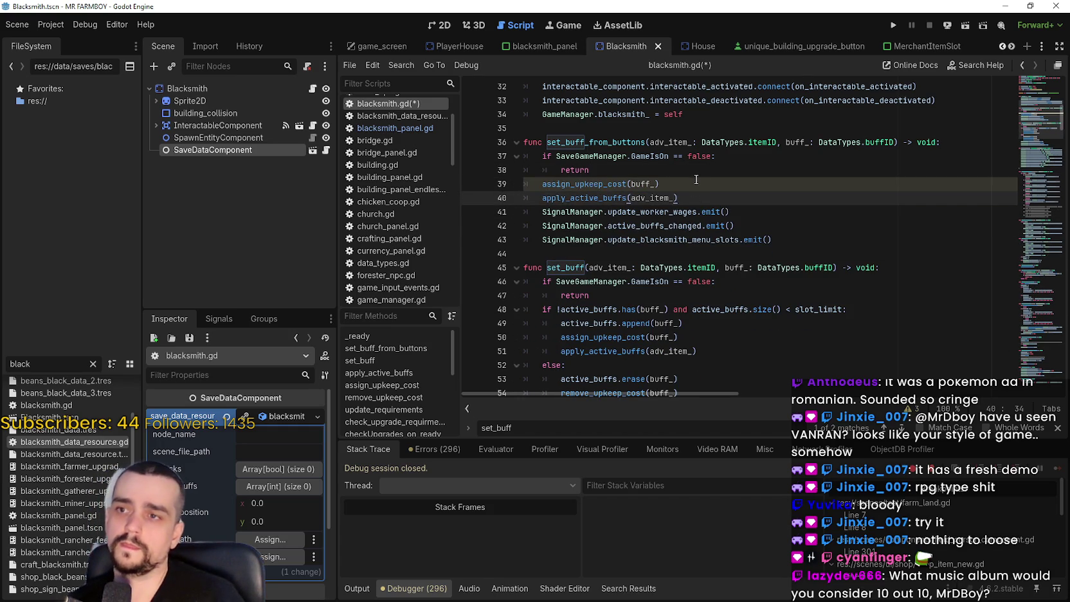
click(586, 140)
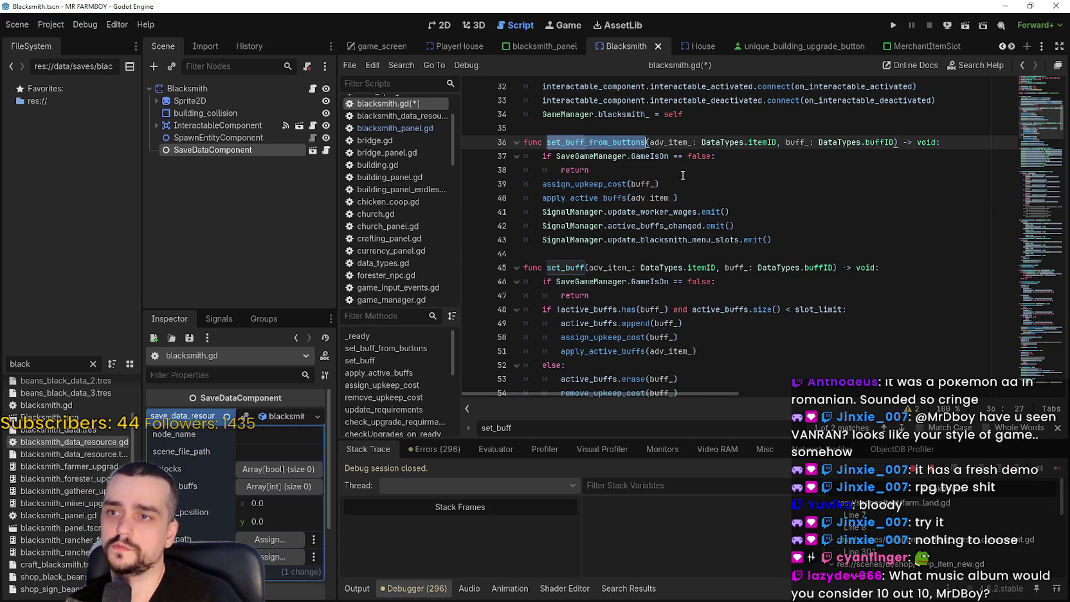
click(705, 180)
double_click(608, 135)
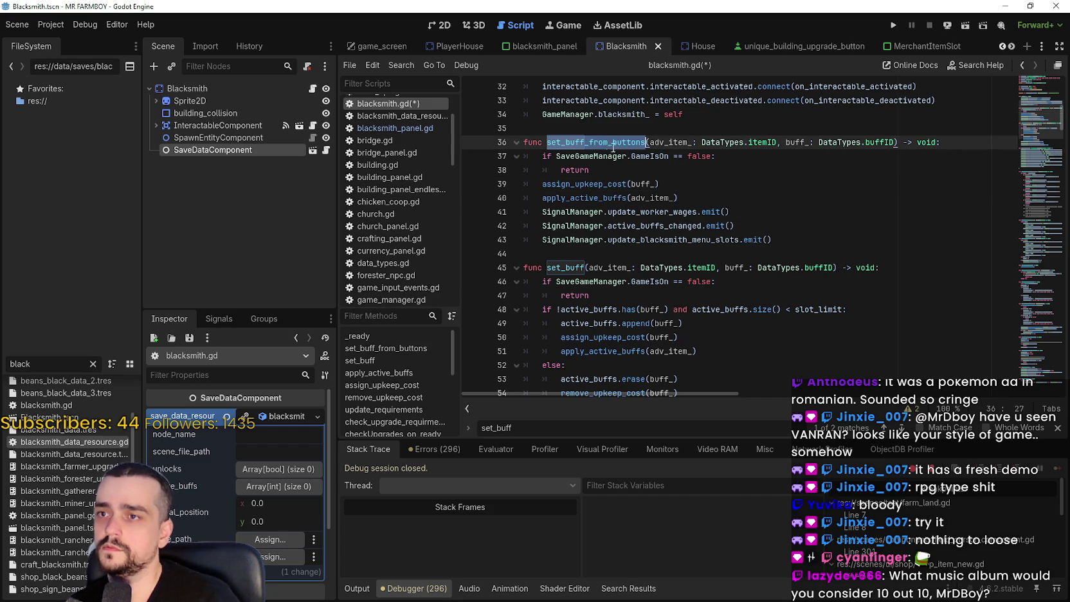
click(682, 197)
click(683, 180)
key(ctrl+s)
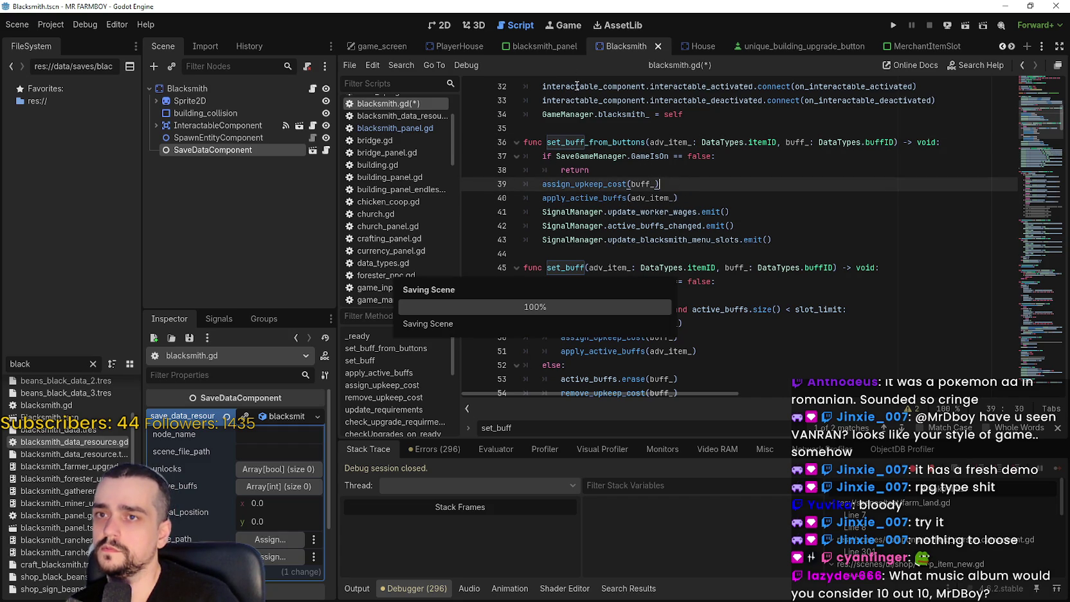
click(548, 43)
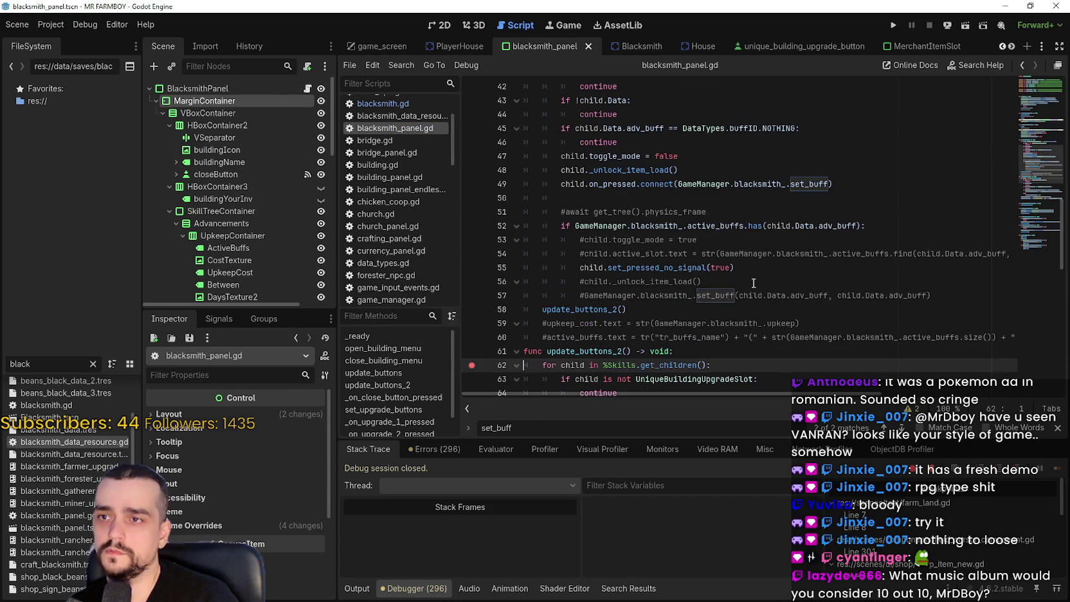
- In blacksmith_panel.gd, add a new line 56 after line 55 beginning child.set_buff_from_buttons(
click(758, 268)
drag(767, 226, 858, 226)
scroll(716, 280, down, 2)
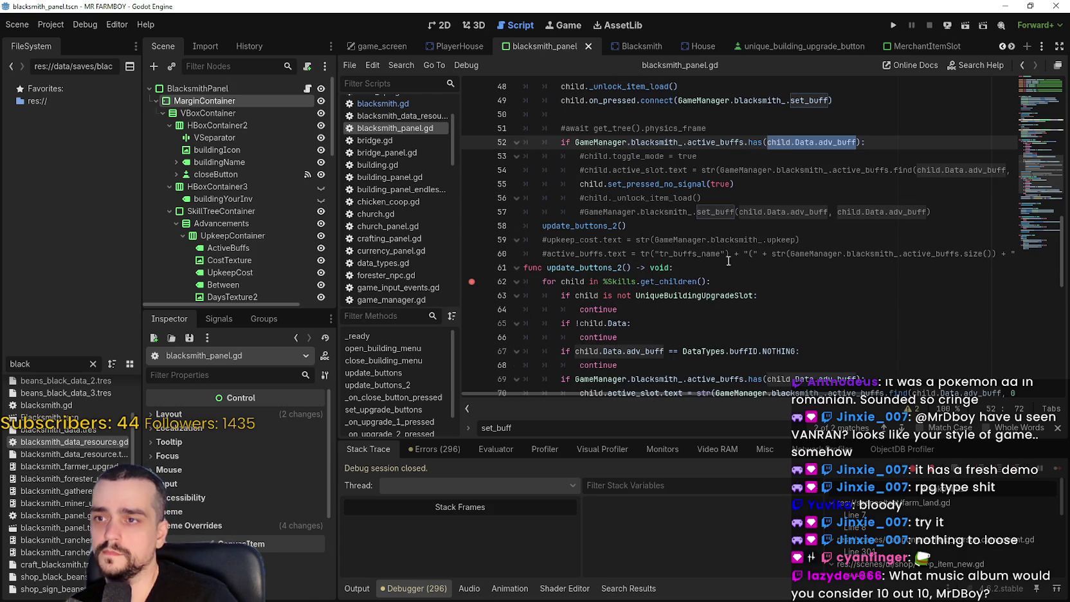
click(782, 187)
key(Return)
text(set_buff_from_buttons)
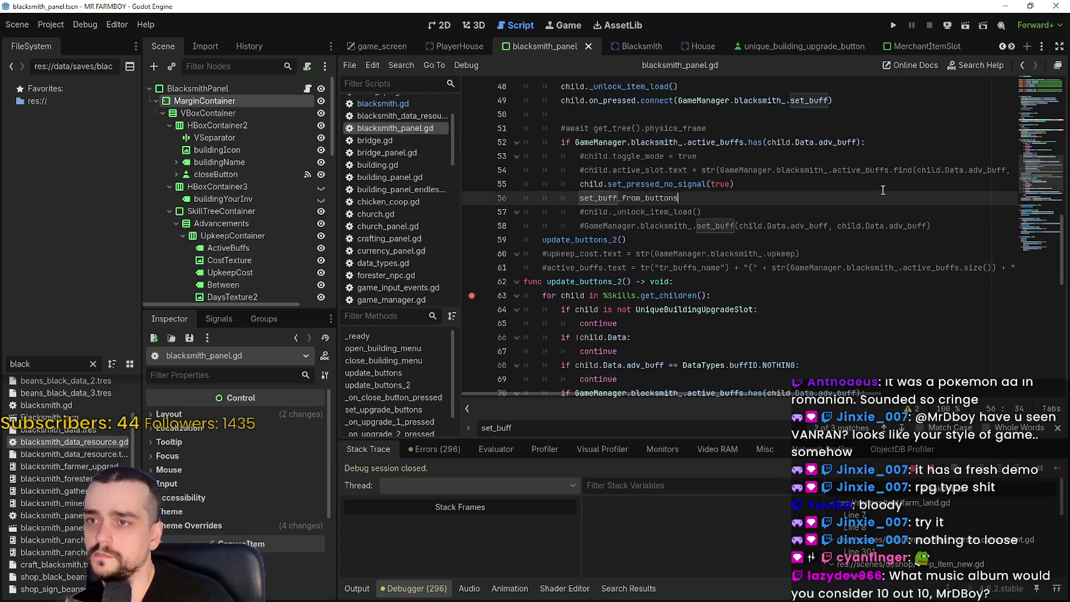
text(()
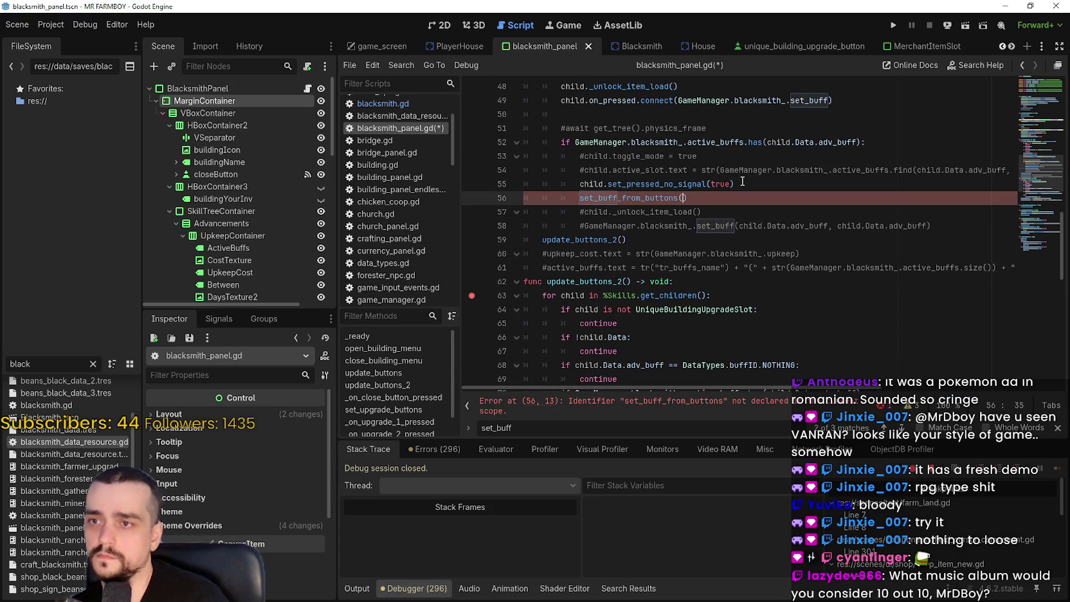
double_click(600, 184)
key(ctrl+c)
click(578, 199)
key(ctrl+v)
click(603, 198)
text(.)
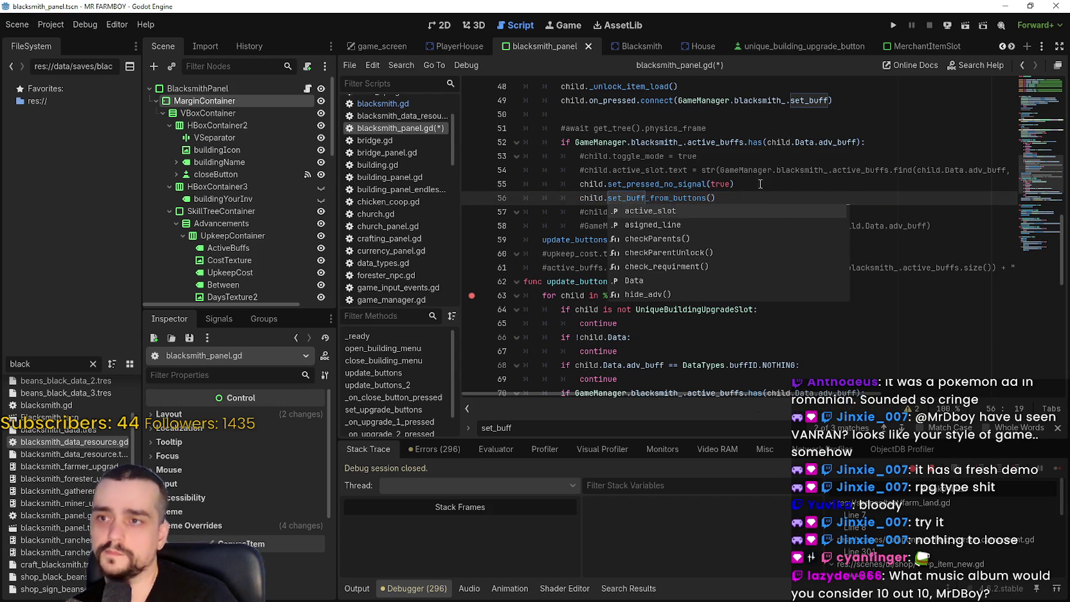
- Fill the call's parentheses with child.Data.adv_buff twice, separated by a comma
click(760, 184)
scroll(752, 271, down, 2)
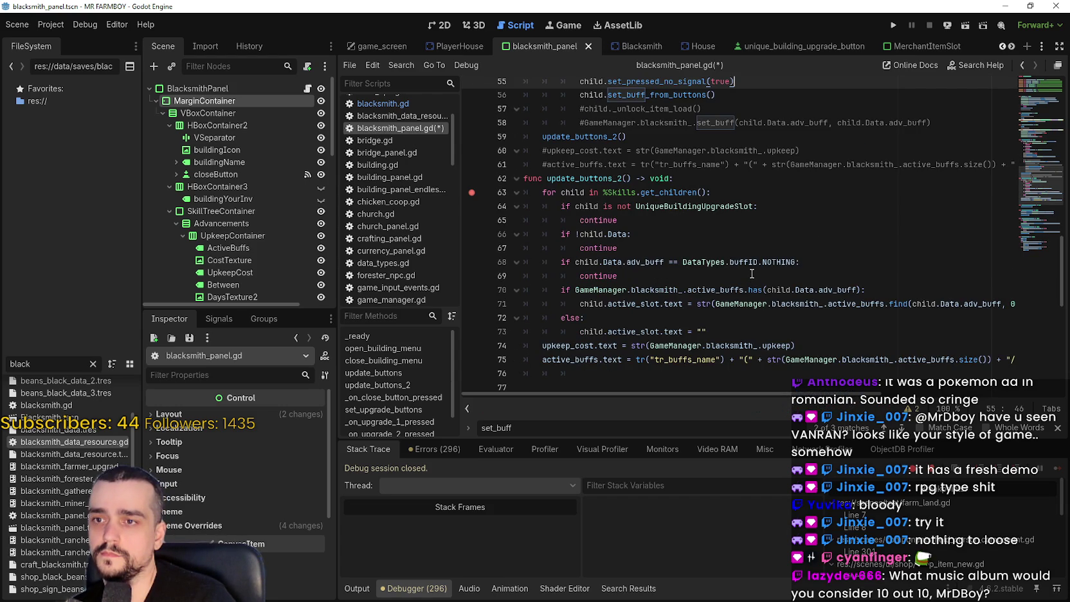
scroll(708, 198, up, 2)
scroll(707, 198, down, 2)
scroll(734, 363, up, 4)
click(763, 288)
click(745, 264)
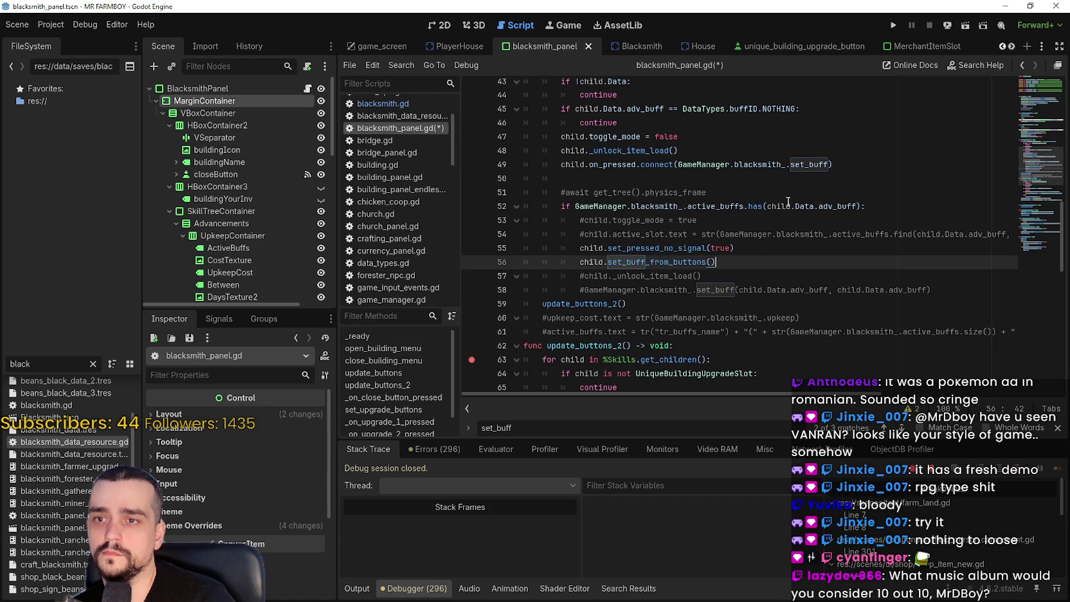
scroll(789, 204, down, 3)
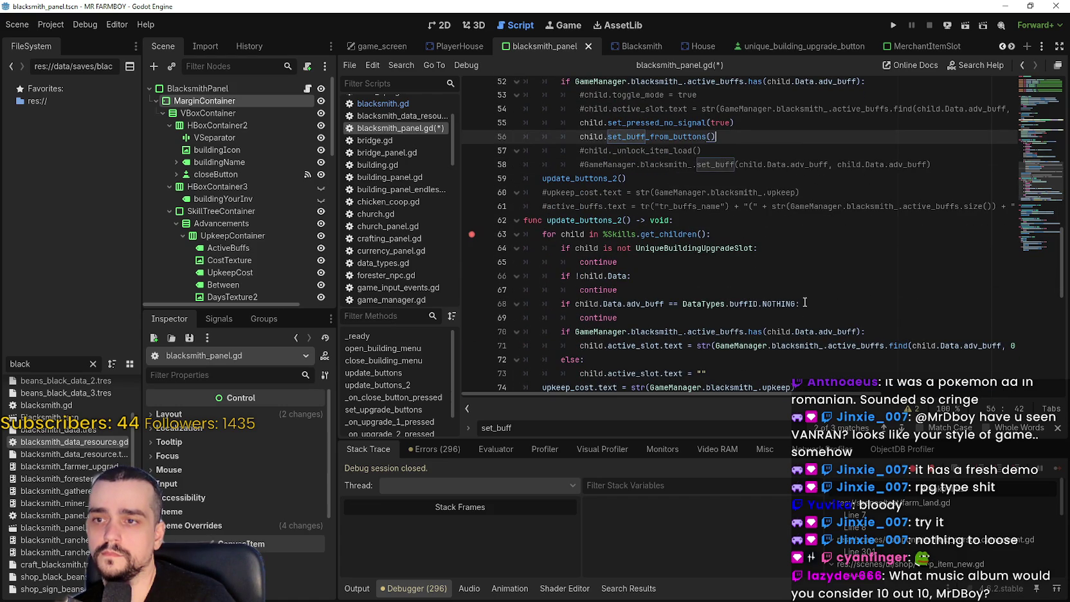
scroll(805, 303, up, 3)
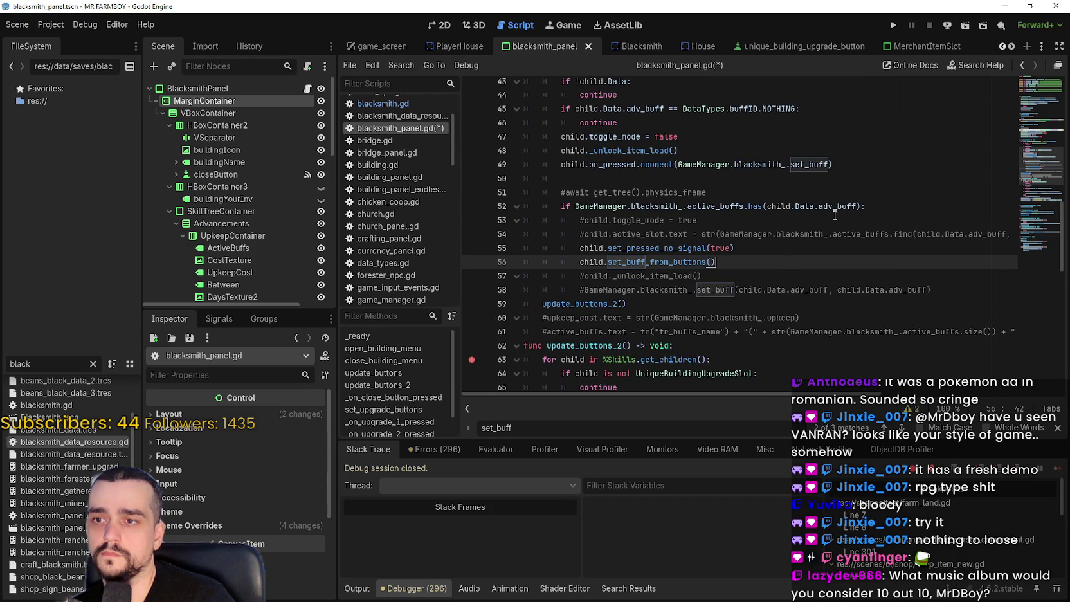
drag(858, 207, 766, 207)
key(ctrl+c)
click(709, 262)
key(ctrl+v)
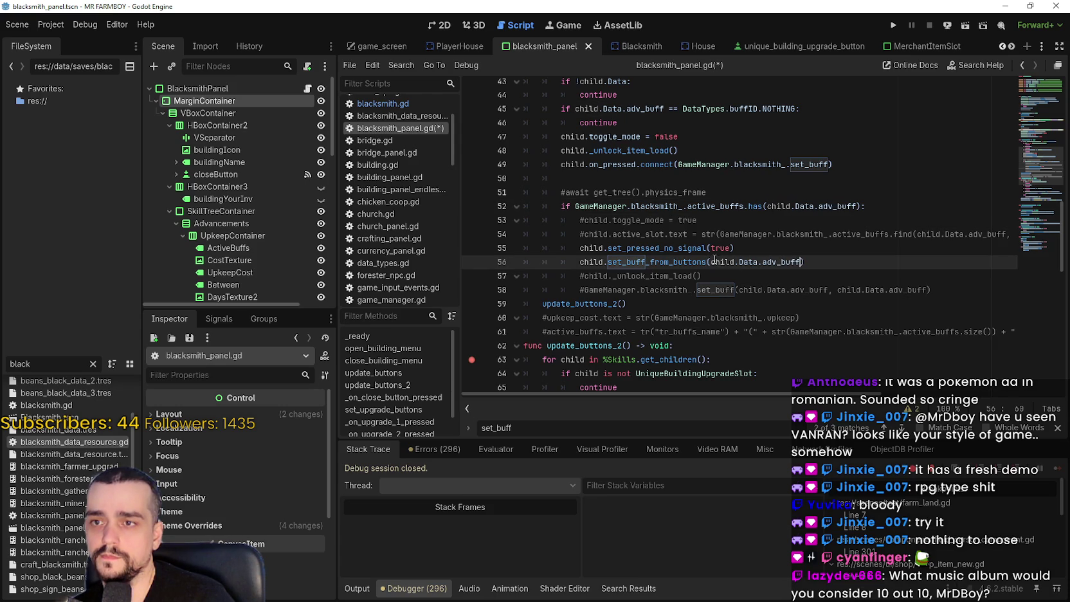
key(ctrl+v)
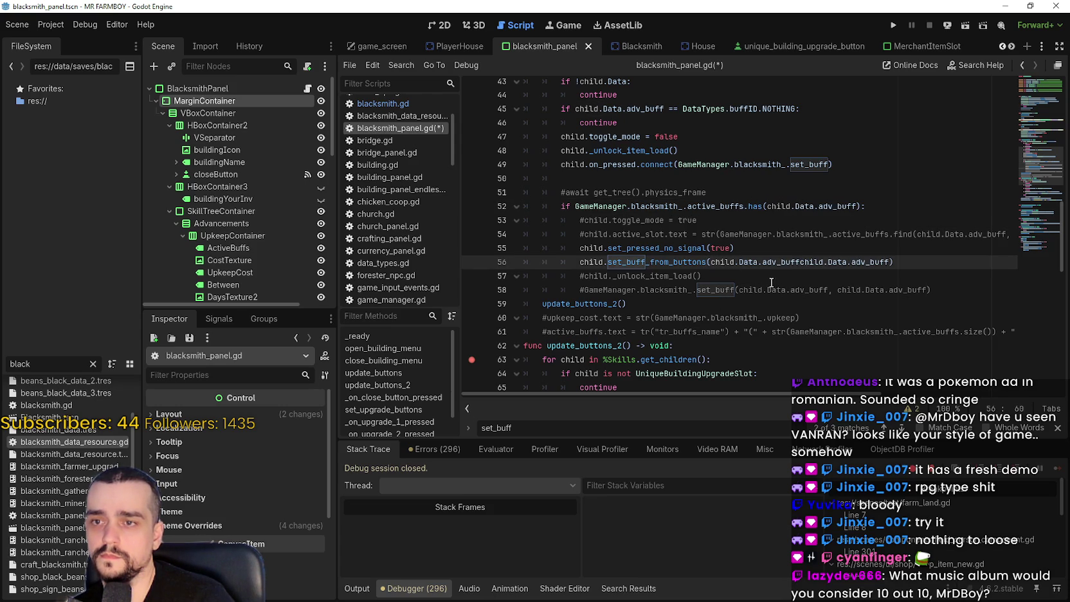
text(,)
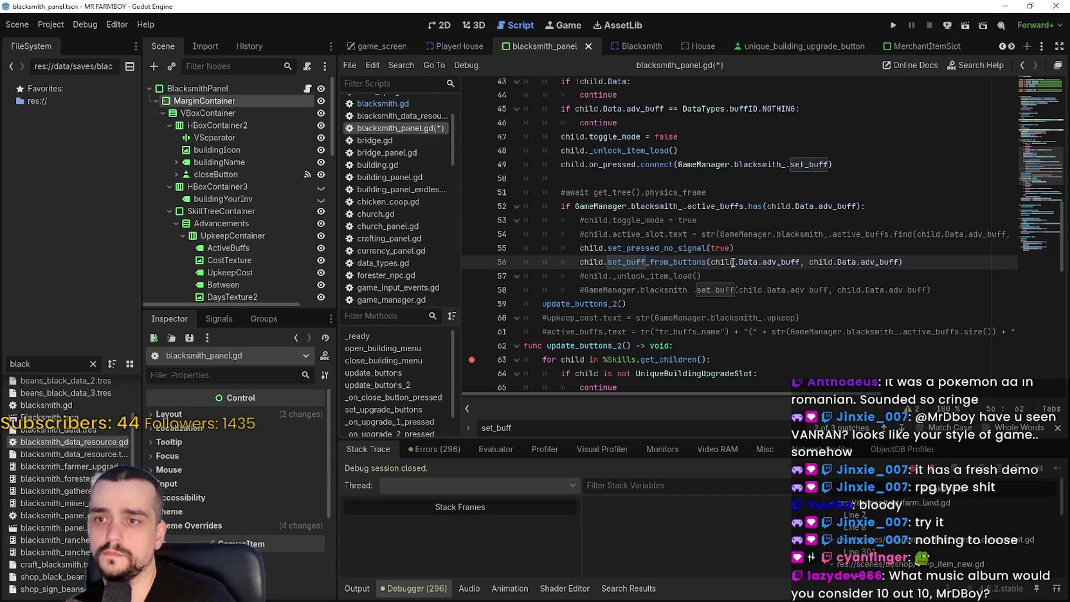
- Check the GathererBoots Data fields, change the first argument to adv_item, then save and run the game
click(776, 262)
double_click(778, 262)
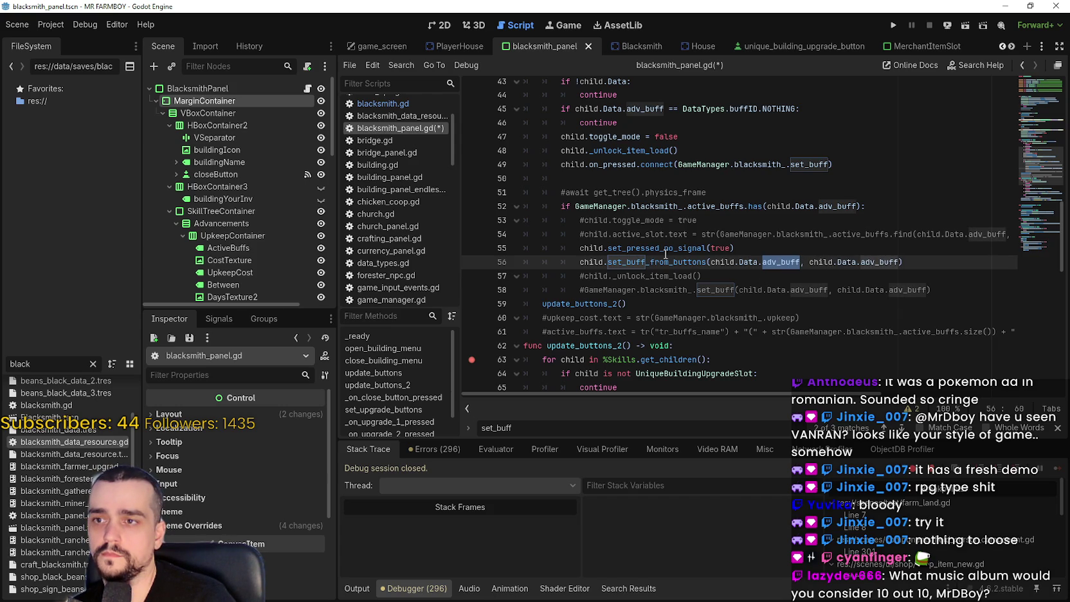
scroll(232, 232, down, 5)
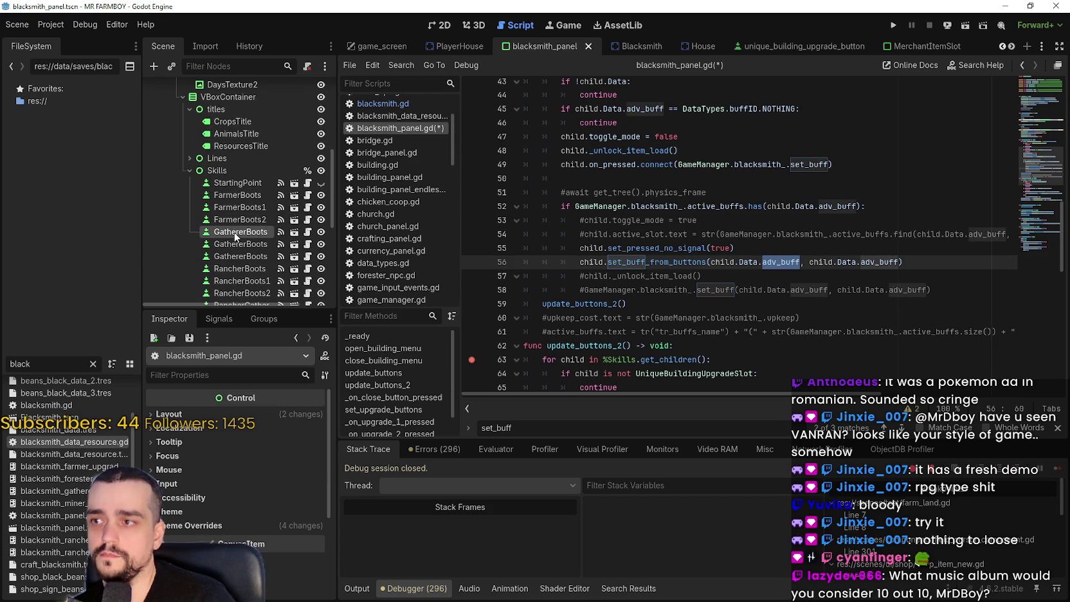
click(236, 237)
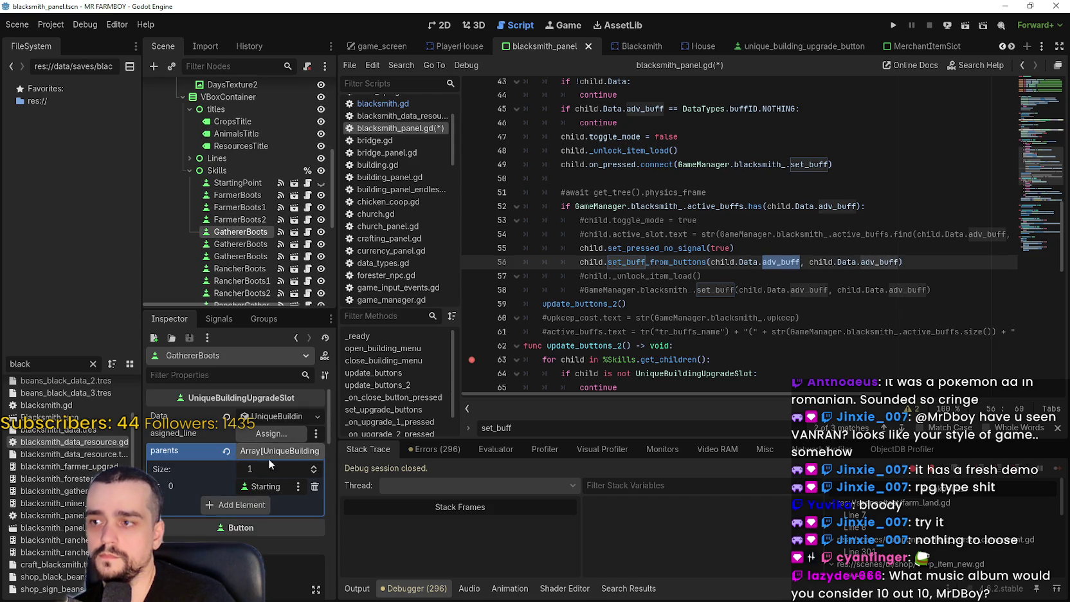
click(277, 417)
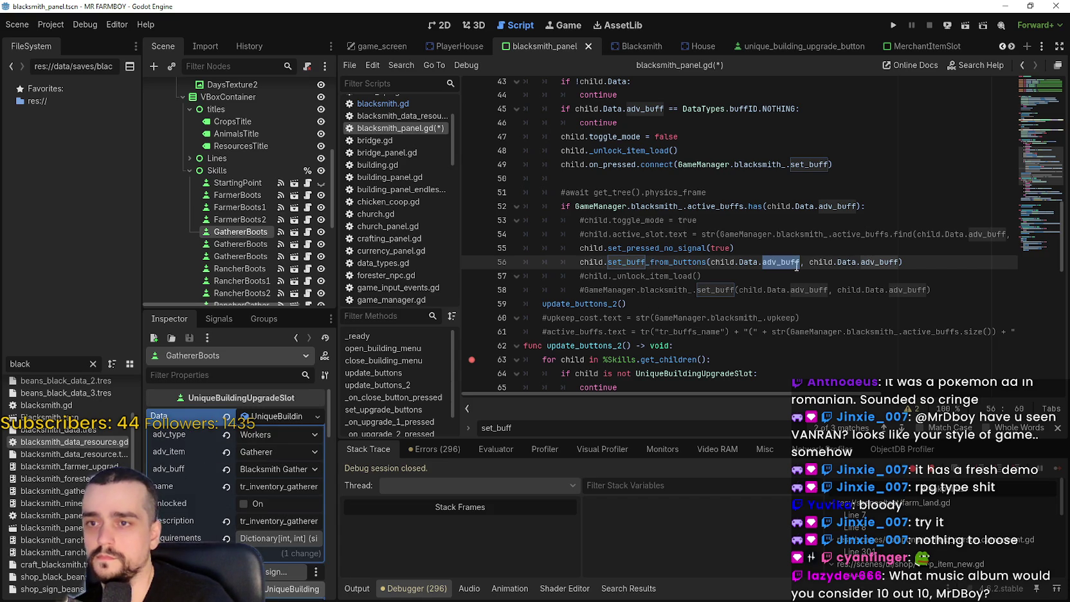
text(adv_item)
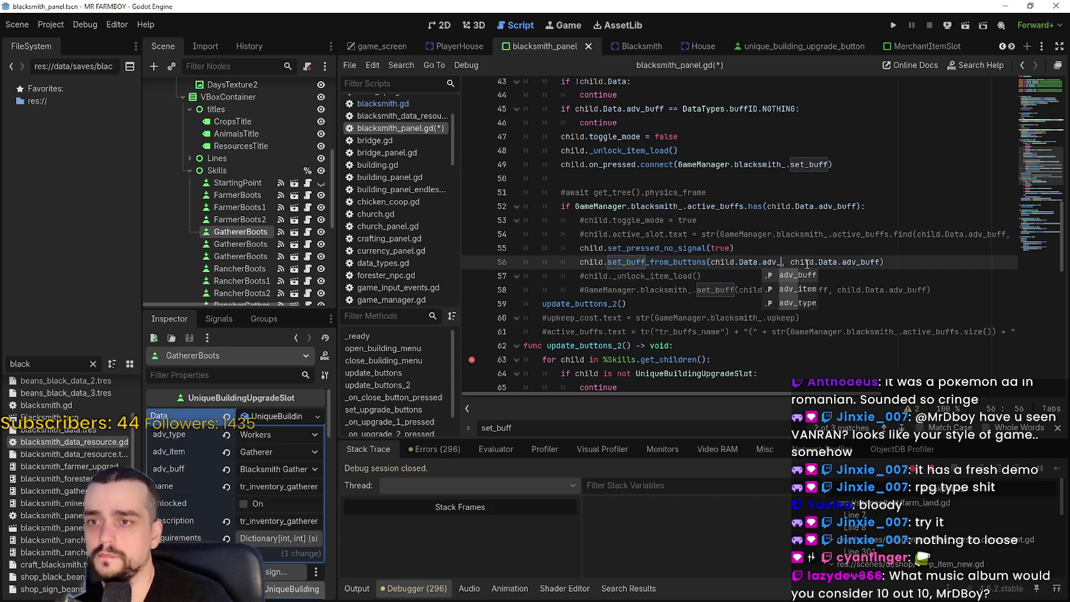
key(ctrl+s)
click(894, 25)
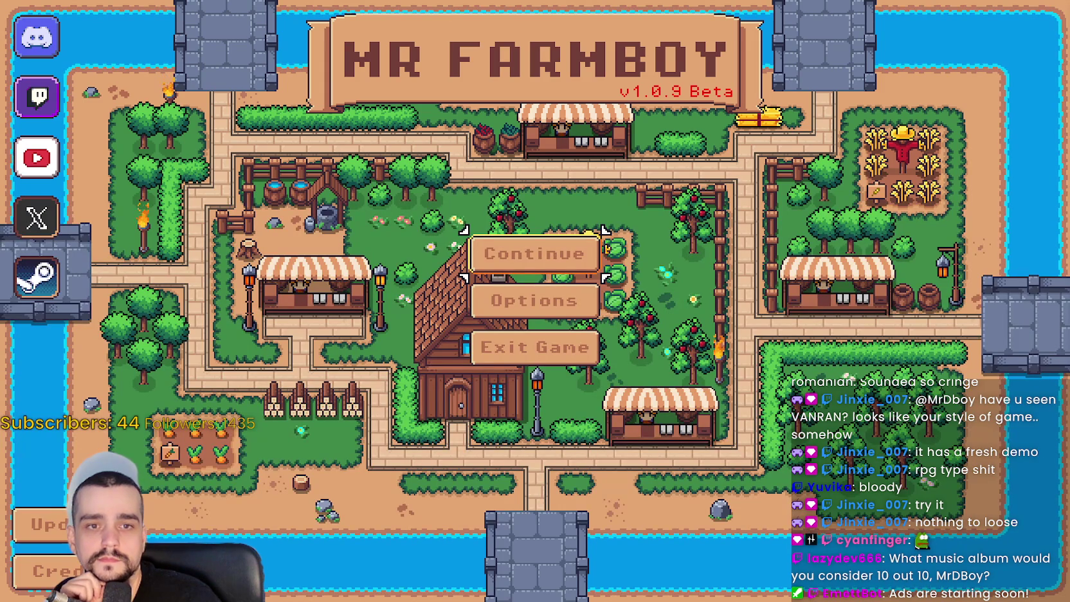
- Load Save 1 (Normal) from the Continue save list, hitting the nonexistent set_buff_from_buttons error
click(534, 254)
click(515, 216)
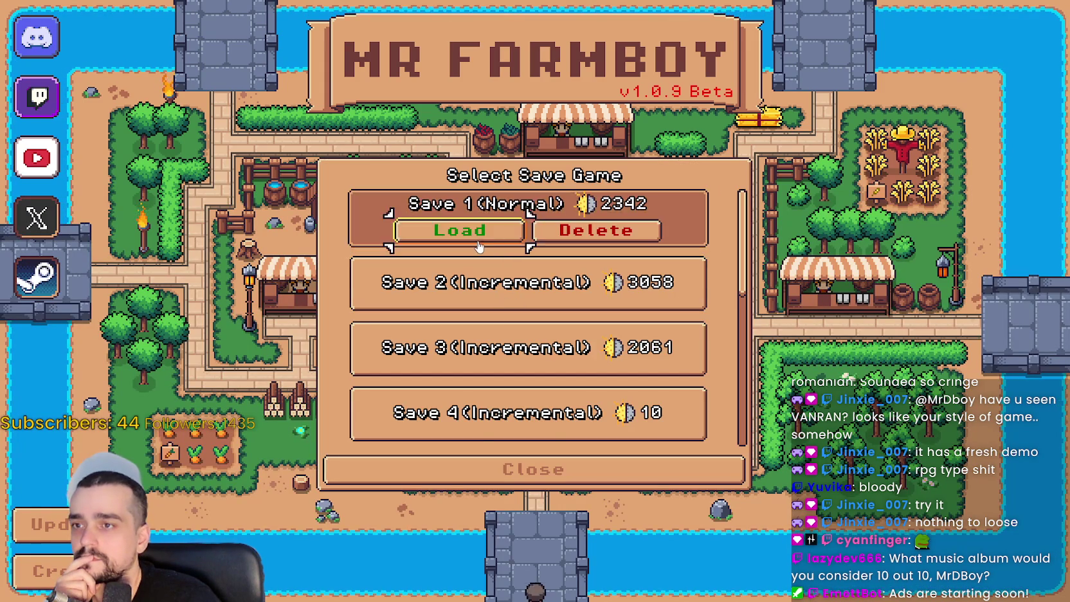
click(454, 229)
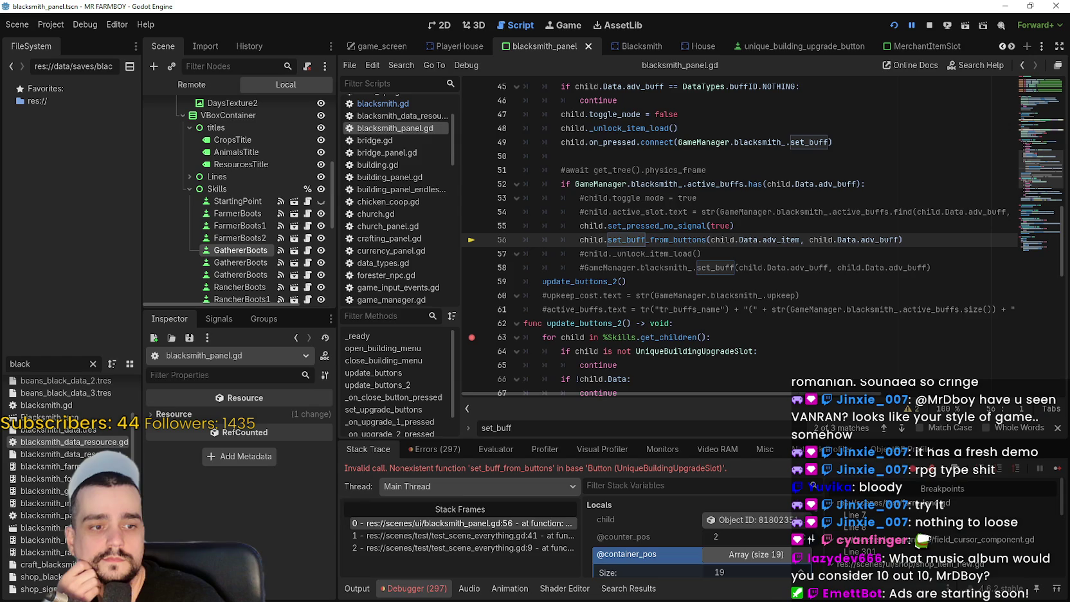
- Inspect the stack frames and select the failing set_buff_from_buttons call on line 56 of blacksmith_panel.gd
click(757, 295)
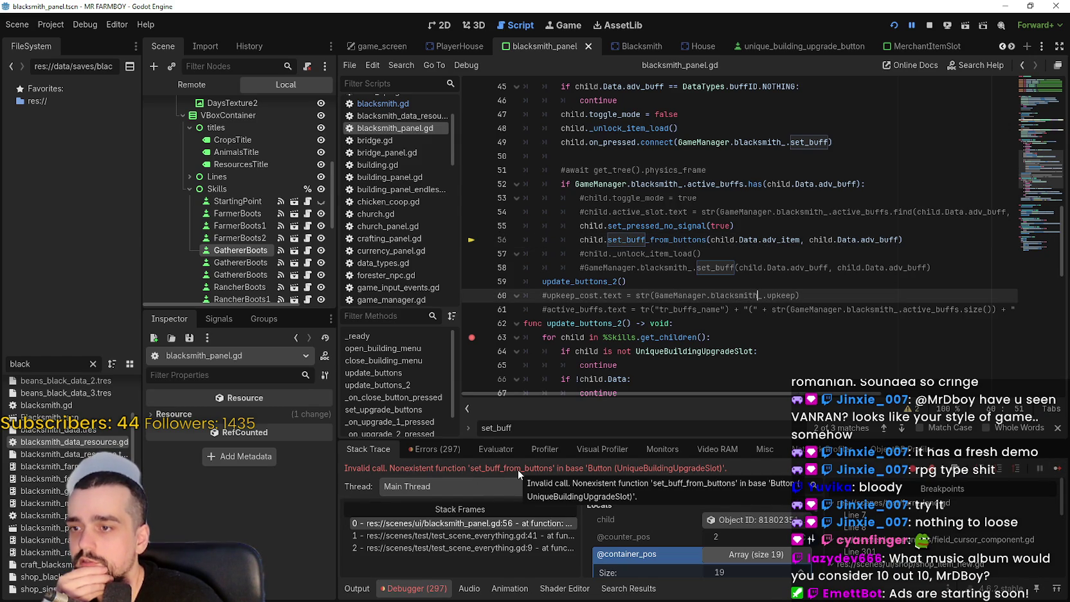
click(494, 535)
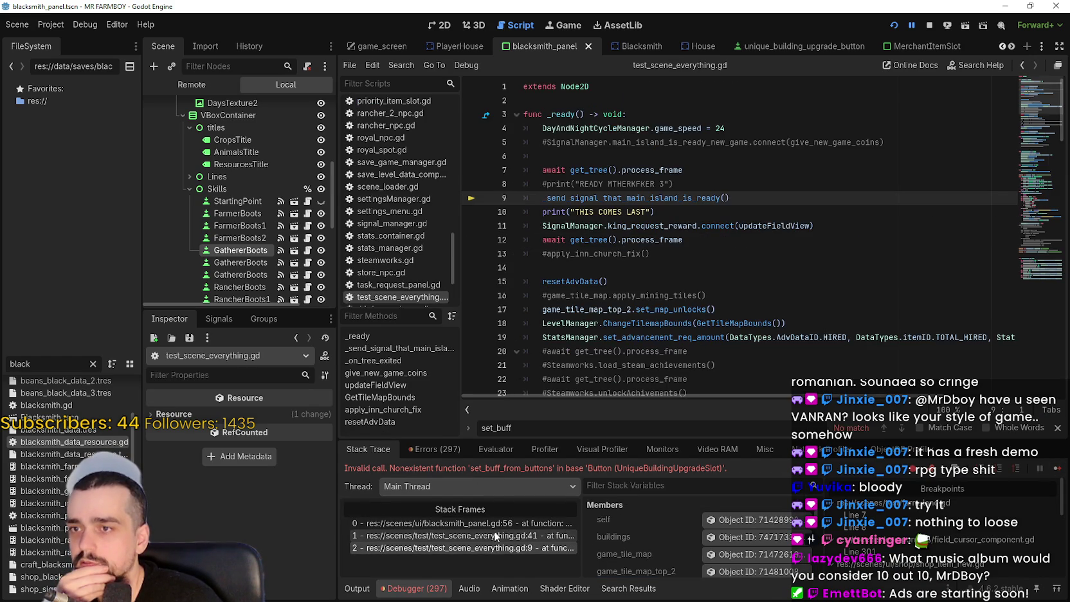
click(488, 523)
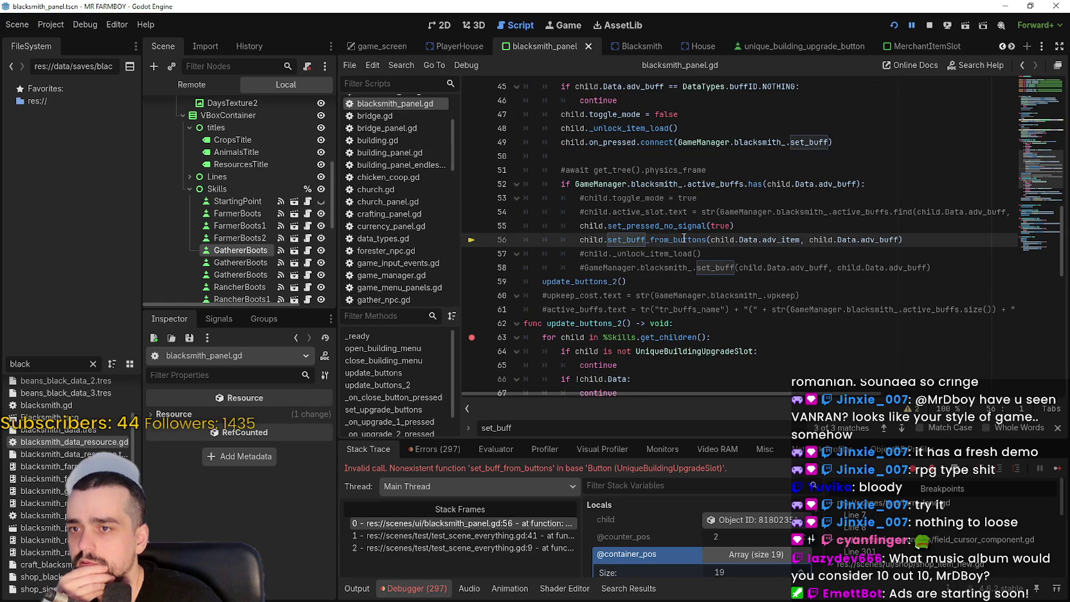
double_click(688, 236)
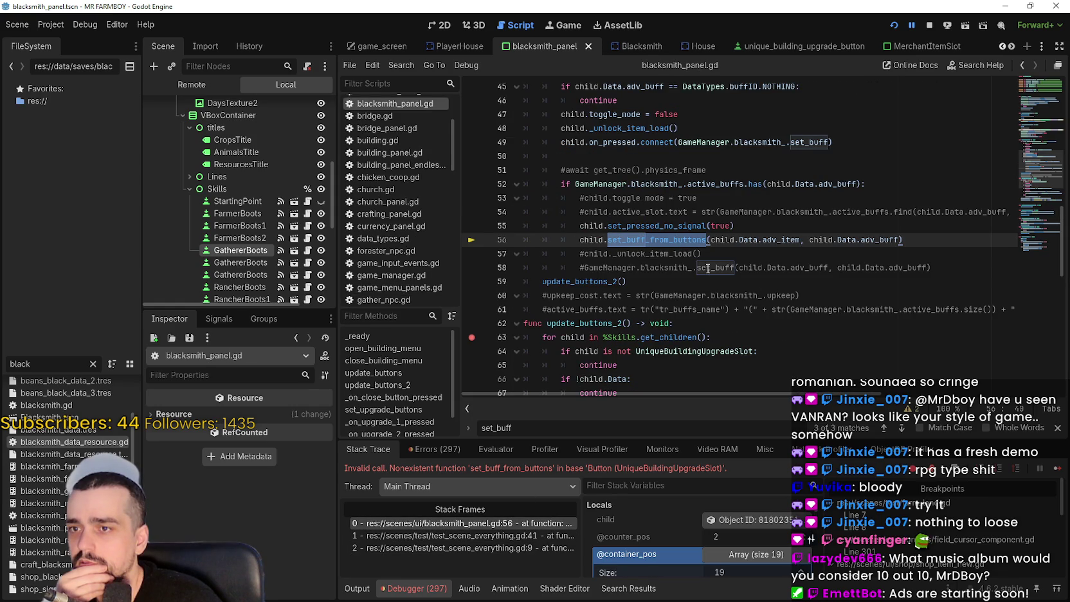
click(659, 238)
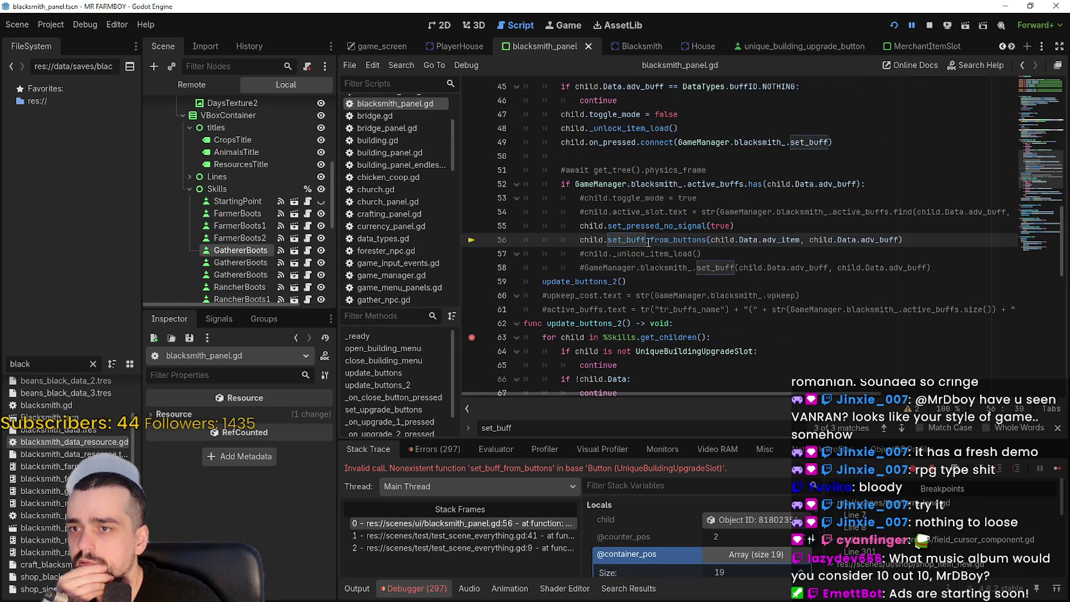
double_click(649, 242)
right_click(646, 258)
key(Escape)
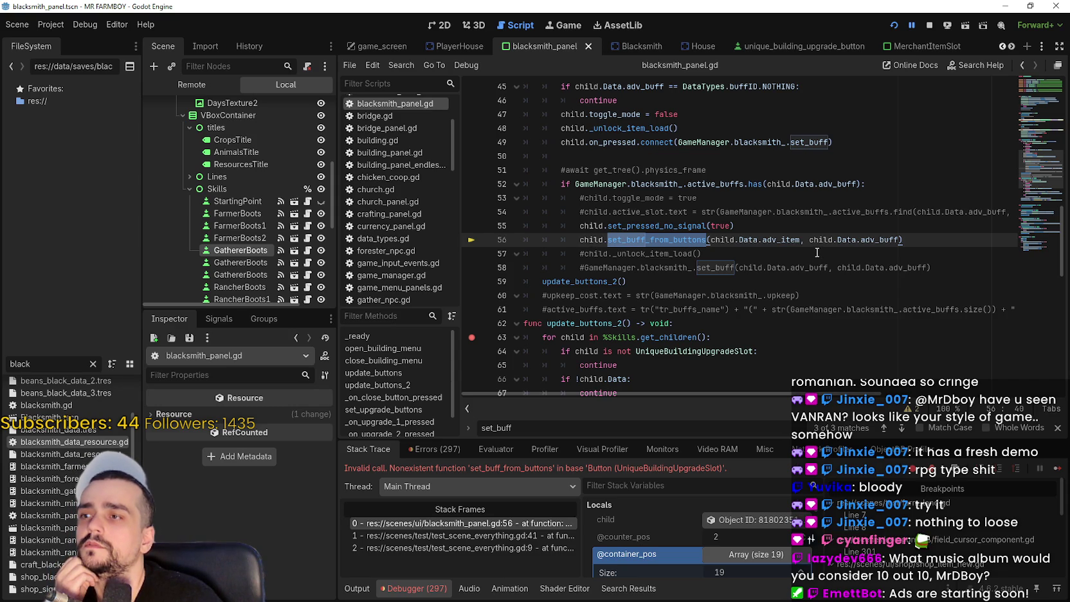
- Look through unique_buildings_upgrade_slot.gd, then copy the set_buff_from_buttons function name in blacksmith.gd
click(308, 251)
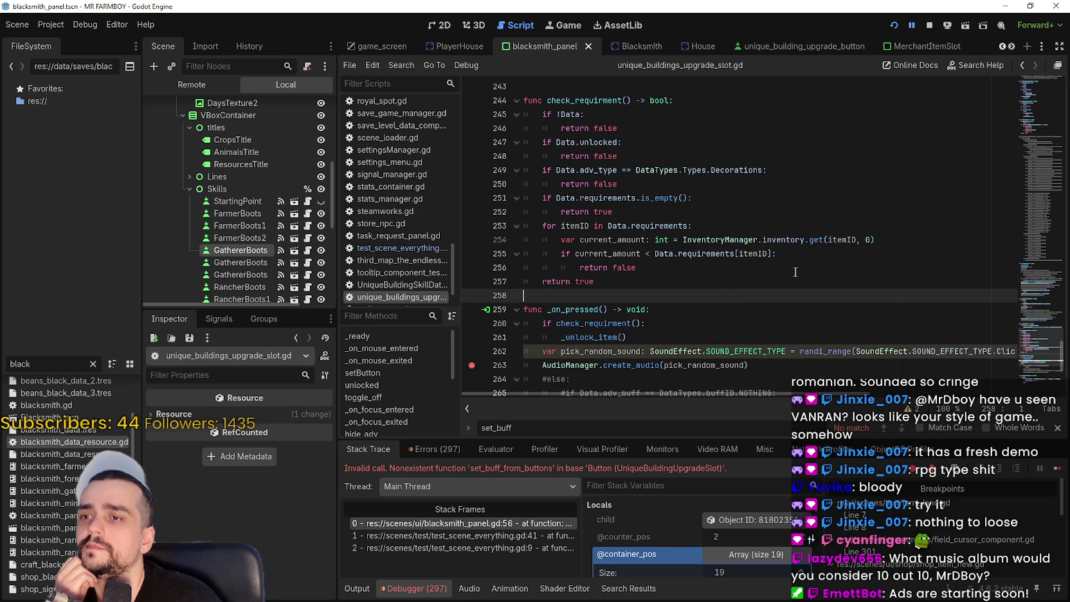
scroll(976, 323, down, 3)
scroll(818, 317, up, 5)
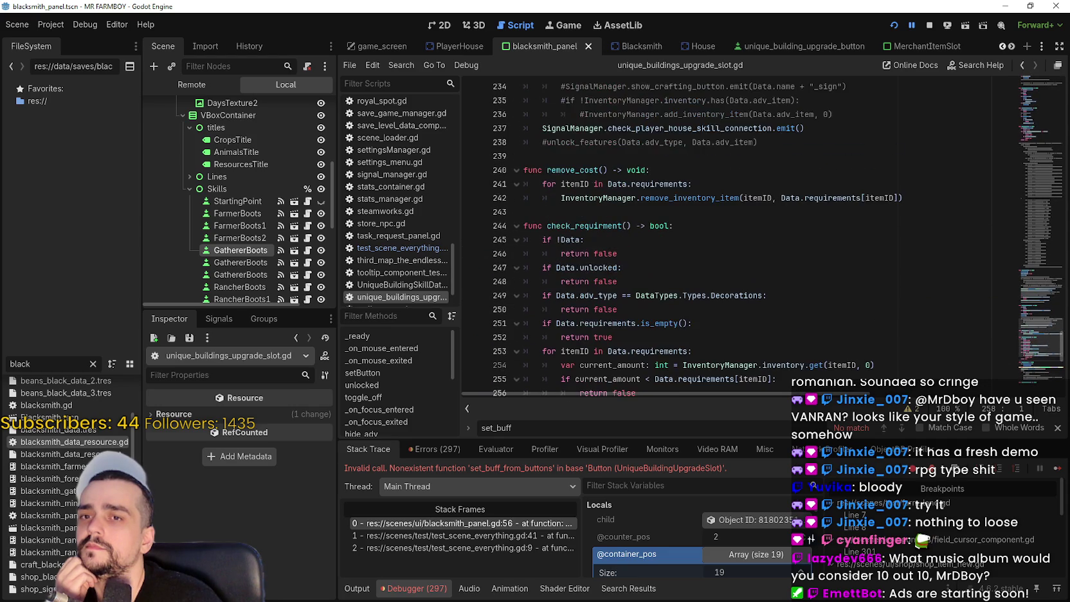
mouse_move(1042, 333)
mouse_down()
mouse_move(1014, 217)
mouse_move(1015, 74)
mouse_up()
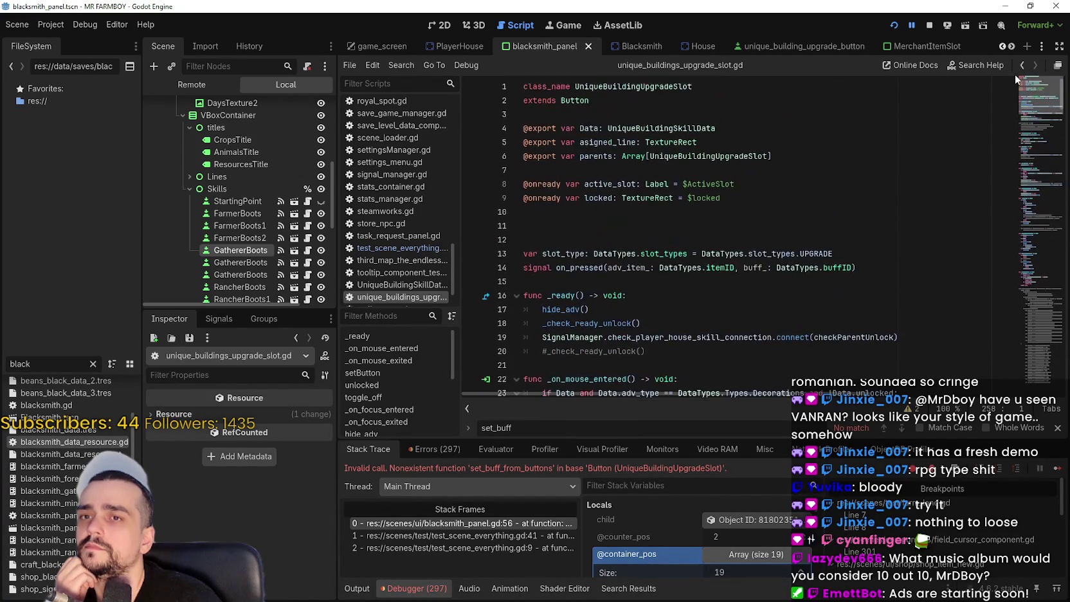
click(635, 47)
click(313, 108)
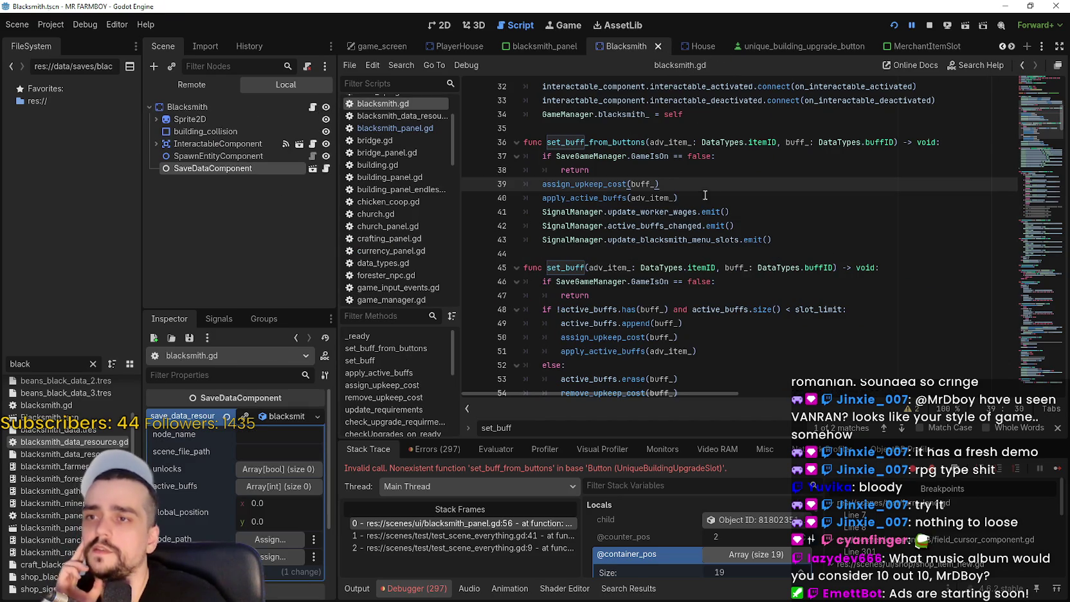
scroll(740, 257, up, 2)
double_click(595, 225)
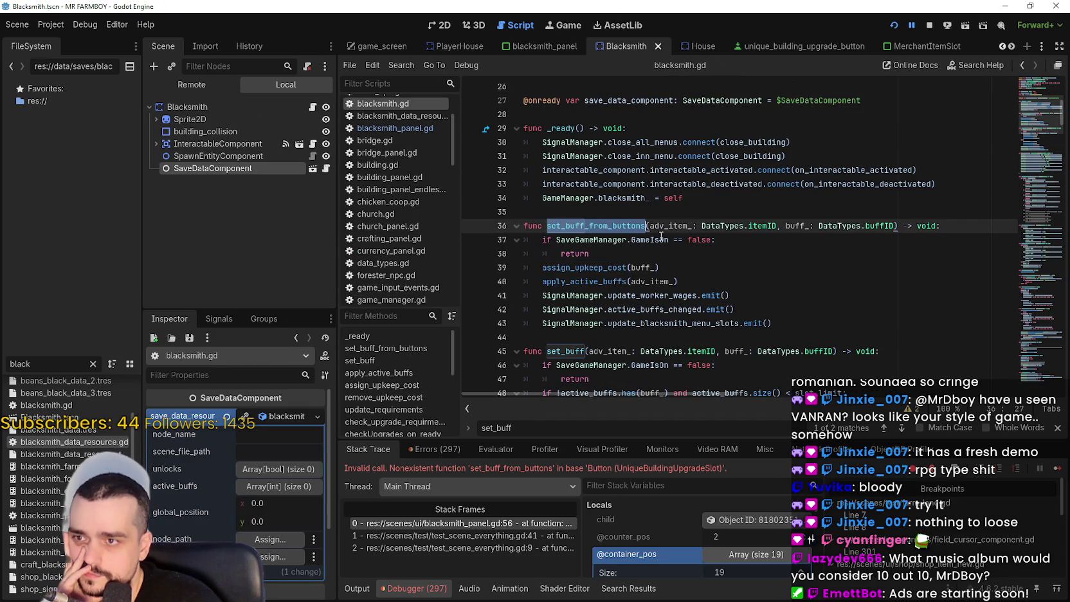
scroll(790, 328, down, 5)
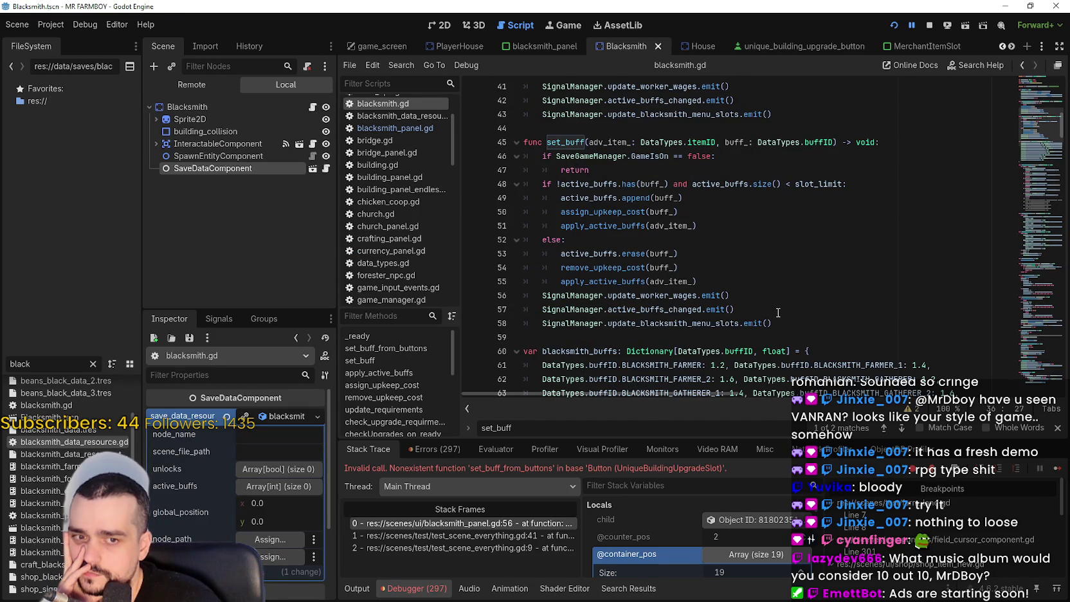
scroll(778, 313, up, 3)
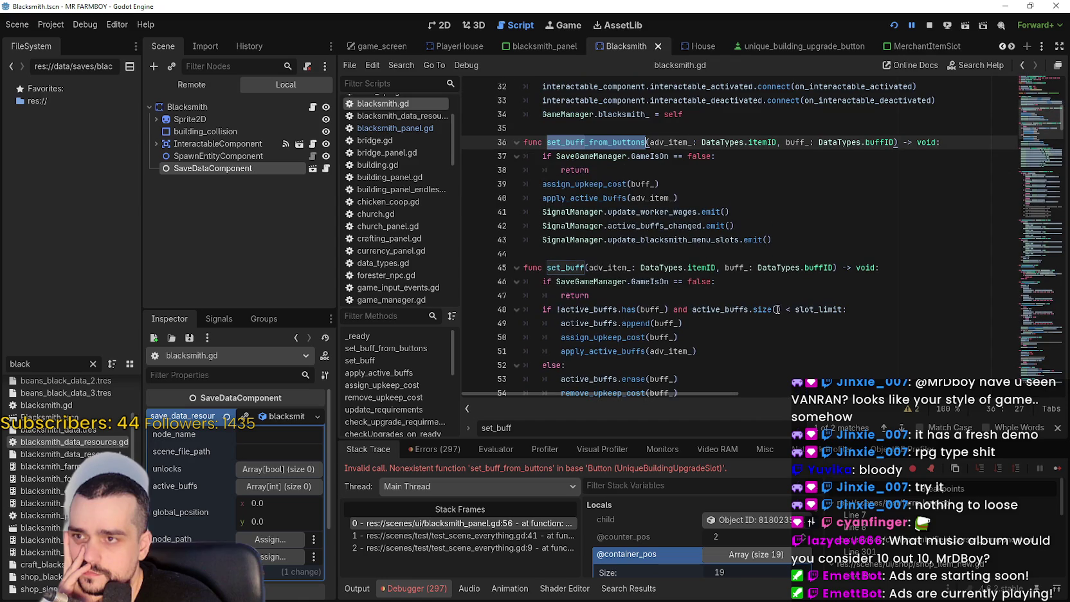
right_click(615, 137)
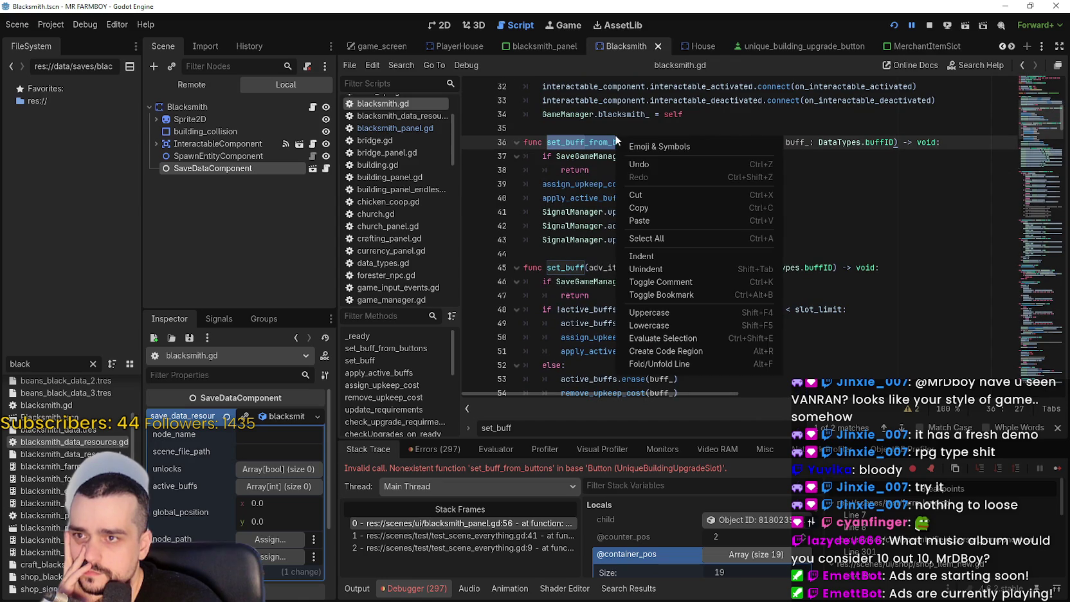
click(661, 205)
- Select set_buff in blacksmith.gd and search all project files for it
scroll(813, 311, up, 3)
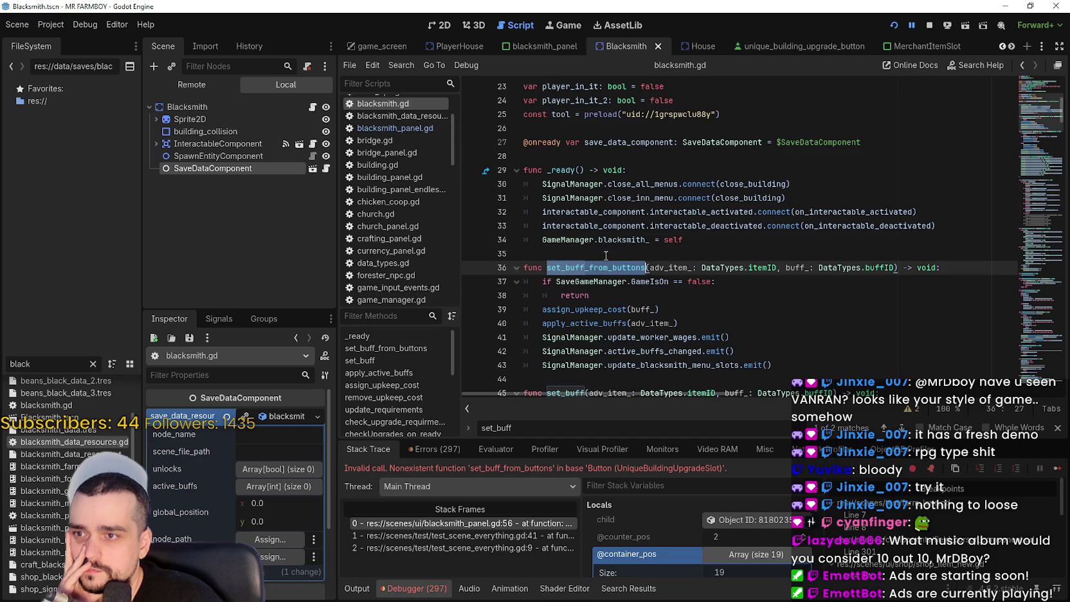
scroll(576, 241, down, 4)
double_click(566, 225)
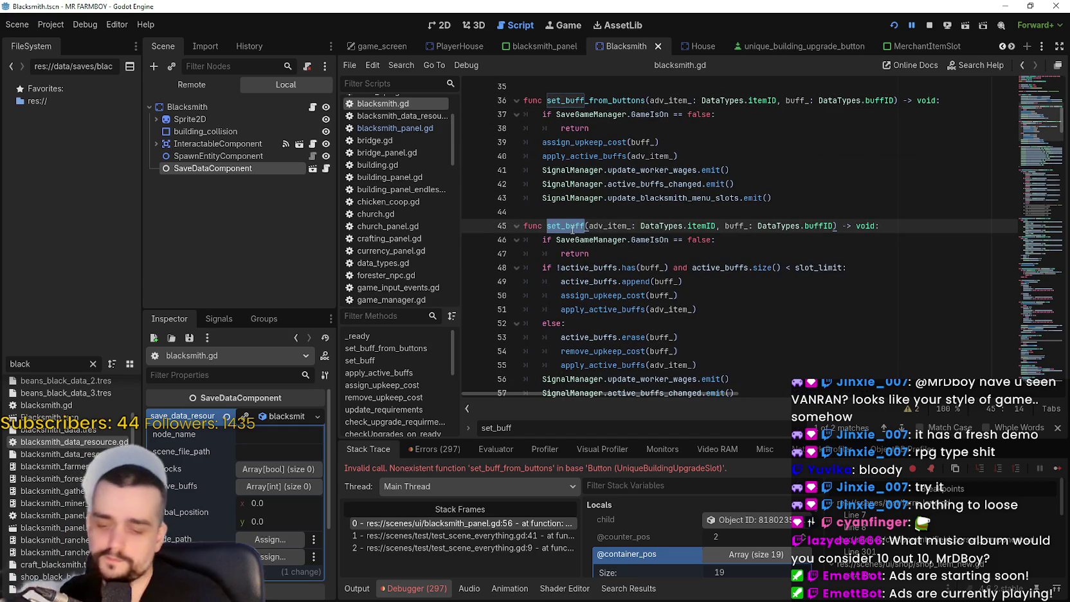
key(ctrl+shift+f)
click(537, 355)
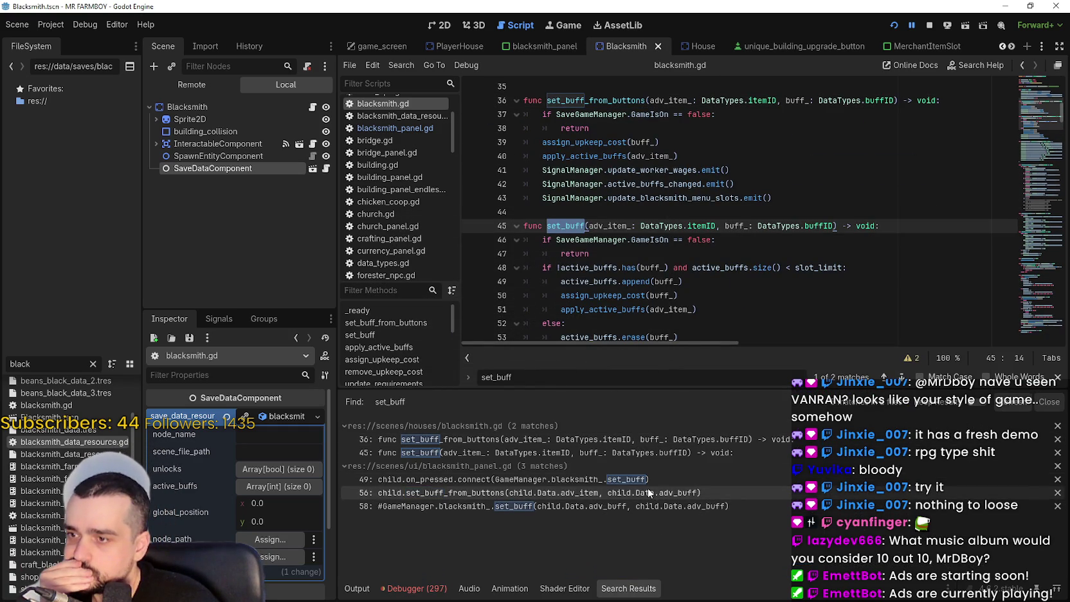
- From the line 49 match, copy GameManager.blacksmith_ and paste it over child on line 56
click(644, 478)
scroll(772, 193, up, 1)
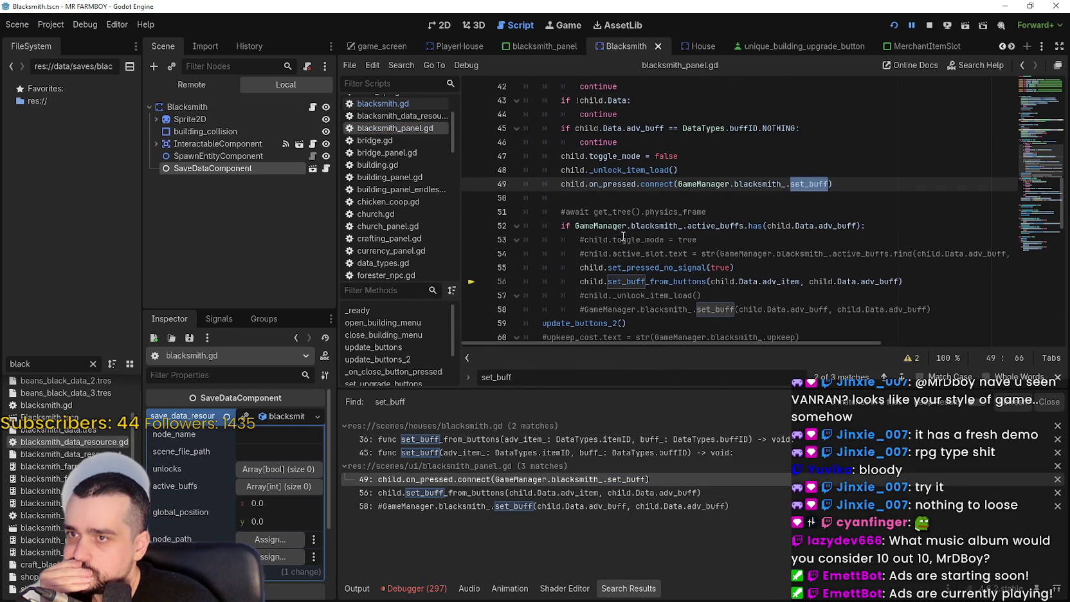
click(842, 185)
key(shift+Home)
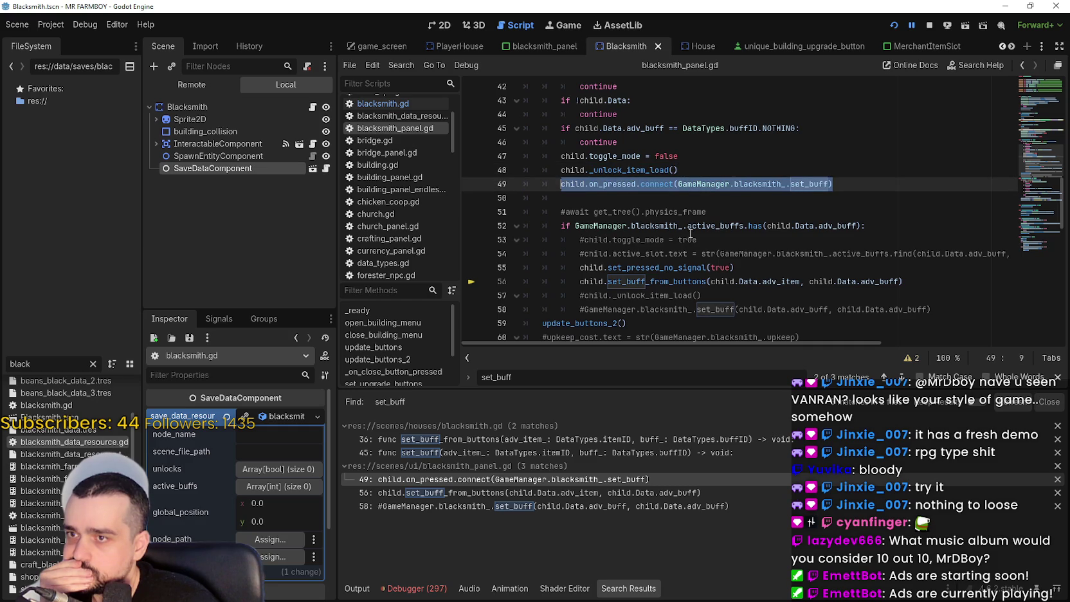
mouse_move(786, 276)
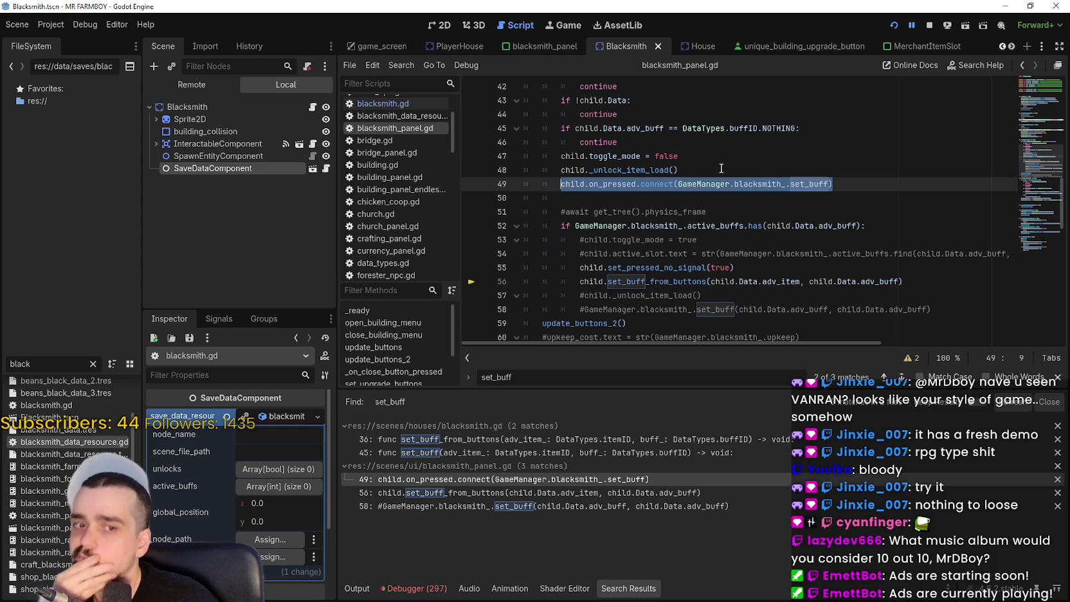
drag(906, 281, 580, 281)
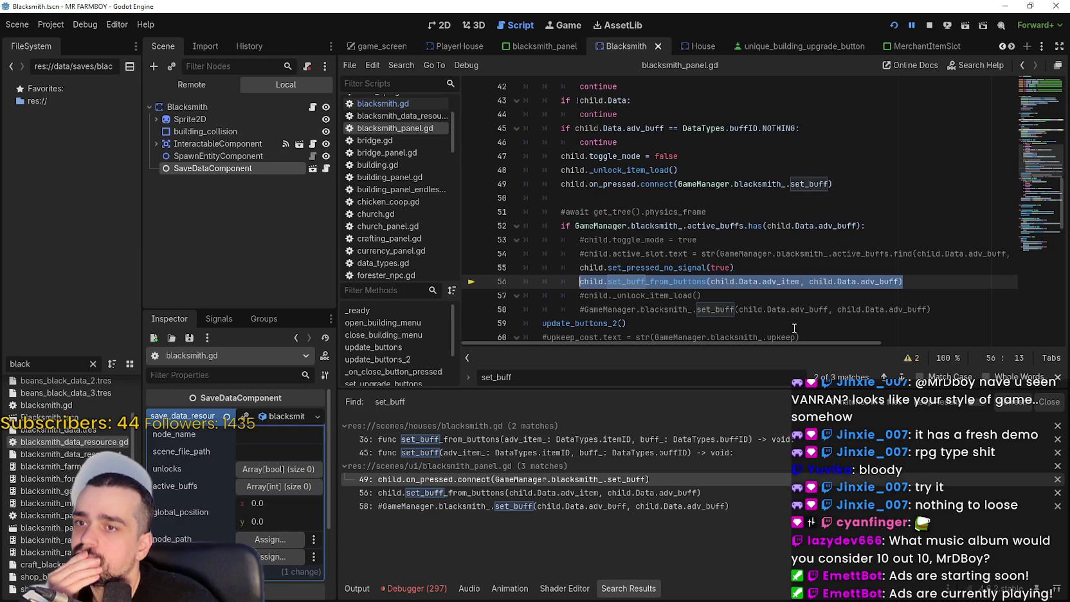
drag(785, 184, 678, 184)
key(ctrl+c)
double_click(589, 281)
key(ctrl+v)
- Stop the running game and relaunch it to test the fix
click(796, 253)
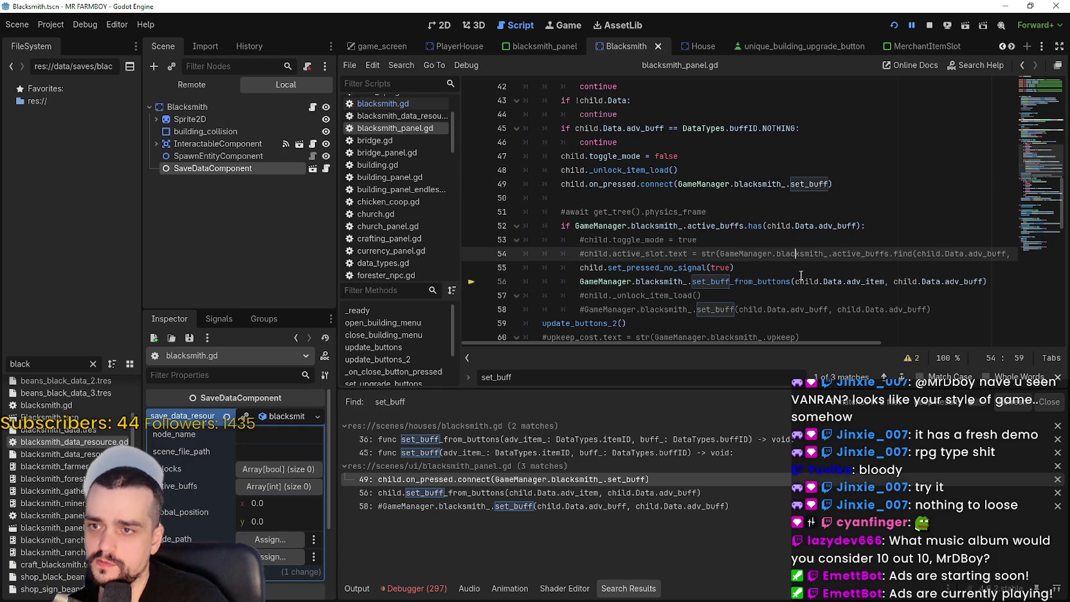
click(893, 29)
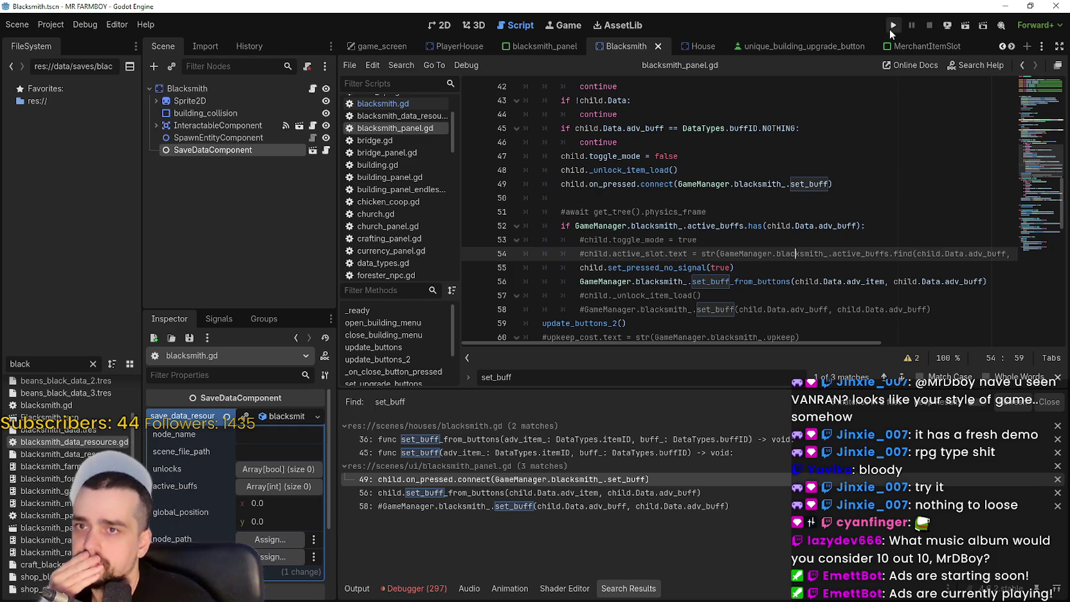
click(893, 30)
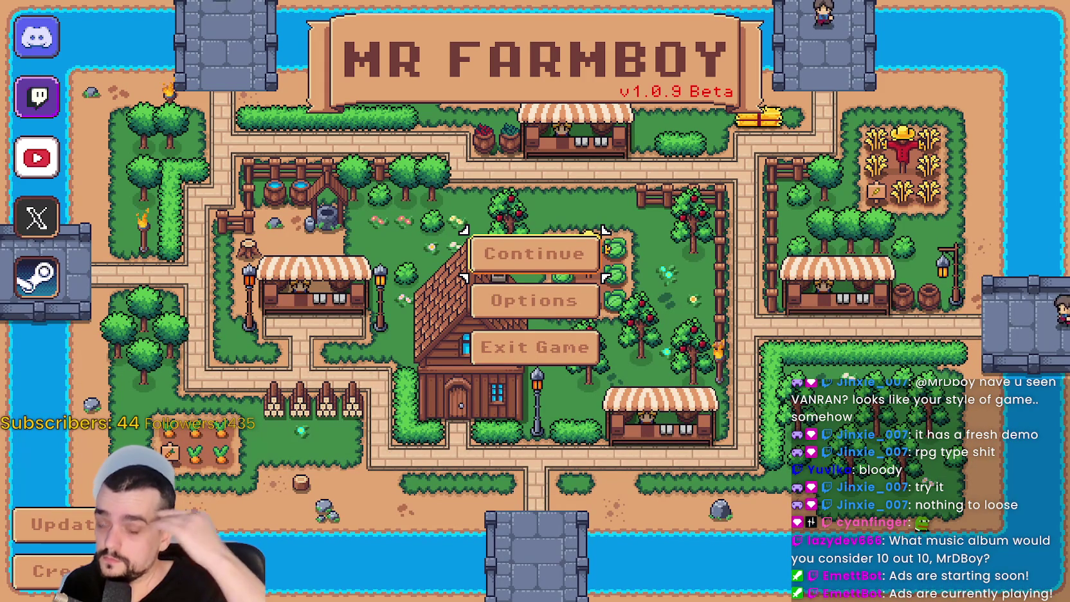
- Load Save 1 and resume execution past the breakpoint back into the game
click(572, 264)
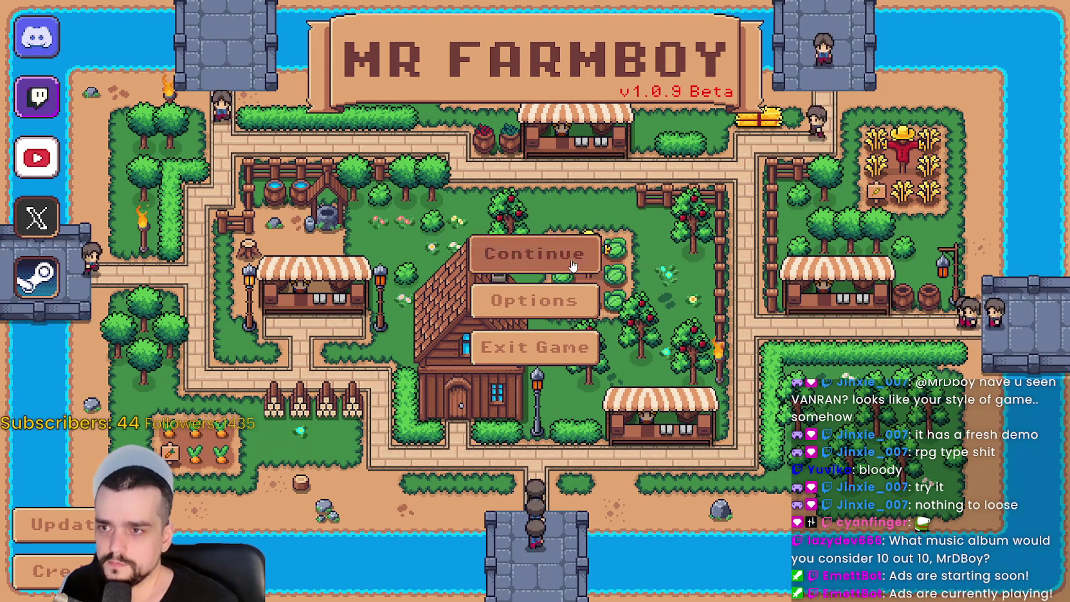
click(572, 232)
click(461, 230)
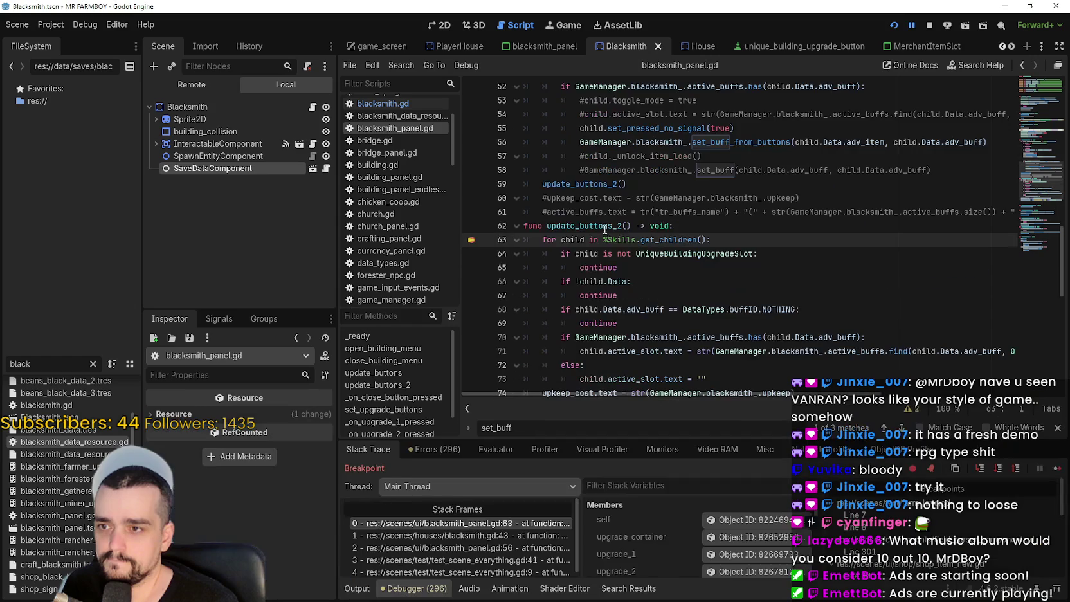
click(1057, 471)
click(1058, 471)
click(1058, 470)
click(1057, 468)
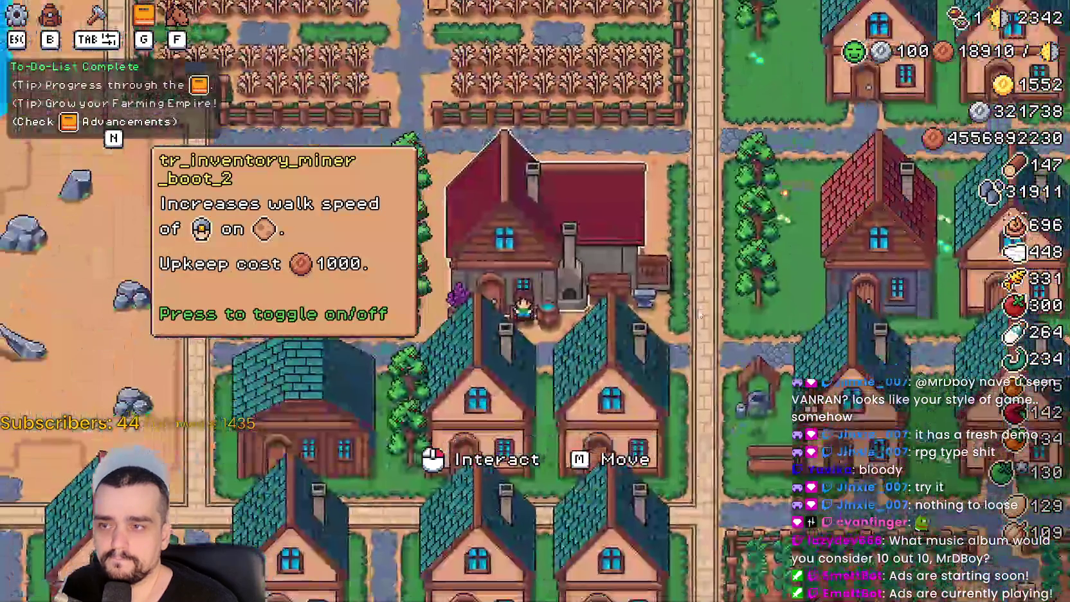
- Open the Blacksmith buffs panel in-game, then return to the editor's Remote scene tree
click(700, 314)
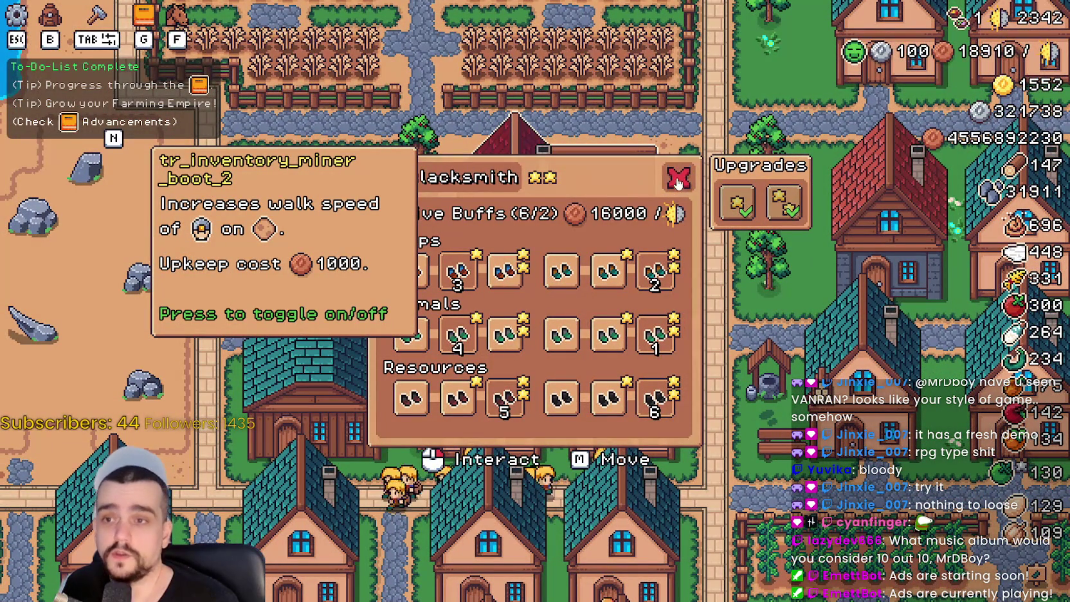
click(569, 176)
click(569, 270)
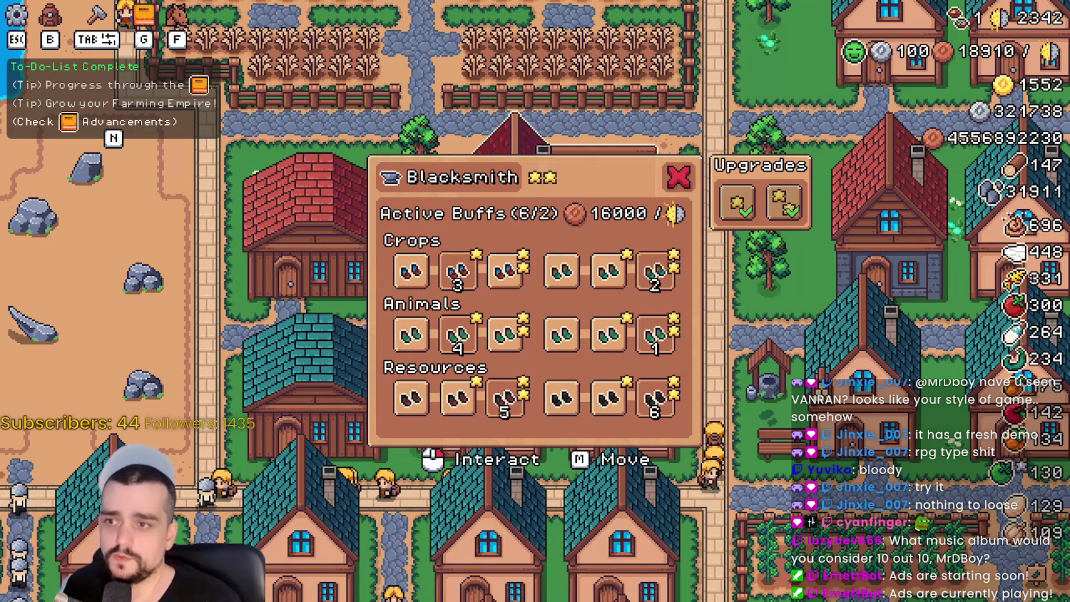
key(alt+Tab)
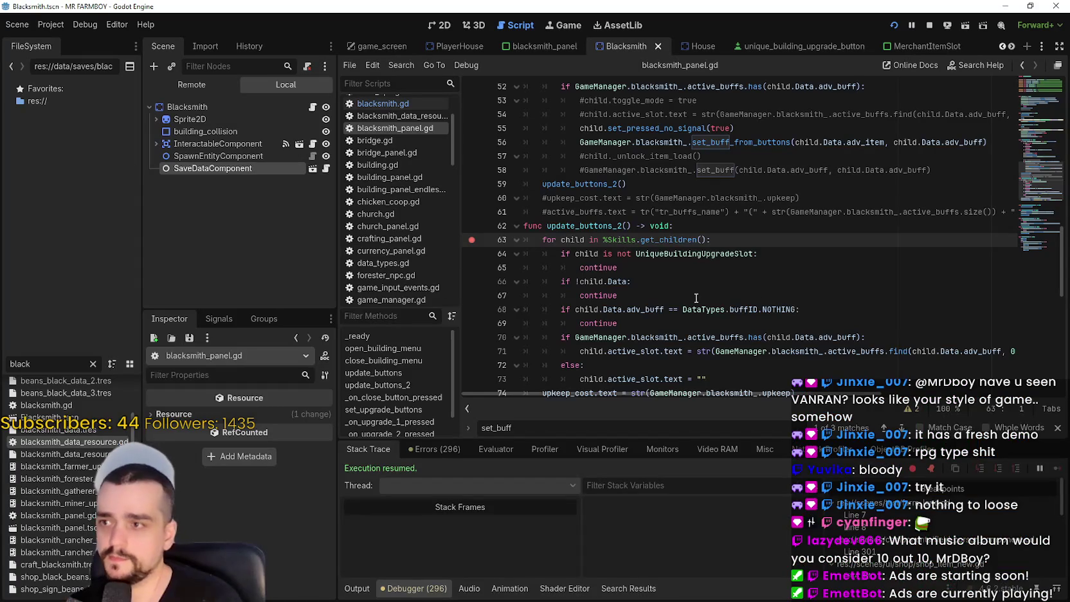
key(alt+Tab)
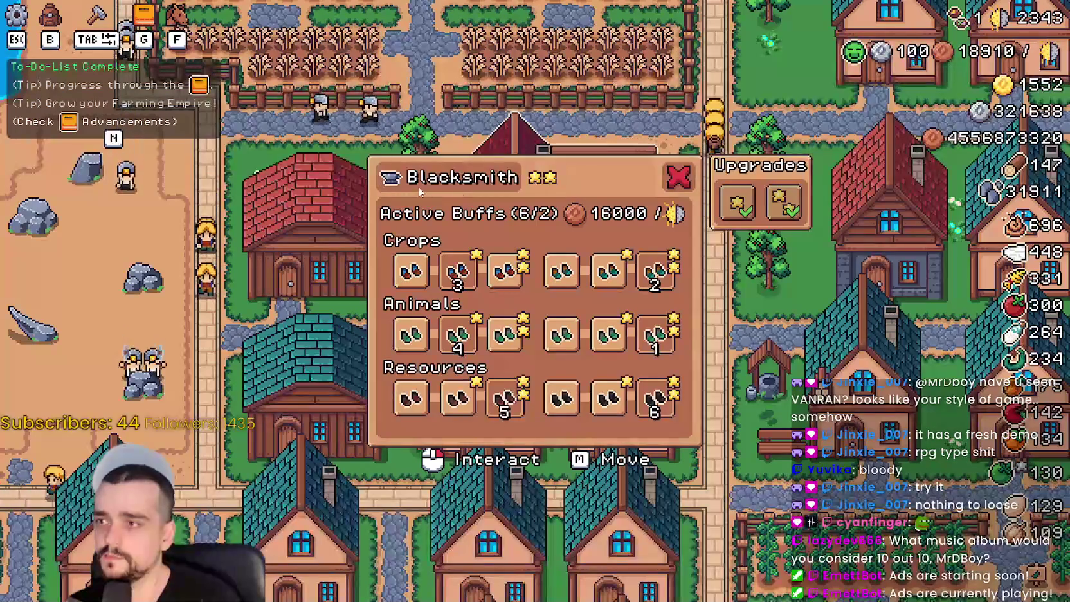
key(alt+Tab)
click(223, 89)
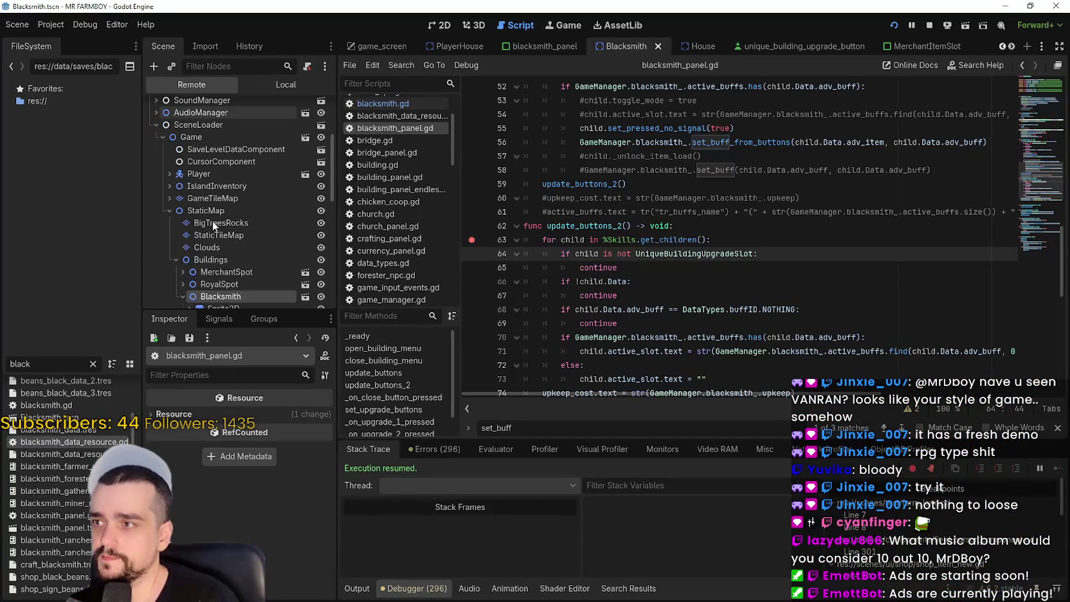
- Inspect the live GameManager's blacksmith buffs, then set the game to Window mode beside the editor
click(219, 273)
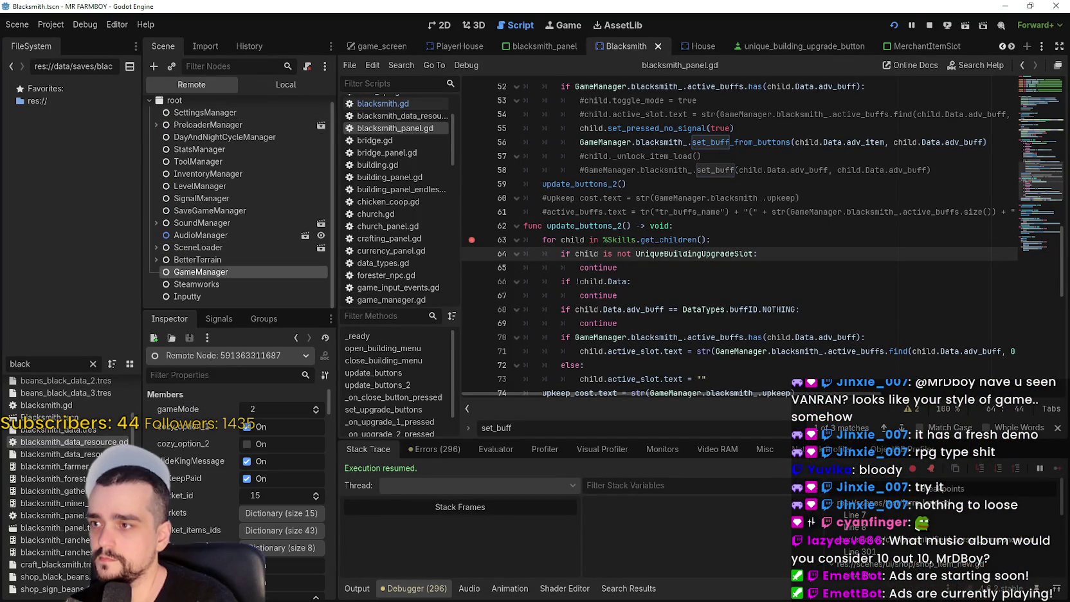
mouse_move(328, 402)
mouse_down()
mouse_move(338, 471)
mouse_move(455, 471)
mouse_up()
key(alt+Tab)
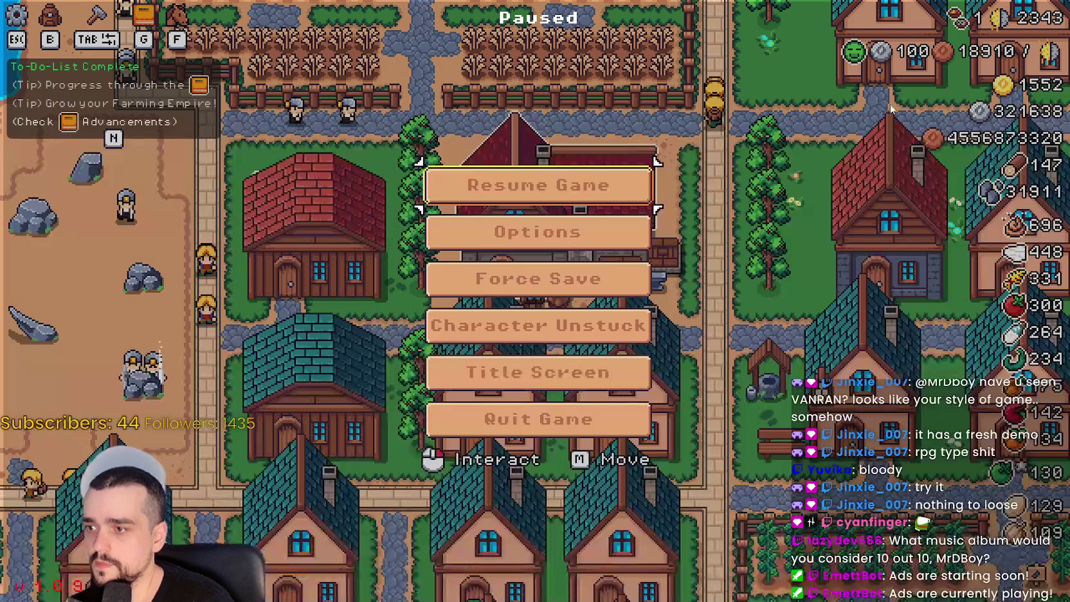
click(578, 236)
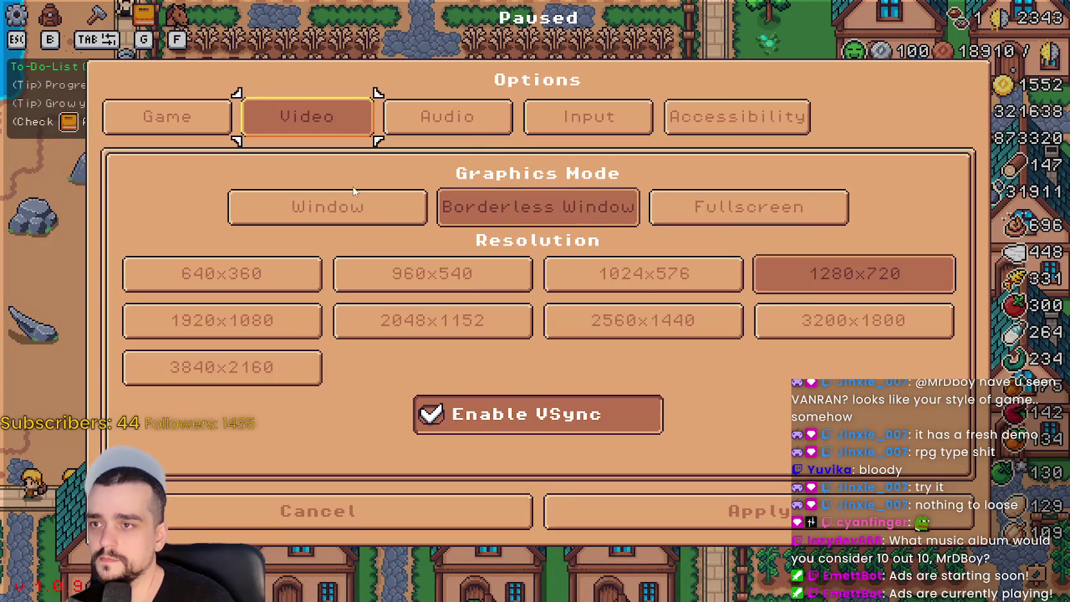
click(347, 205)
drag(534, 104, 811, 40)
key(Escape)
key(Escape)
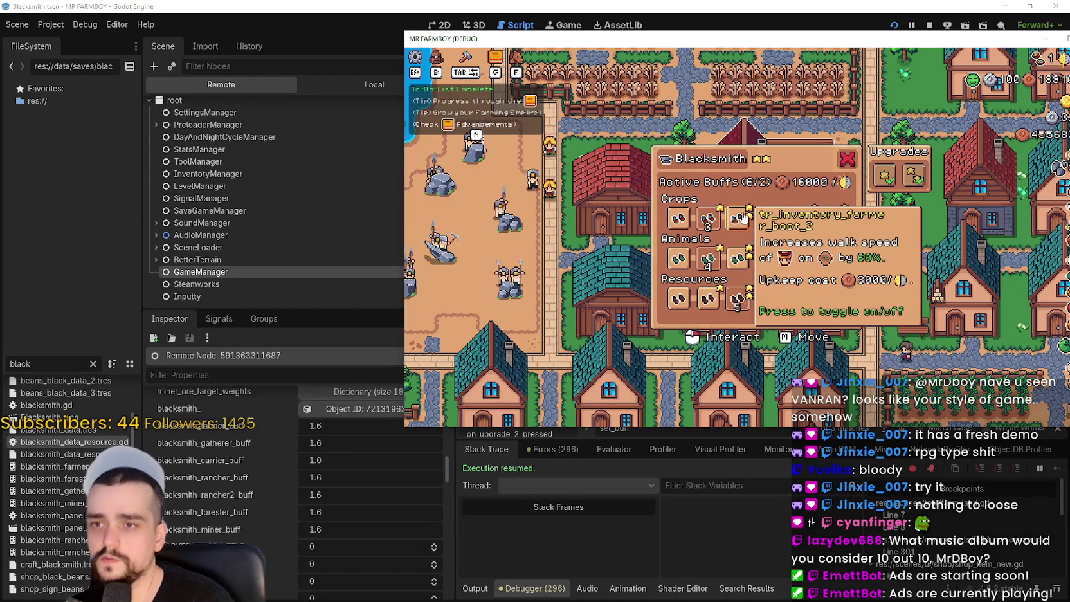
- Toggle a Crops buff to hit the breakpoint, step through with F12, and view GameManager's buff values
click(495, 232)
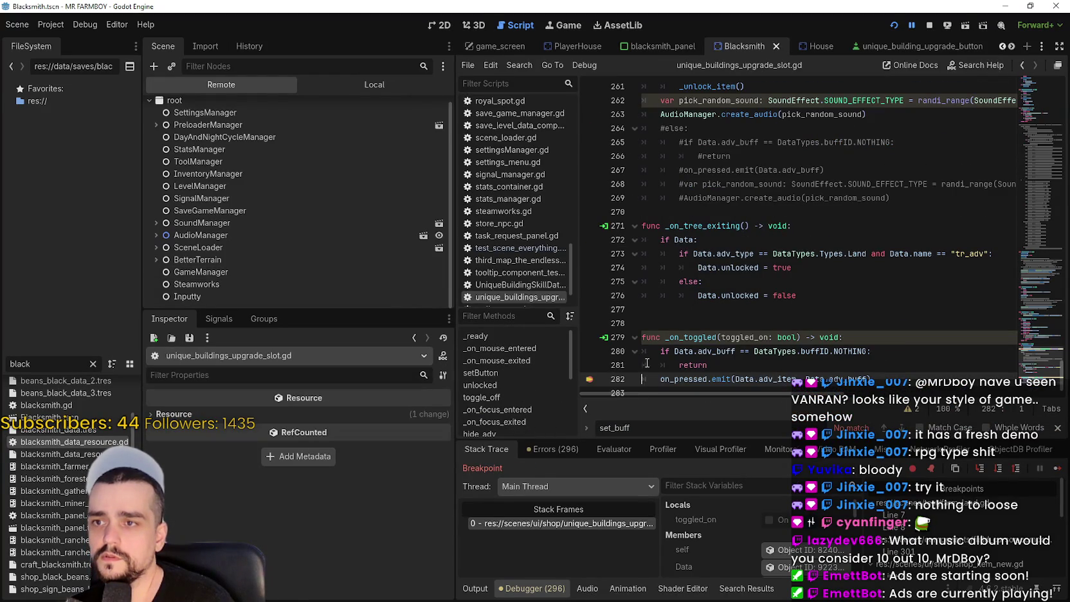
click(1056, 428)
key(F12)
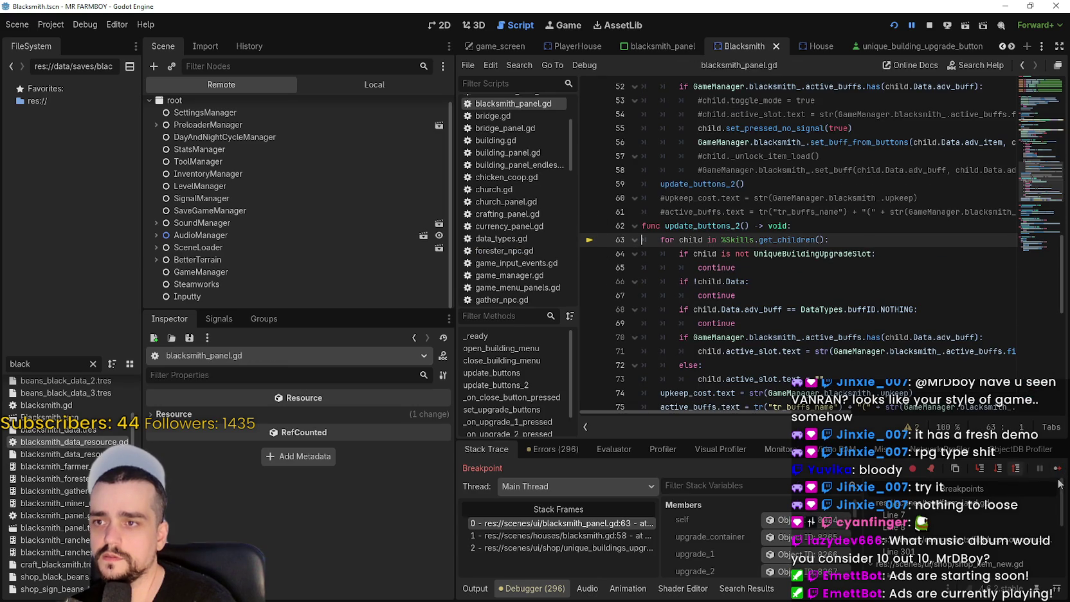
key(F12)
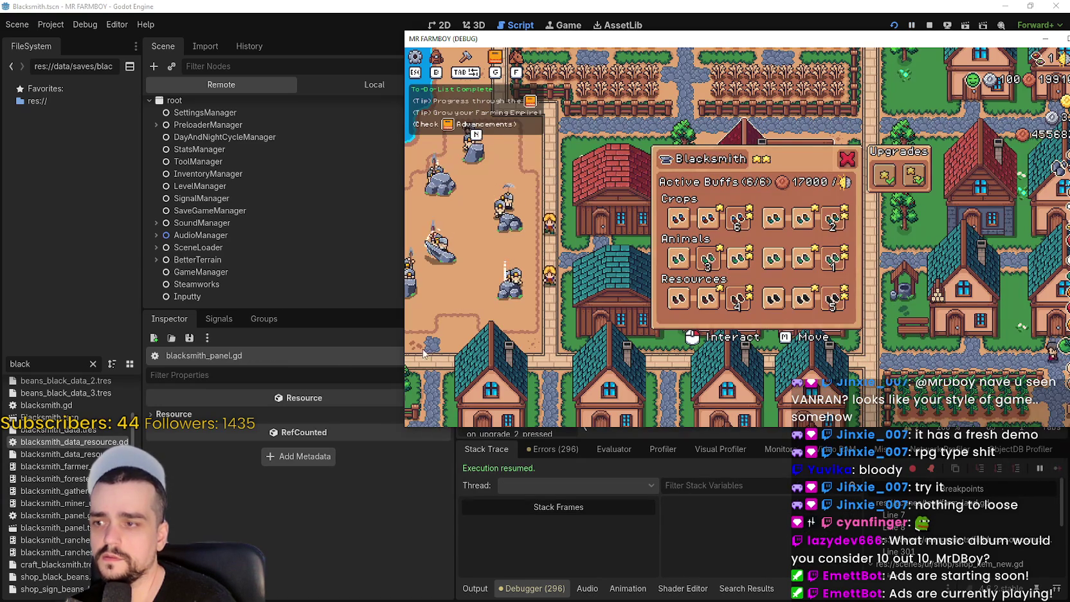
click(215, 275)
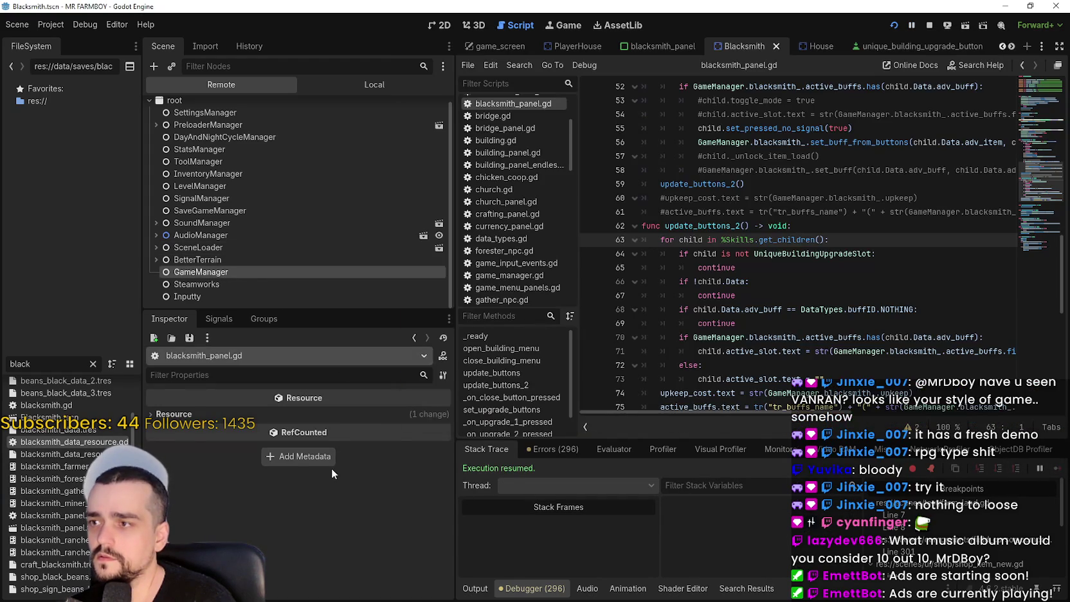
scroll(270, 548, down, 2)
scroll(264, 532, down, 10)
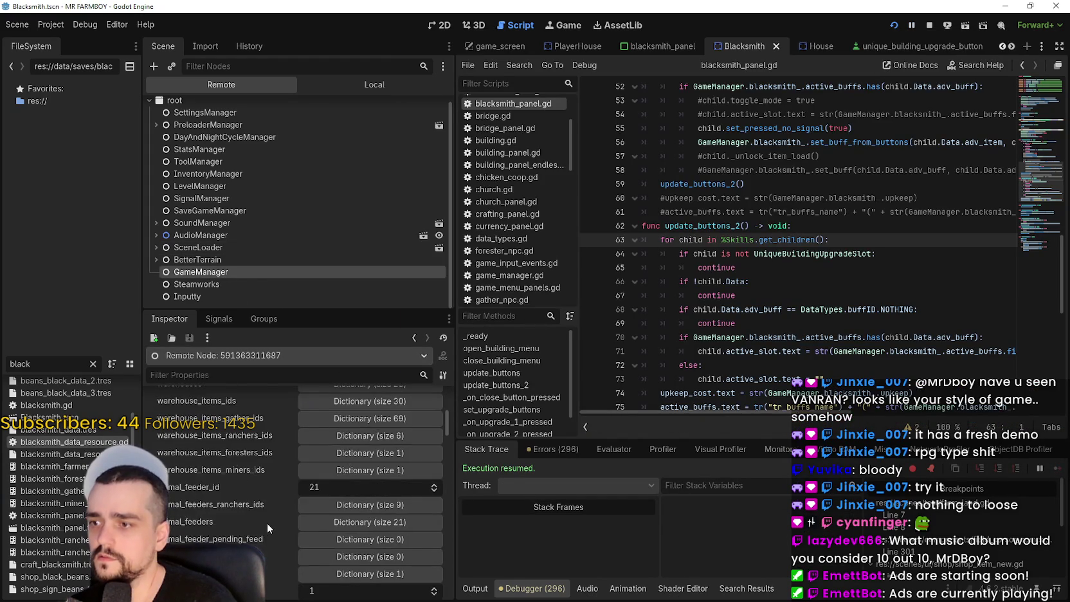
scroll(268, 512, down, 5)
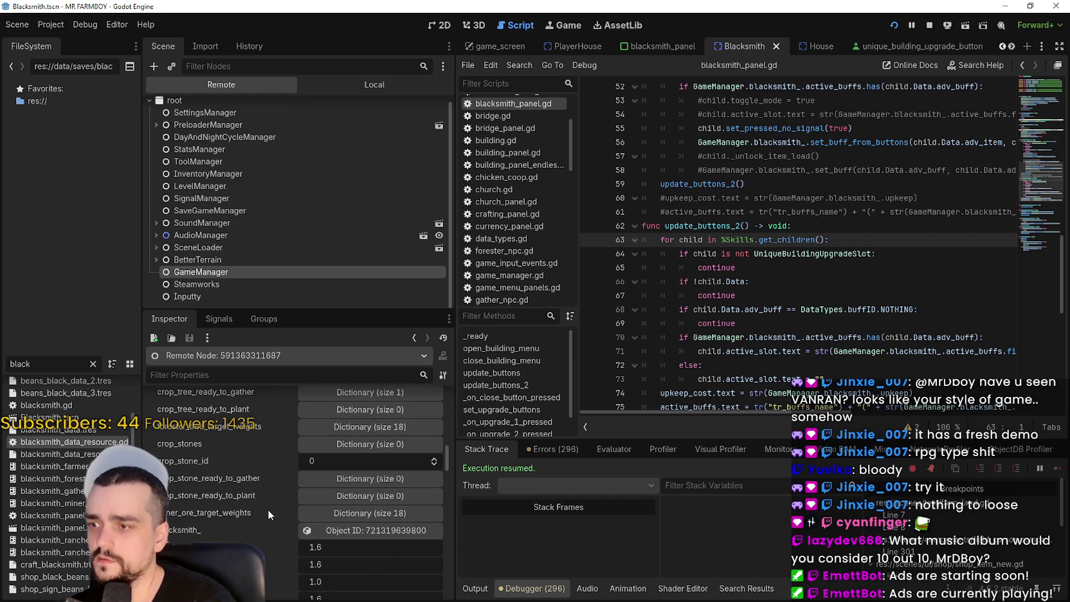
- Switch off every active Crops, Animals and Resources buff in the Blacksmith panel
key(alt+Tab)
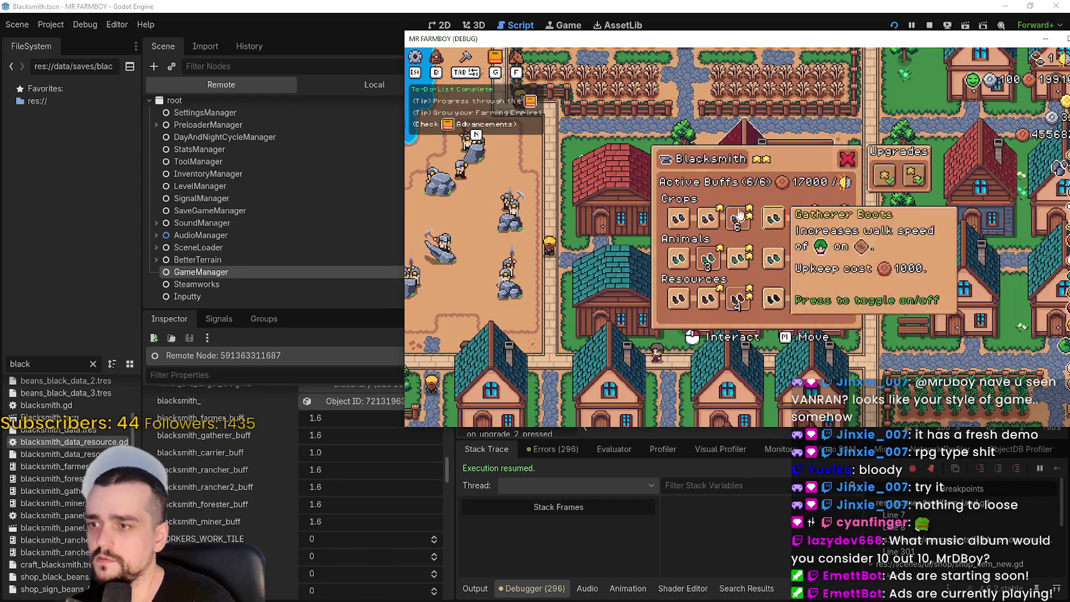
click(705, 221)
click(677, 220)
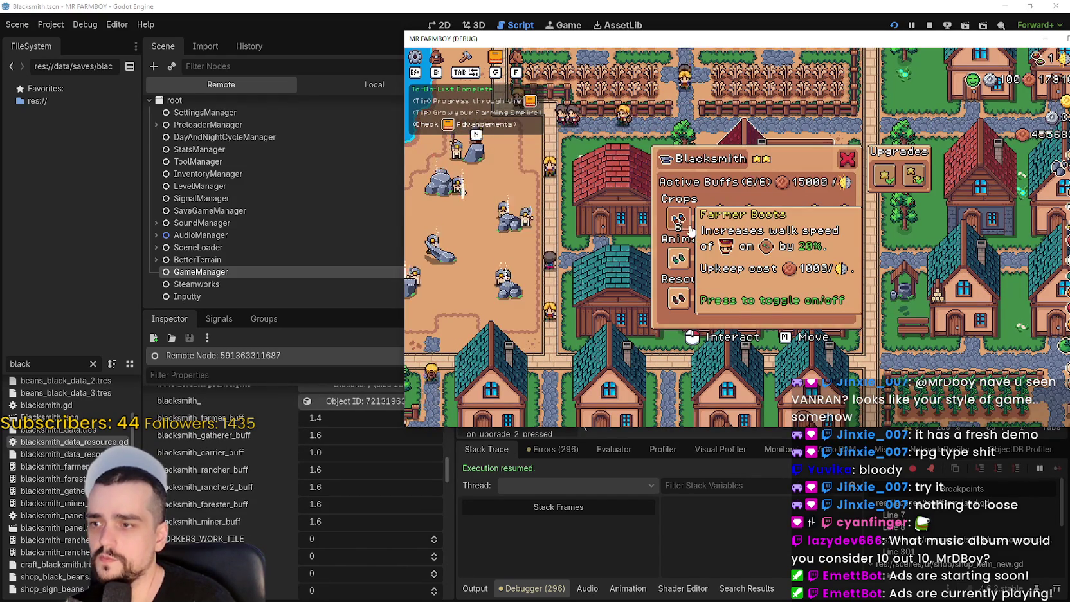
click(678, 220)
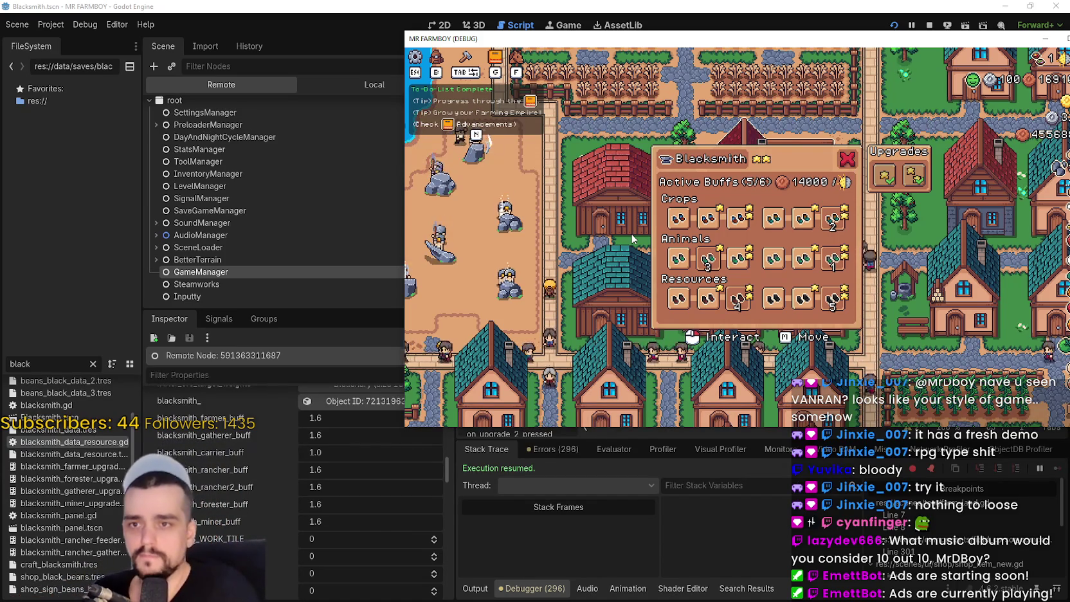
click(834, 218)
click(831, 260)
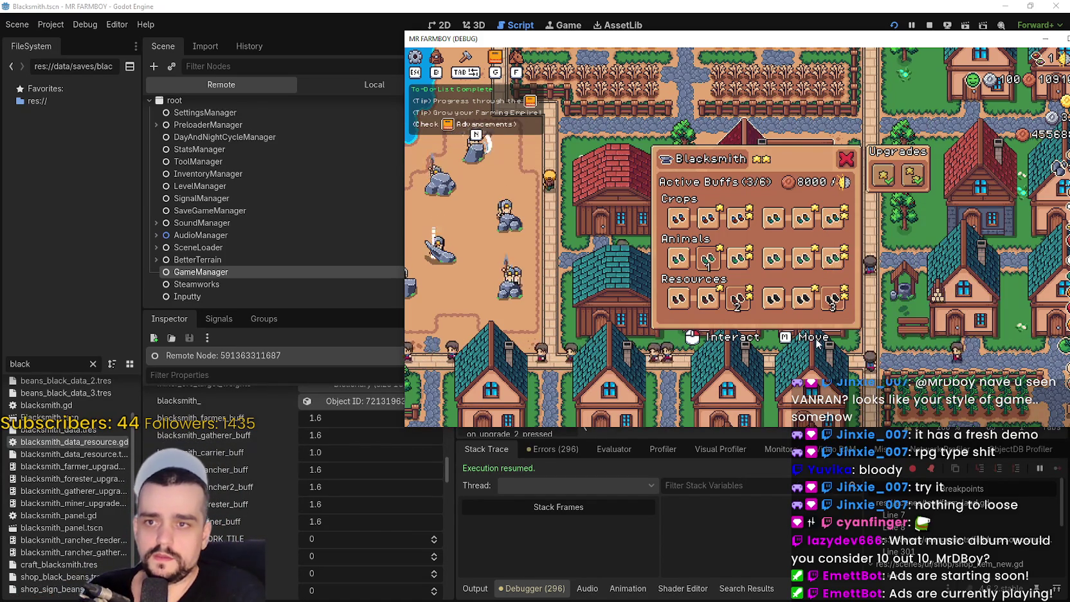
click(833, 298)
click(738, 298)
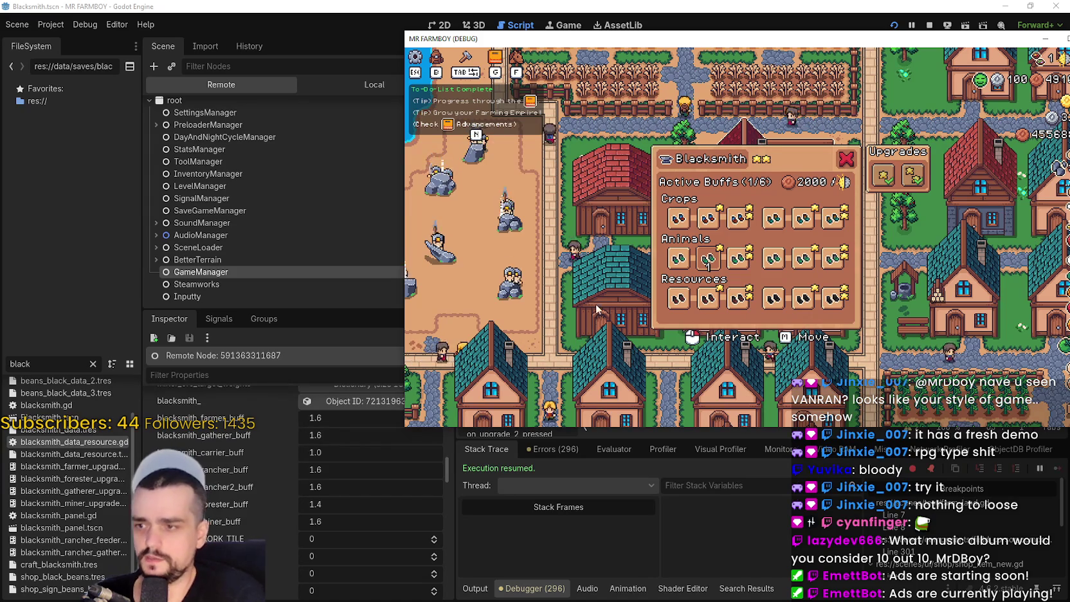
click(714, 259)
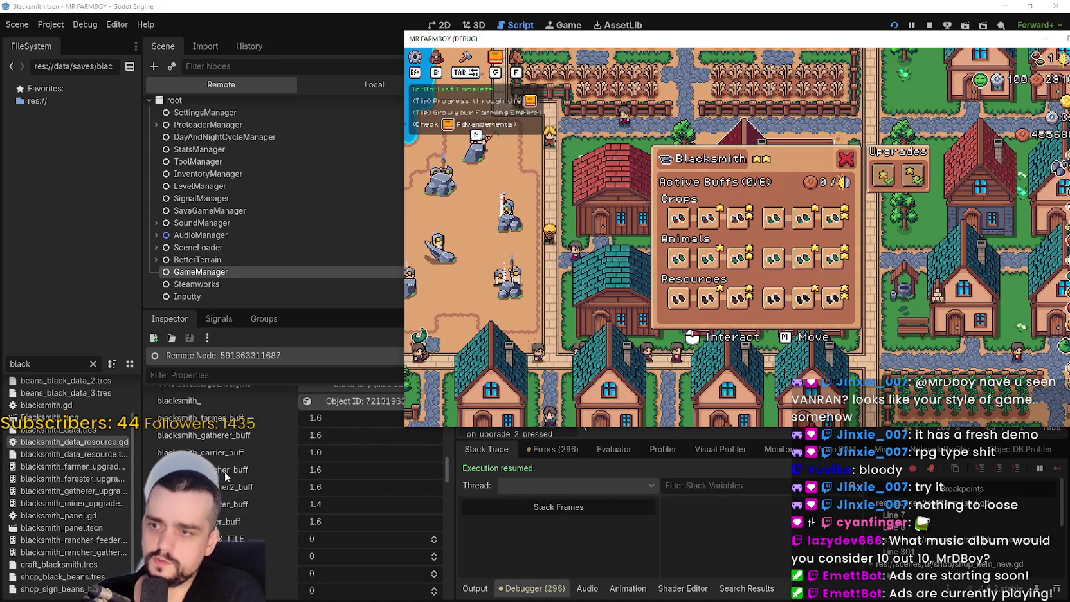
- Toggle the first and third Crops buffs on and off again, then close the panel and return to the editor
click(679, 218)
click(679, 218)
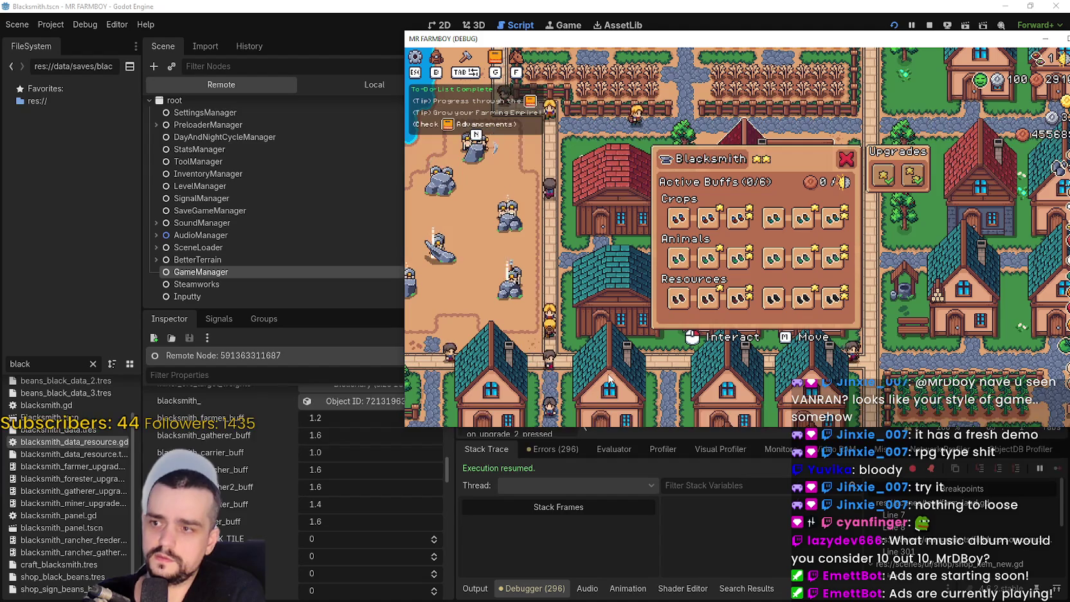
click(739, 219)
click(726, 218)
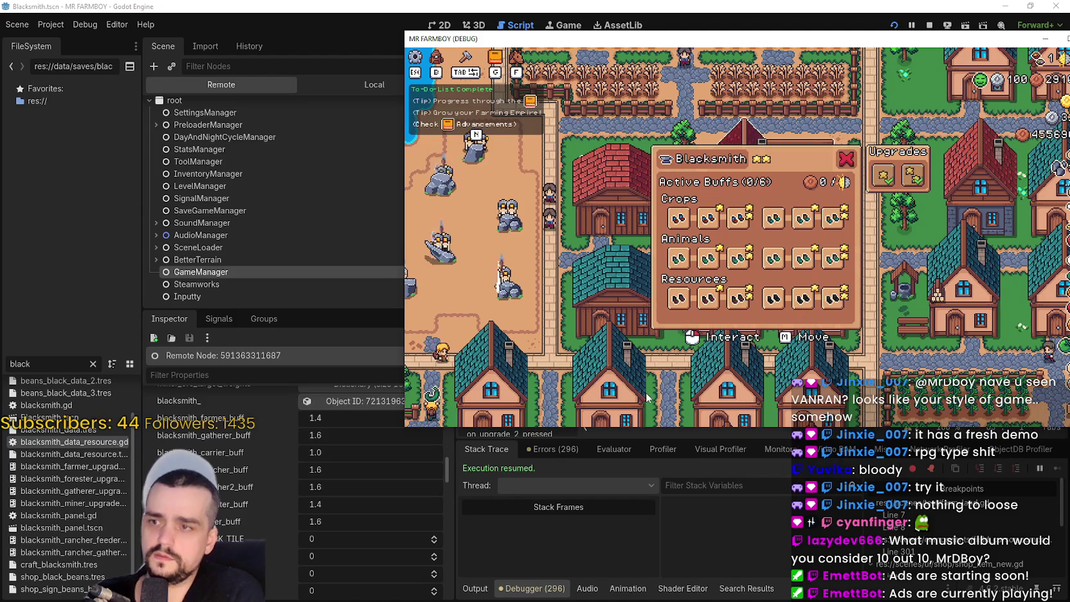
click(678, 219)
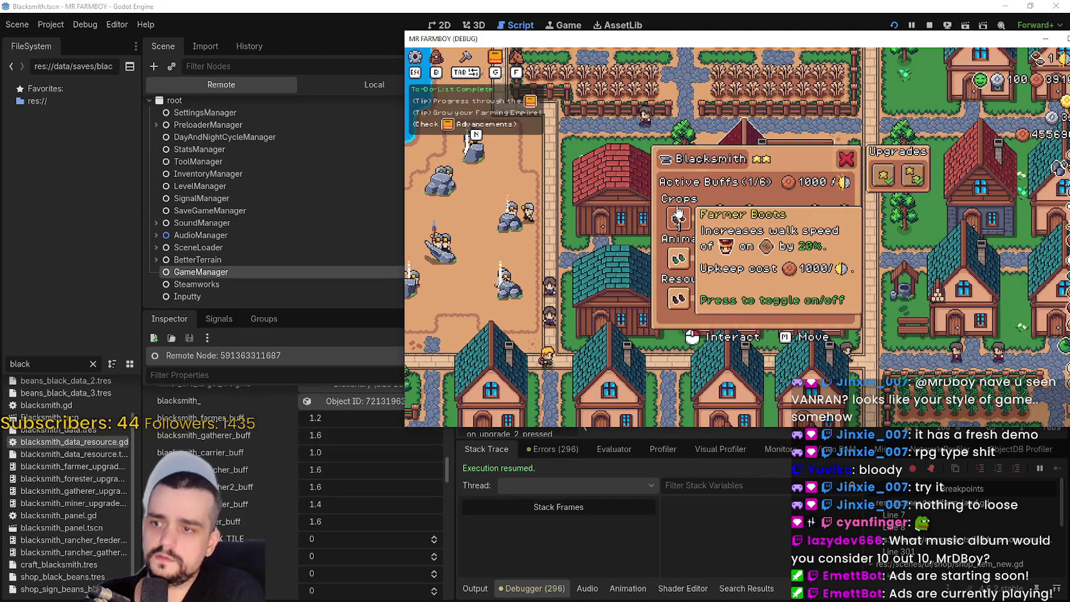
click(677, 219)
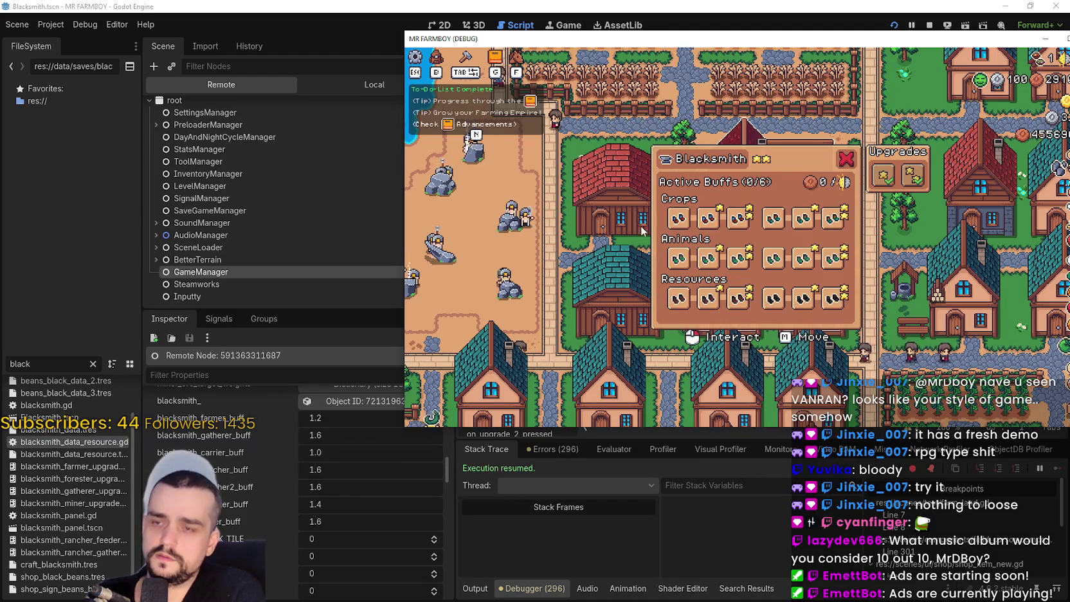
key(Escape)
key(alt+Tab)
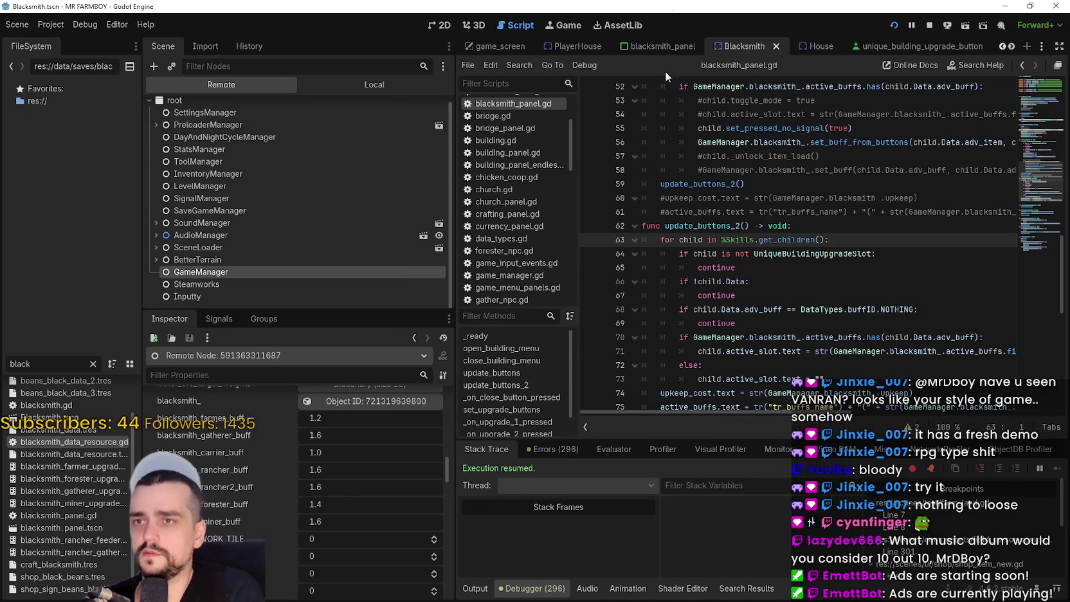
- Open blacksmith.gd from the Blacksmith scene and follow set_buff to the apply_active_buffs definition
scroll(772, 329, up, 1)
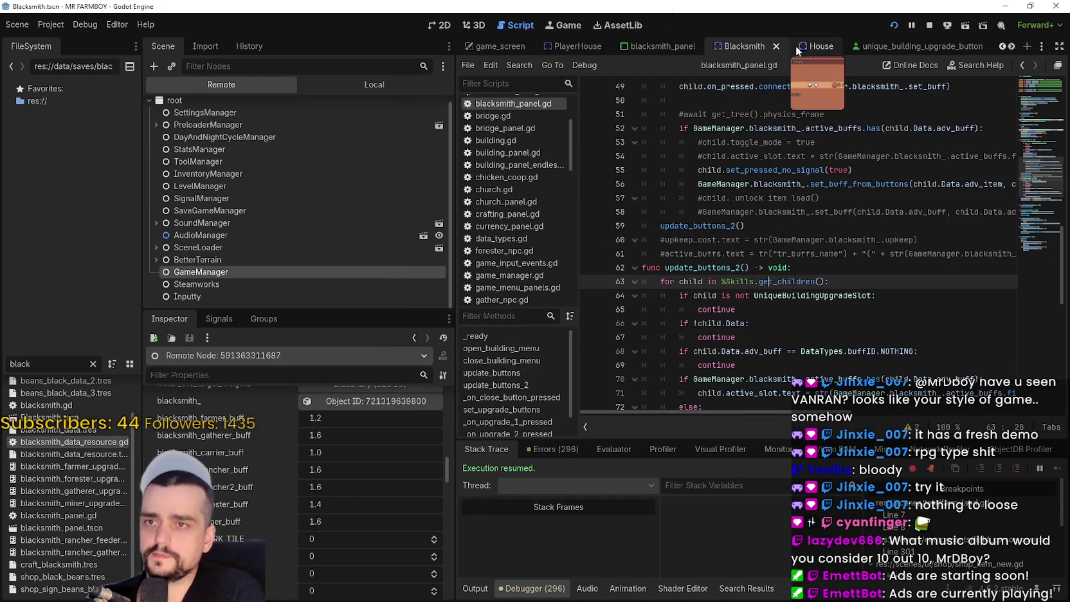
click(375, 84)
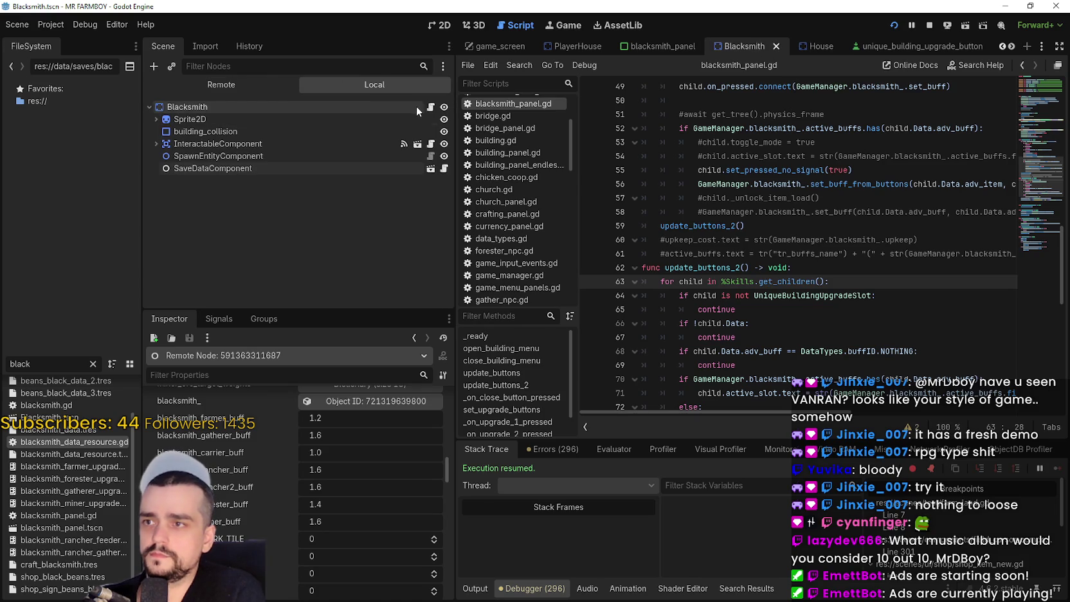
click(428, 107)
click(852, 269)
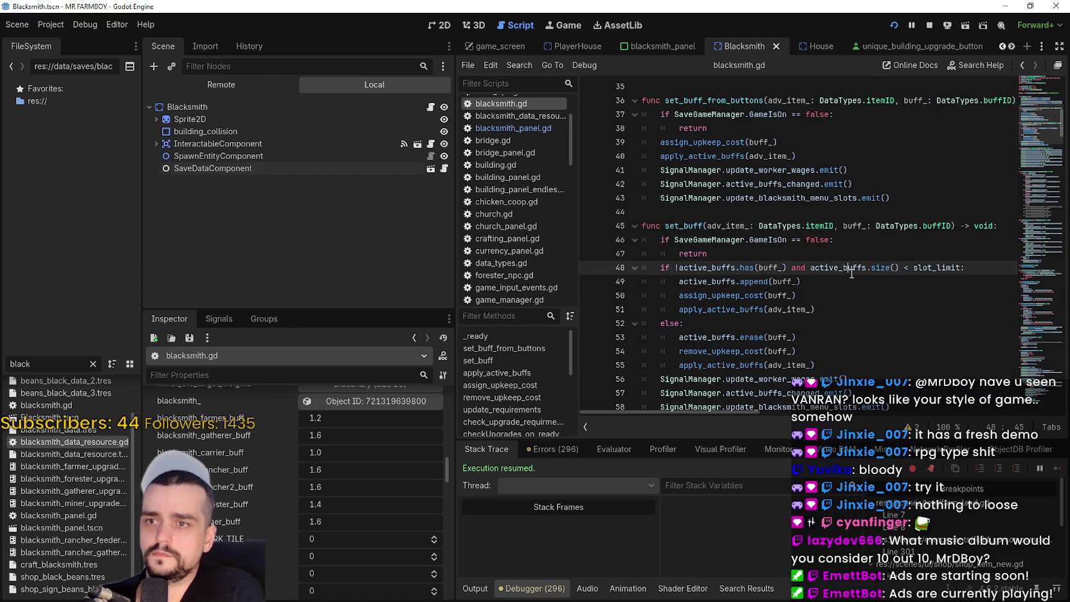
scroll(821, 277, down, 3)
double_click(731, 226)
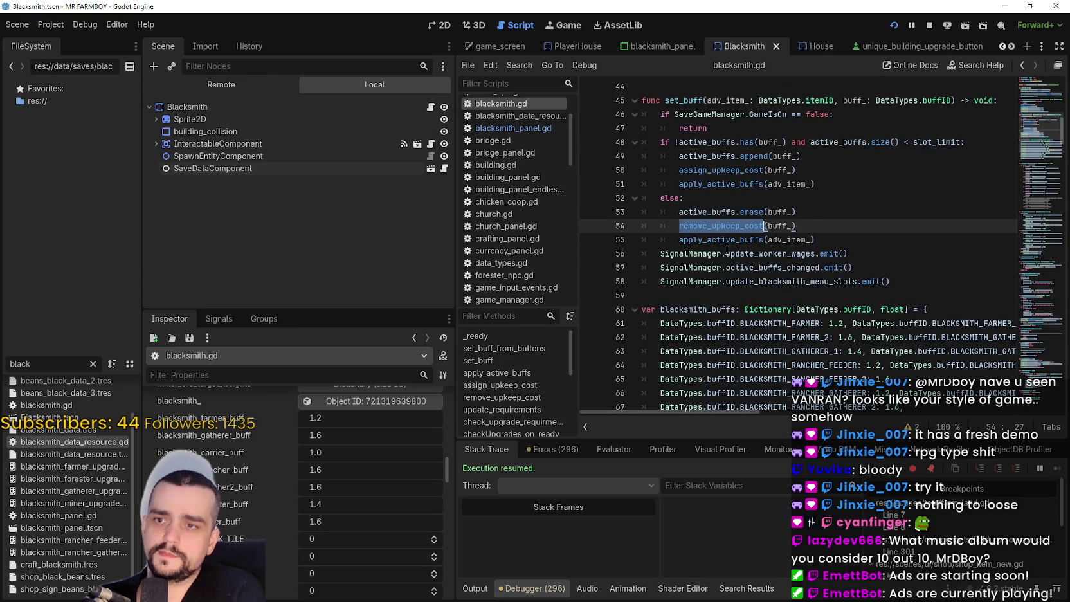
right_click(731, 240)
click(777, 419)
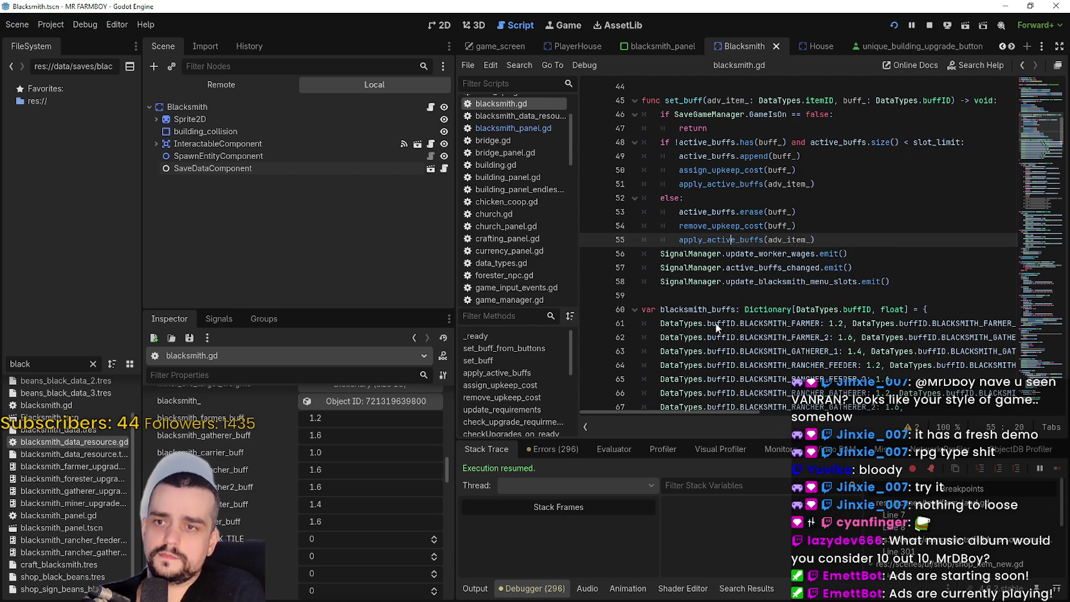
scroll(711, 262, down, 3)
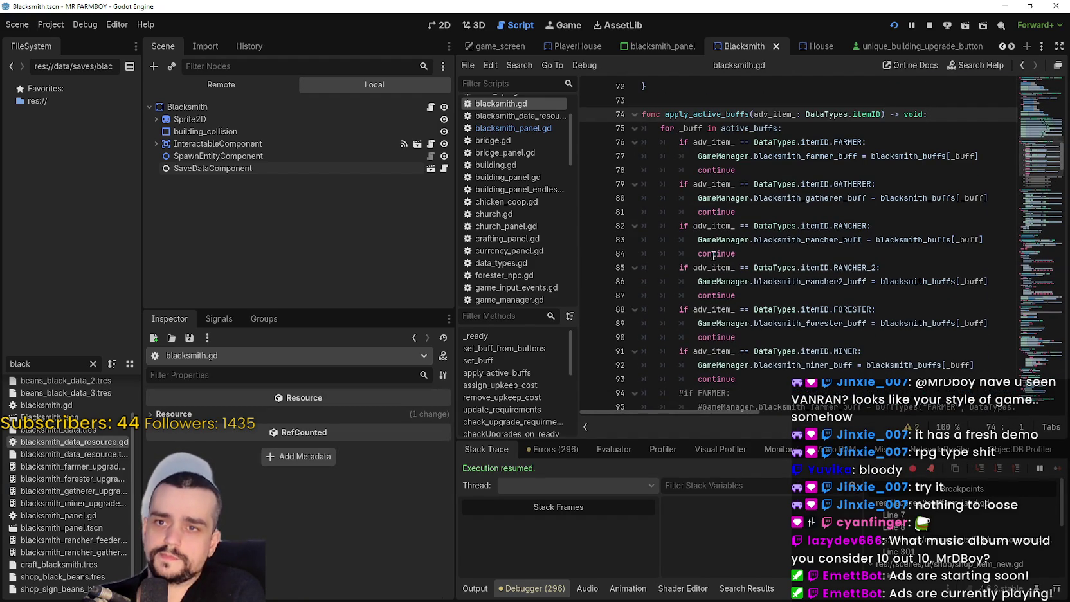
scroll(715, 254, up, 2)
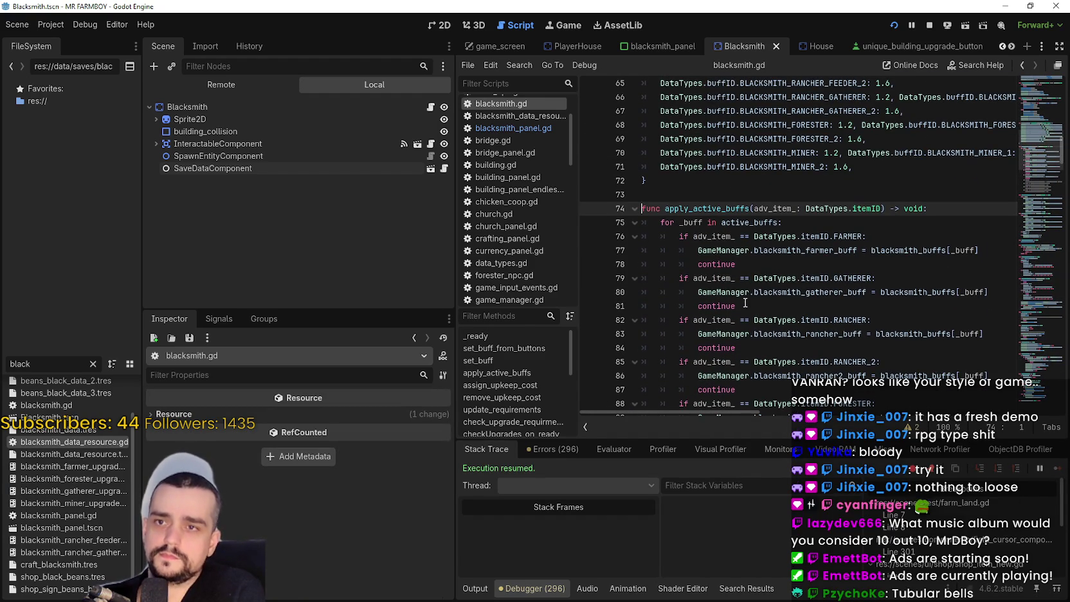
click(970, 251)
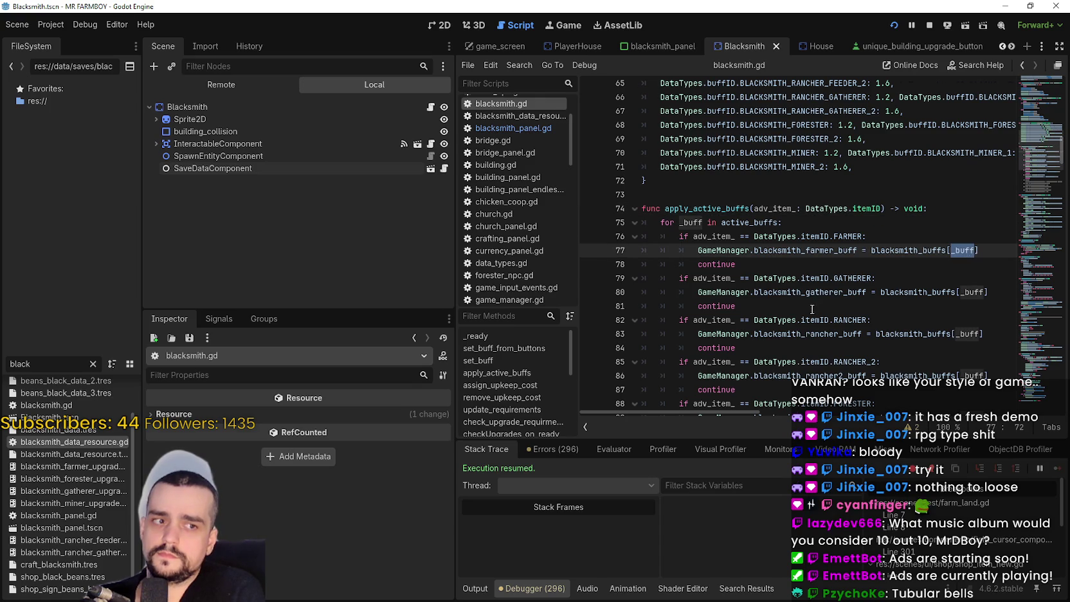
scroll(812, 309, up, 8)
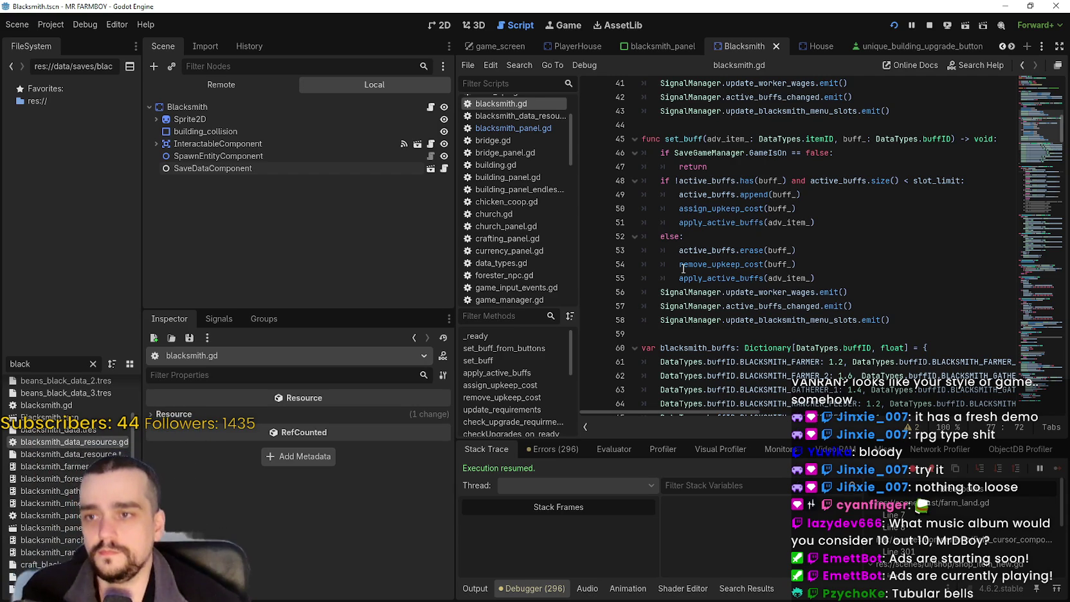
- Review the remove_upkeep_cost and apply_active_buffs calls, then set a breakpoint on line 77
double_click(717, 267)
double_click(723, 279)
scroll(727, 282, down, 5)
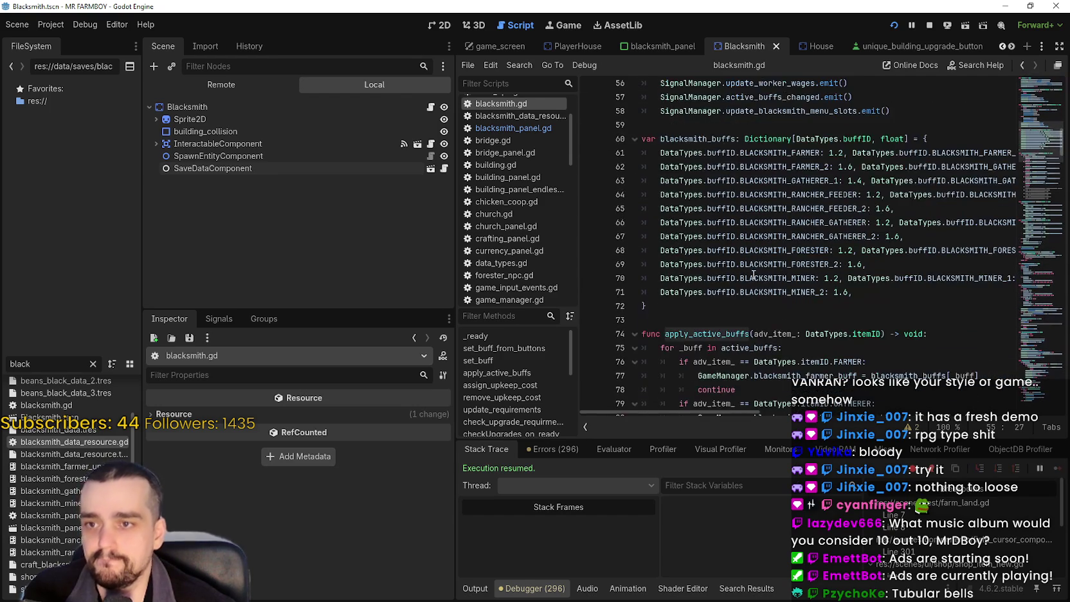
scroll(756, 274, up, 2)
double_click(782, 153)
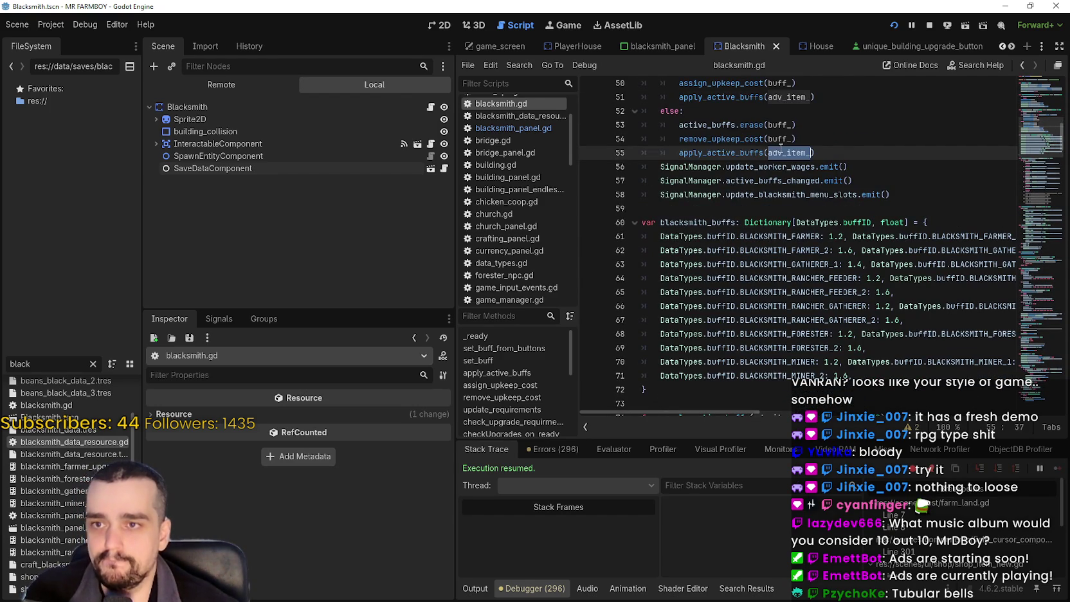
scroll(794, 195, down, 1)
scroll(805, 258, down, 4)
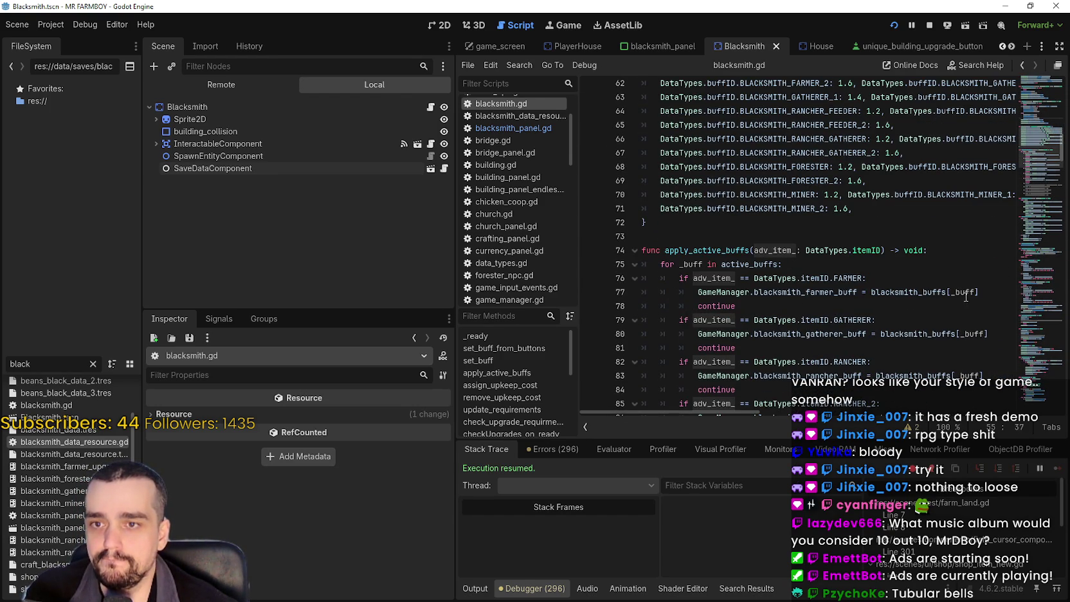
double_click(962, 293)
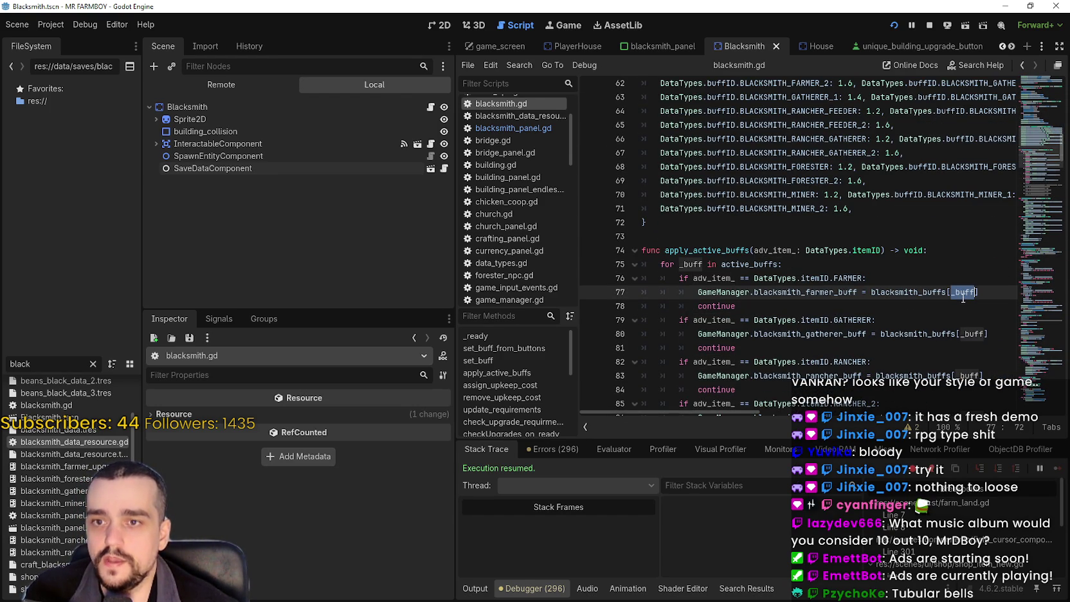
scroll(963, 297, up, 5)
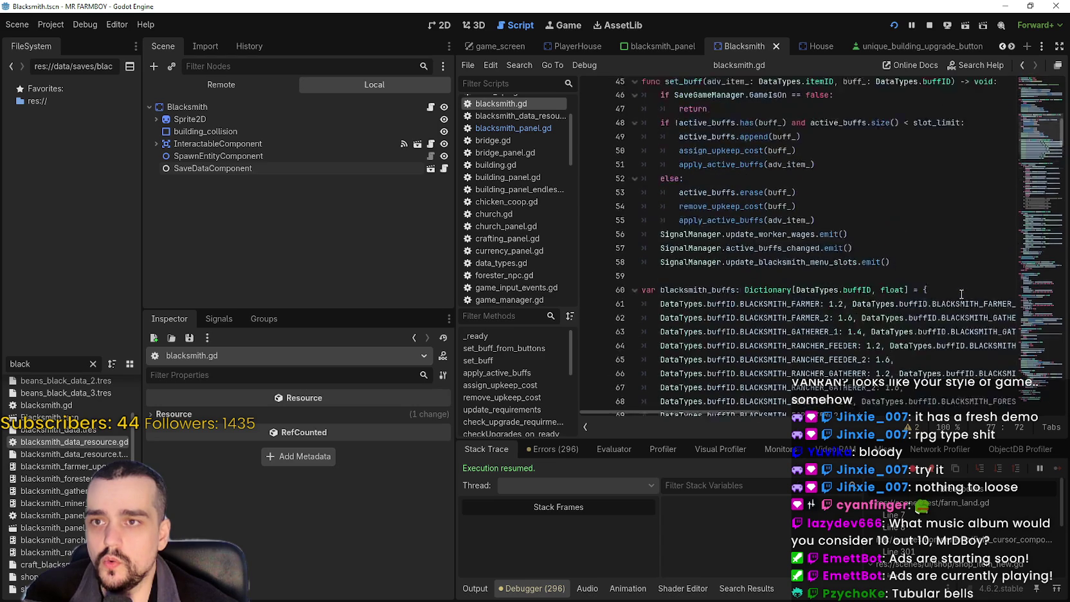
scroll(870, 218, down, 5)
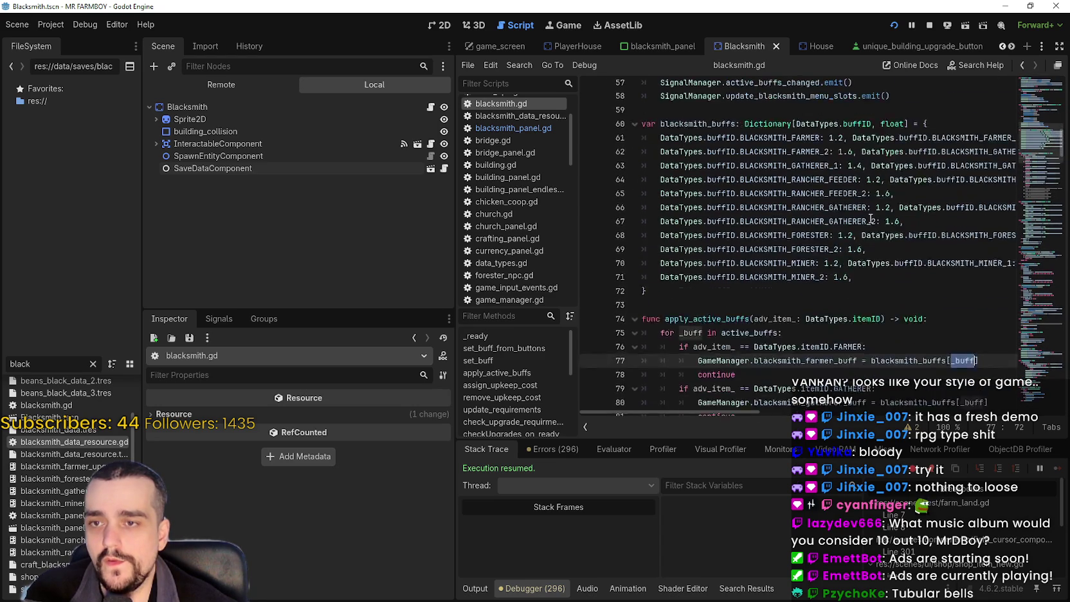
click(705, 293)
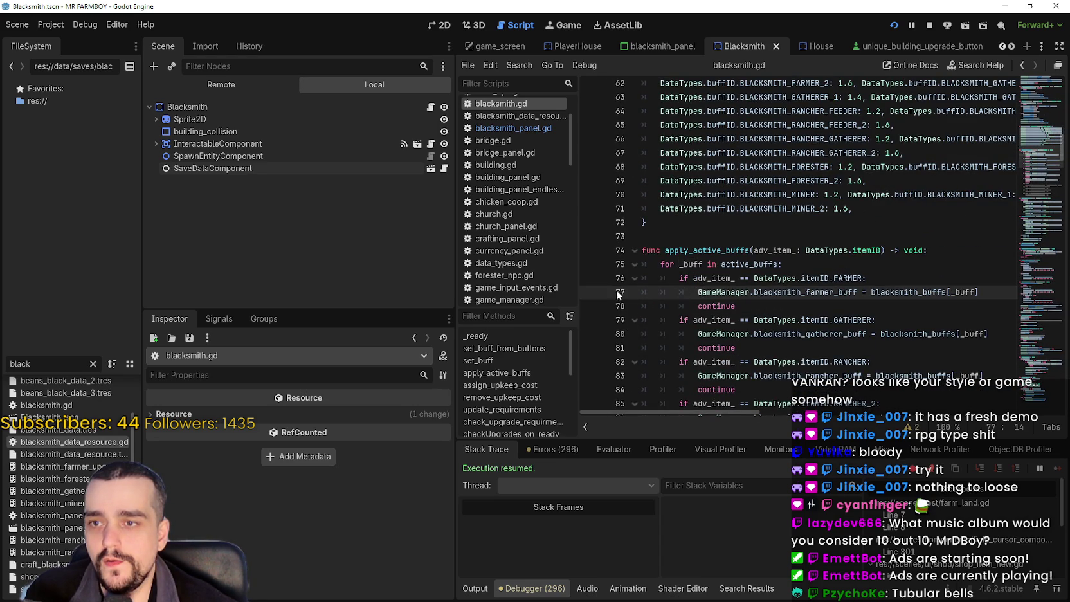
click(591, 294)
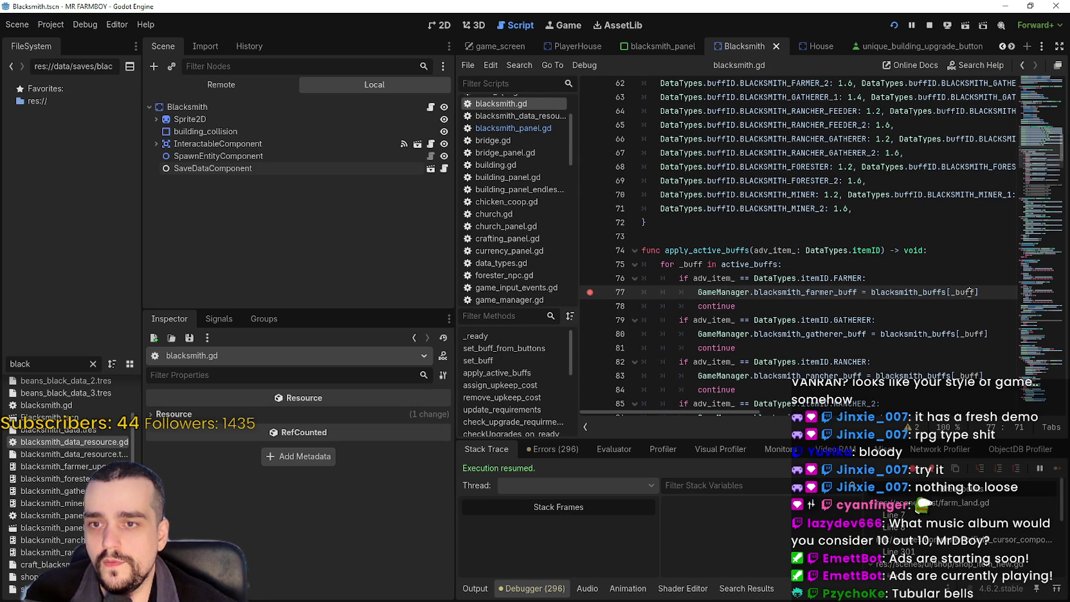
- In the MR FARMBOY game, open the Blacksmith panel and toggle Farmer Boots to hit the breakpoint
click(589, 293)
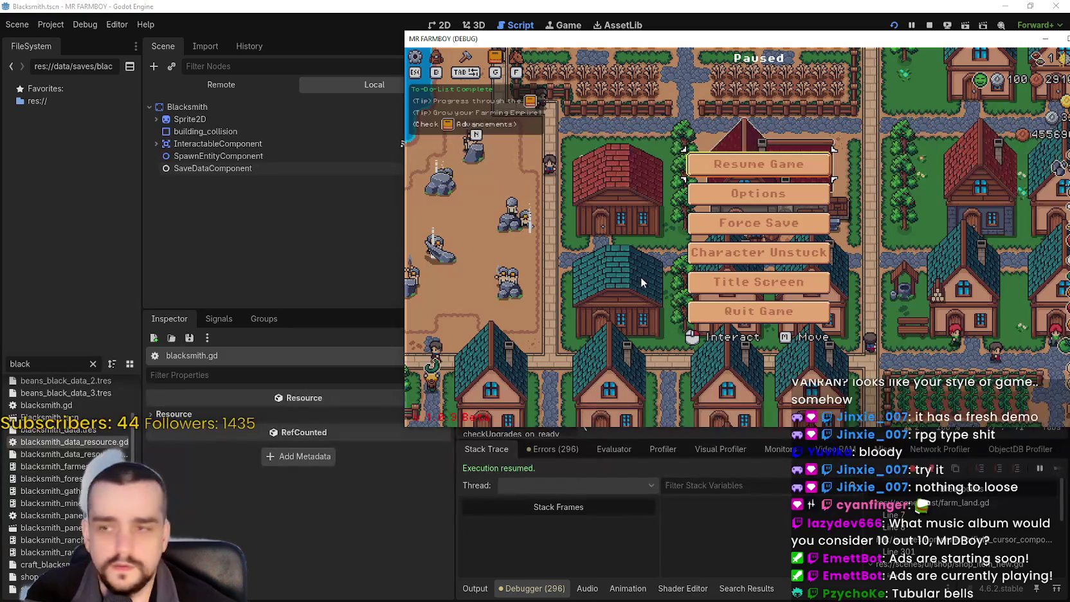
click(759, 164)
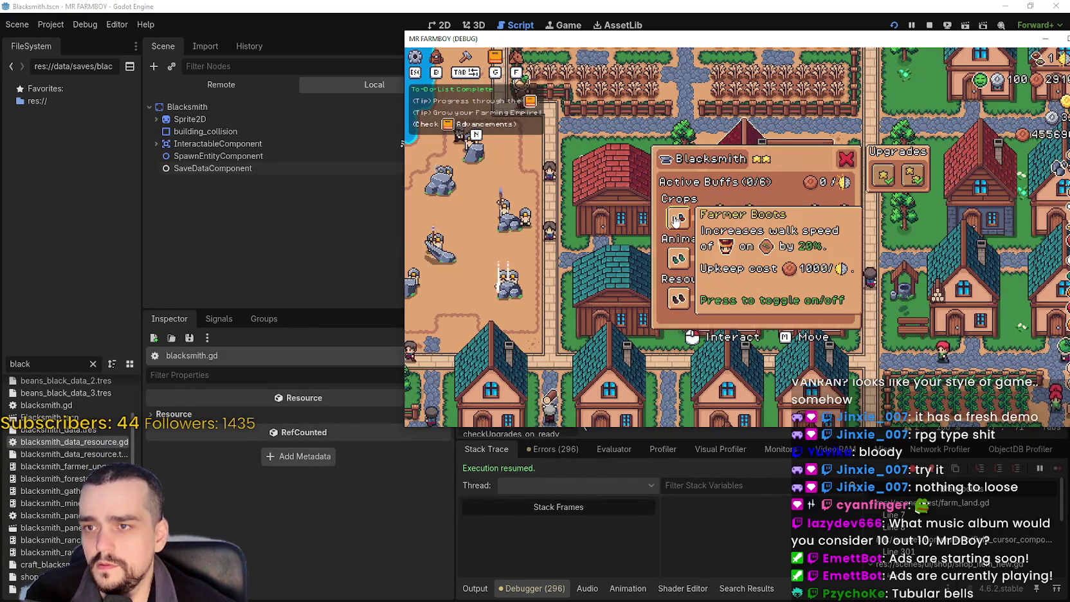
click(708, 223)
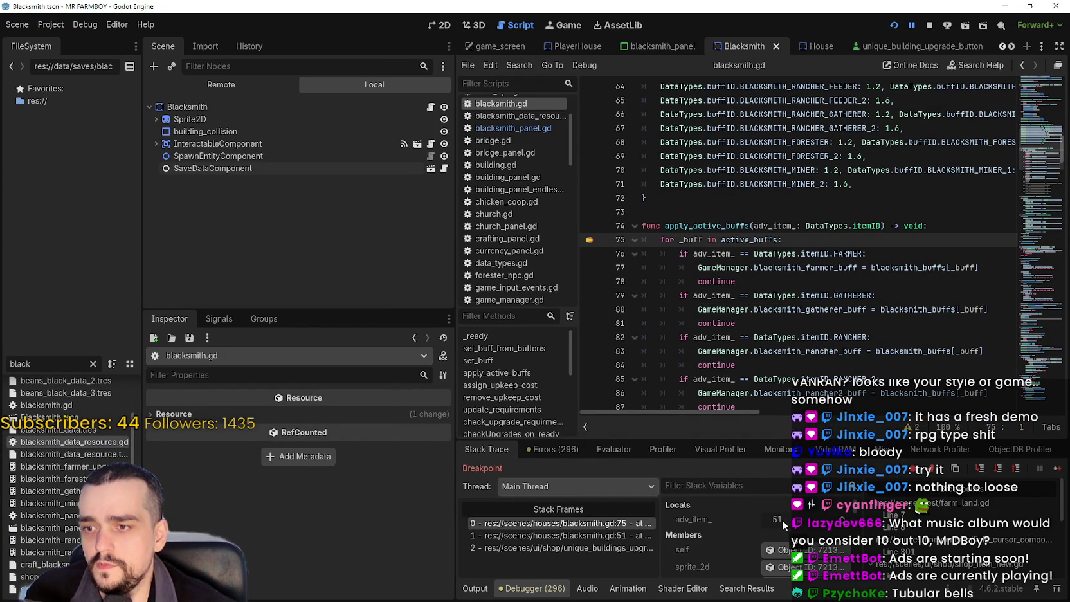
- Inspect the paused stack variables and the blacksmith_buffs[_buff] farmer lookup on line 77
scroll(775, 517, down, 3)
scroll(724, 529, down, 1)
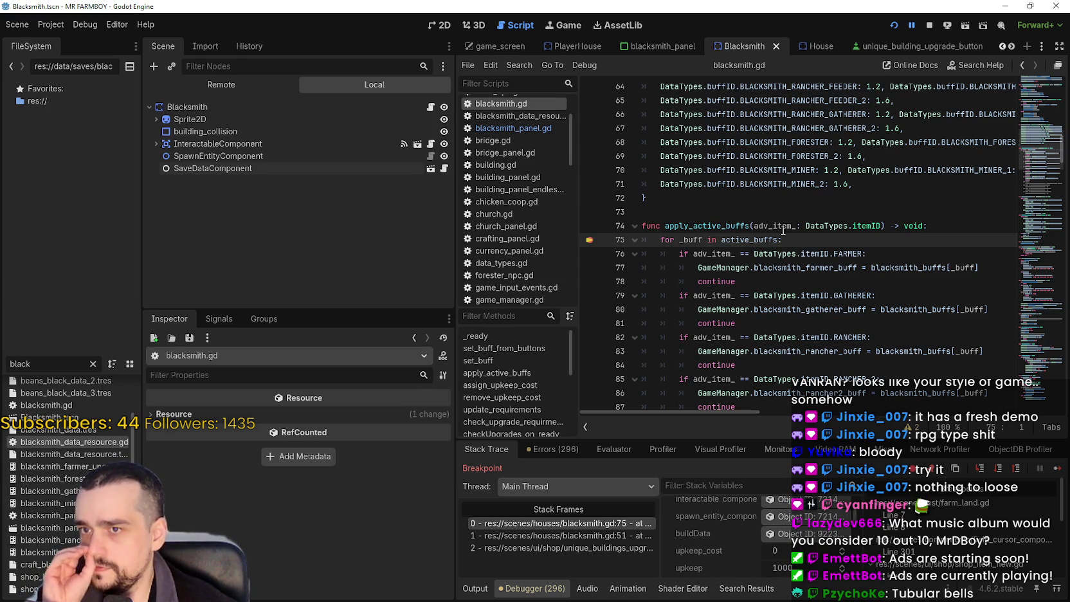
double_click(963, 268)
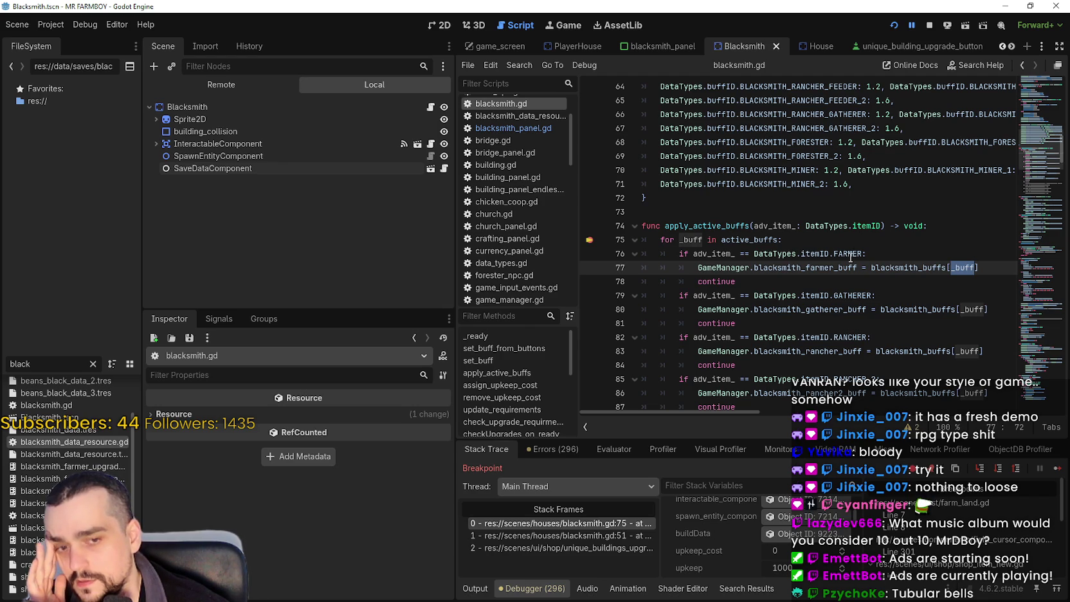
scroll(848, 242, down, 1)
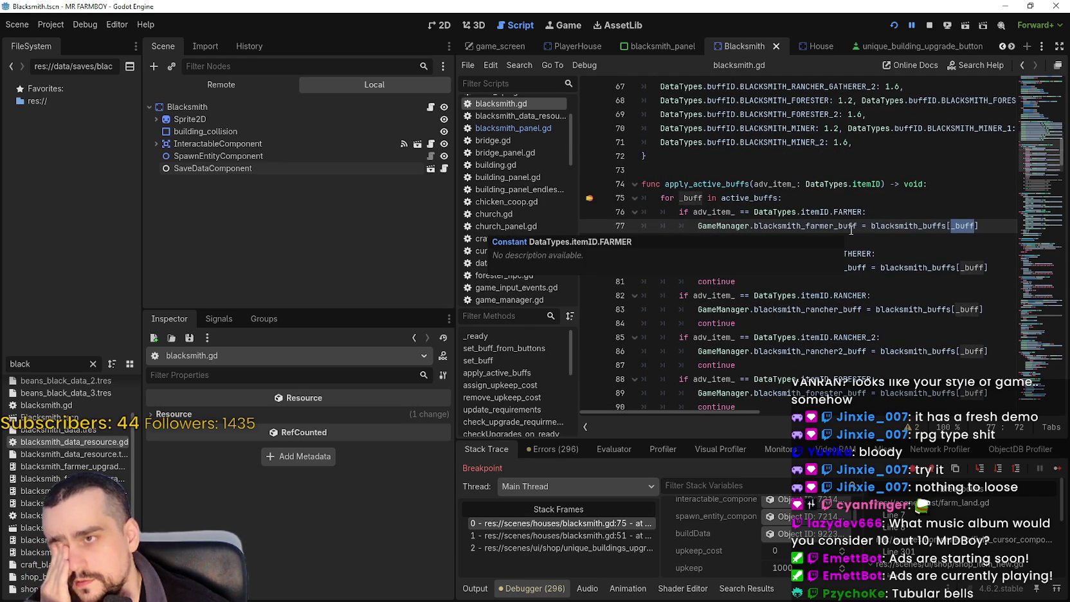
scroll(795, 212, down, 1)
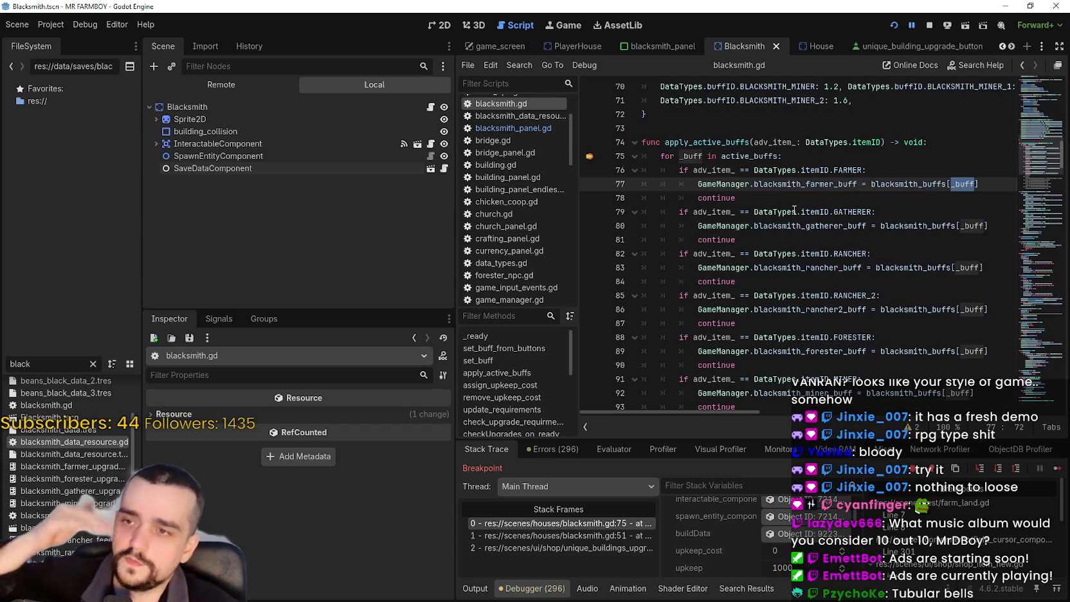
scroll(795, 210, down, 2)
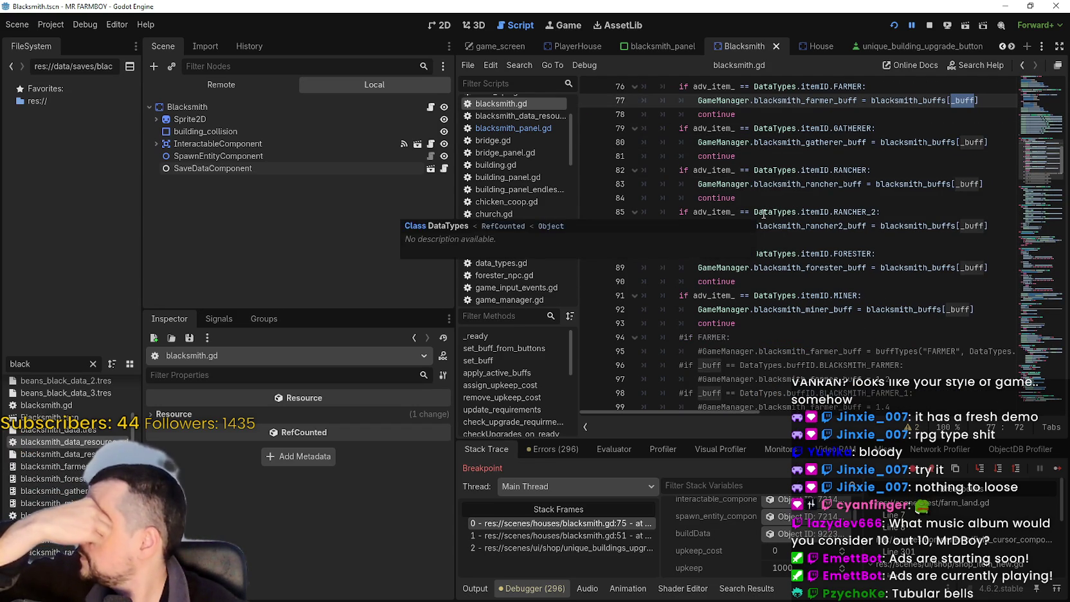
scroll(764, 214, down, 1)
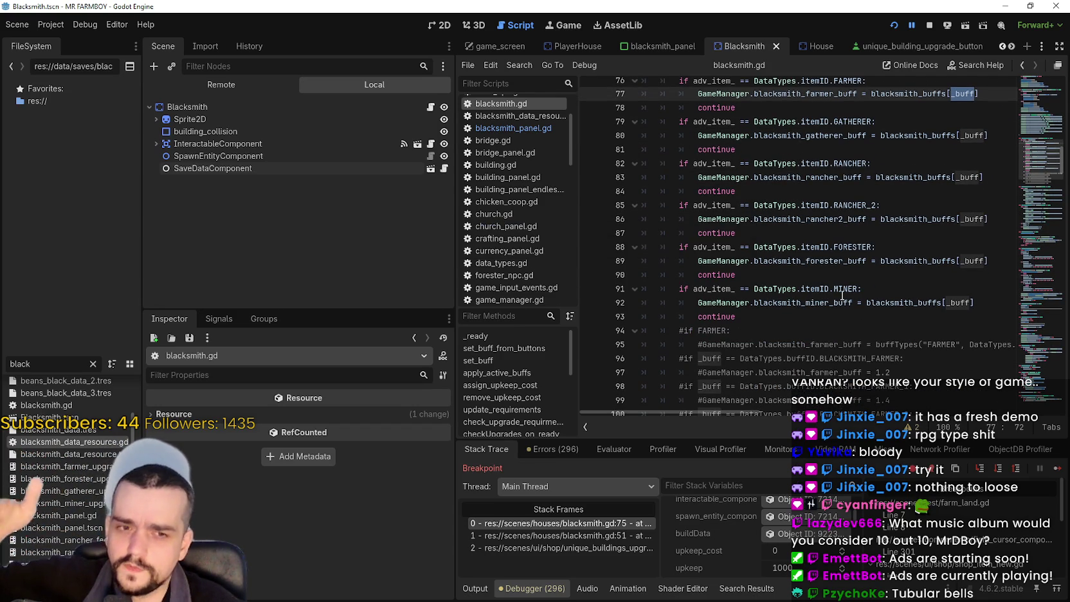
scroll(837, 291, up, 3)
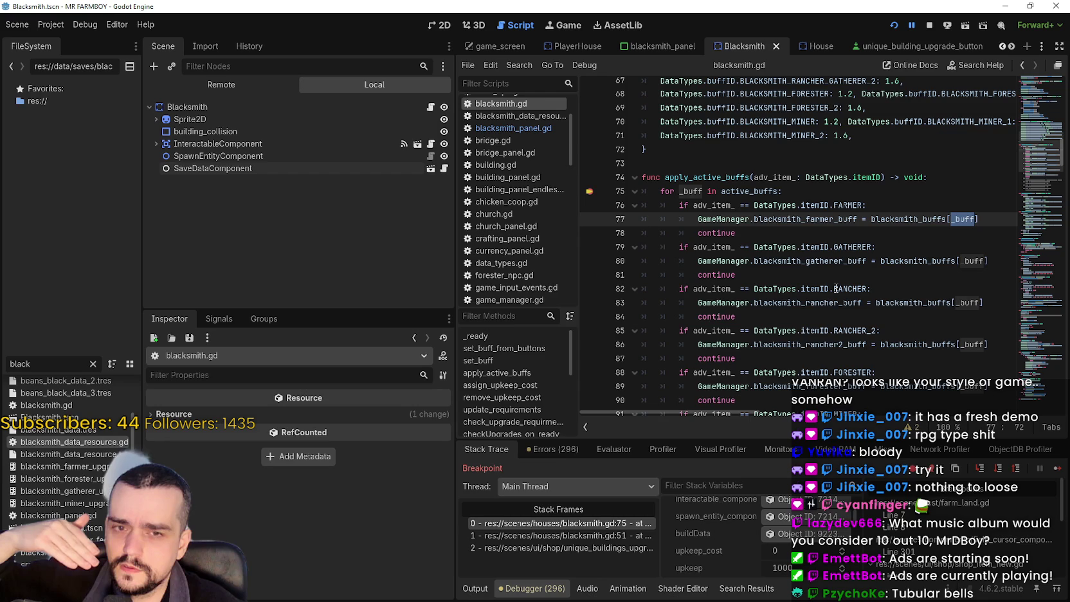
mouse_move(836, 289)
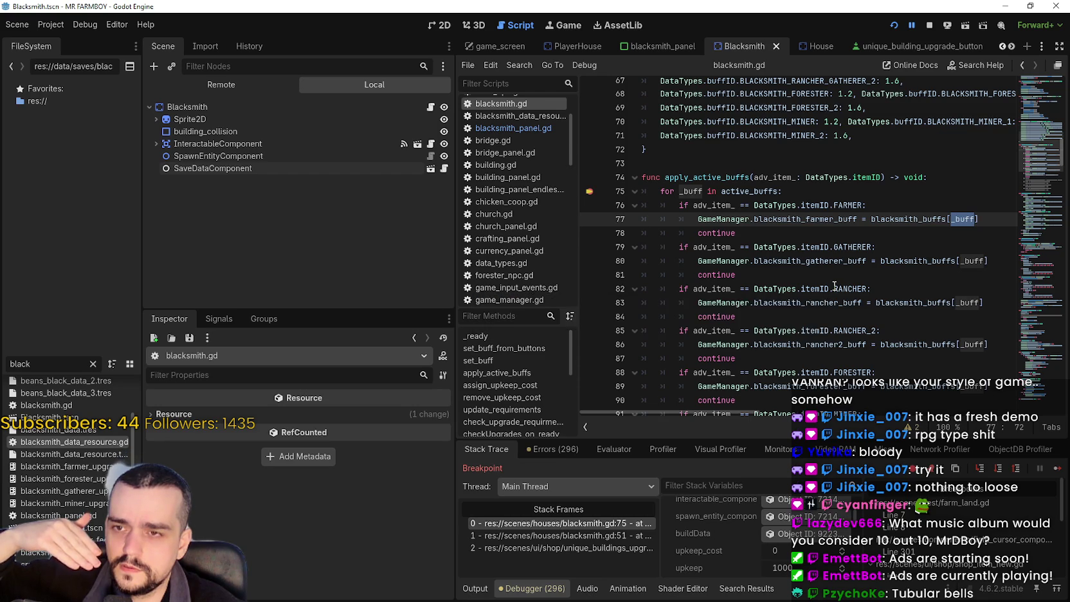
drag(681, 220, 977, 225)
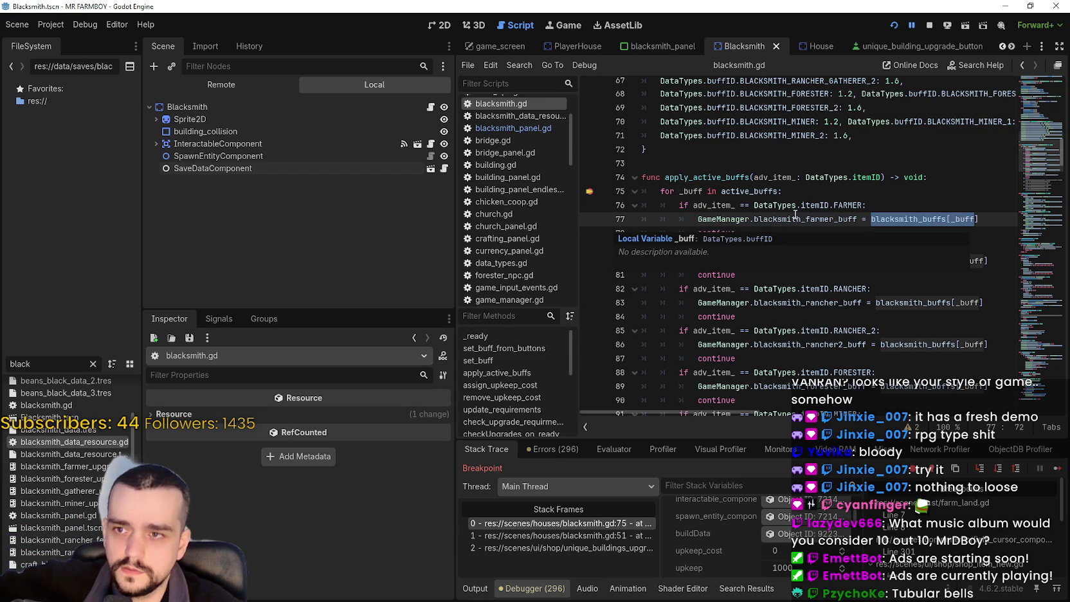
click(756, 217)
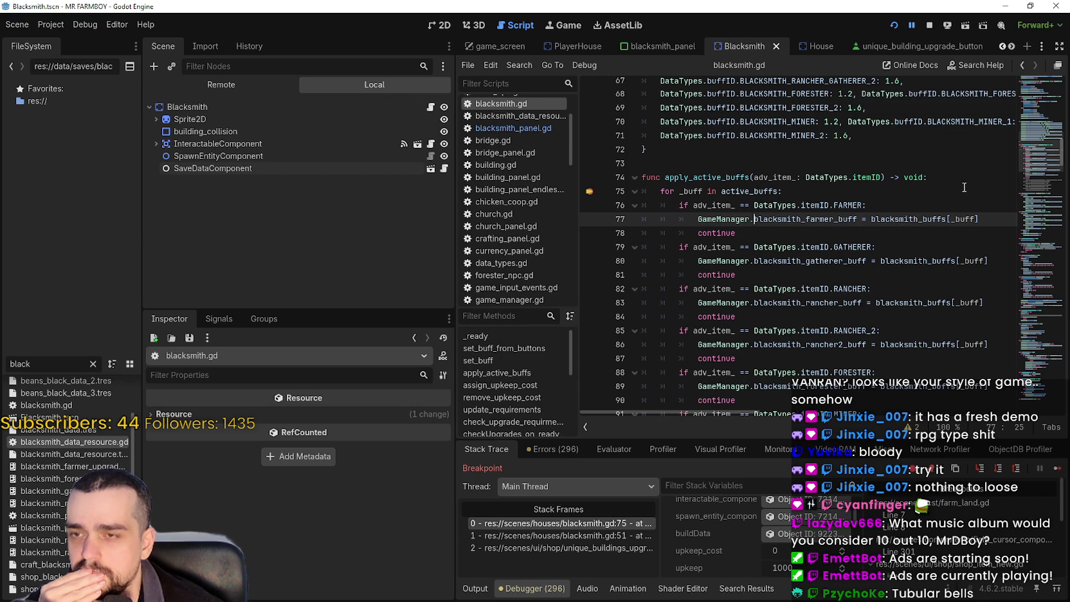
- Select the whole apply_active_buffs function, lines 74–93
scroll(805, 193, down, 4)
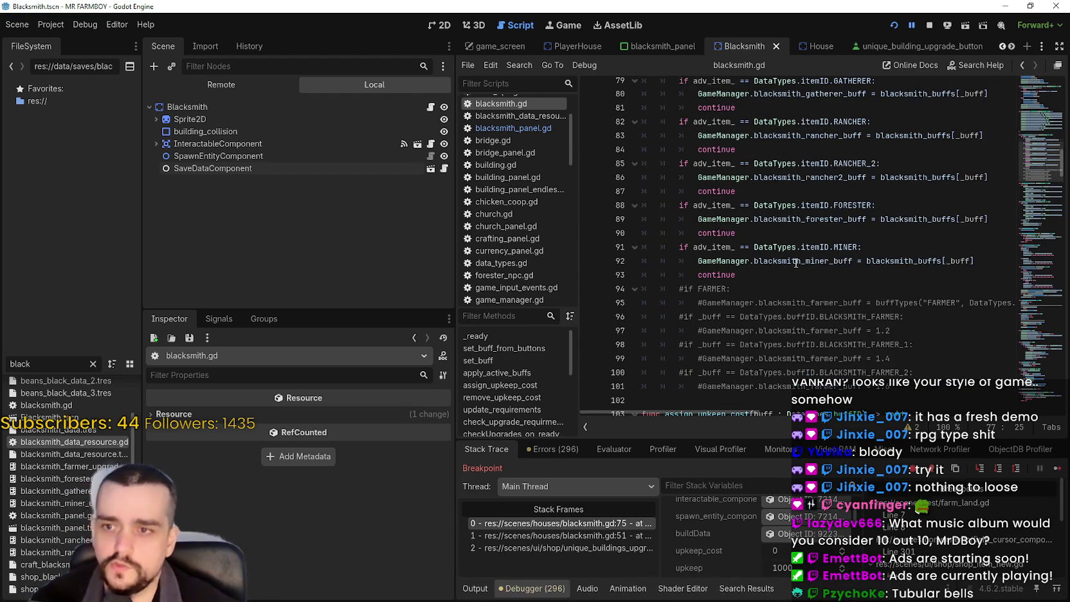
click(804, 273)
mouse_move(804, 273)
mouse_down()
mouse_move(707, 238)
mouse_move(643, 103)
mouse_move(630, 142)
mouse_up()
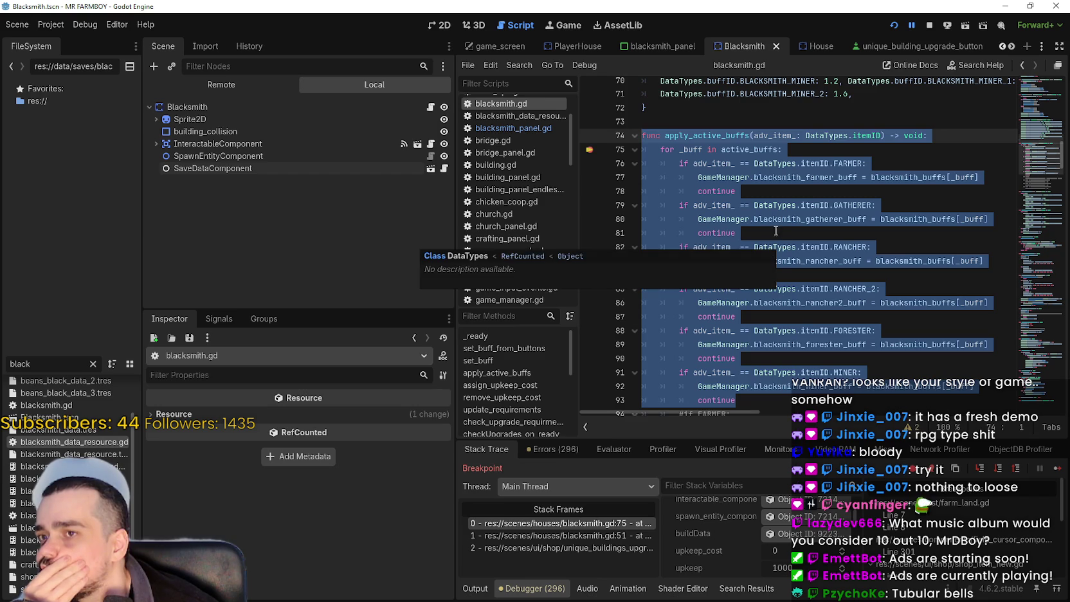
scroll(704, 191, up, 2)
click(680, 197)
key(BackSpace)
scroll(688, 204, down, 2)
key(BackSpace)
key(BackSpace)
key(BackSpace)
scroll(696, 209, up, 2)
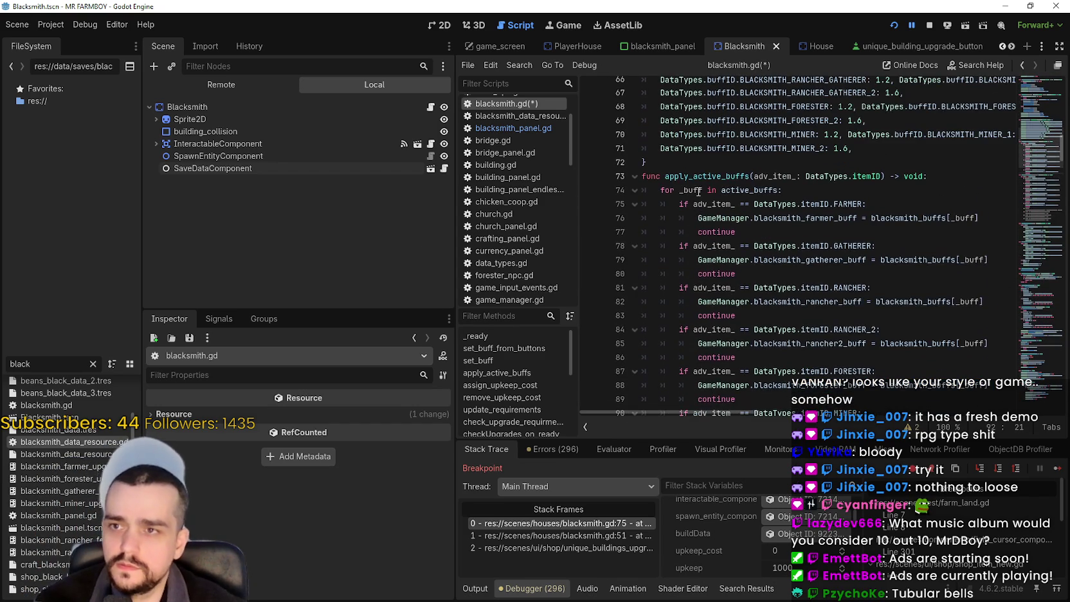
click(689, 185)
scroll(689, 186, up, 1)
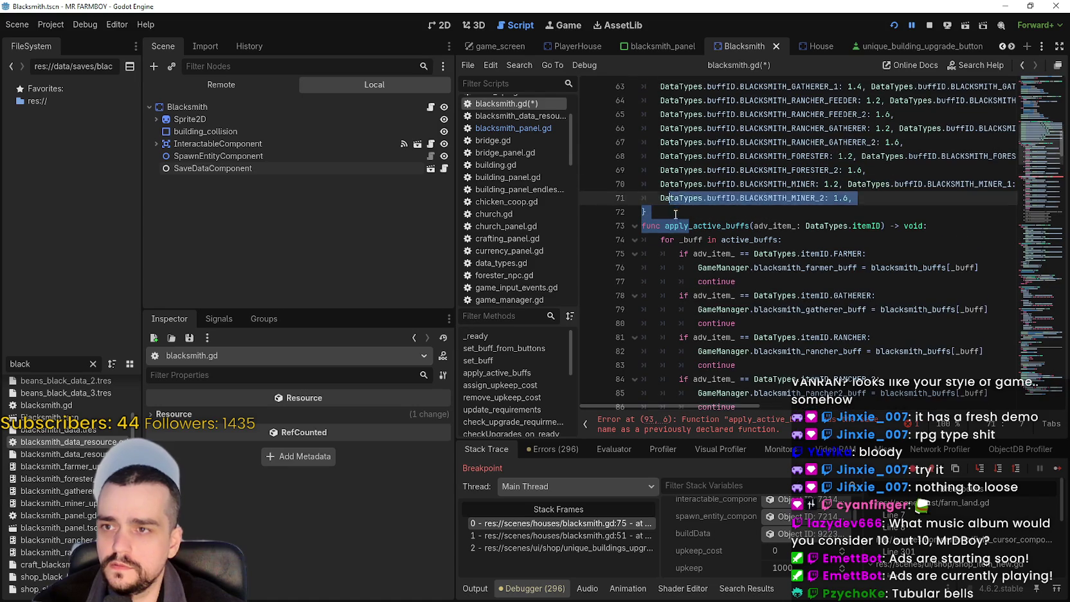
shift+click(666, 227)
text(remove)
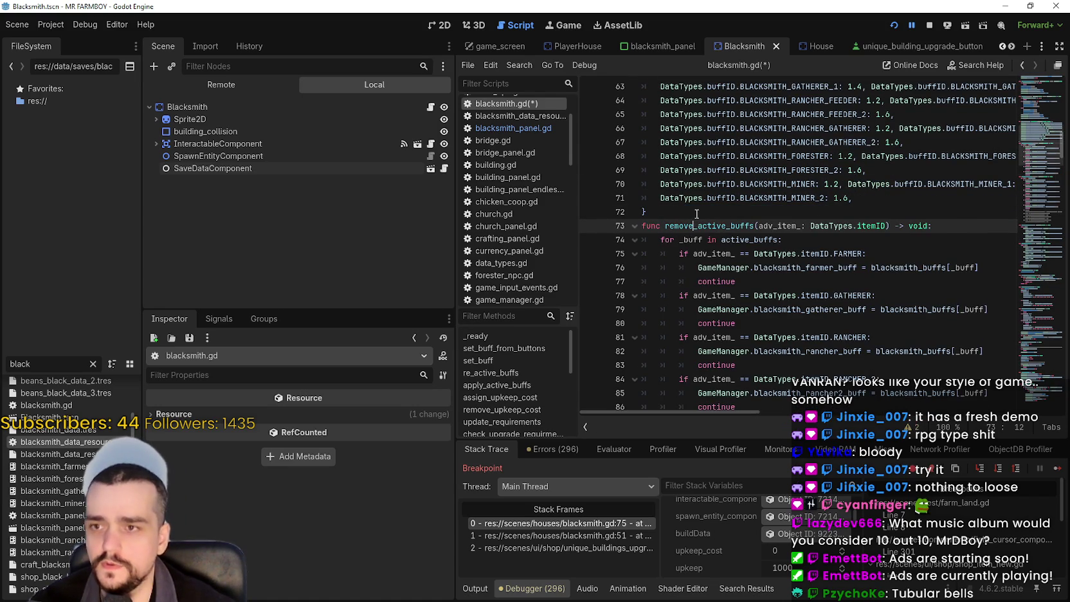
click(751, 226)
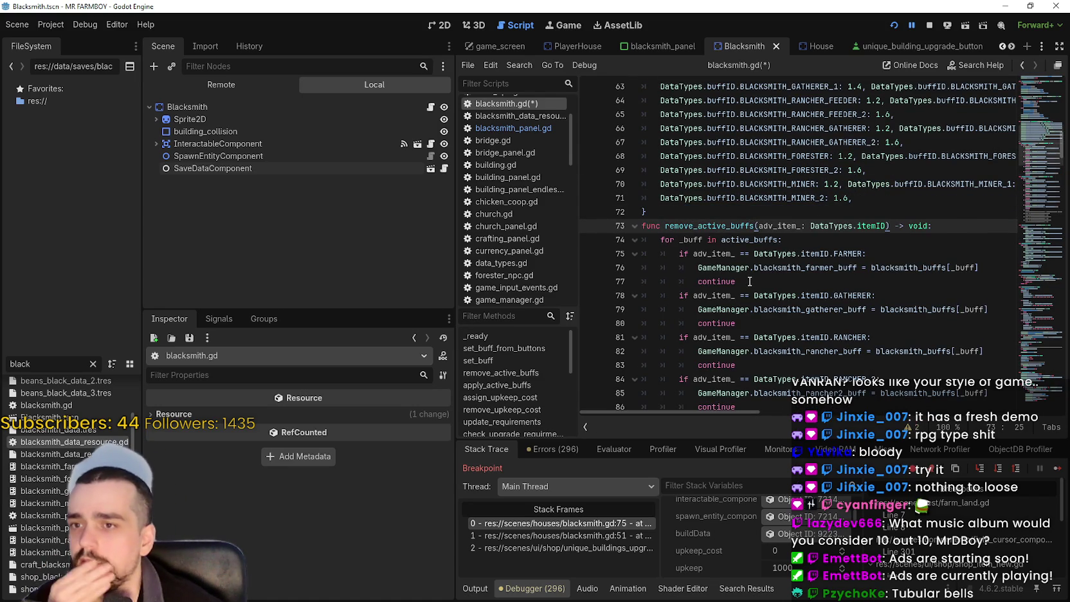
double_click(780, 226)
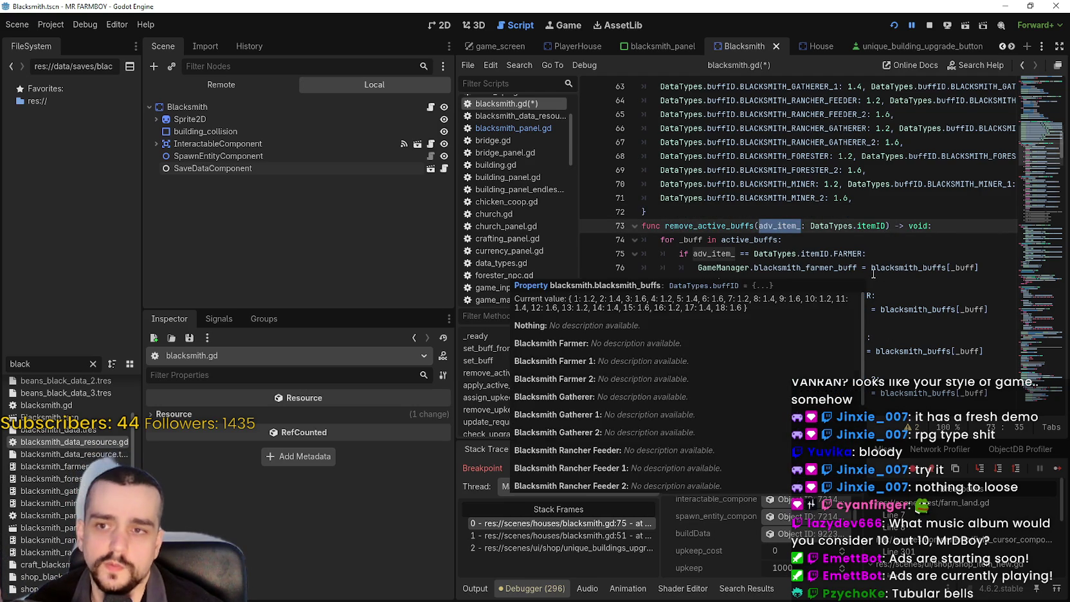
mouse_move(803, 227)
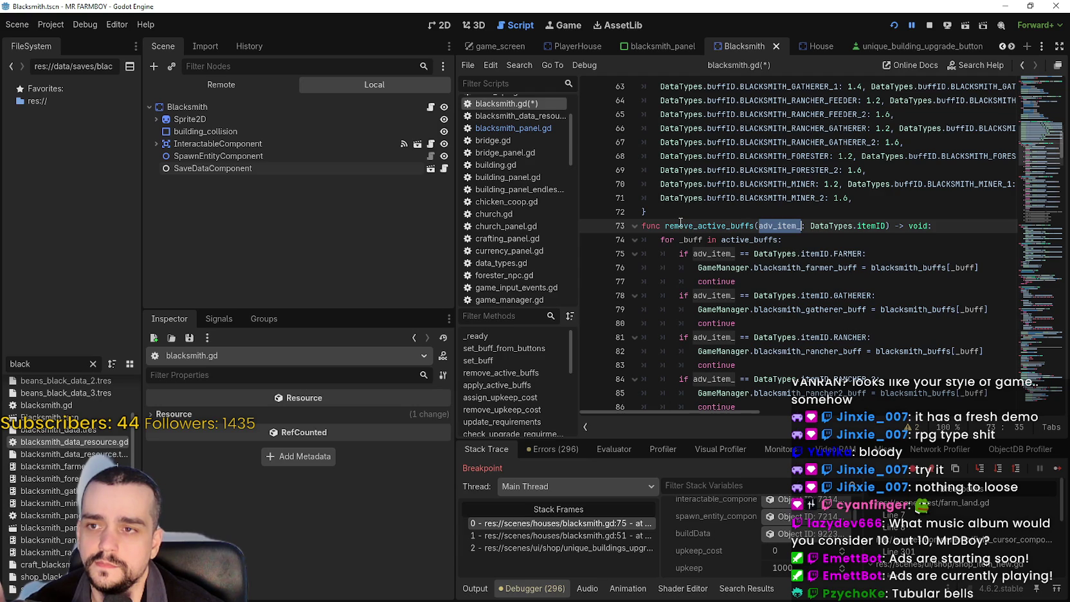
click(796, 239)
drag(797, 239, 627, 241)
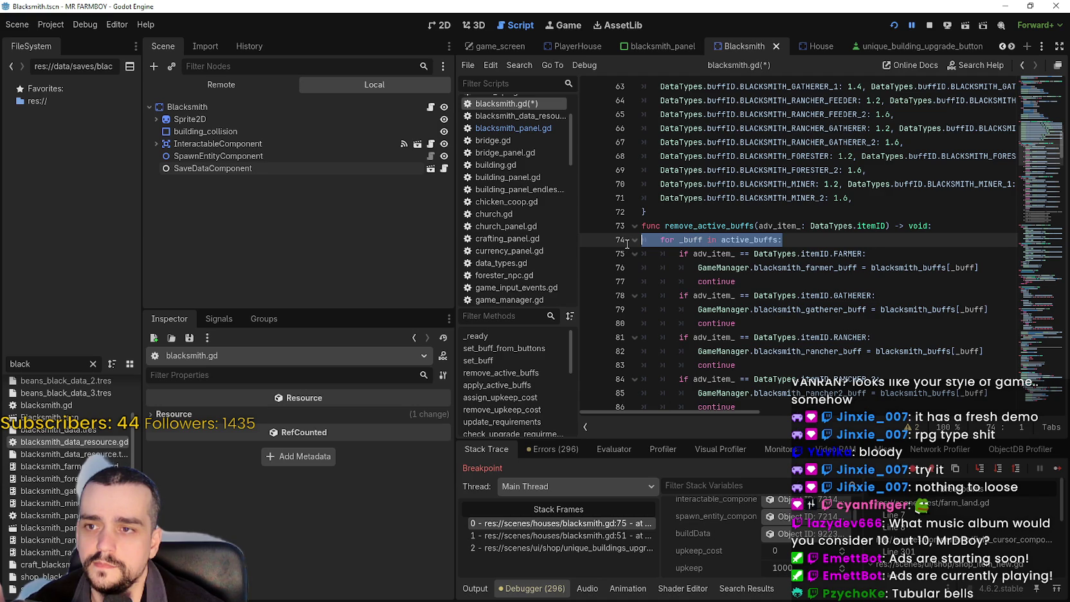
scroll(627, 244, down, 3)
mouse_move(736, 365)
mouse_down()
mouse_move(715, 295)
mouse_move(698, 283)
mouse_move(643, 157)
mouse_up()
scroll(715, 295, up, 1)
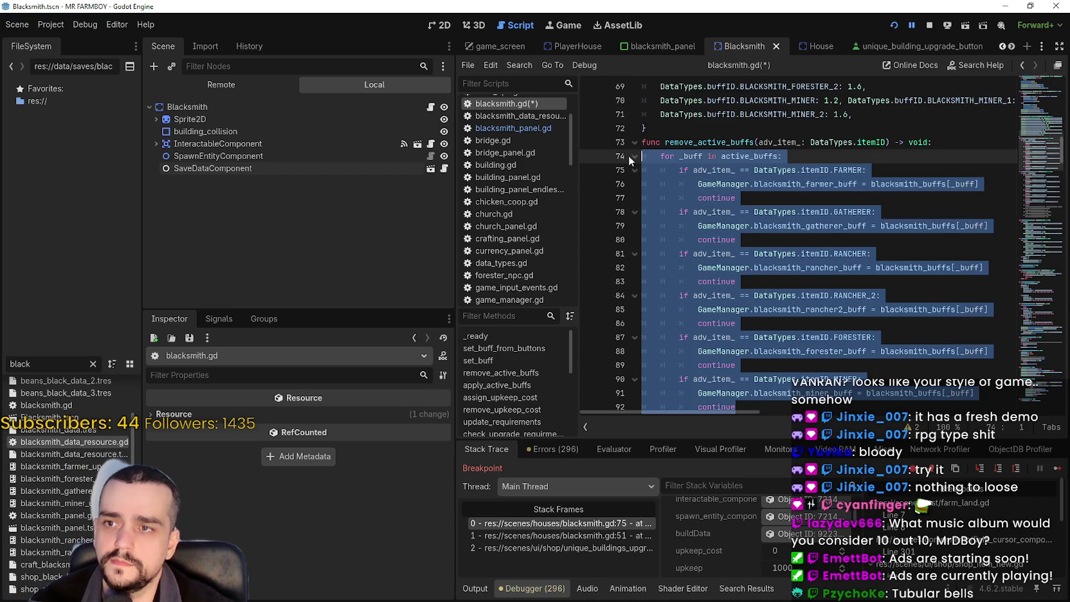
- Remove the for-loop header in remove_active_buffs and dedent its body
key(shift+Tab)
key(shift+End)
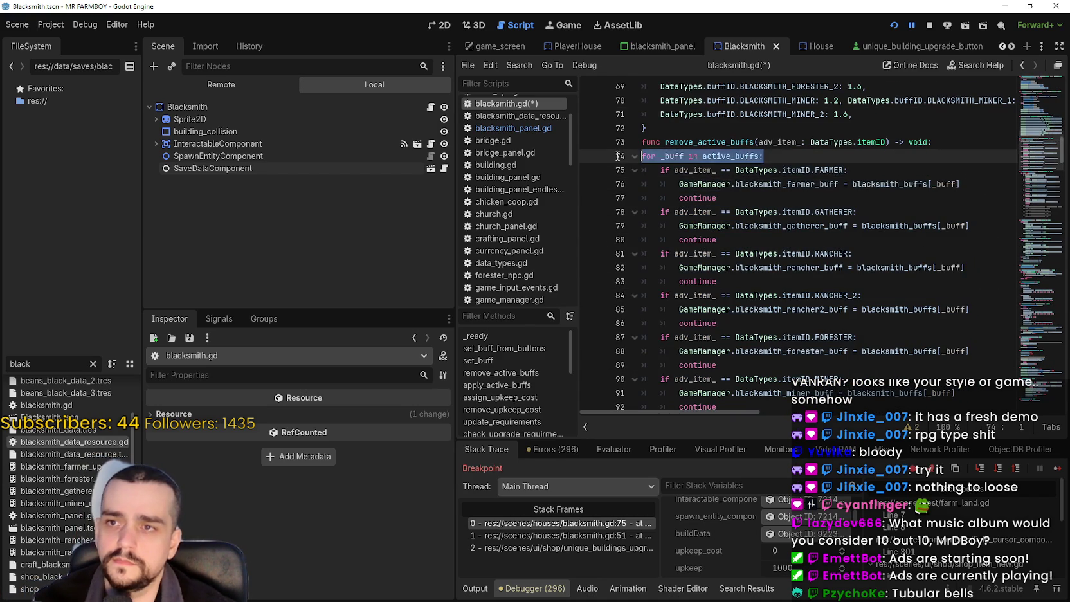
key(BackSpace)
key(Delete)
- Delete all six continue statements and add a blank line before apply_active_buffs
drag(717, 184, 640, 185)
key(BackSpace)
key(BackSpace)
drag(718, 211, 641, 212)
key(BackSpace)
key(BackSpace)
drag(718, 239, 631, 245)
key(BackSpace)
key(BackSpace)
drag(724, 268, 631, 269)
key(BackSpace)
key(BackSpace)
drag(721, 294, 641, 295)
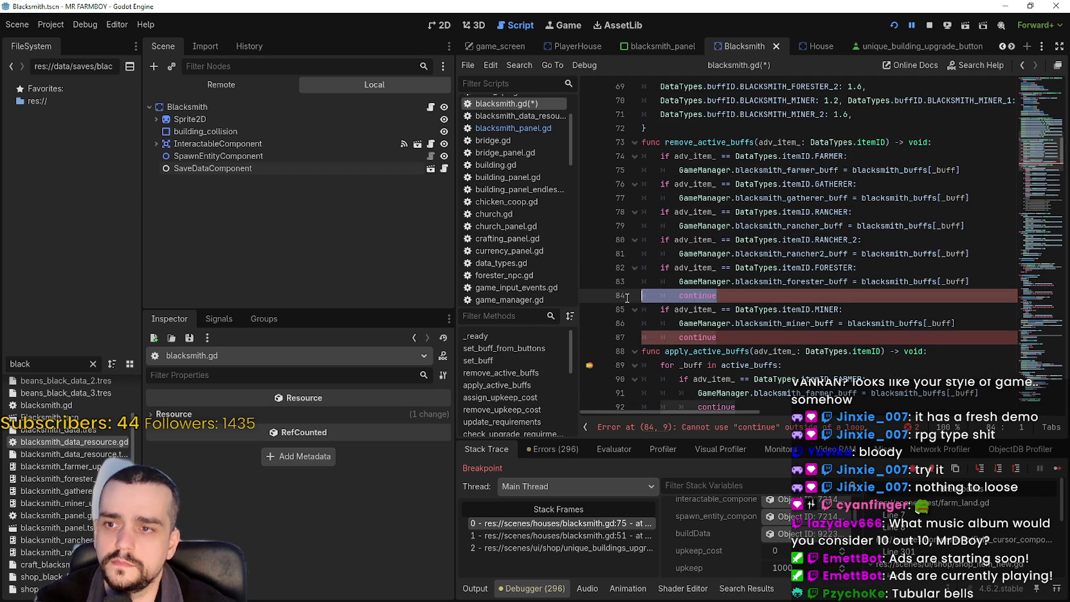
key(BackSpace)
key(BackSpace)
mouse_move(731, 337)
mouse_down()
mouse_move(661, 323)
mouse_move(717, 323)
mouse_move(630, 321)
mouse_up()
key(BackSpace)
key(BackSpace)
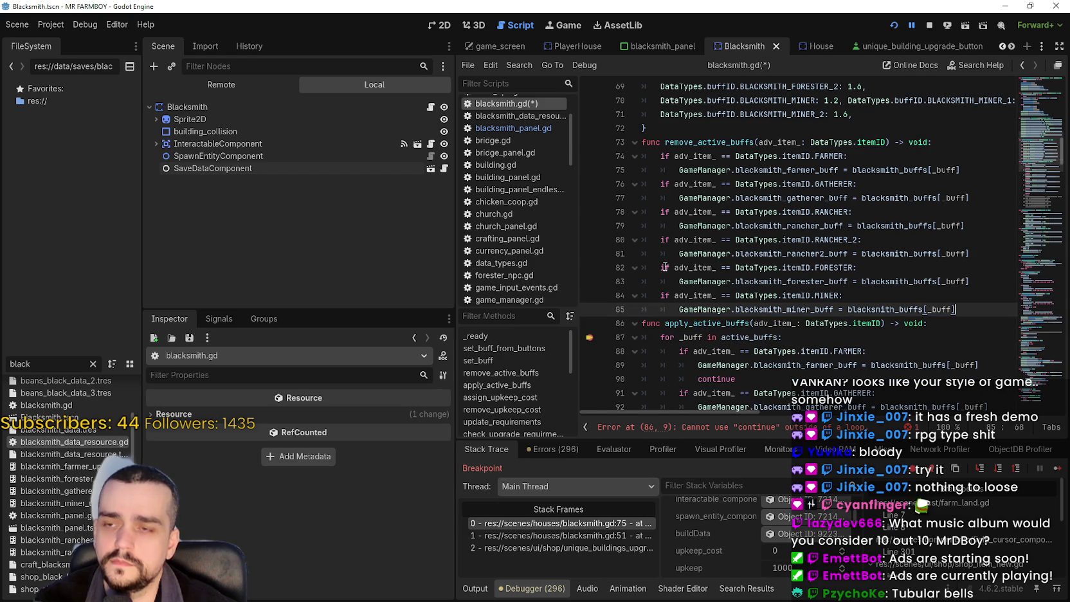
key(Return)
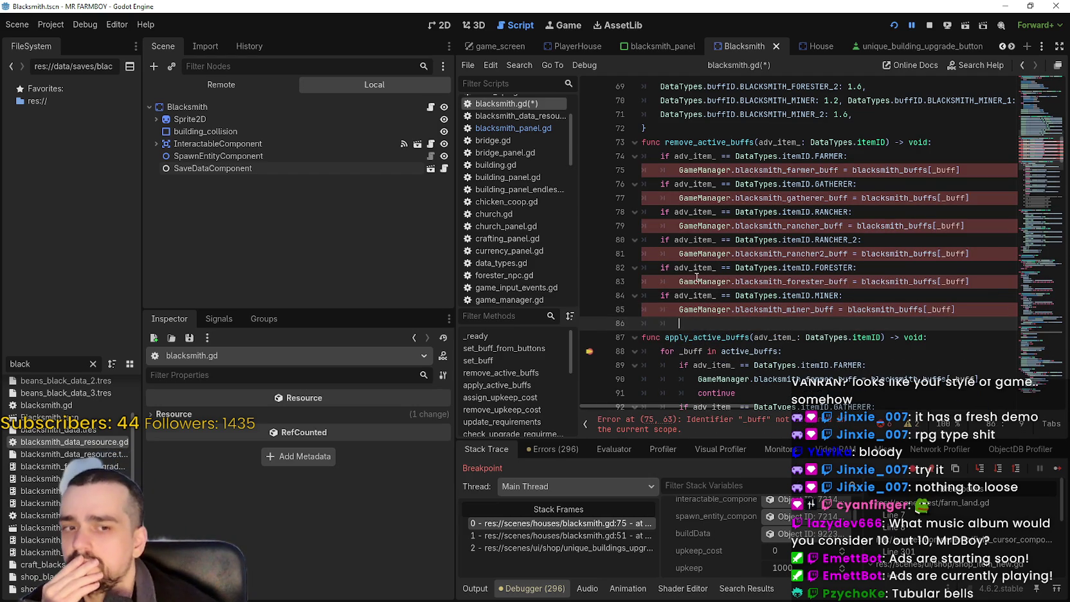
- Replace the farmer, gatherer and rancher blacksmith_buffs lookups with 1.0
scroll(789, 218, up, 2)
drag(852, 254, 985, 255)
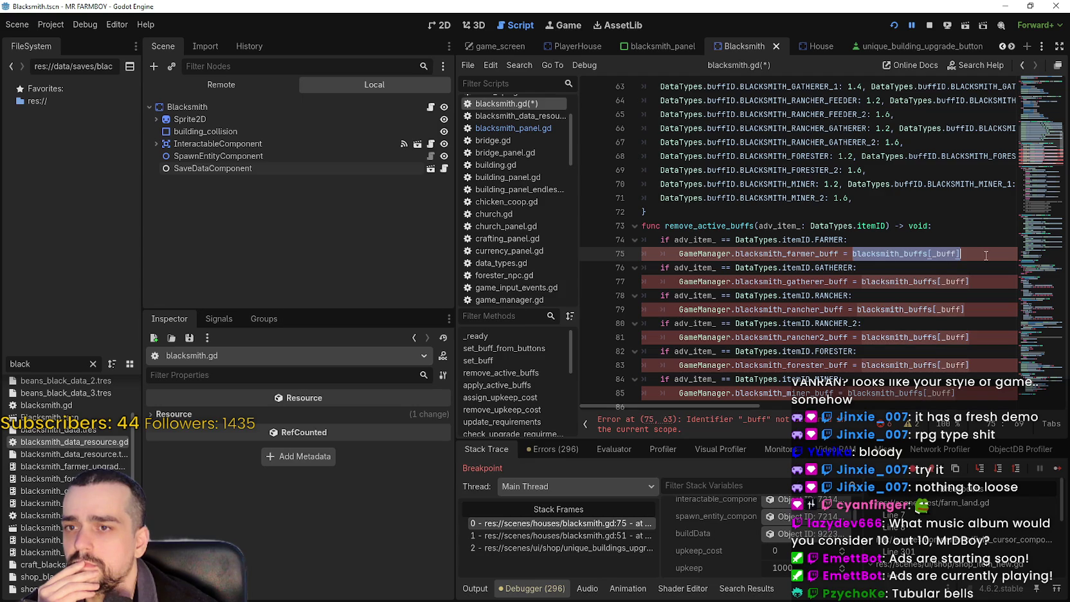
text(1.0)
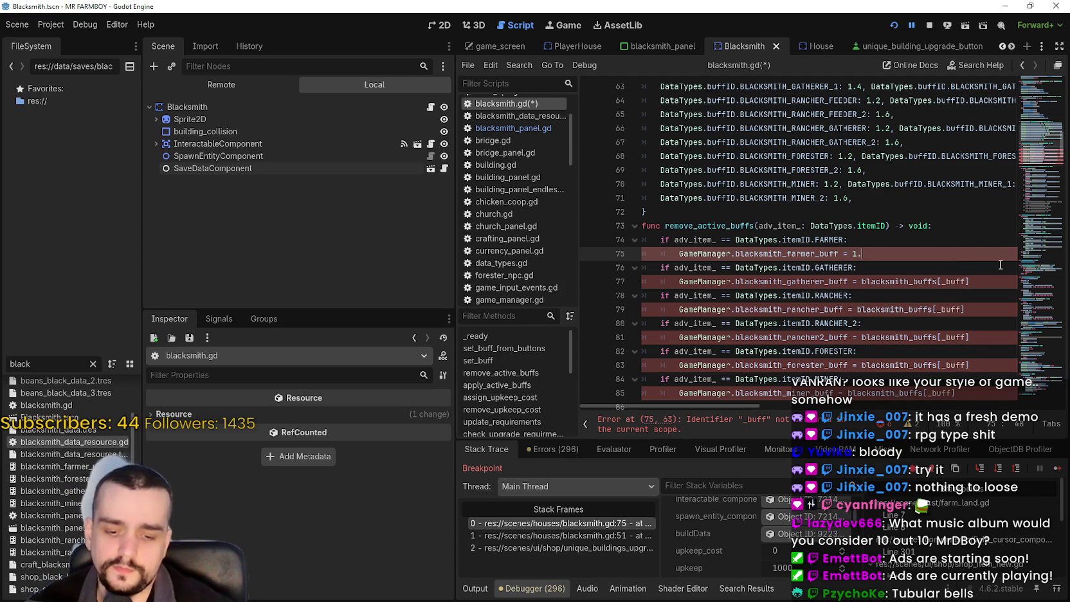
double_click(856, 254)
key(ctrl+c)
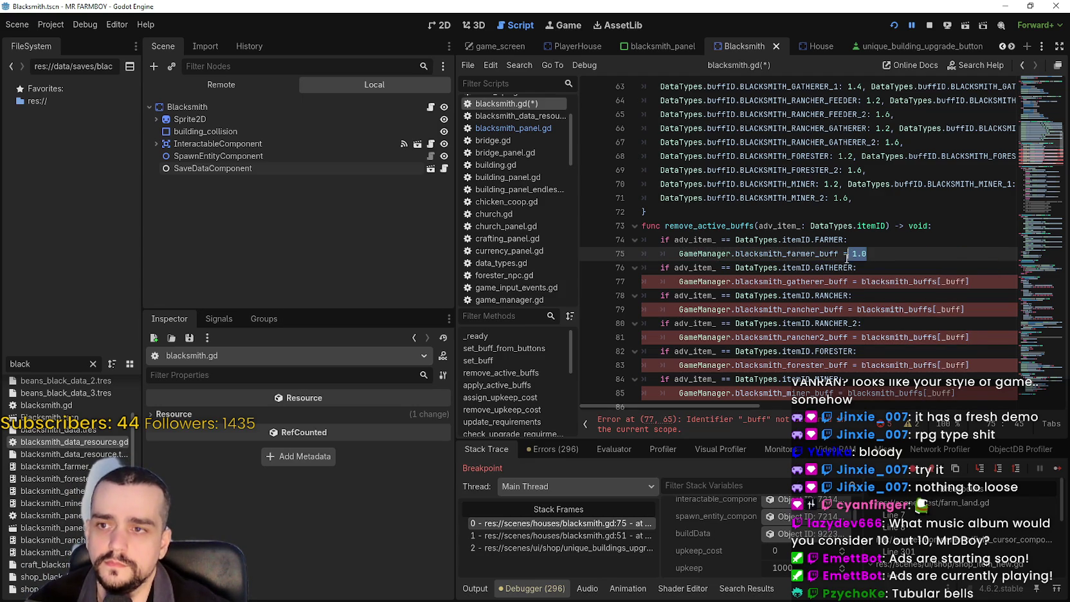
drag(862, 282, 994, 283)
key(ctrl+v)
double_click(879, 308)
drag(879, 309, 954, 315)
key(ctrl+v)
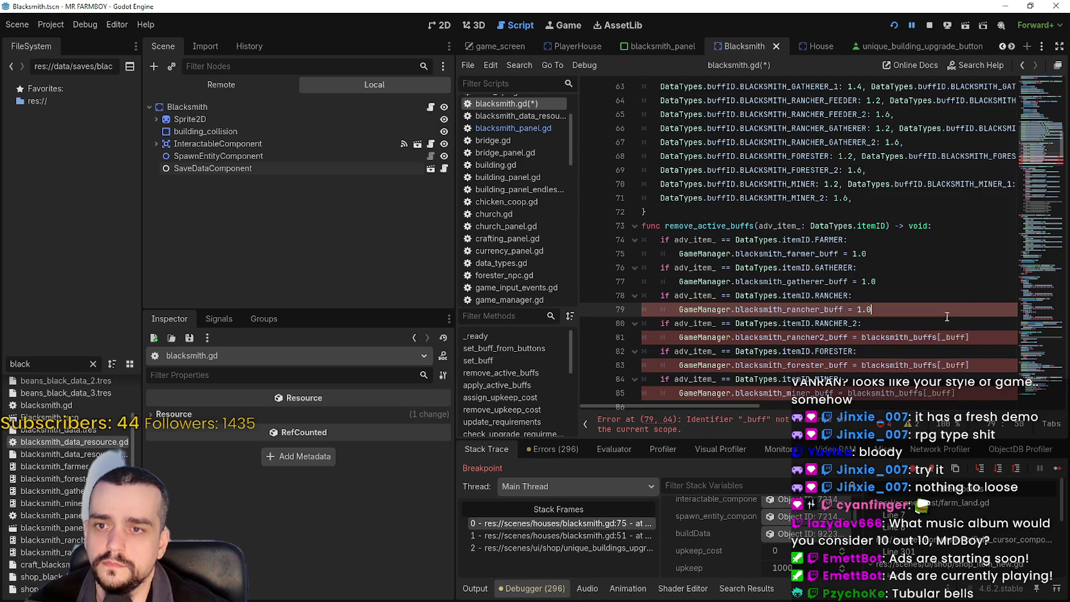
- Replace the rancher2, forester and miner lookups with 1.0 and save the script
drag(863, 337, 973, 335)
key(ctrl+v)
drag(862, 366, 972, 365)
key(ctrl+v)
scroll(912, 323, down, 1)
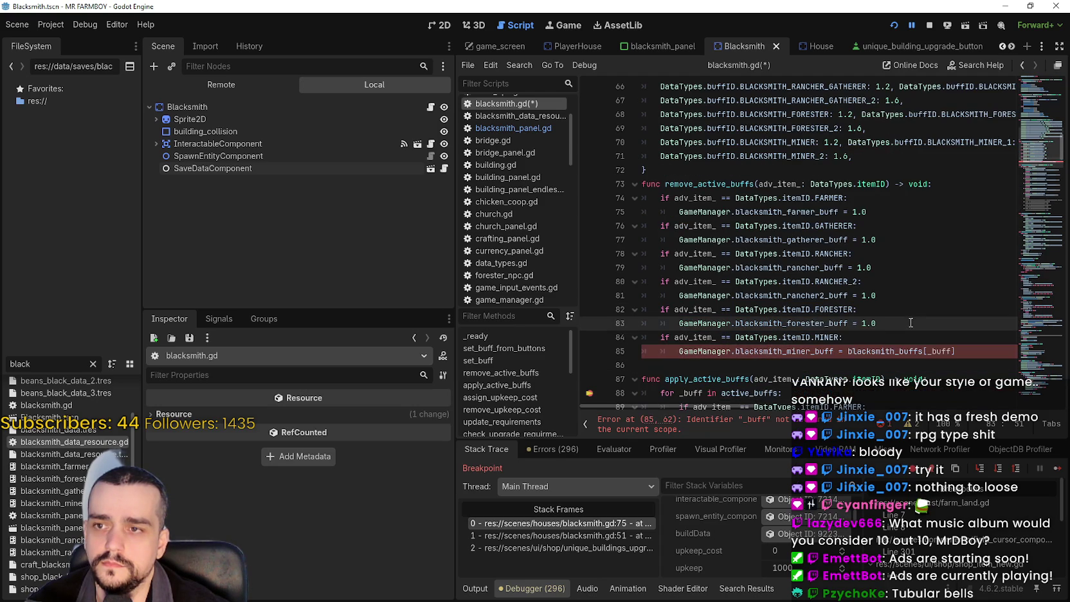
double_click(886, 352)
drag(886, 351, 974, 347)
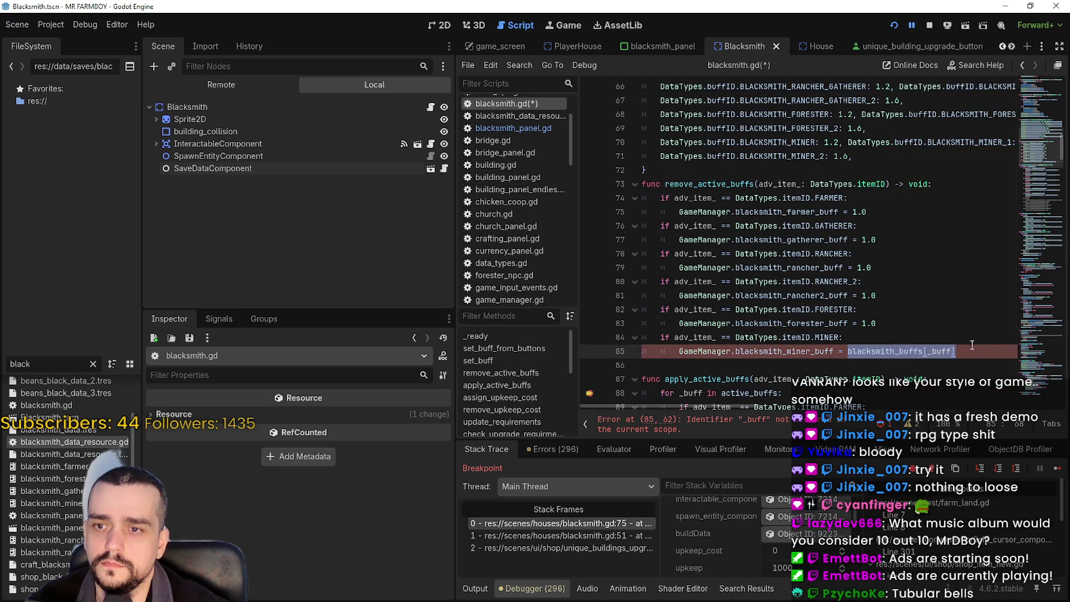
key(ctrl+v)
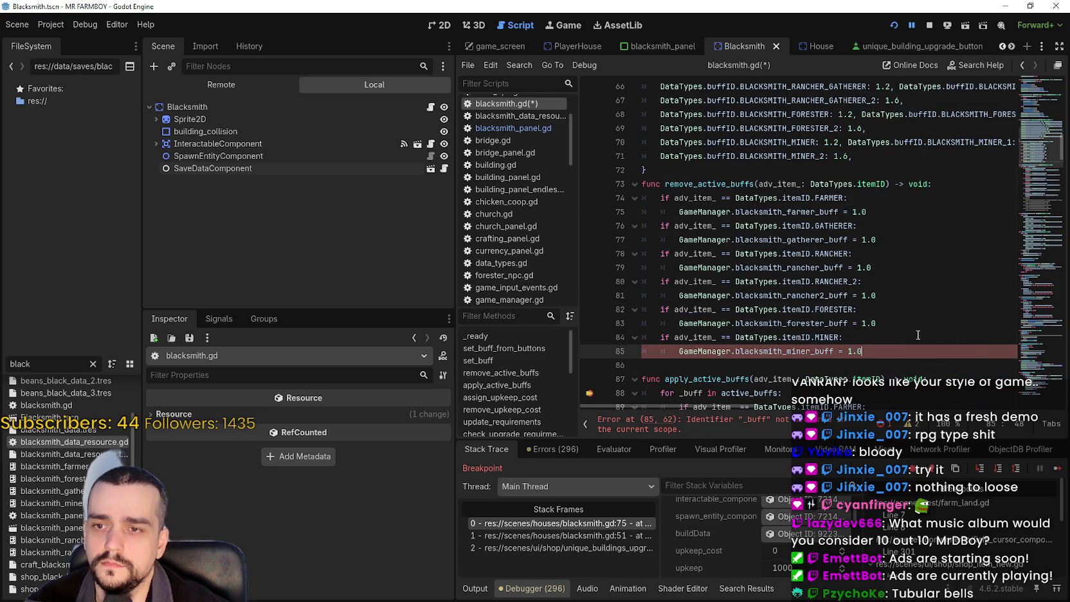
key(Down)
key(ctrl+s)
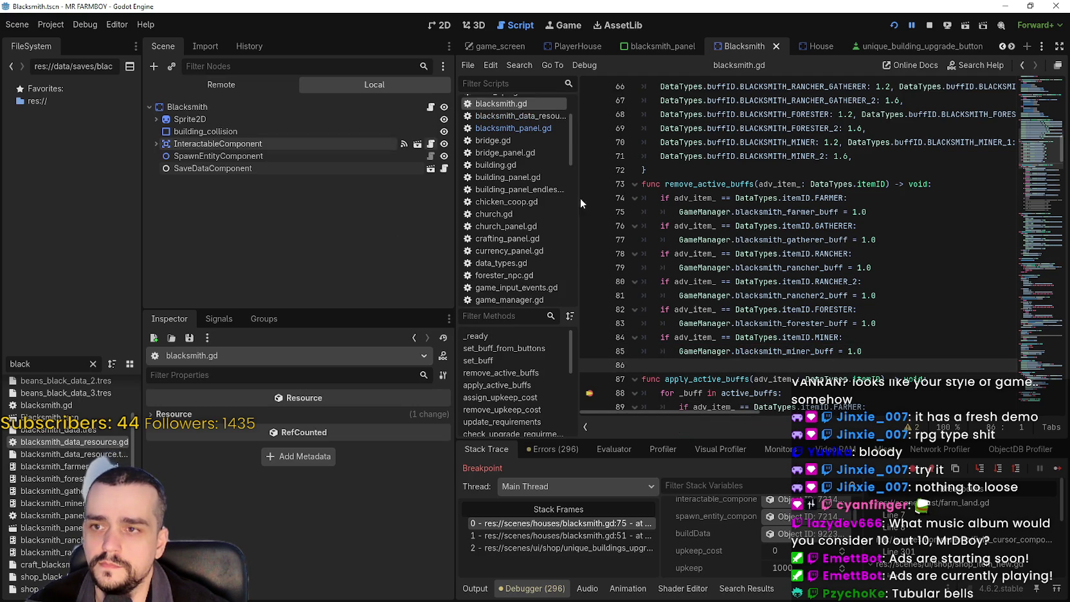
- Resume the paused game and inspect GameManager's live values in the Remote scene tree
scroll(632, 273, down, 3)
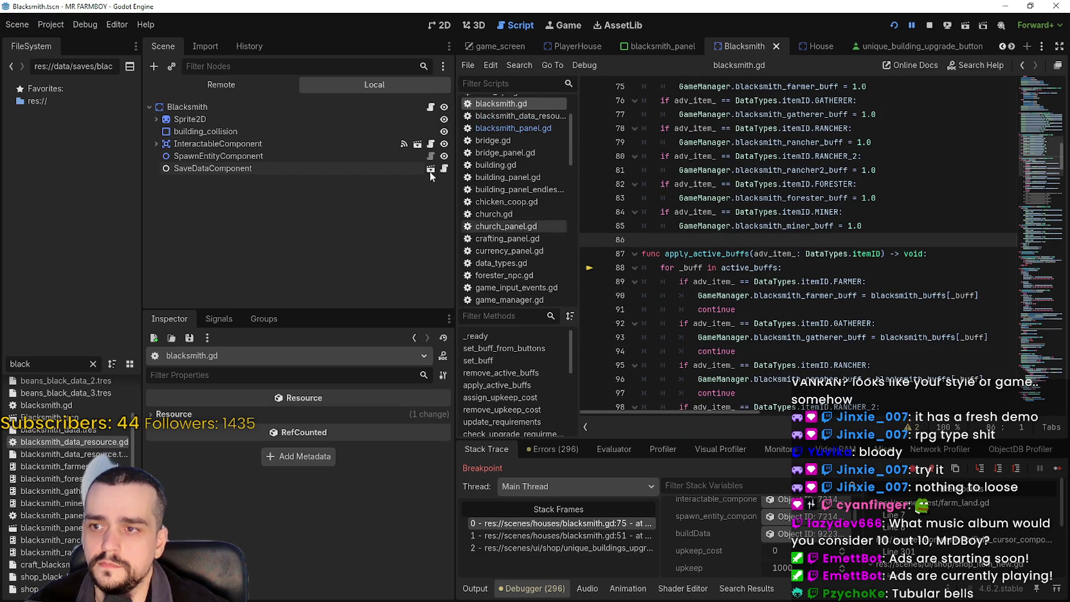
click(1062, 471)
click(212, 86)
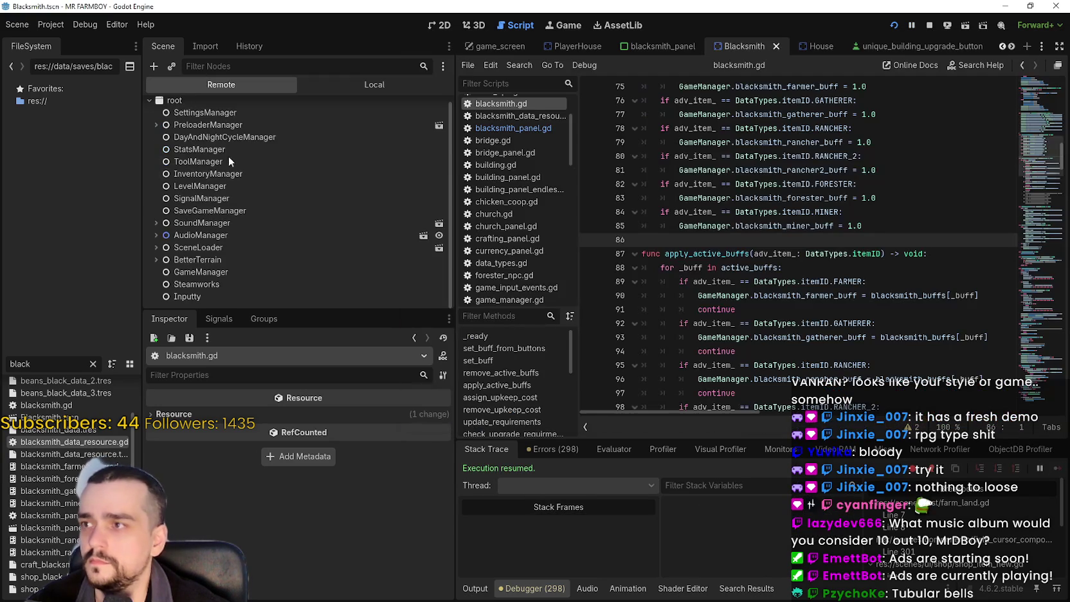
click(215, 274)
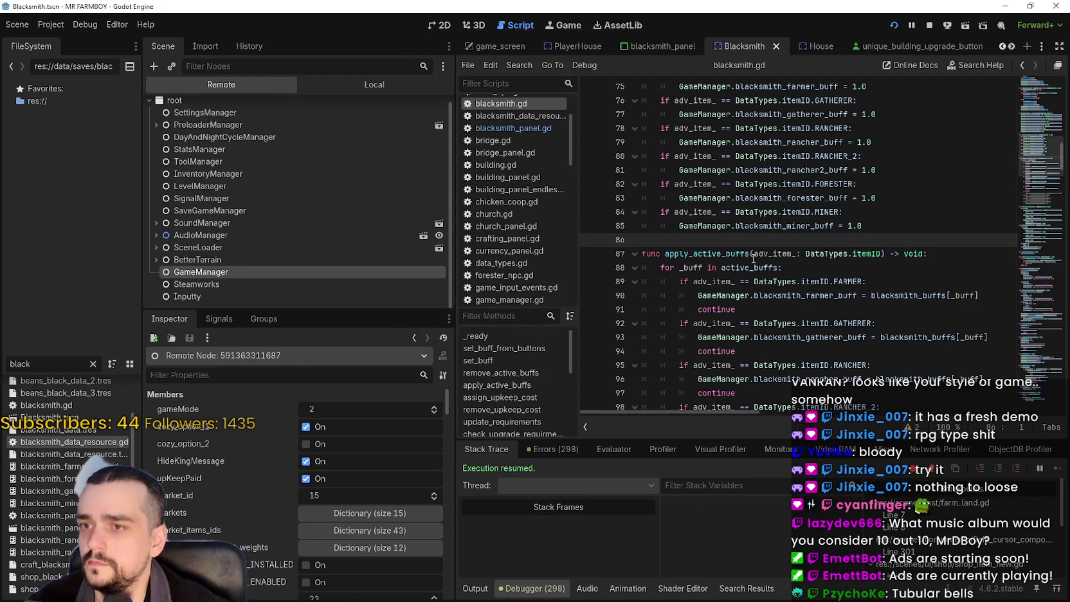
scroll(752, 259, up, 6)
drag(712, 311, 712, 304)
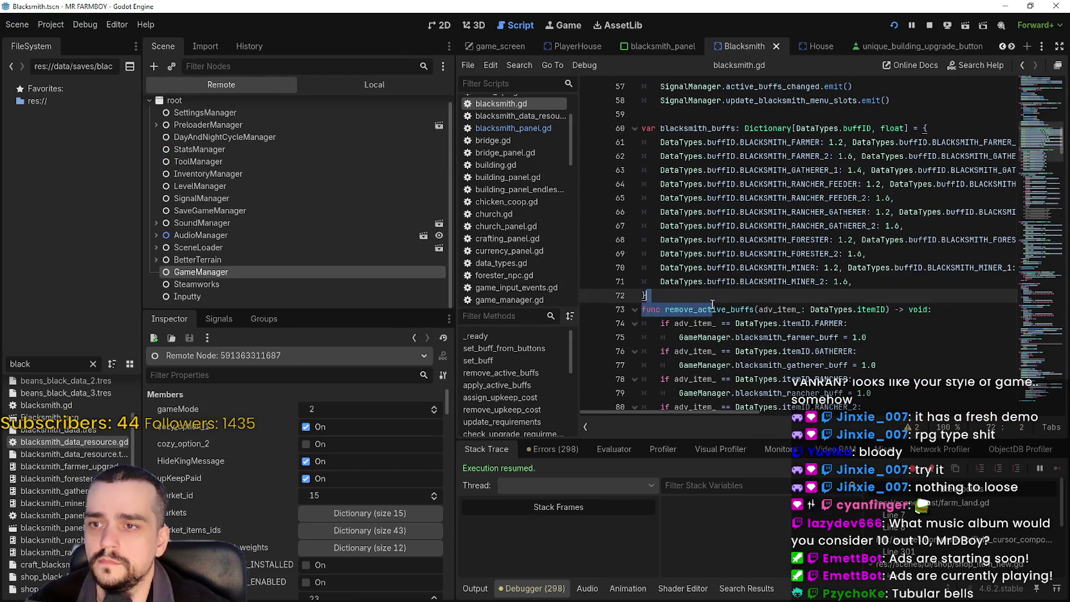
- Change set_buff's else-branch call to remove_active_buffs and save blacksmith.gd
click(715, 310)
scroll(879, 274, up, 5)
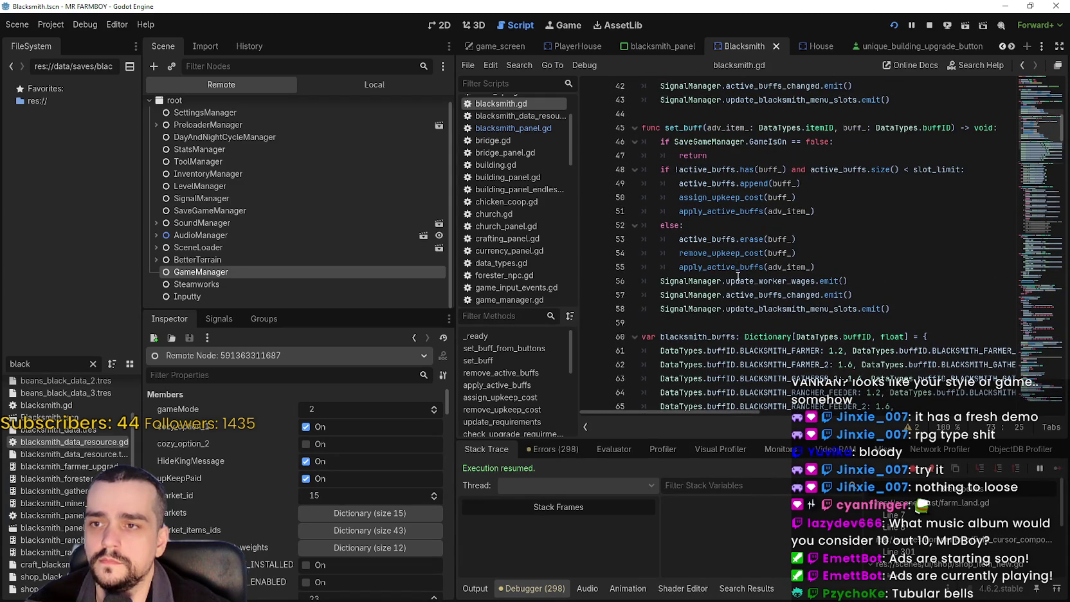
double_click(737, 268)
text(remove_active_buffs)
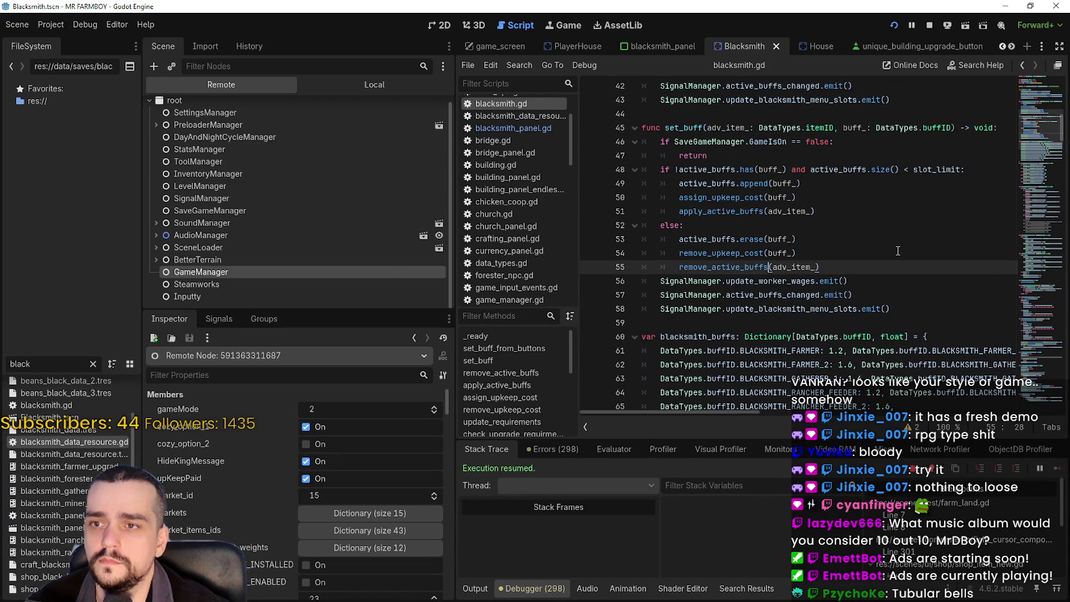
key(ctrl+s)
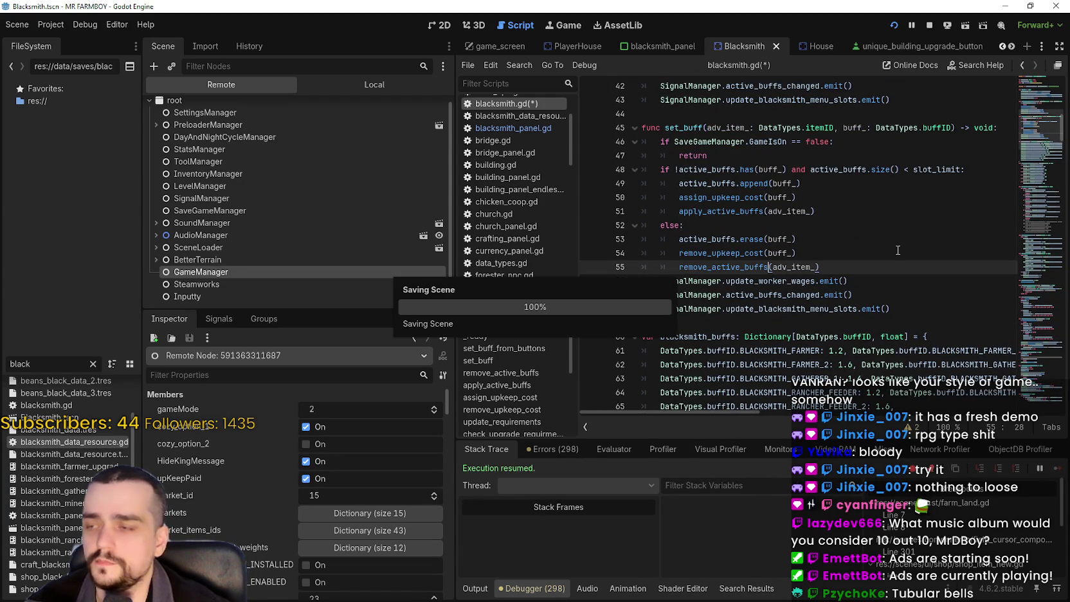
- Filter GameManager's Inspector to 'black' members, then toggle Farmer Boots off in the game
scroll(272, 534, down, 3)
scroll(265, 510, down, 3)
text(black)
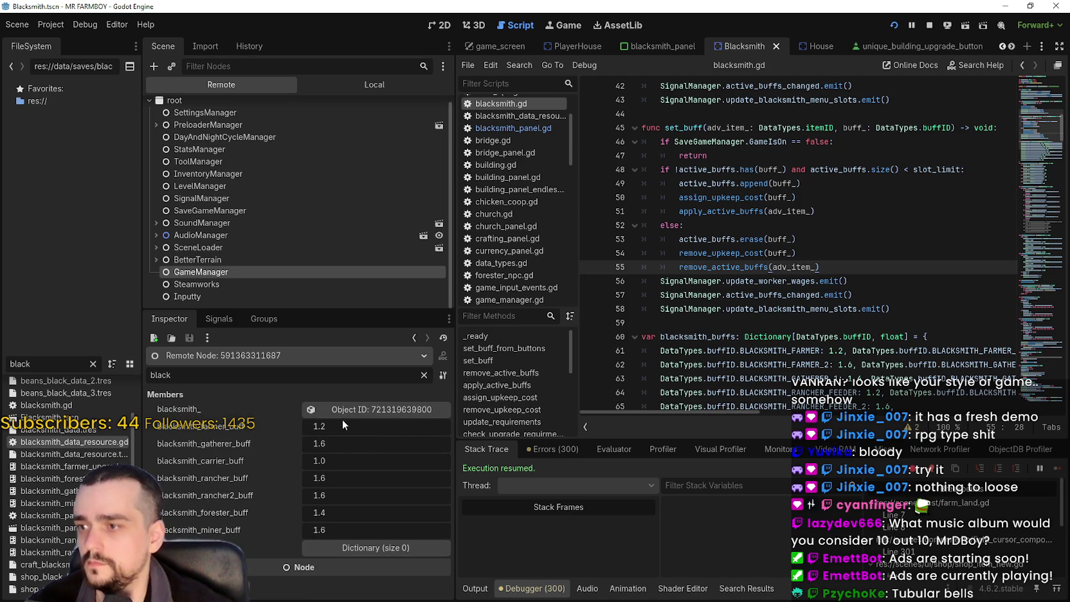
key(alt+Tab)
click(690, 225)
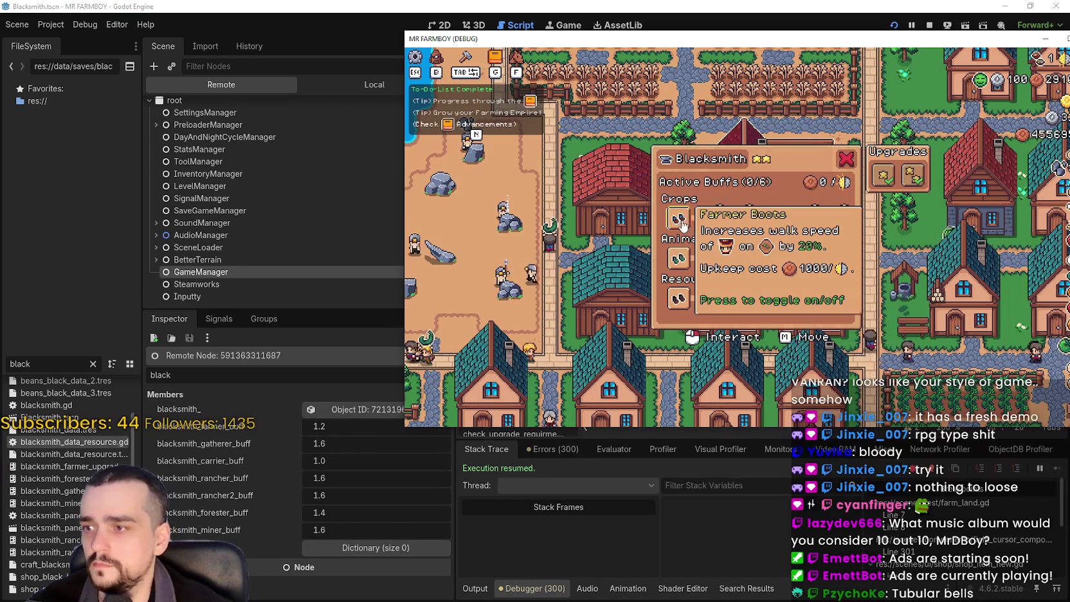
- Turn on the farmer boot buff plus the third and last Crops, Animals and Resources buffs
click(694, 223)
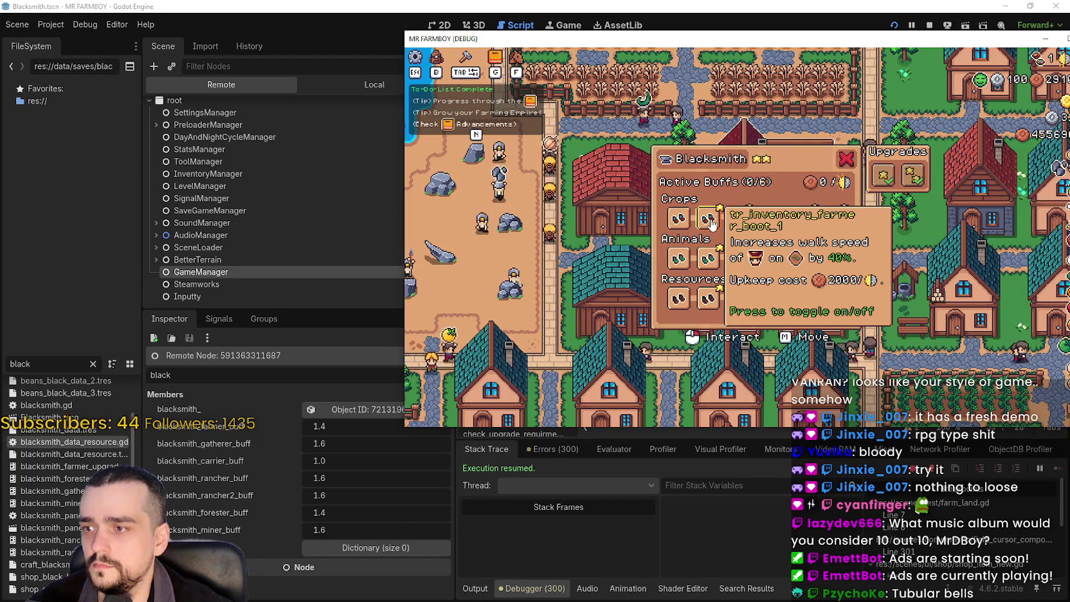
click(711, 223)
click(740, 257)
click(739, 297)
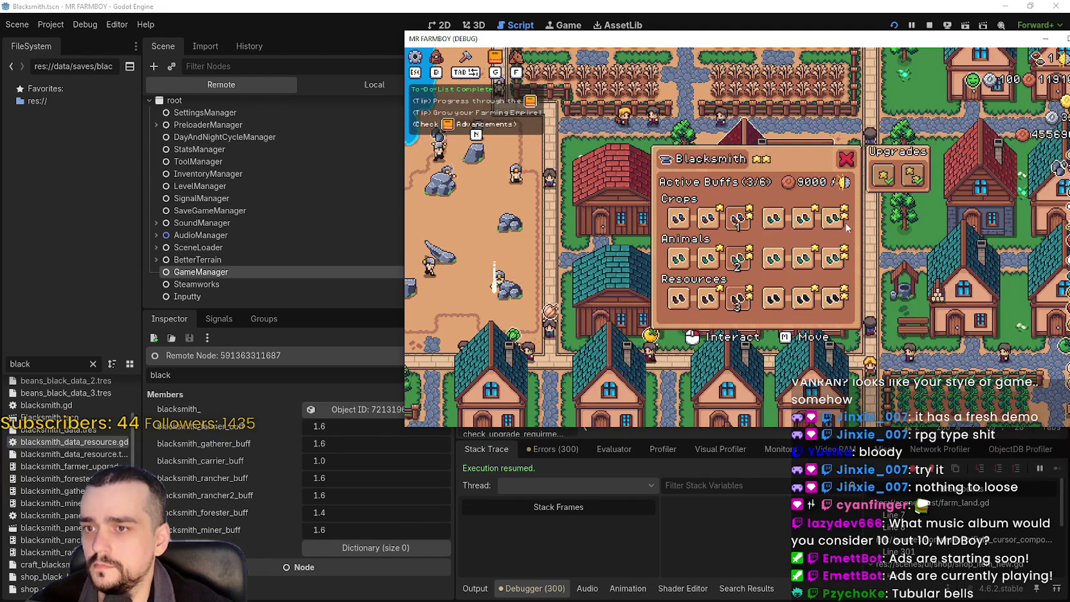
click(834, 218)
click(834, 258)
click(834, 298)
- Toggle two Animals buffs off, rancher2_boot_2 back on, farmer boot off, third Crops on
mouse_move(796, 257)
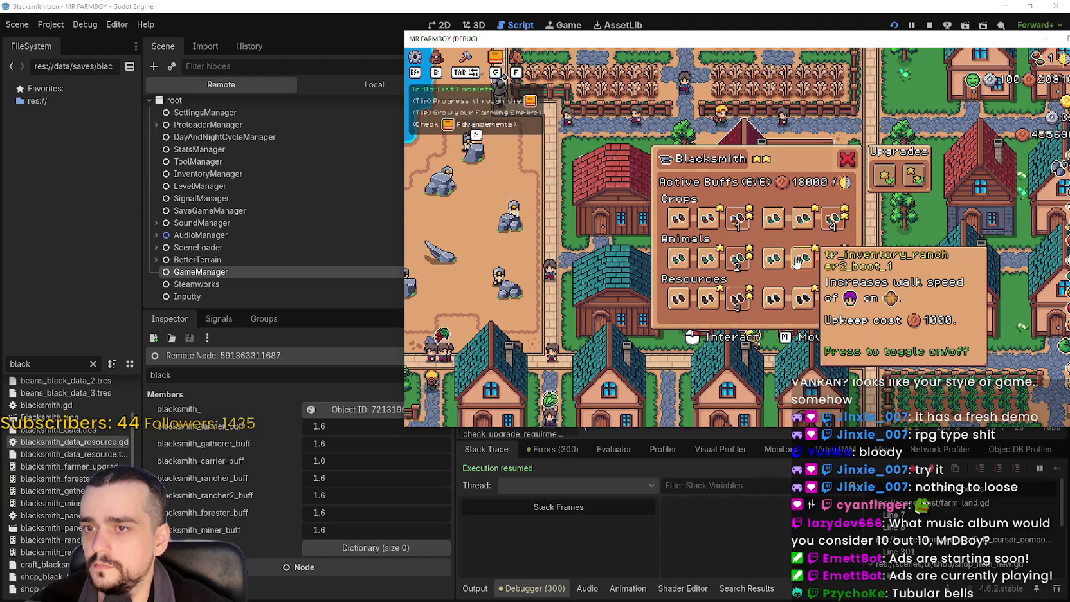
click(796, 258)
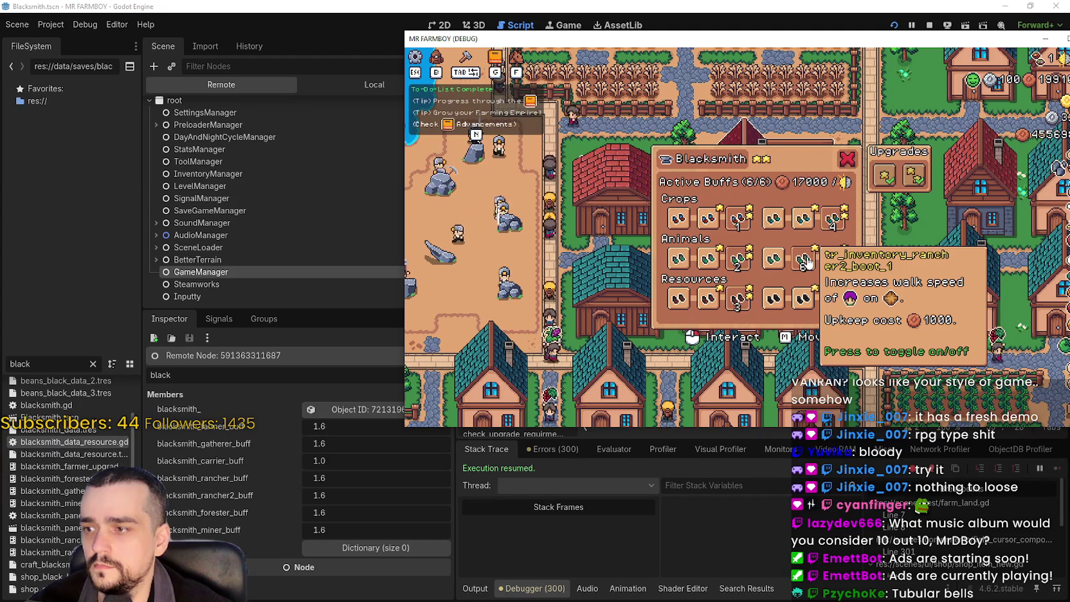
click(777, 261)
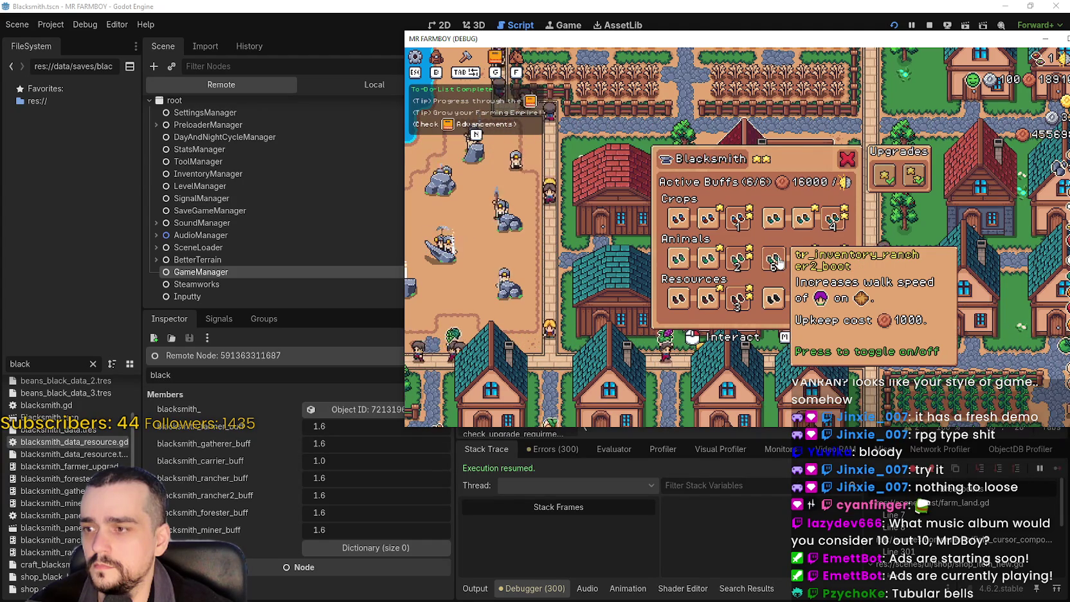
click(823, 270)
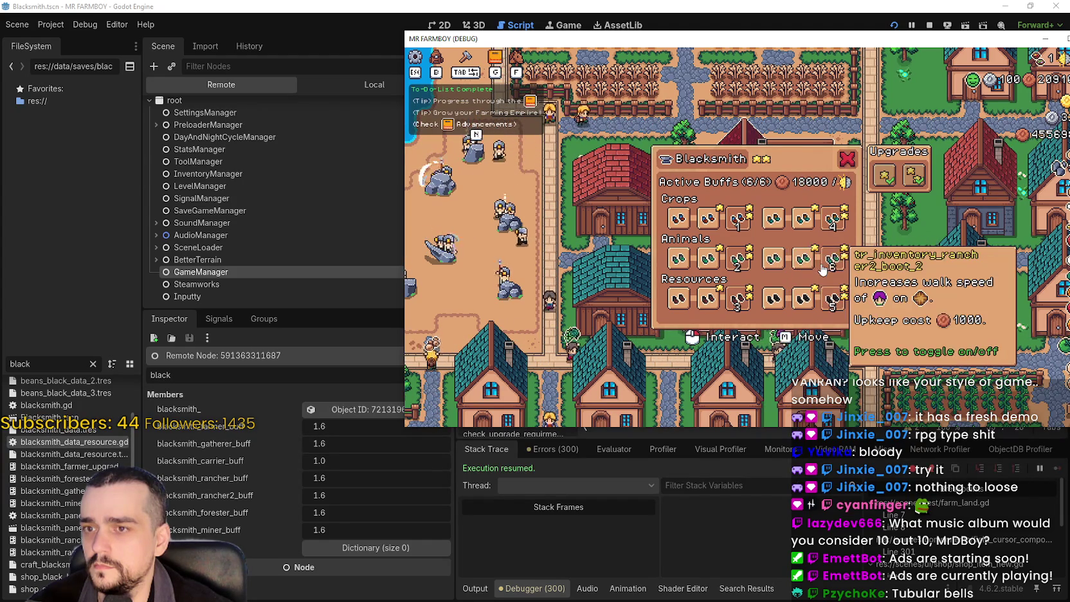
click(710, 222)
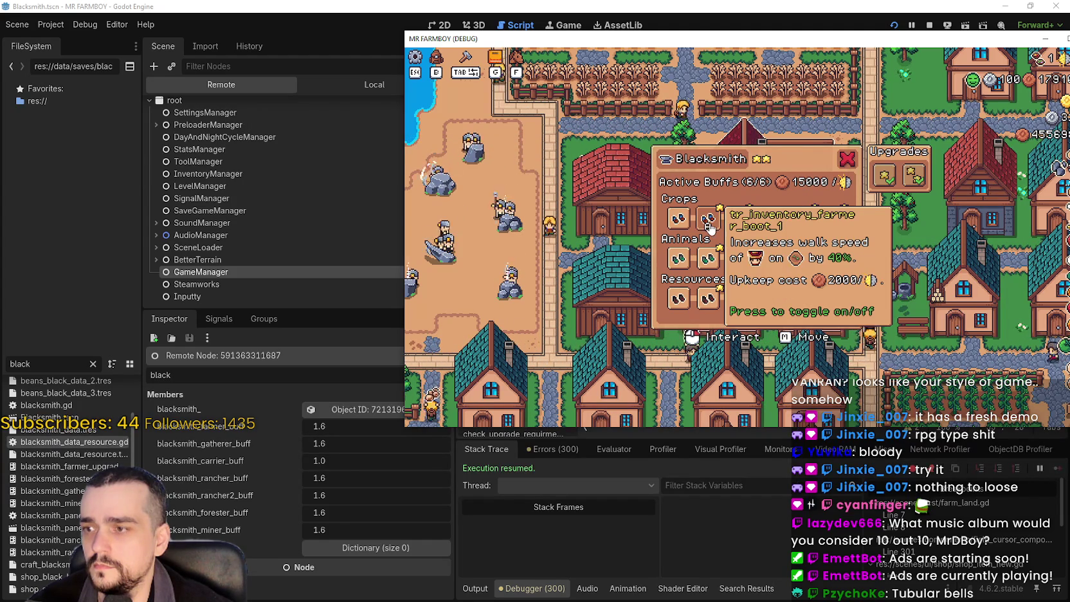
click(679, 222)
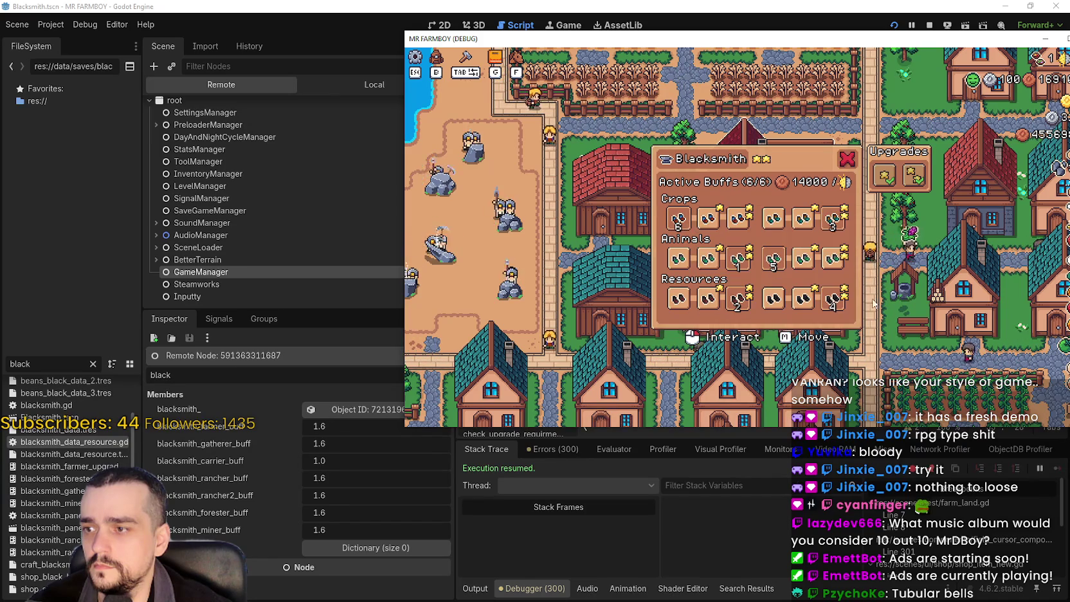
click(740, 218)
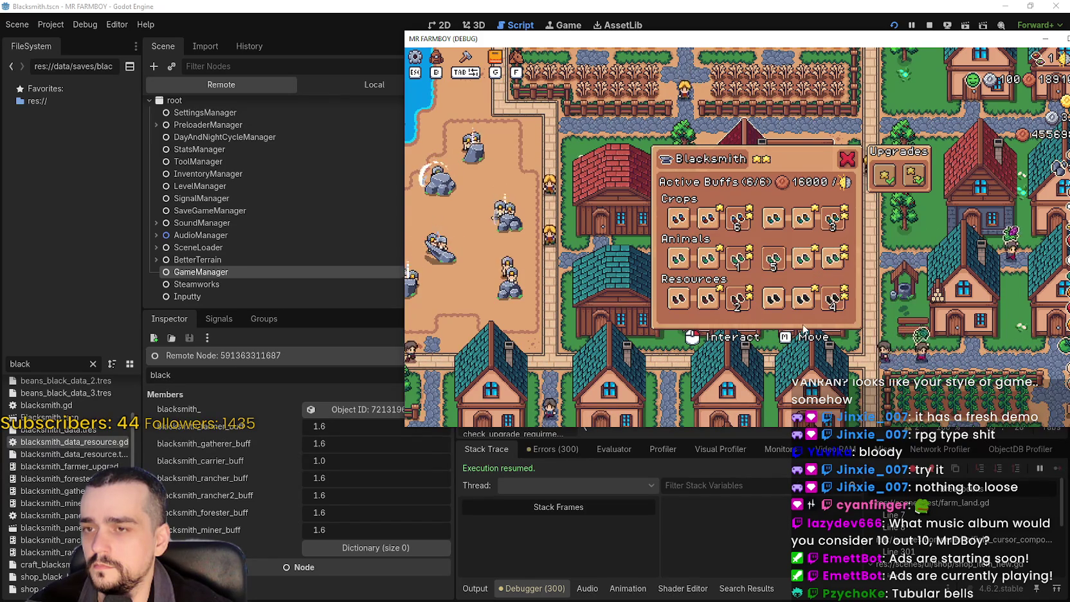
- Move the game window aside, toggle the third Crops buff off, on and off, and shorten the Inspector filter to 'bl'
mouse_move(802, 44)
mouse_down()
mouse_move(787, 473)
mouse_move(718, 85)
mouse_move(735, 97)
mouse_up()
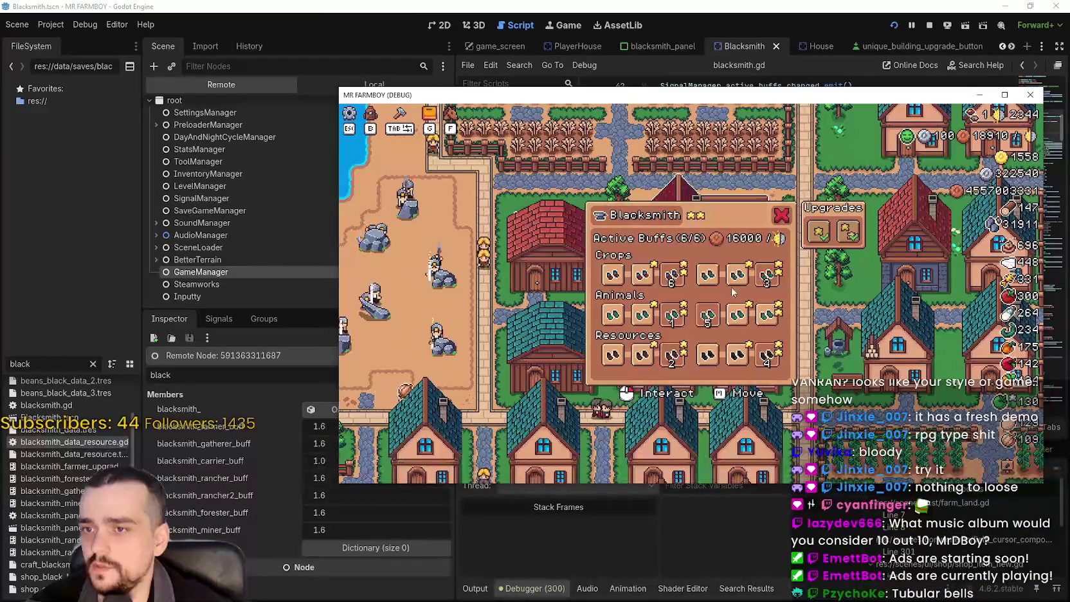
click(674, 275)
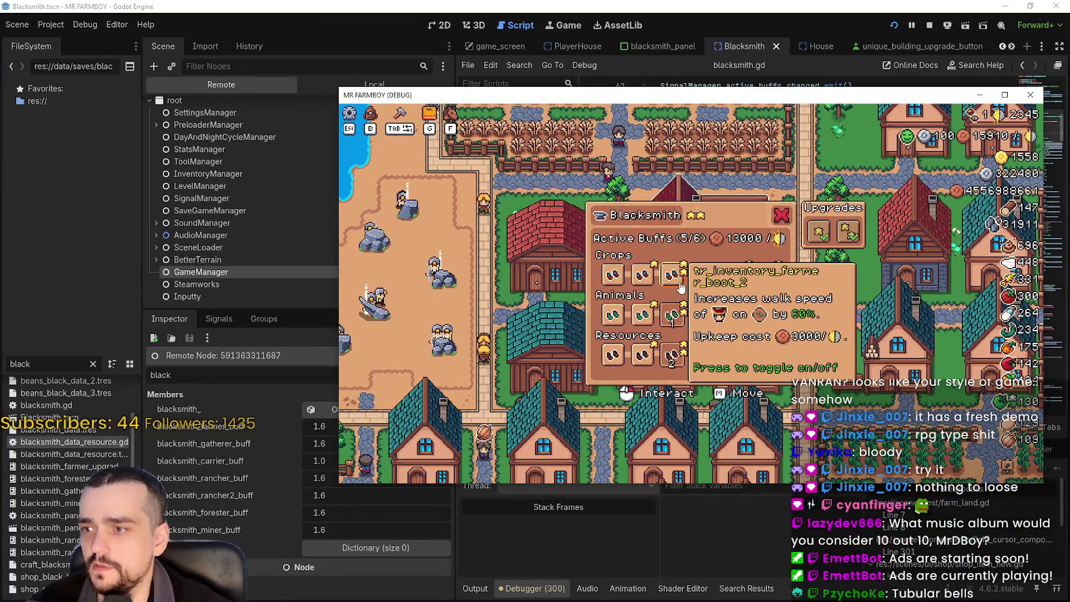
drag(669, 95, 752, 97)
click(751, 283)
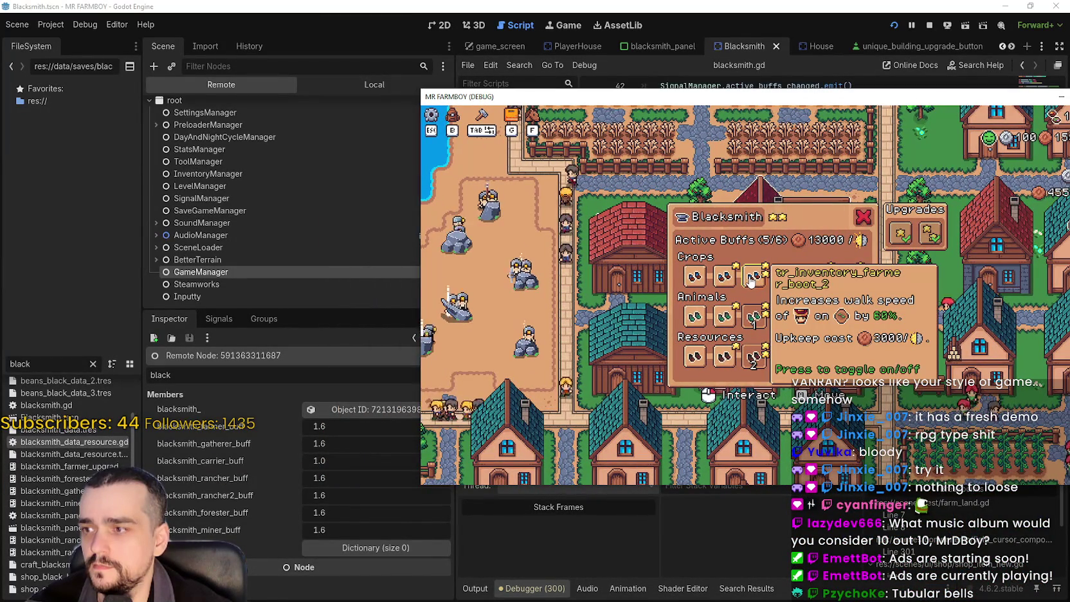
click(751, 283)
click(305, 376)
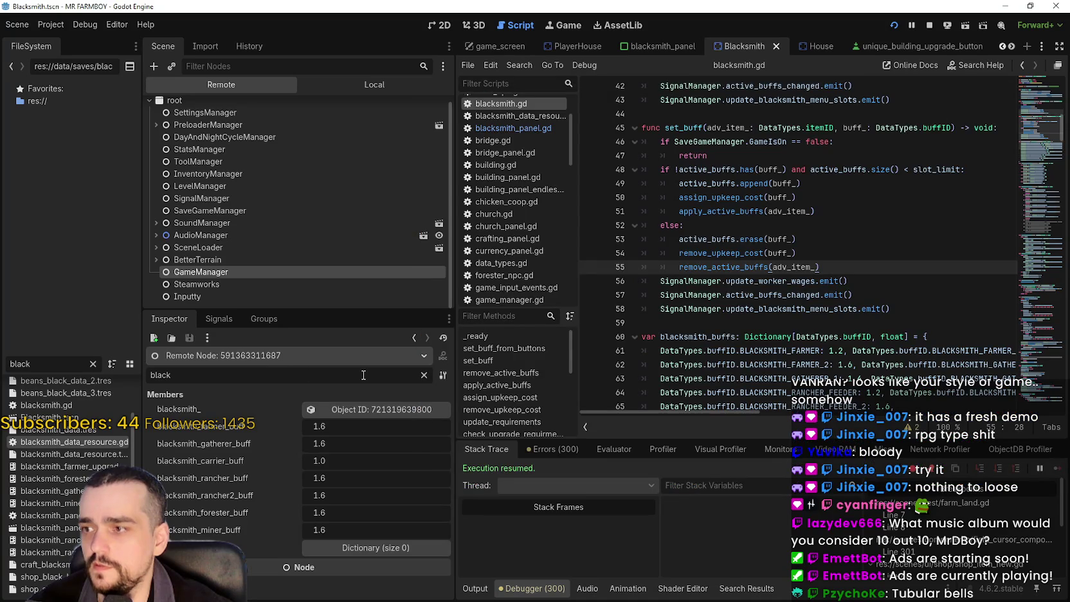
key(BackSpace)
key(BackSpace)
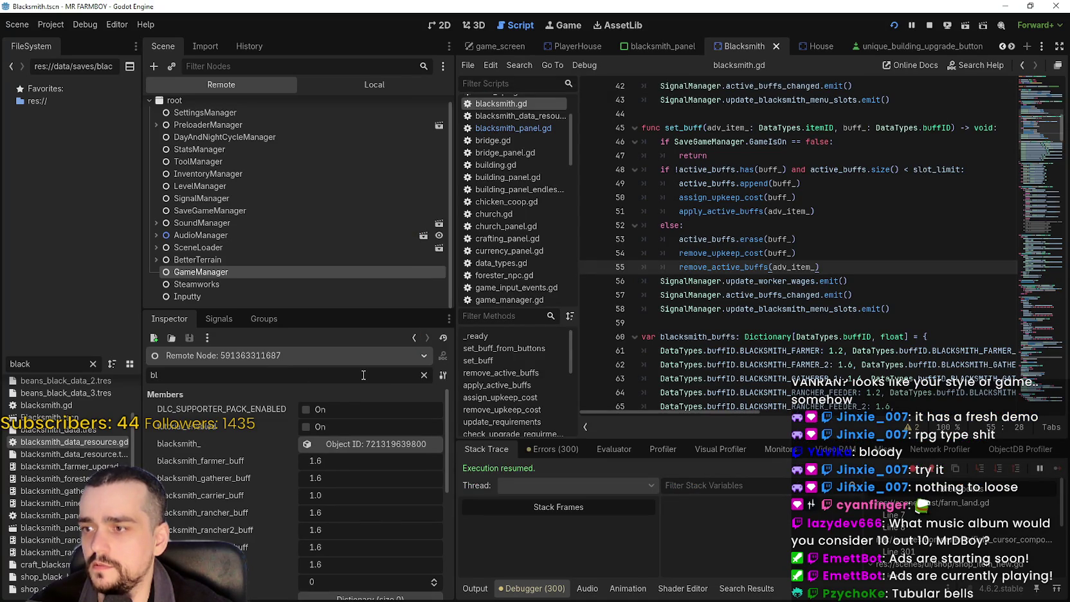
- Turn off the active Blacksmith buffs, leave only farmer boot 1 on, and return to the script
key(alt+Tab)
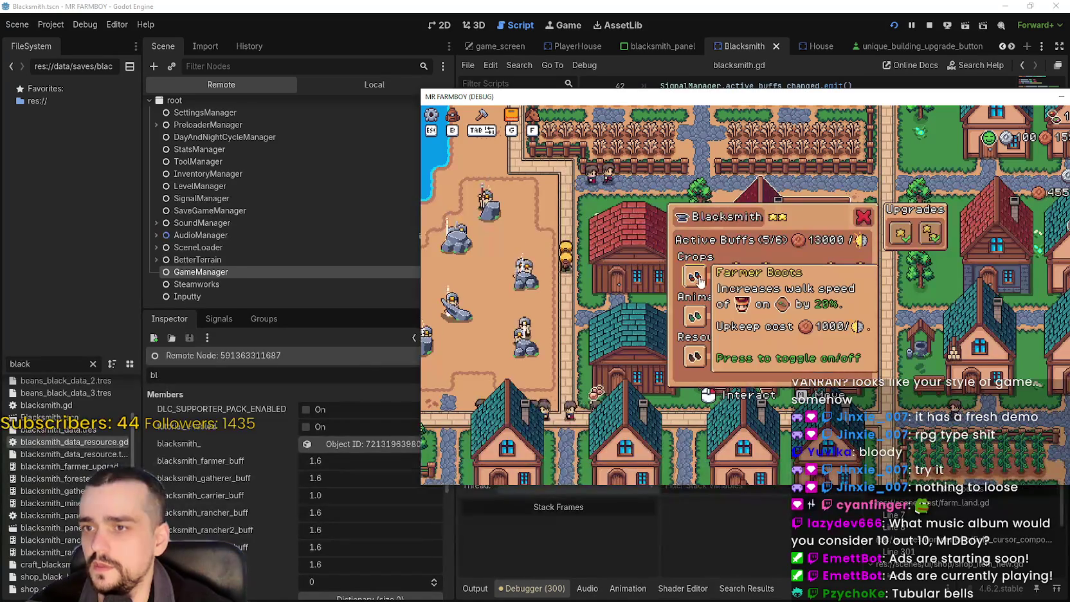
click(850, 278)
click(790, 316)
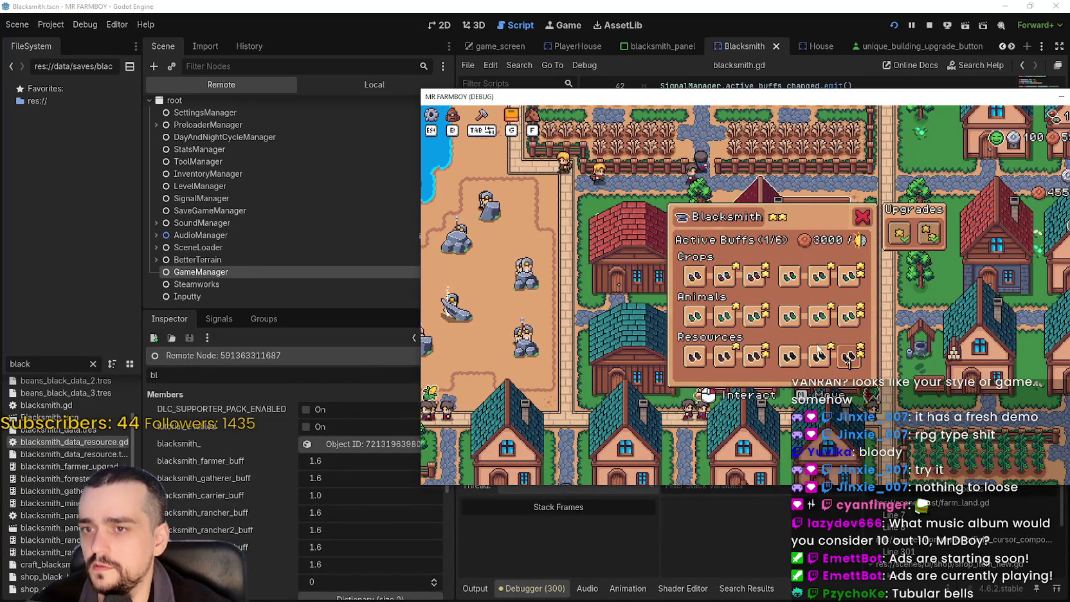
click(756, 355)
click(694, 276)
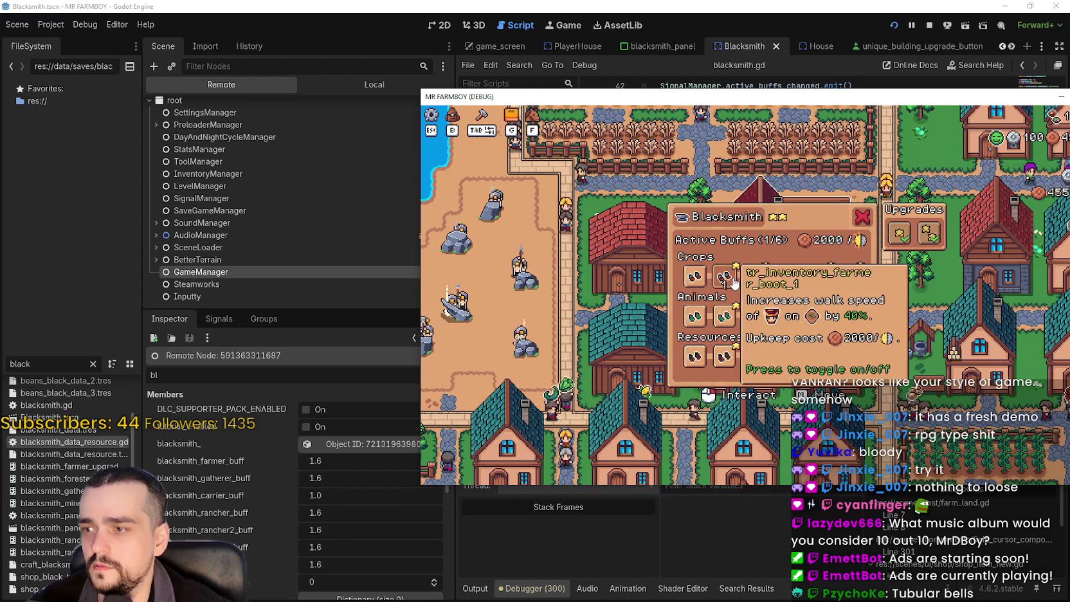
click(710, 281)
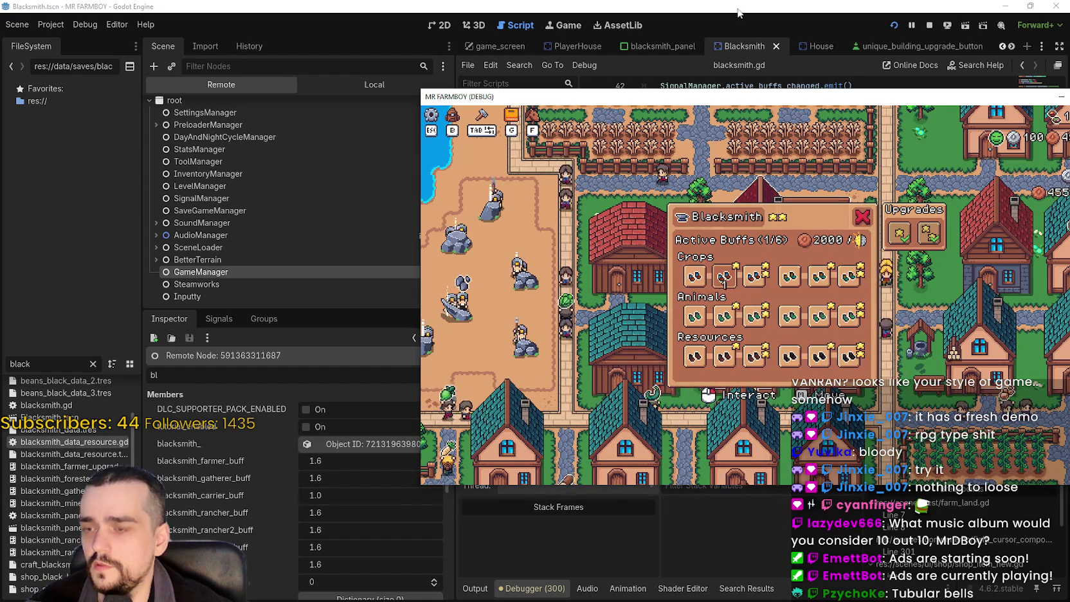
key(alt+Tab)
scroll(832, 302, down, 3)
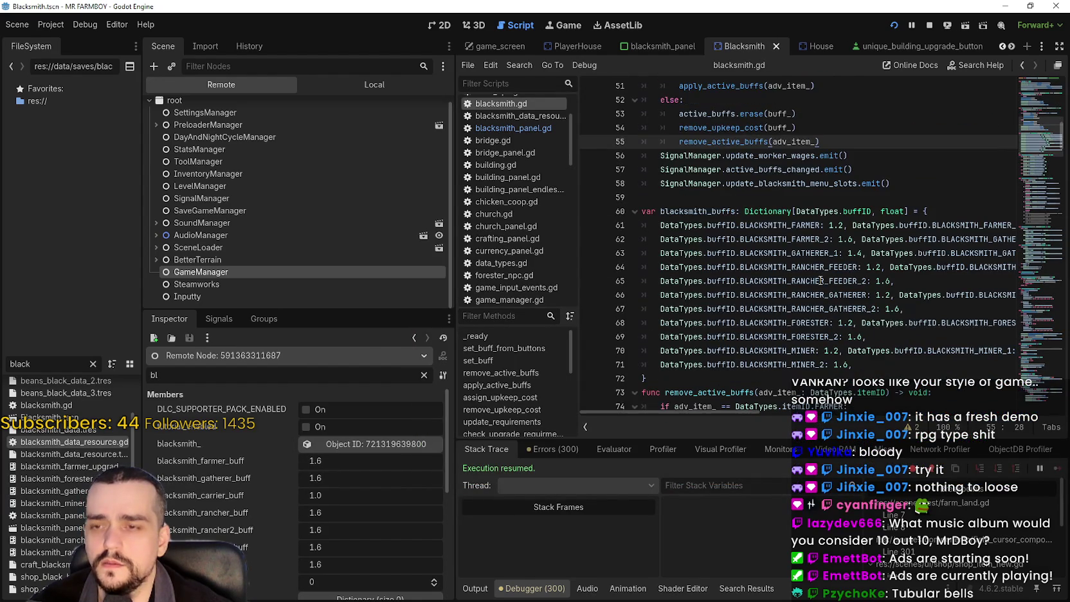
- Set a breakpoint on line 75 inside remove_active_buffs
scroll(812, 273, up, 1)
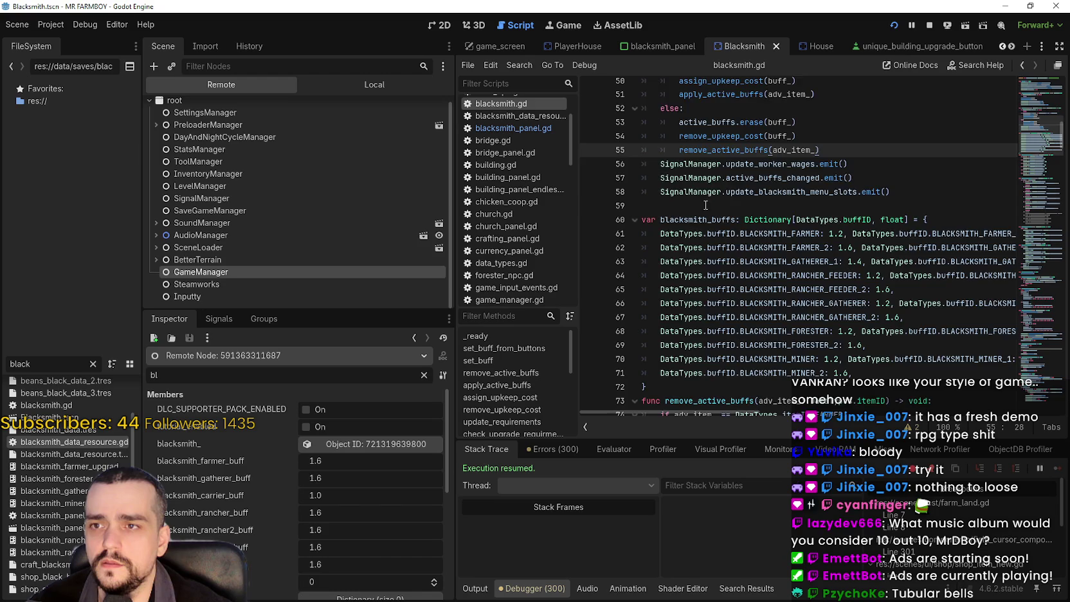
scroll(705, 204, down, 4)
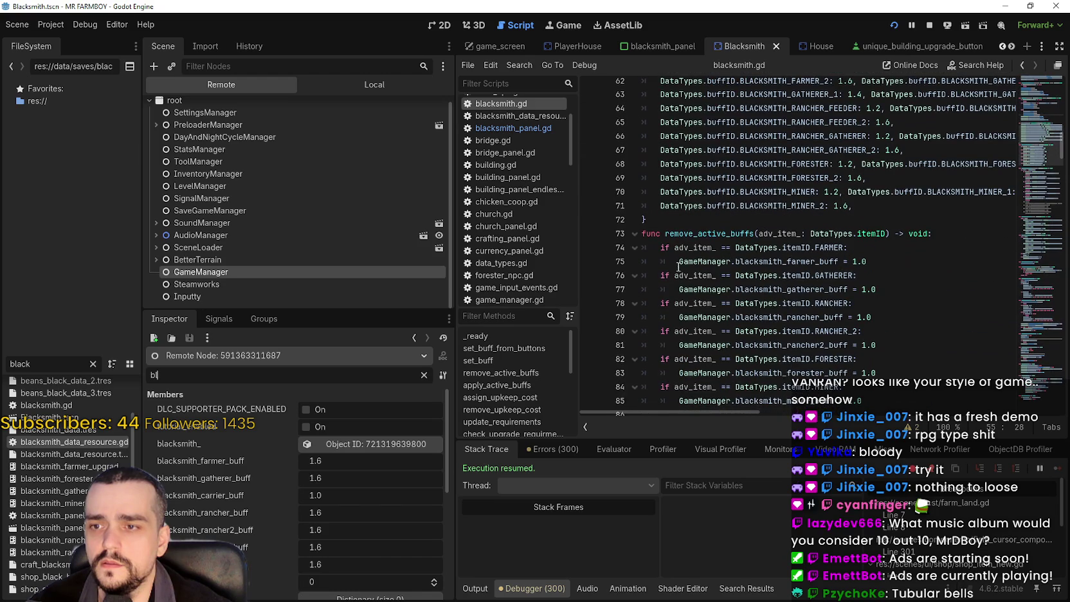
click(592, 261)
scroll(707, 264, down, 1)
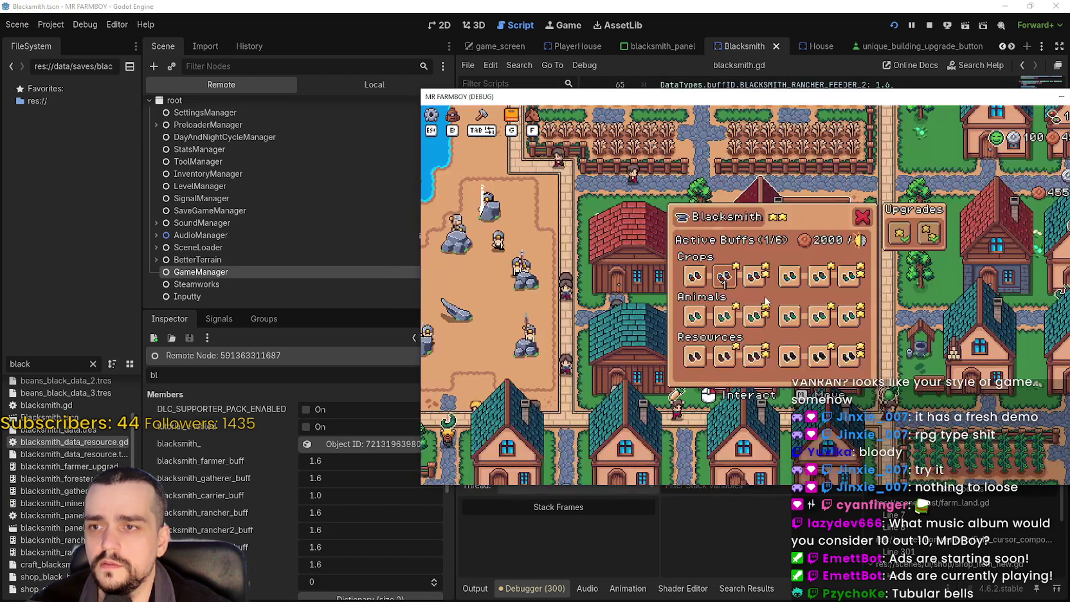
- Review the debugger's error list and stack trace, with the caret on line 83
mouse_move(726, 291)
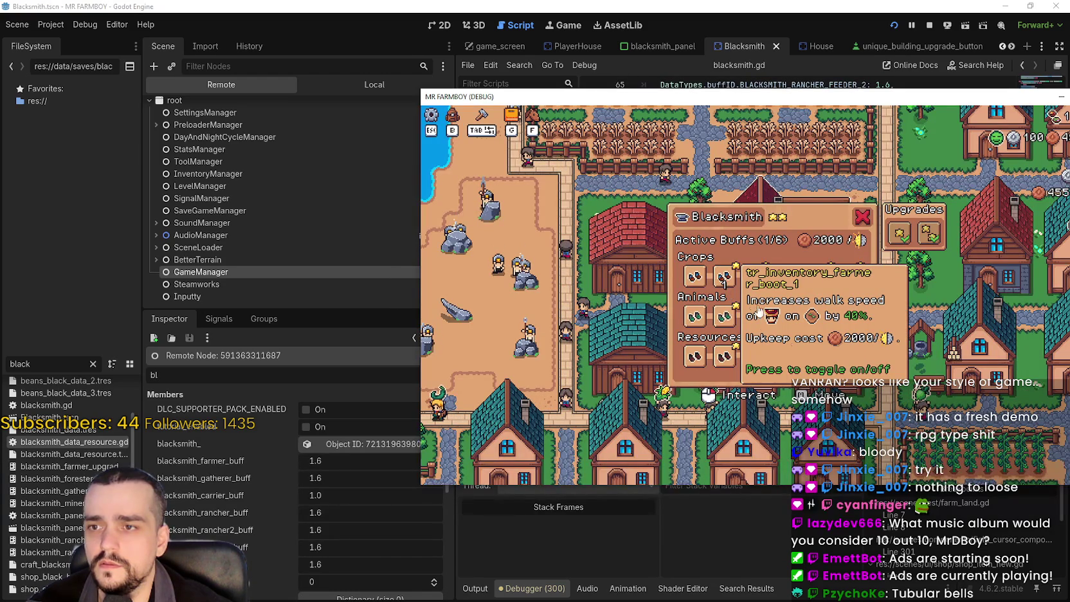
click(725, 276)
click(836, 335)
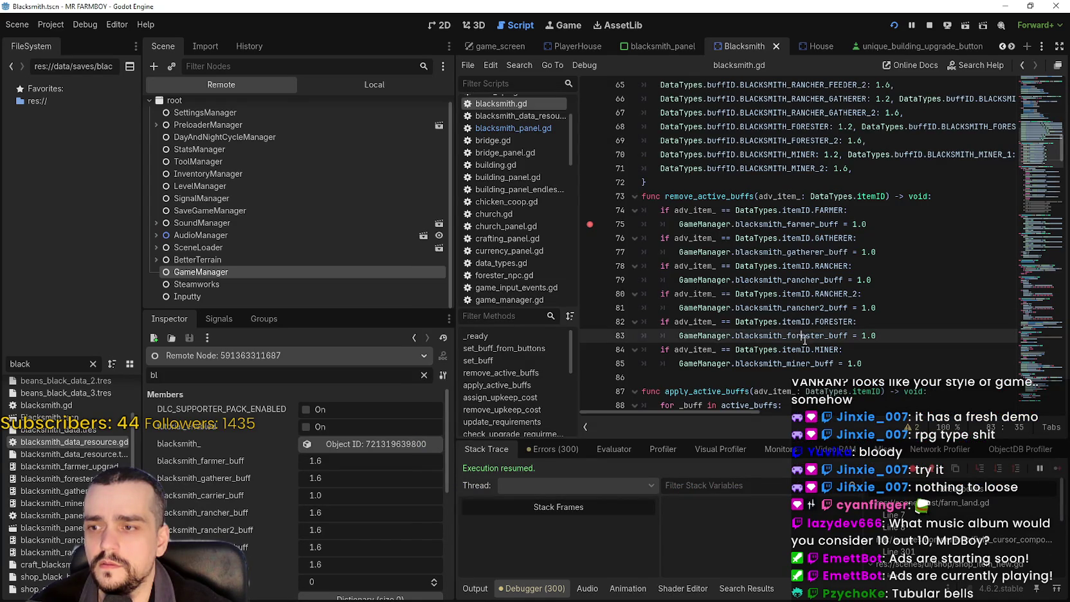
scroll(707, 309, down, 2)
click(572, 450)
click(504, 446)
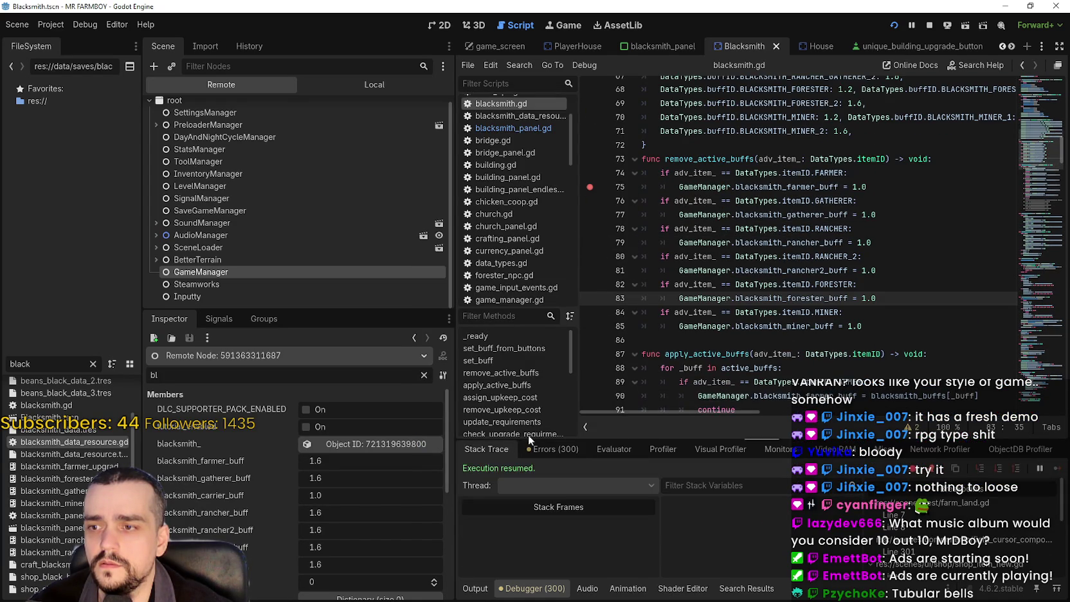
- Move the game window left and refilter the Inspector to the blacksmith_carrier_buff value
key(alt+Tab)
drag(915, 100, 764, 93)
click(557, 14)
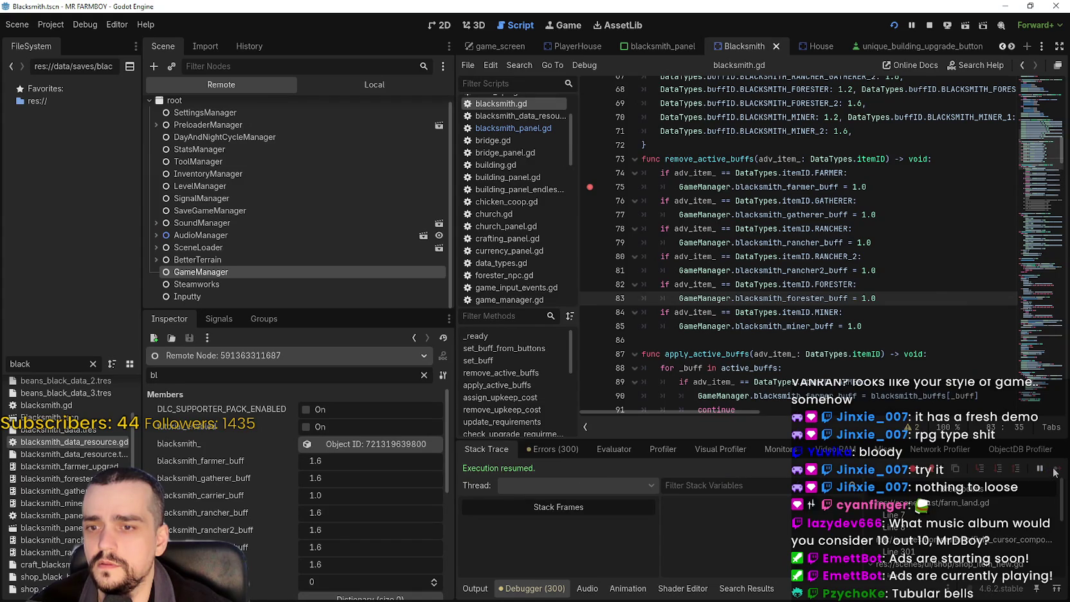
click(348, 495)
key(BackSpace)
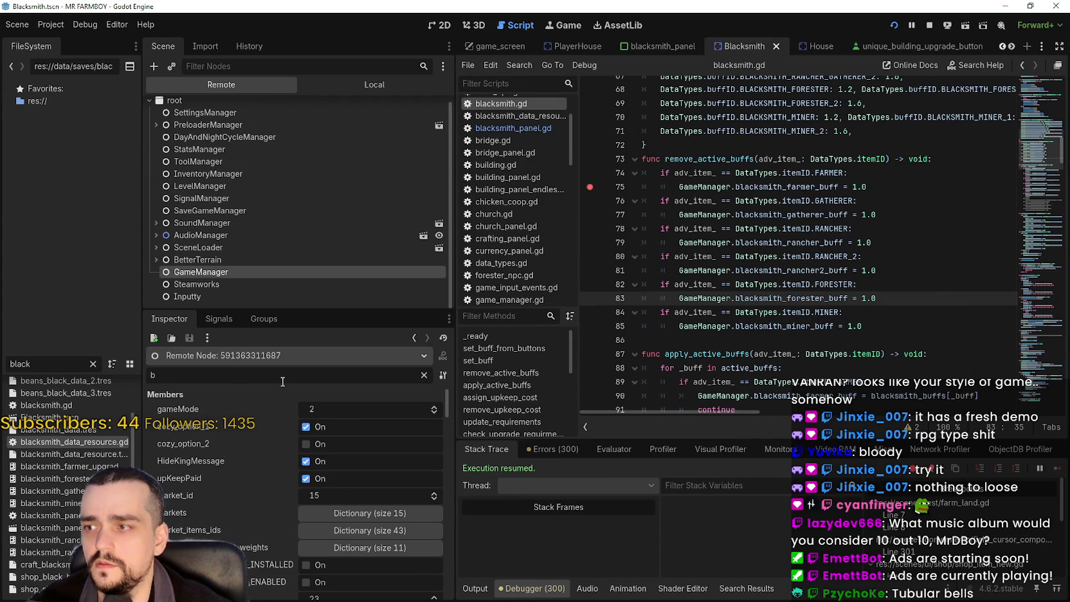
text(lack)
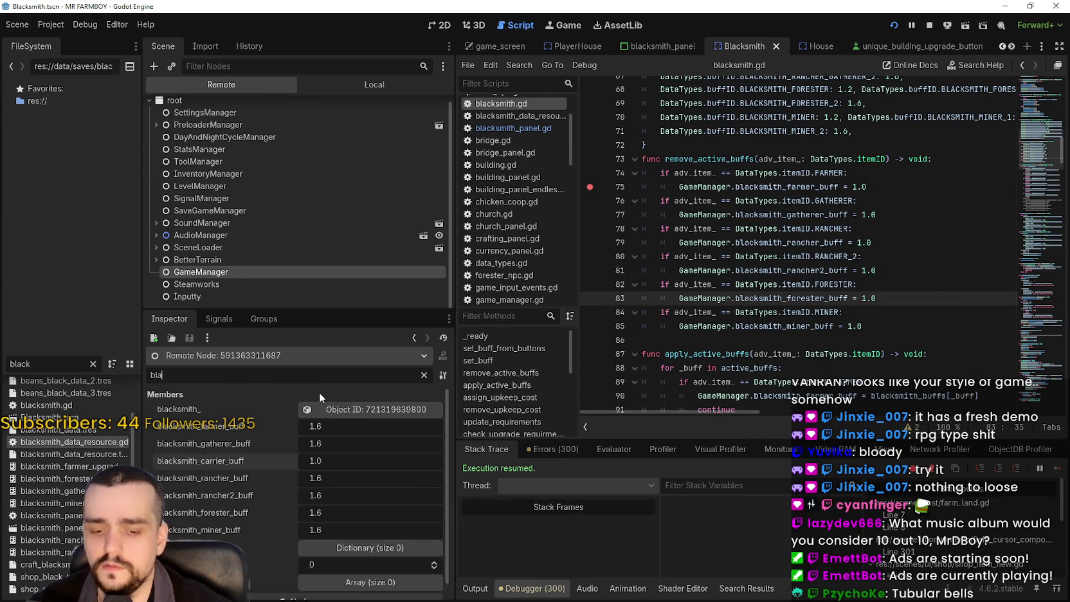
- Recheck the buffs in-game and the debugger's error list, then stop the running game
key(alt+Tab)
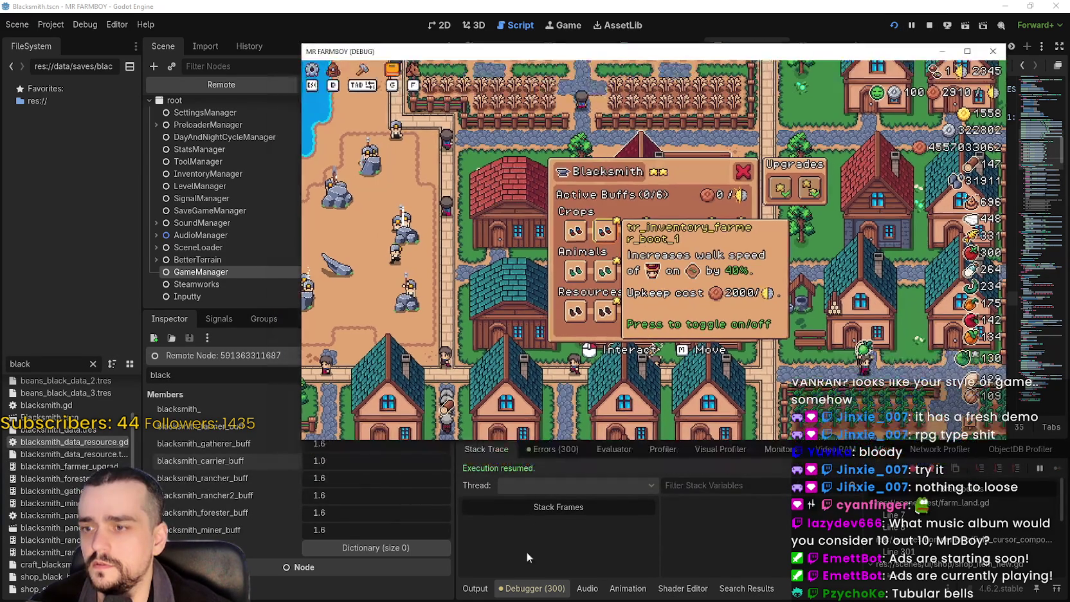
click(495, 580)
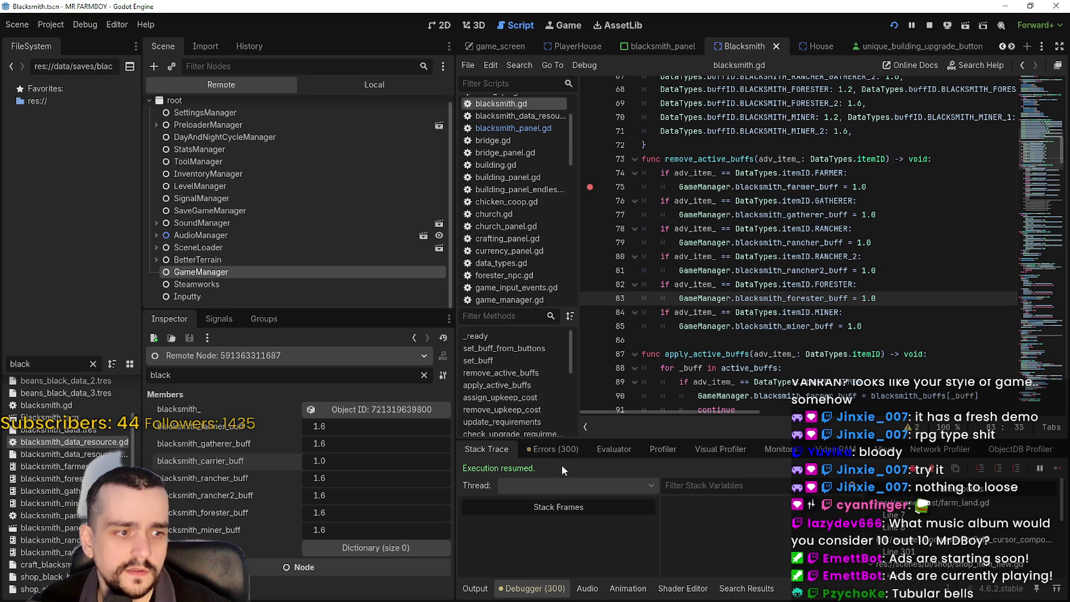
click(562, 448)
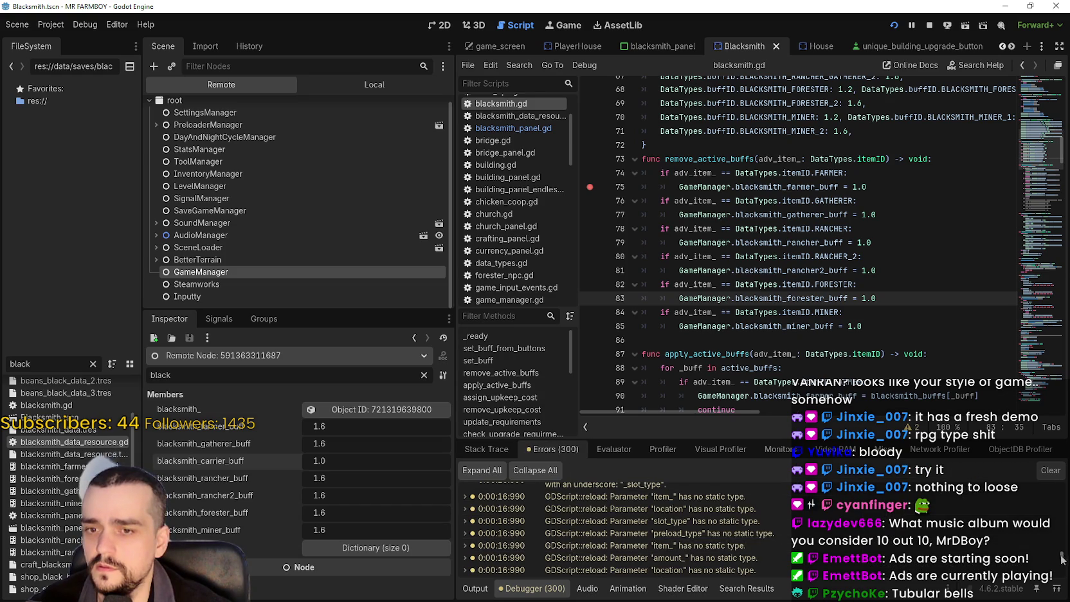
key(alt+Tab)
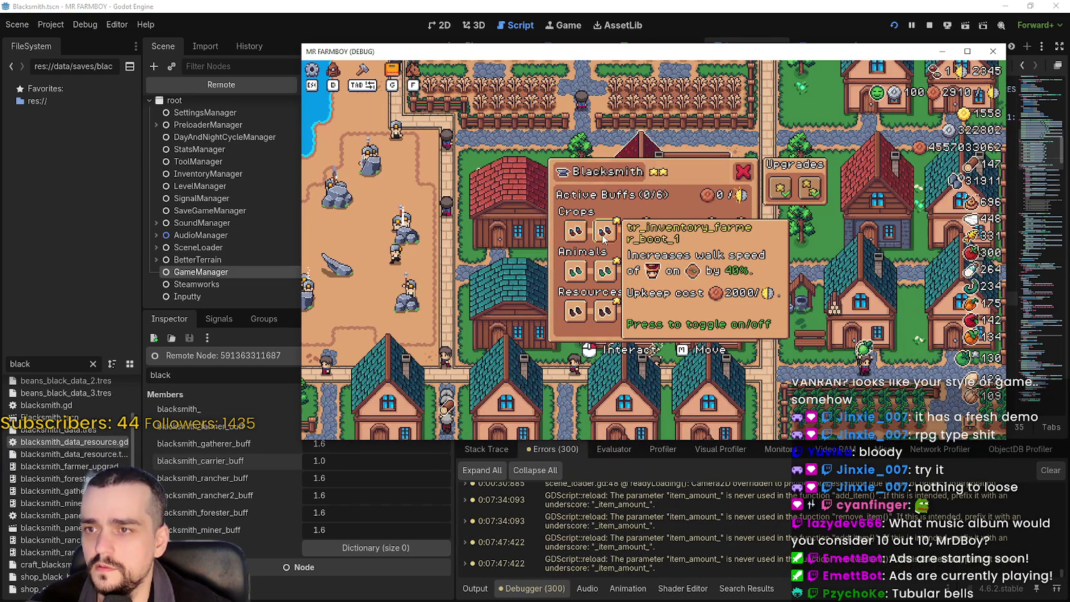
drag(868, 50, 852, 101)
click(932, 25)
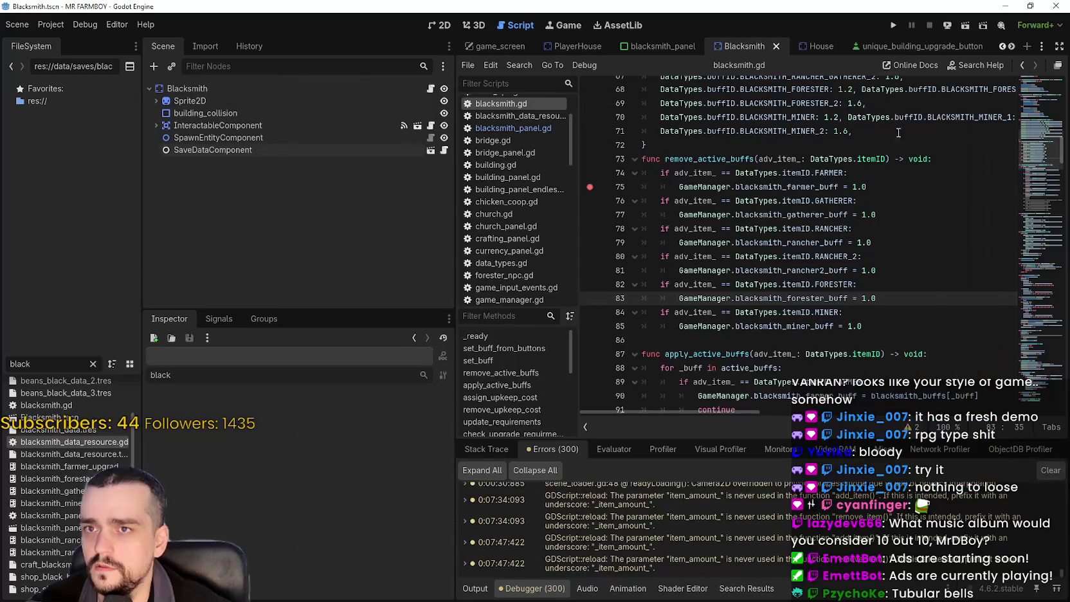
scroll(739, 225, up, 2)
click(833, 241)
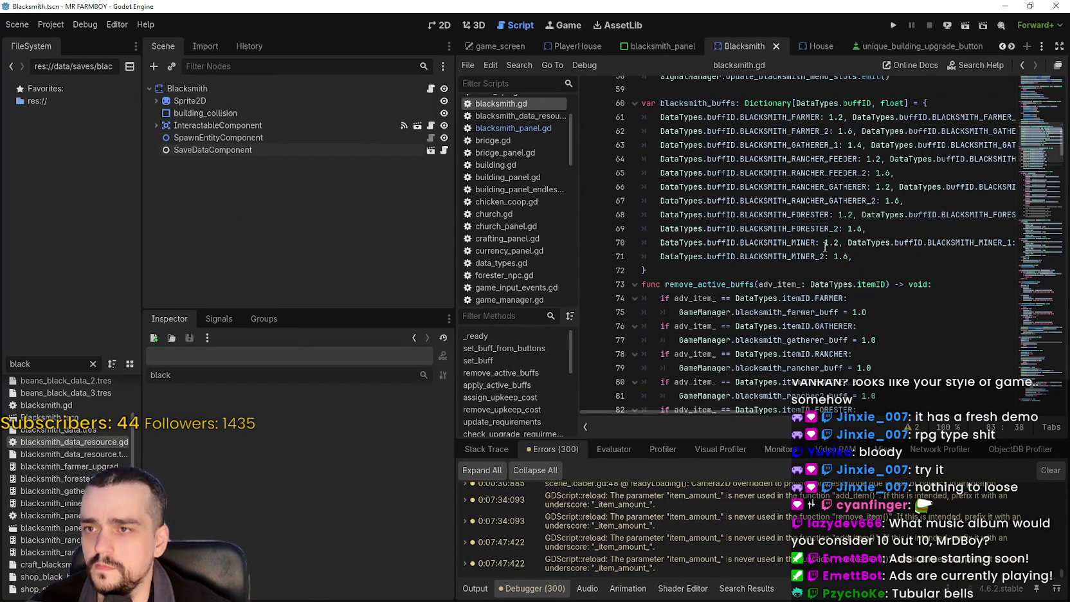
scroll(923, 346, up, 3)
scroll(923, 345, down, 2)
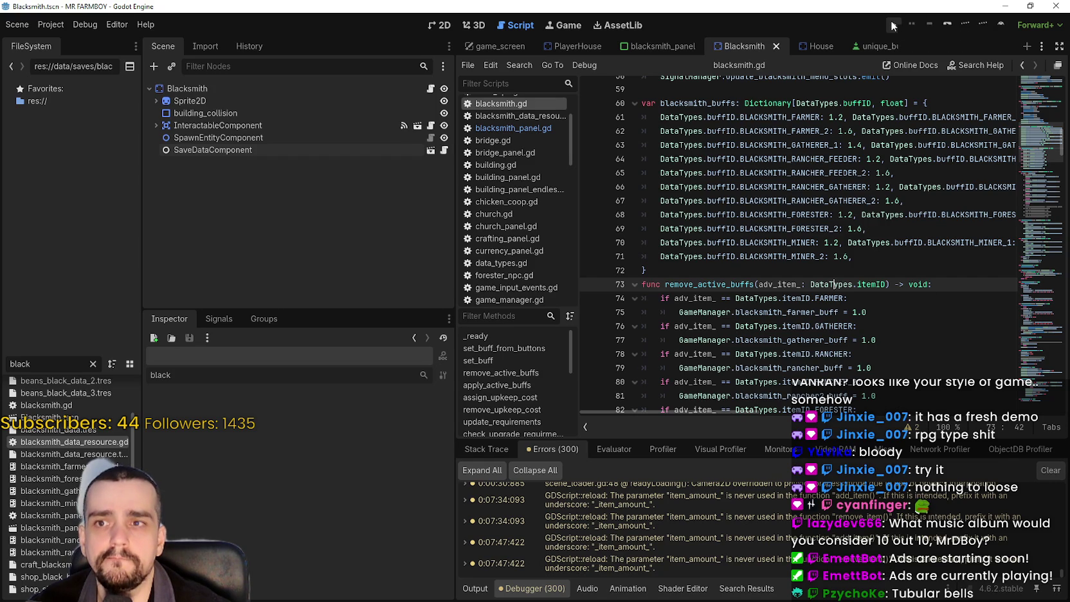
scroll(814, 298, down, 4)
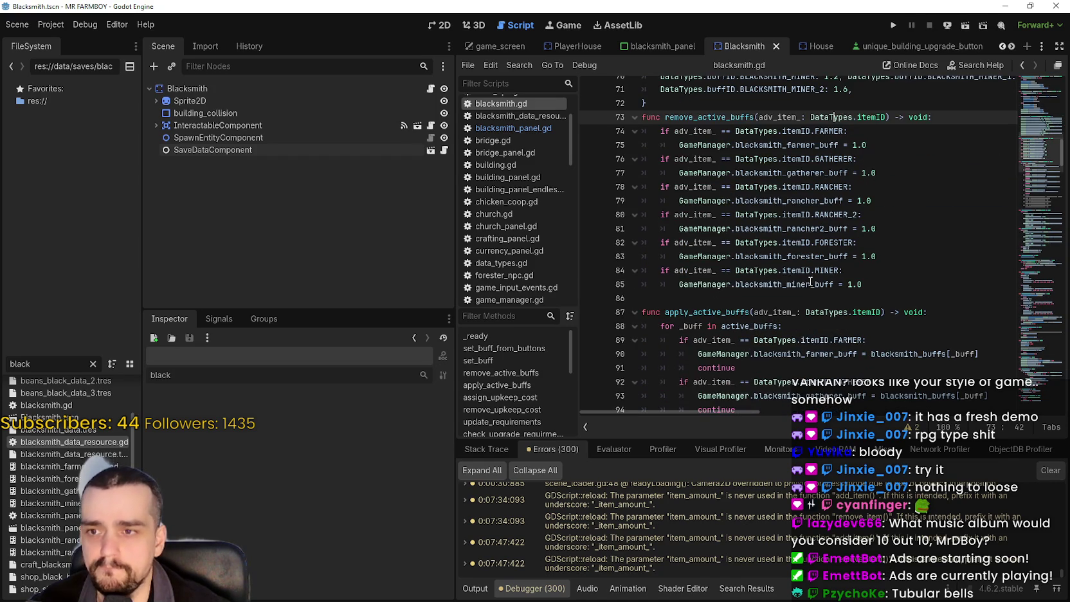
scroll(810, 279, down, 1)
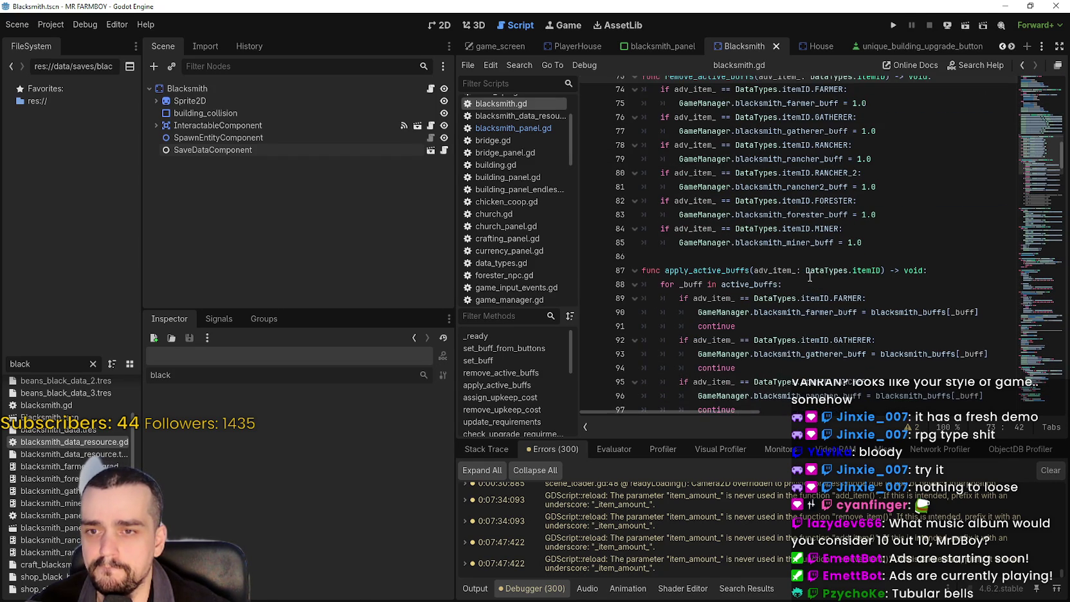
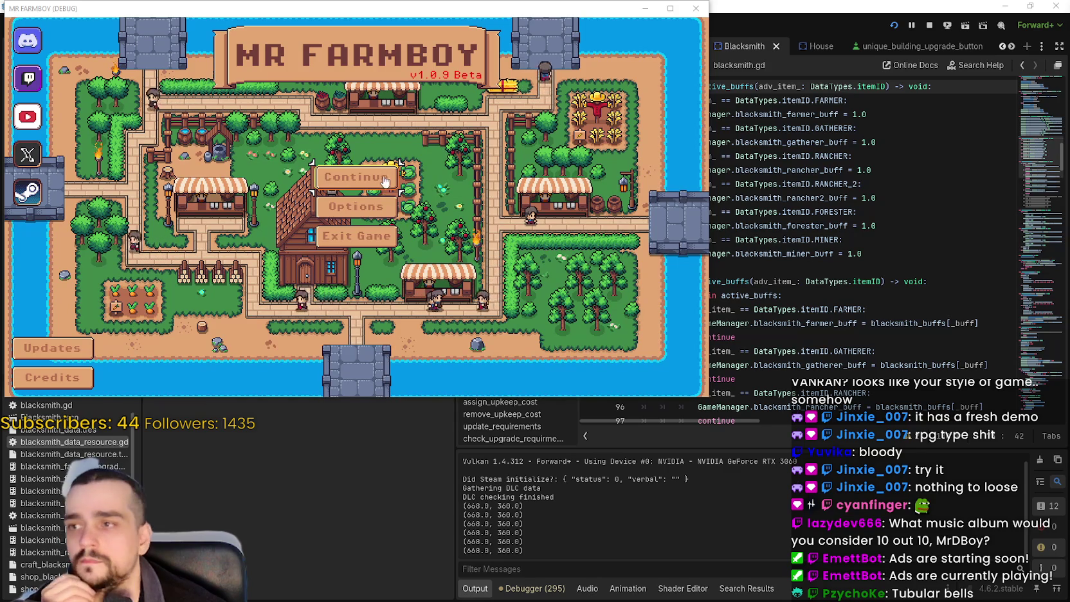
- Load Save 1, maximize the game and turn one Crops buff off, leaving 5/6 active
click(356, 176)
click(323, 166)
click(323, 164)
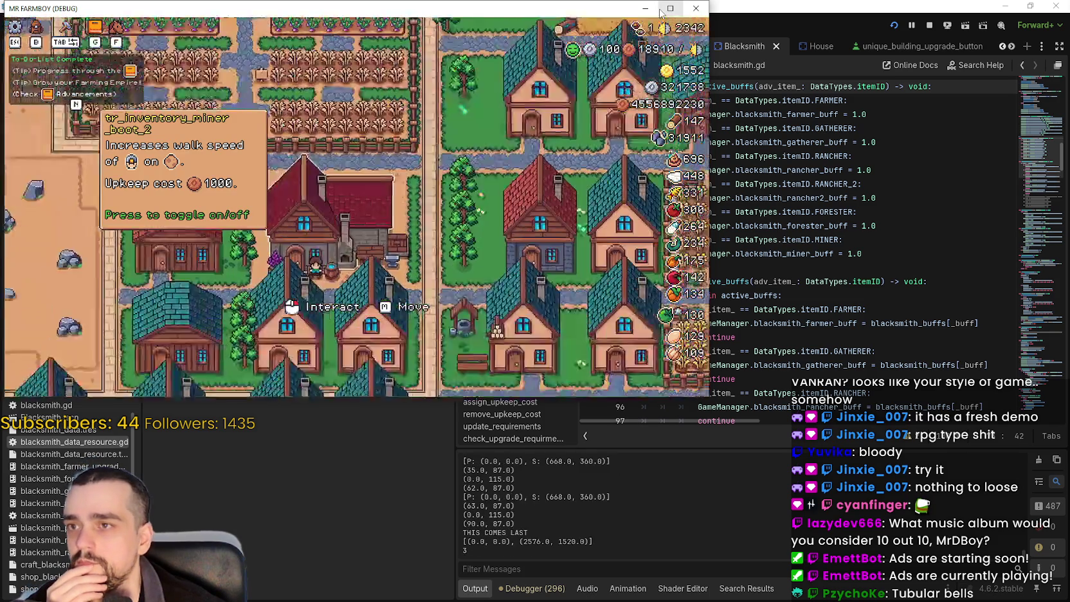
click(670, 9)
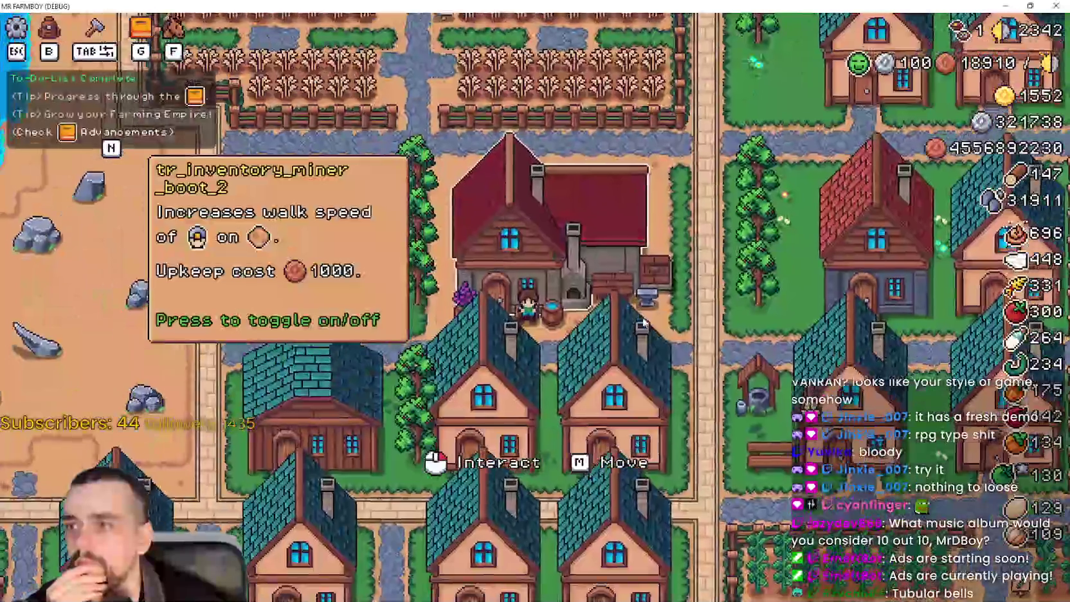
click(459, 278)
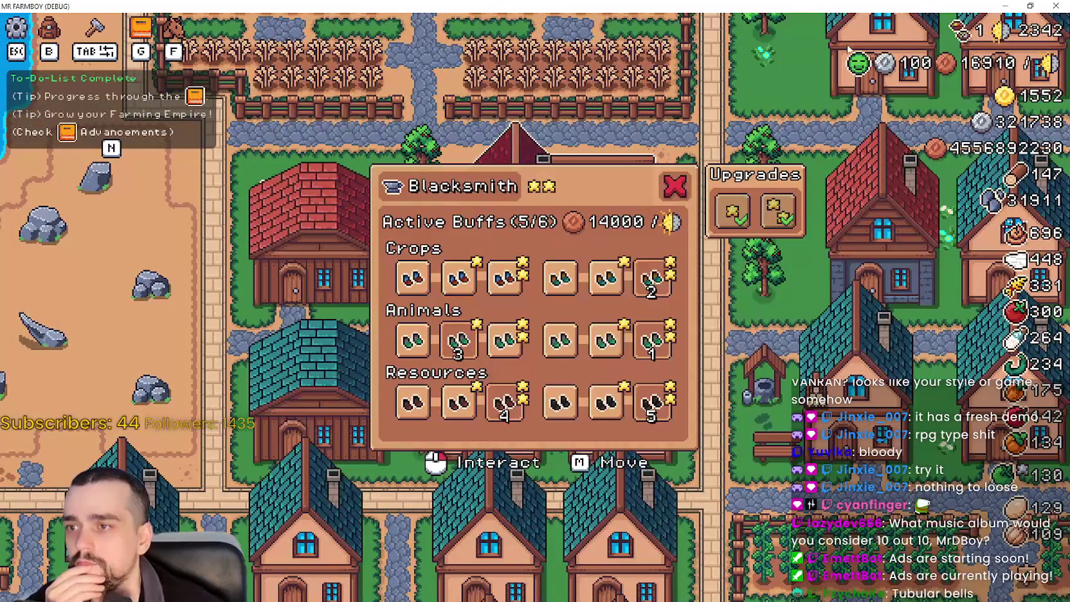
- Restore the game window, place it over the editor, and bring the blacksmith script forward
click(1039, 5)
drag(399, 13, 682, 54)
click(924, 49)
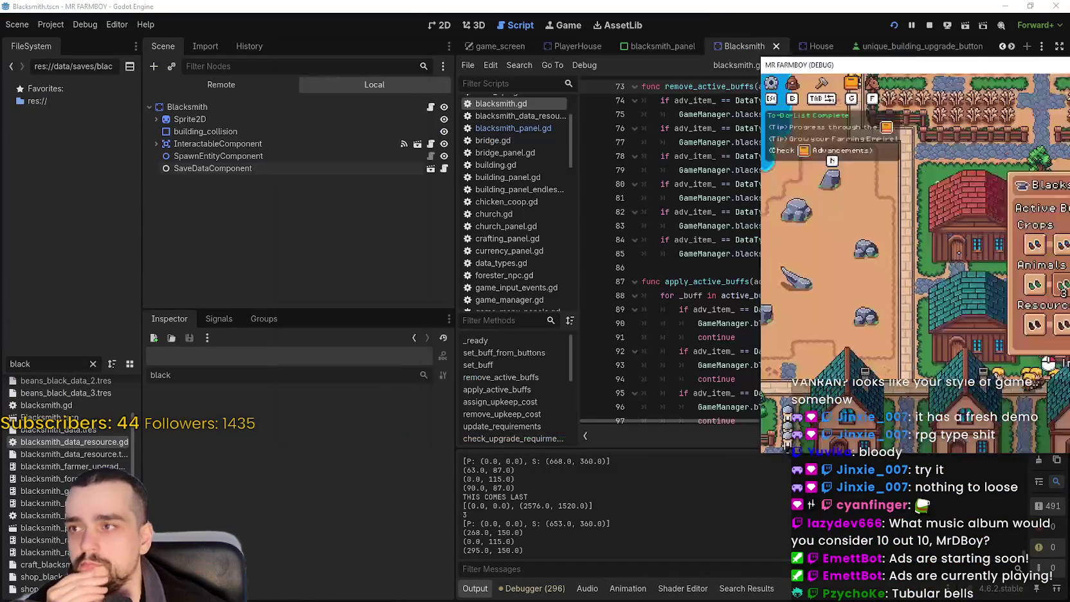
- Show the remote scene tree and select GameManager to watch its live buff values
click(215, 84)
click(230, 273)
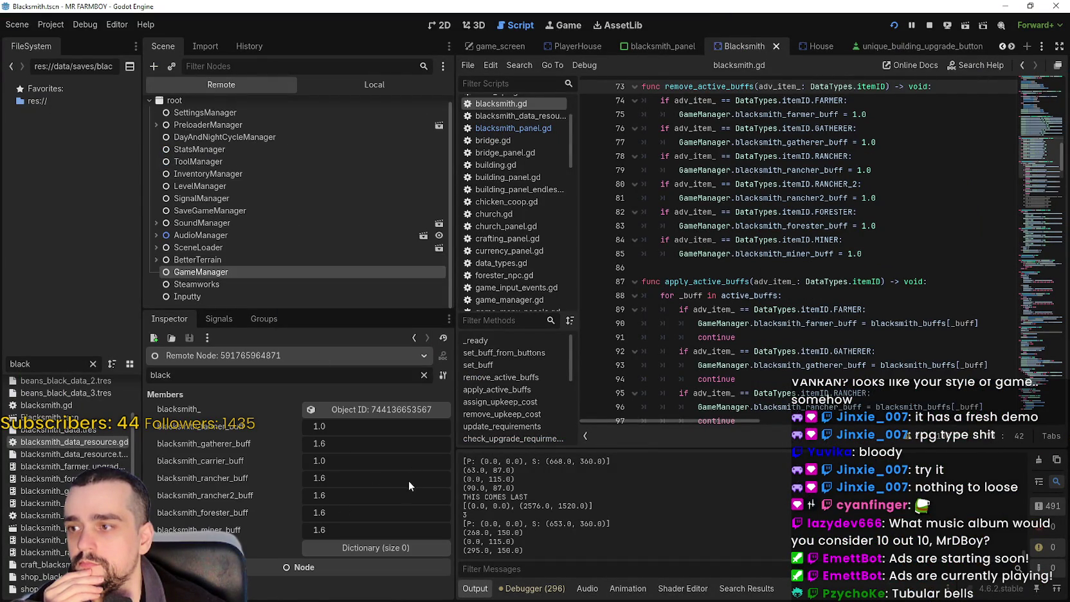
key(alt+Tab)
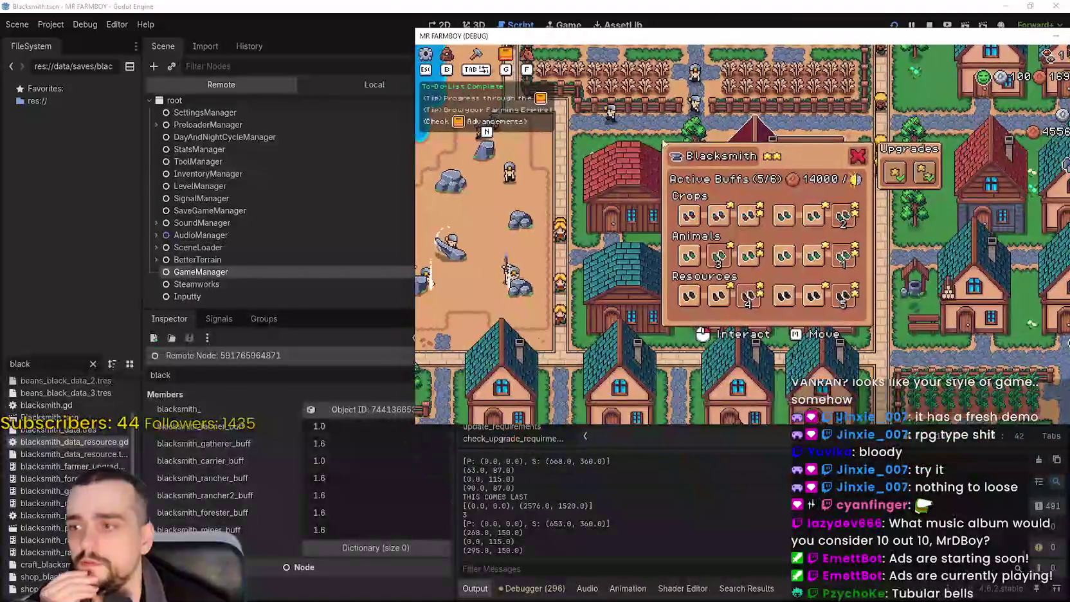
- Toggle the second Crops buff on and off to compare the upkeep cost
mouse_move(691, 222)
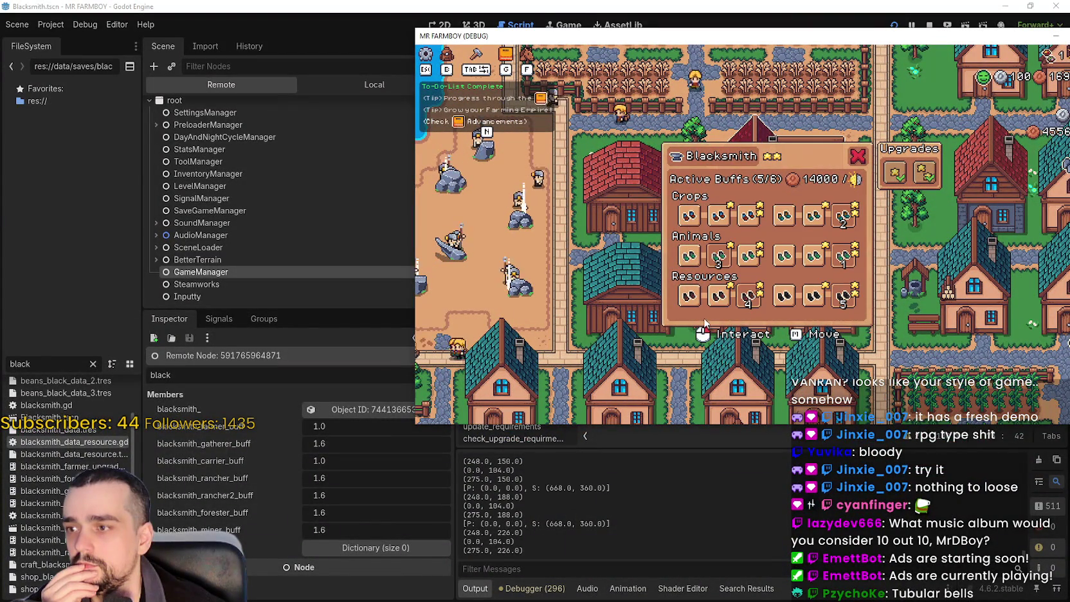
mouse_move(813, 263)
click(720, 217)
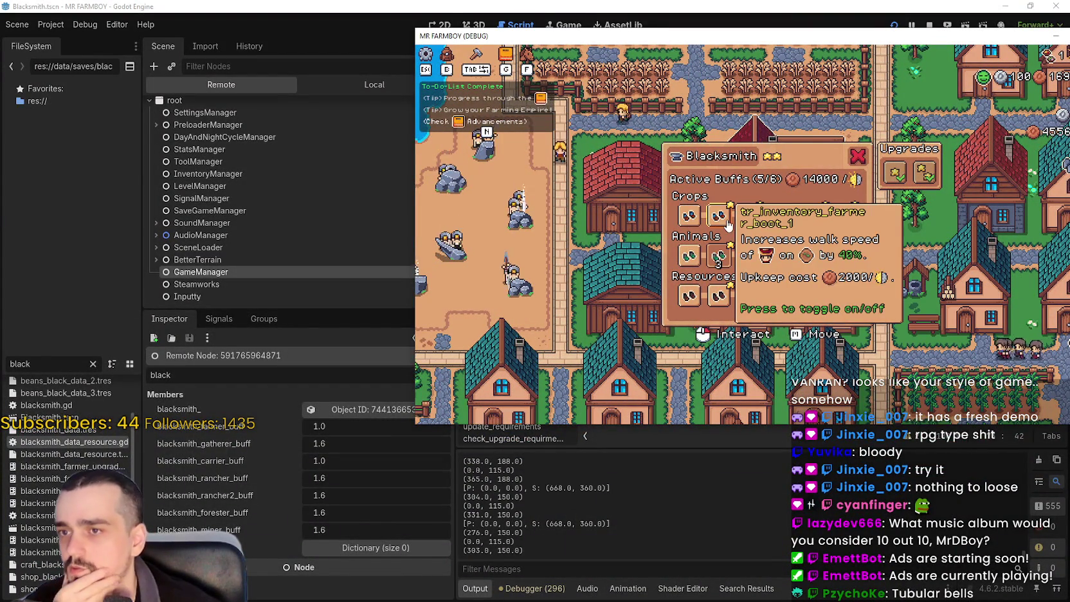
click(725, 221)
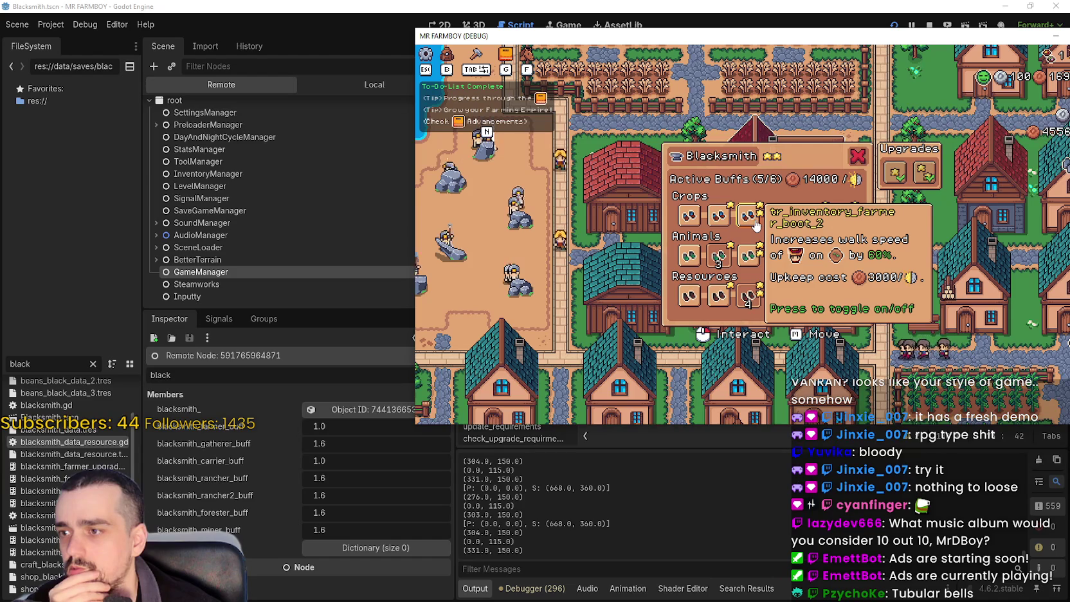
click(720, 220)
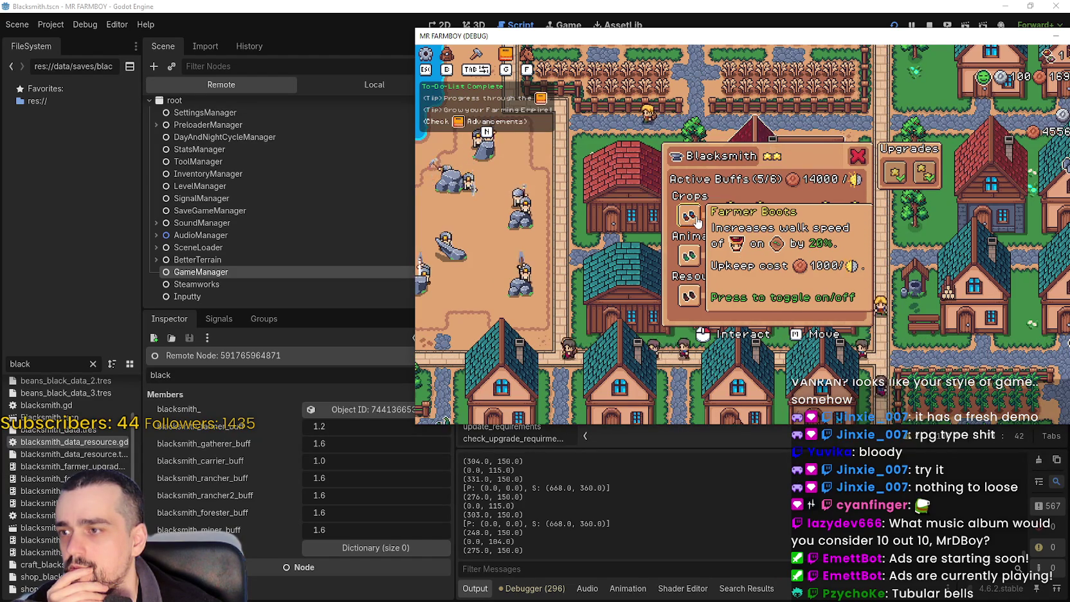
- Turn off every remaining active Blacksmith buff
click(697, 221)
click(738, 255)
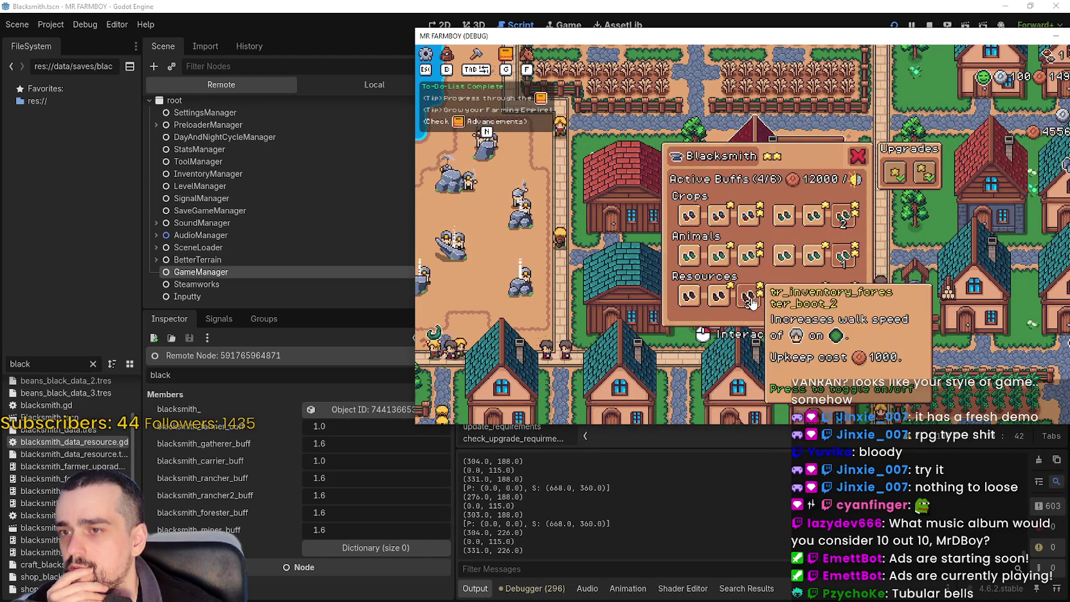
click(748, 296)
click(844, 296)
click(844, 256)
click(844, 215)
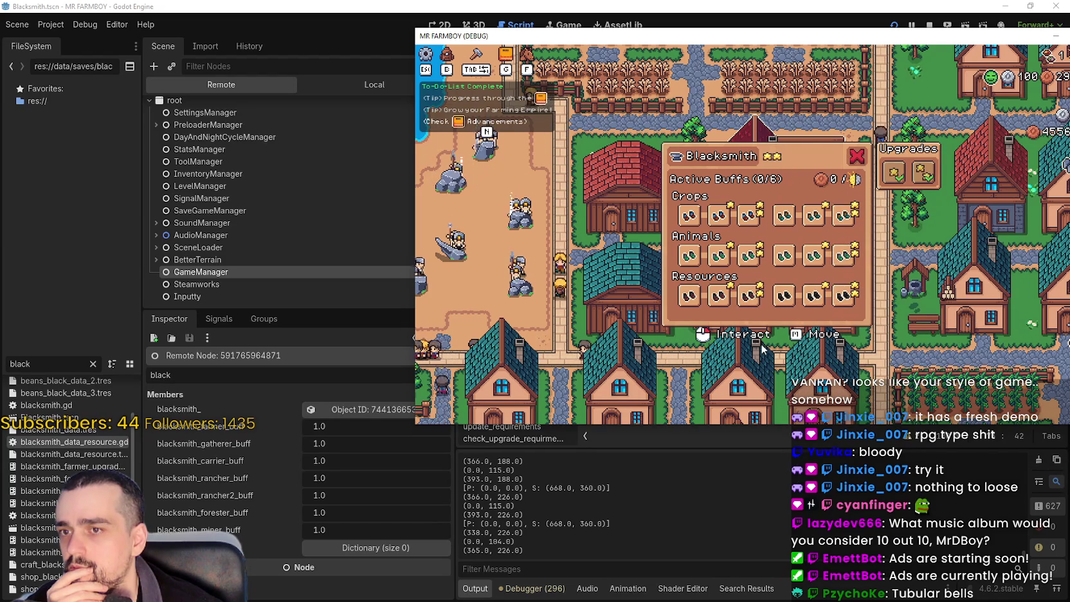
- Activate the Crops, Animals and Resources buffs in the third and sixth columns
click(748, 215)
click(748, 255)
click(748, 296)
click(844, 215)
click(844, 255)
click(844, 296)
- Move active buffs: Animals to the first column, Crops and Resources to the fifth
click(748, 255)
click(718, 255)
click(843, 216)
click(814, 215)
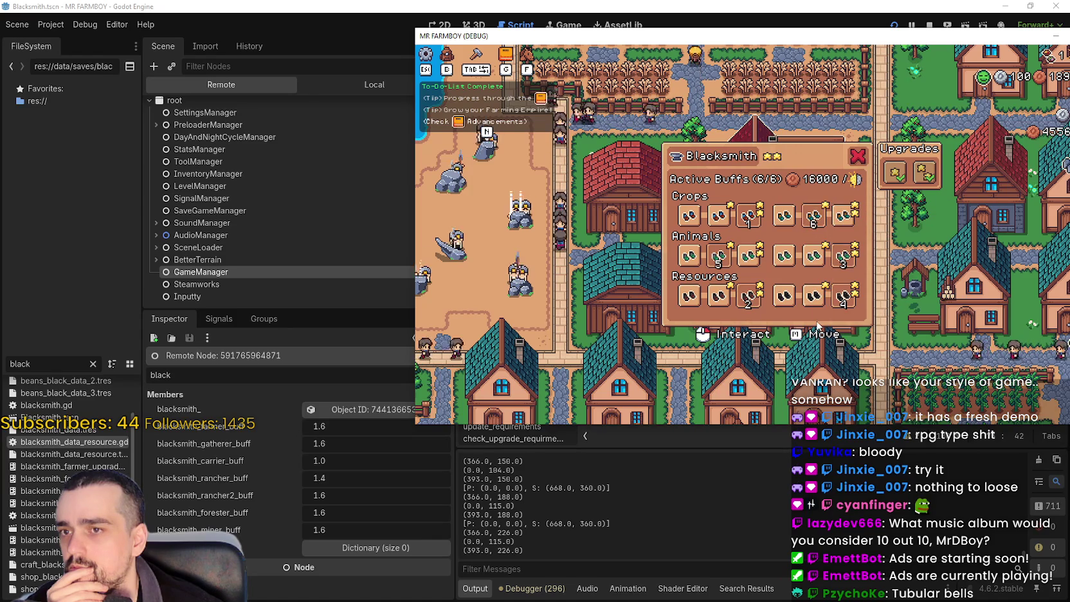
click(844, 295)
click(813, 295)
click(718, 255)
click(689, 256)
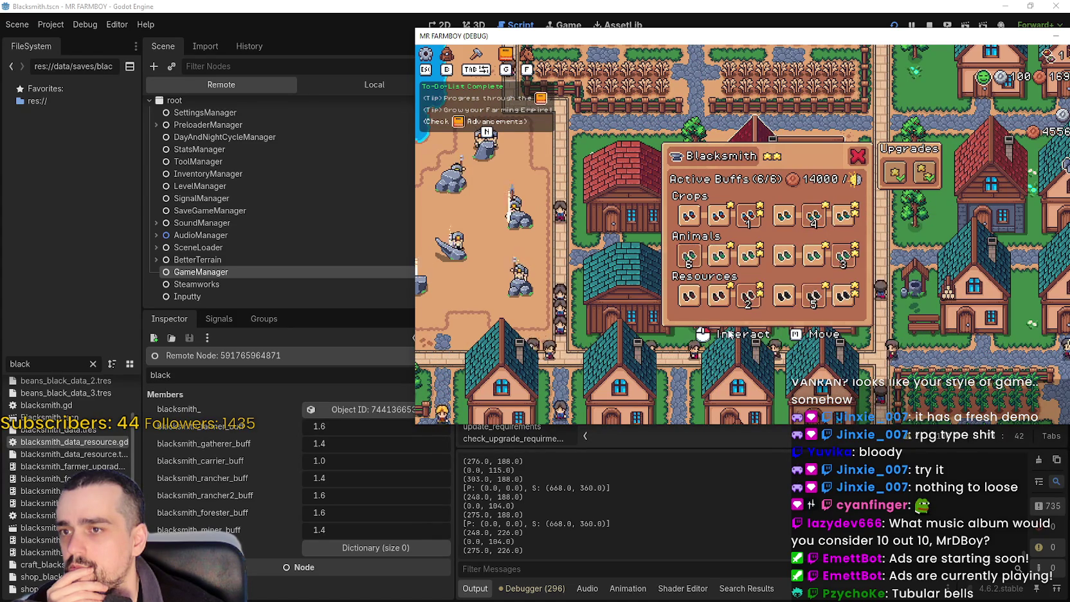
- Keep swapping Crops, Animals and Resources buffs, ending at 6/6 active and 10000 upkeep
click(748, 216)
click(689, 215)
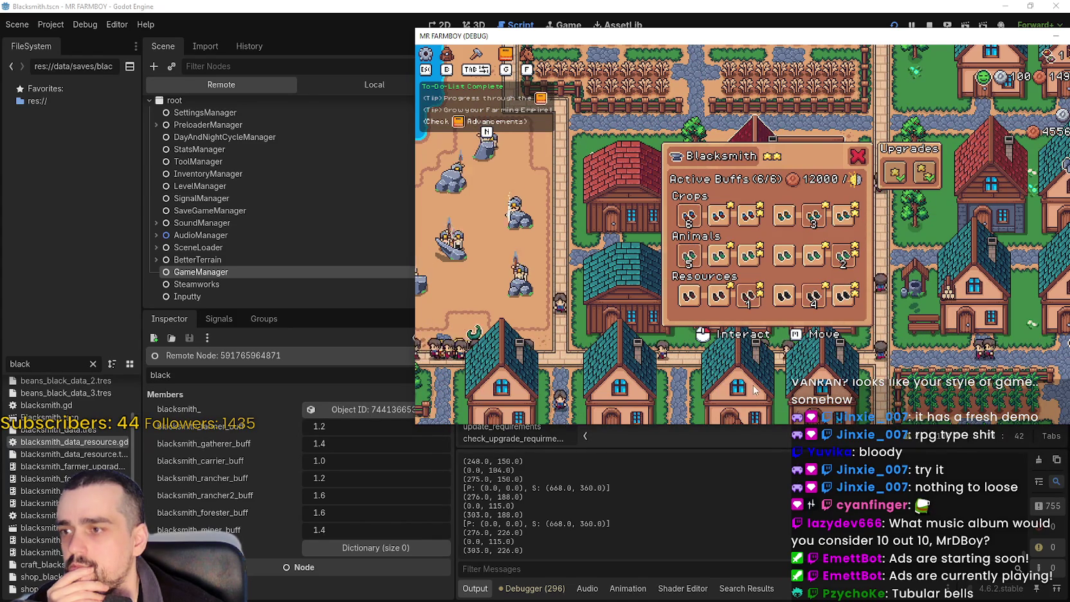
click(783, 256)
click(844, 255)
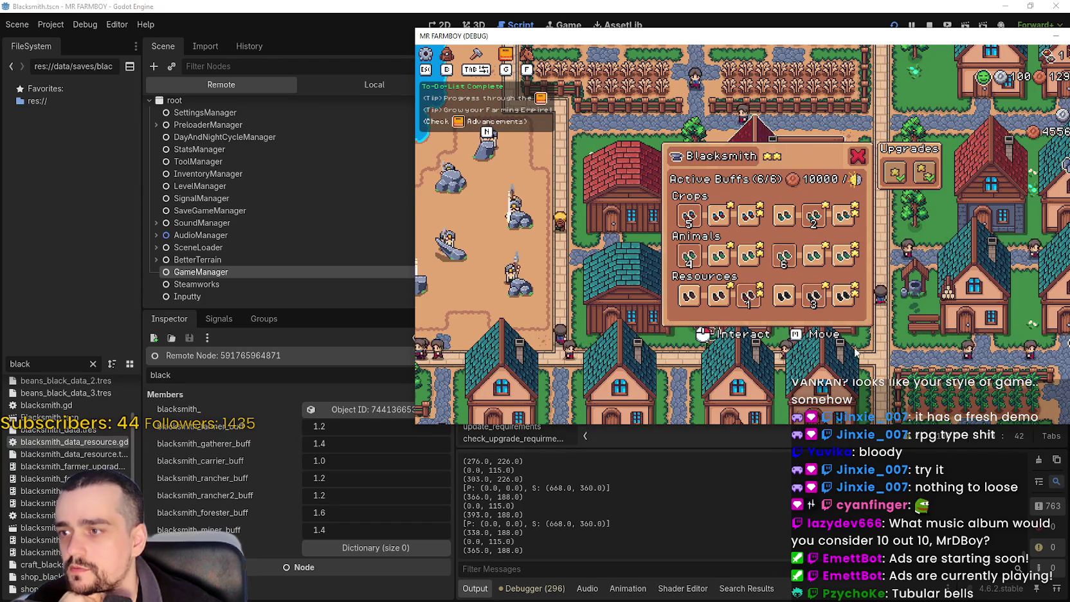
click(689, 215)
click(750, 216)
click(749, 295)
click(689, 296)
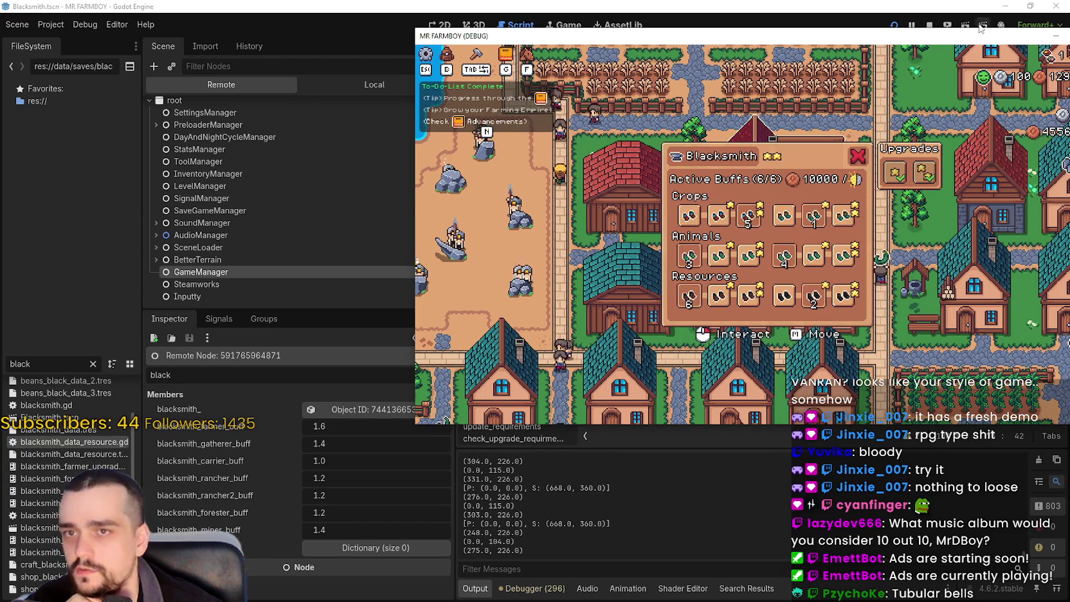
drag(708, 36, 532, 46)
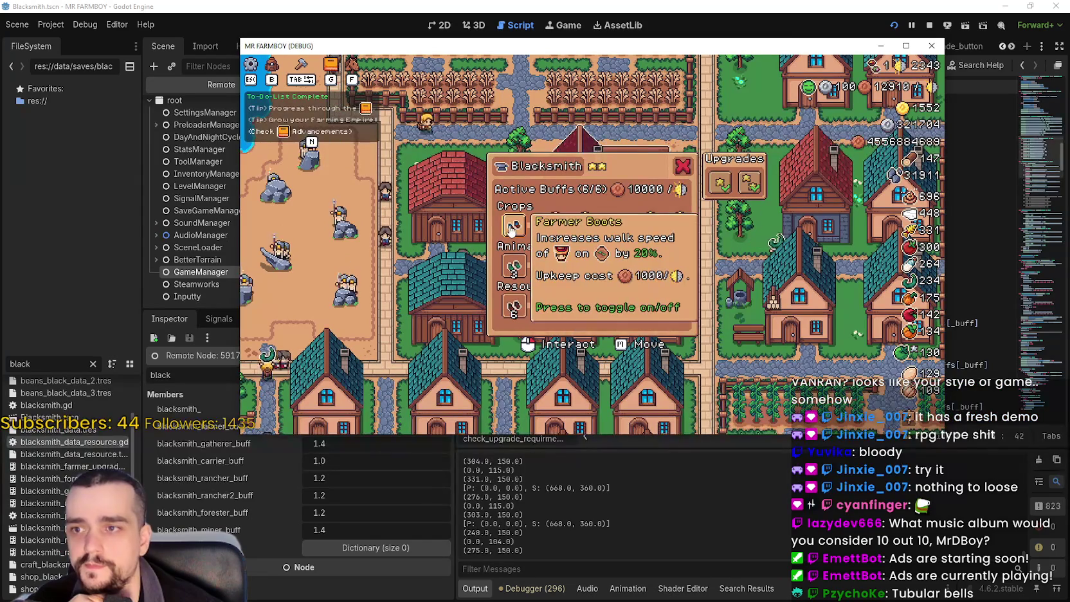
- Read the Blacksmith buff tooltips in full screen, then return the game to a window over the editor
key(F11)
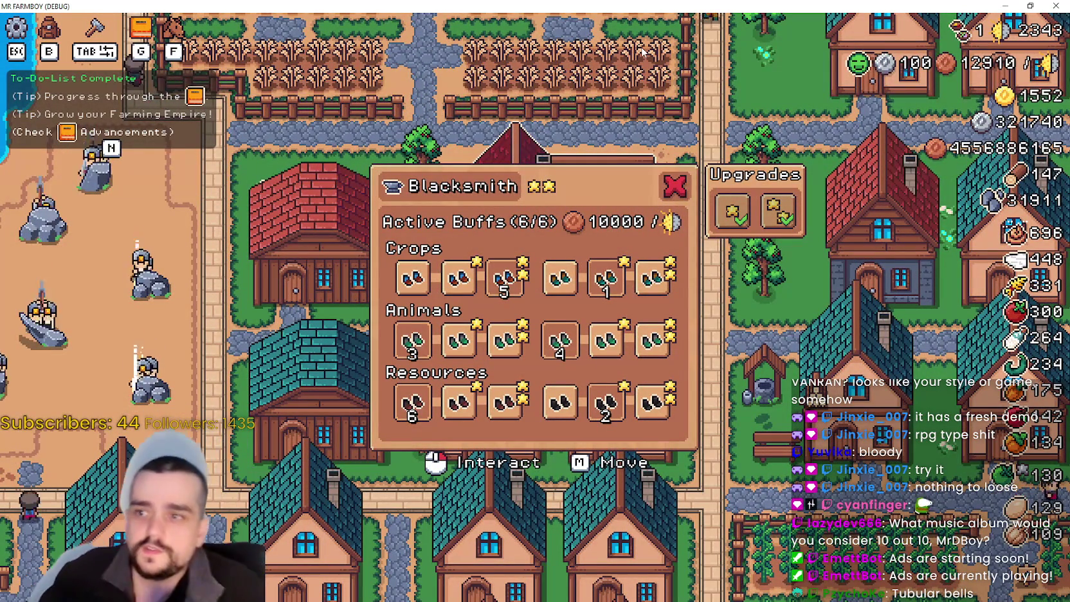
mouse_move(506, 291)
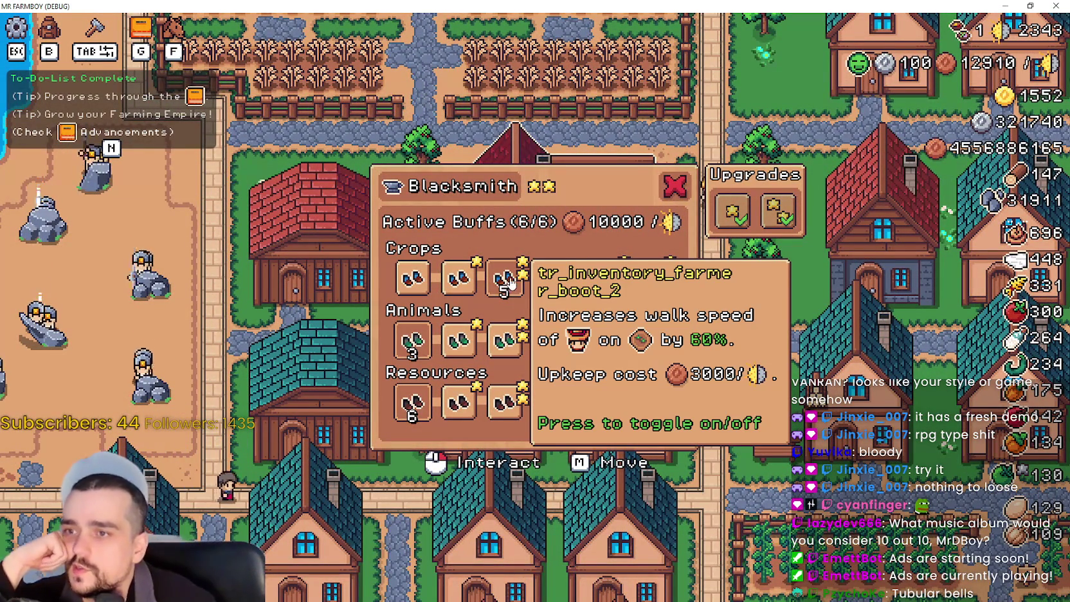
mouse_move(426, 285)
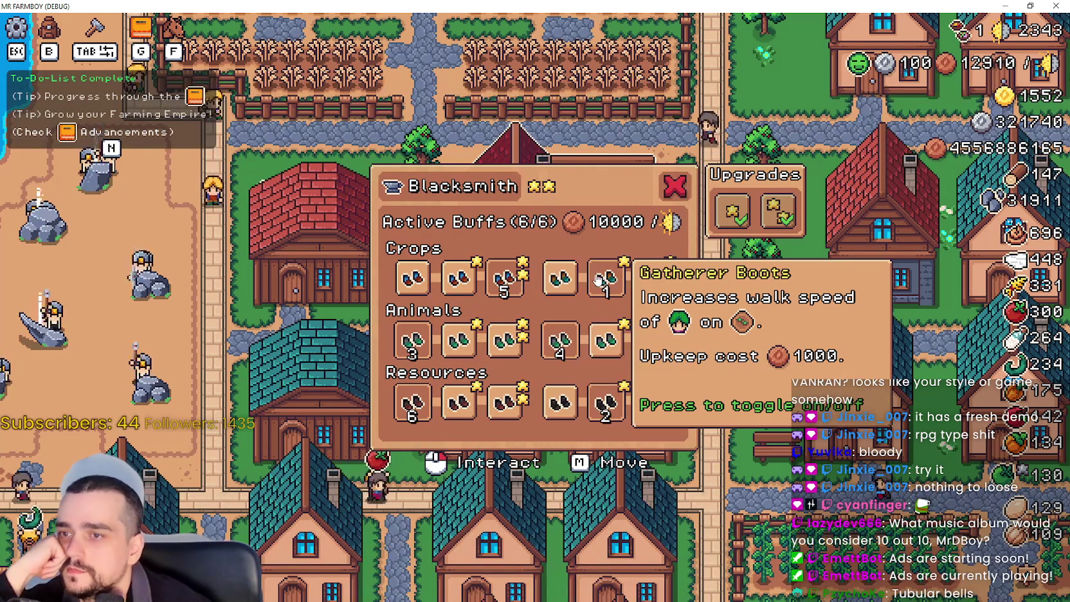
mouse_move(639, 283)
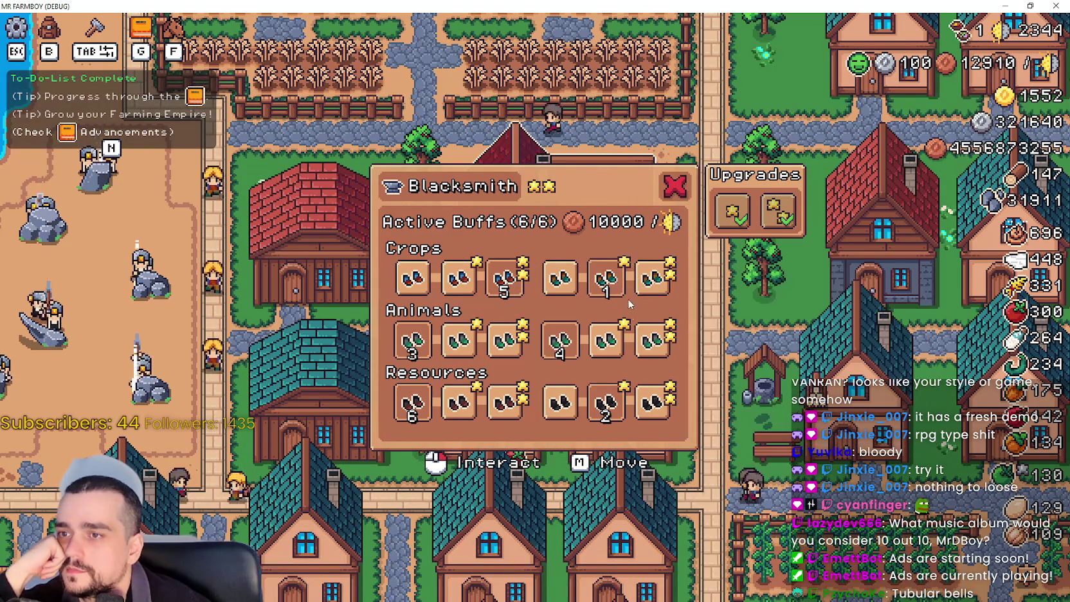
mouse_move(643, 329)
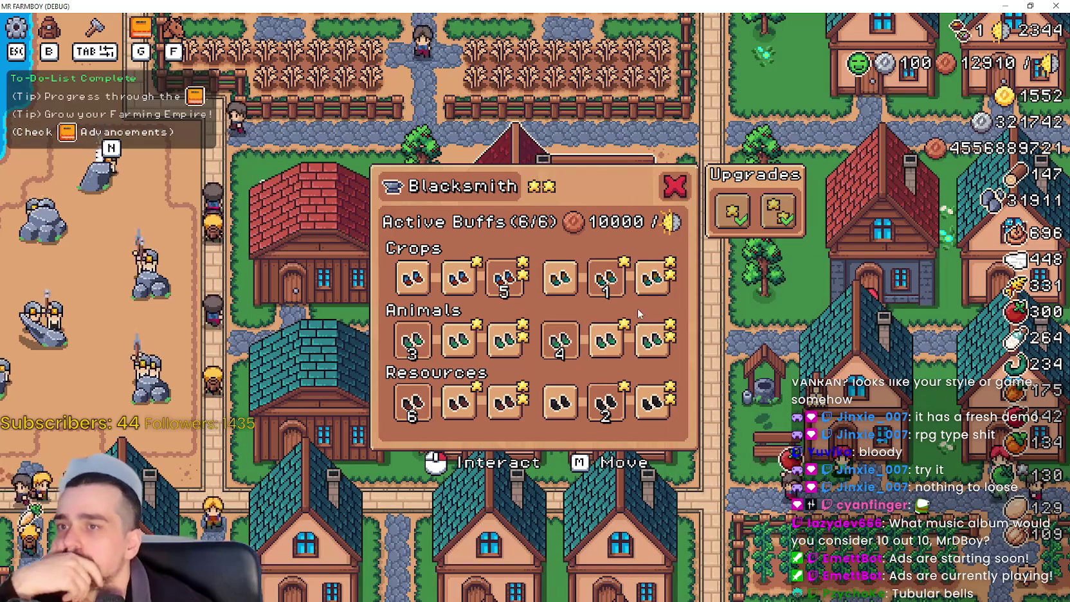
mouse_move(672, 283)
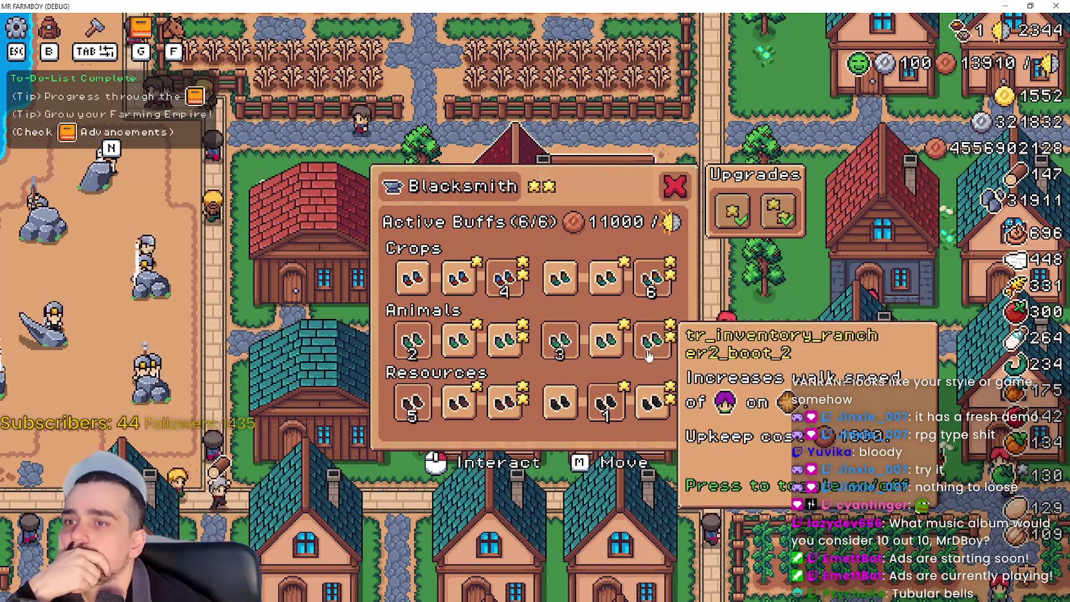
mouse_move(507, 403)
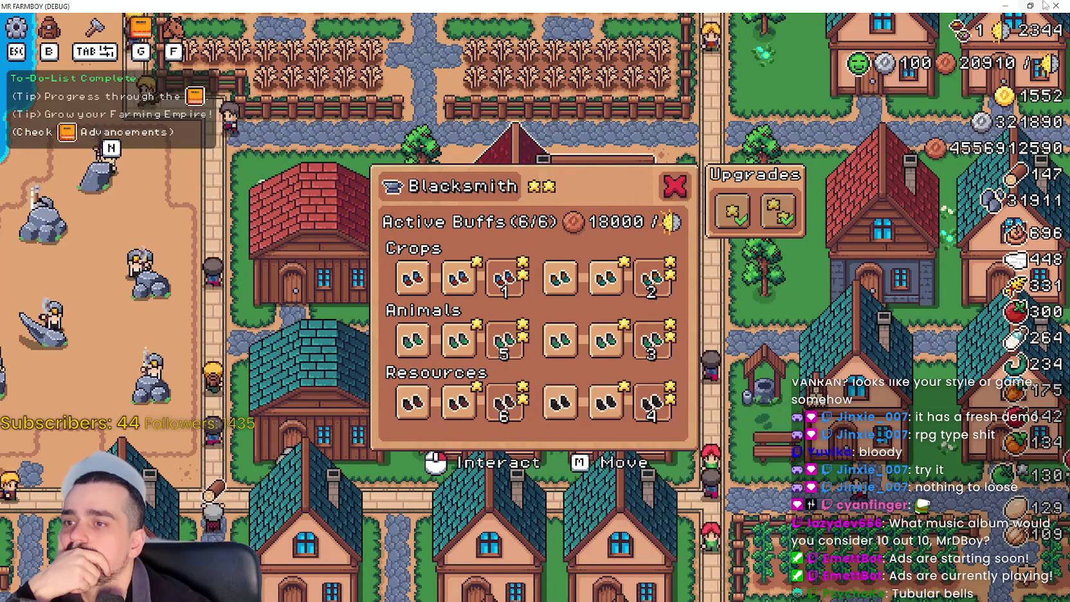
key(F11)
mouse_move(798, 54)
mouse_down()
mouse_move(920, 53)
mouse_move(875, 81)
mouse_up()
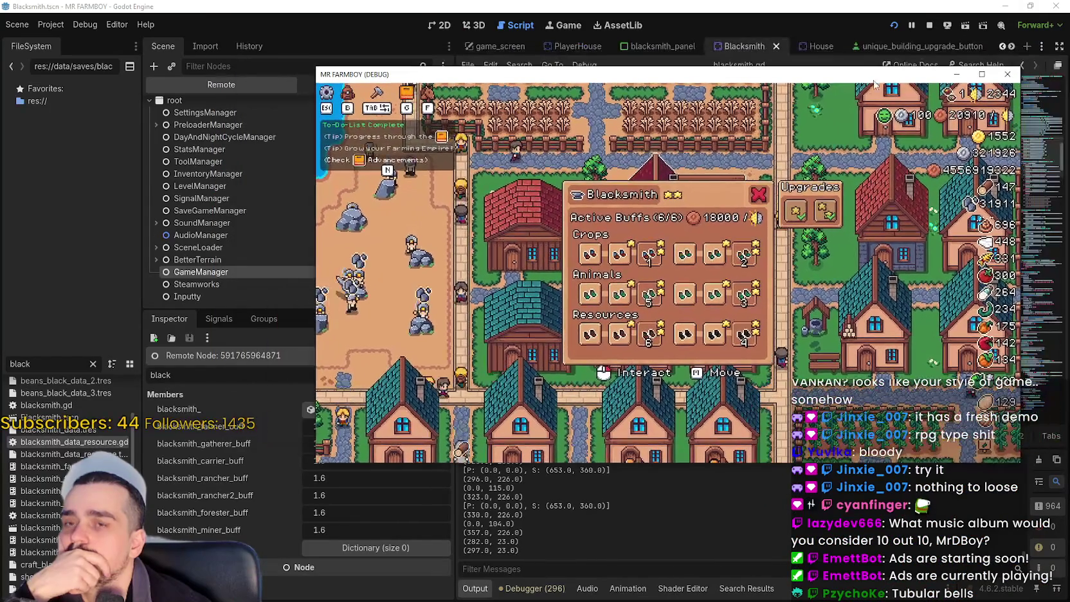
- Close the Blacksmith panel and the running game, returning to the blacksmith script
key(Escape)
click(1004, 73)
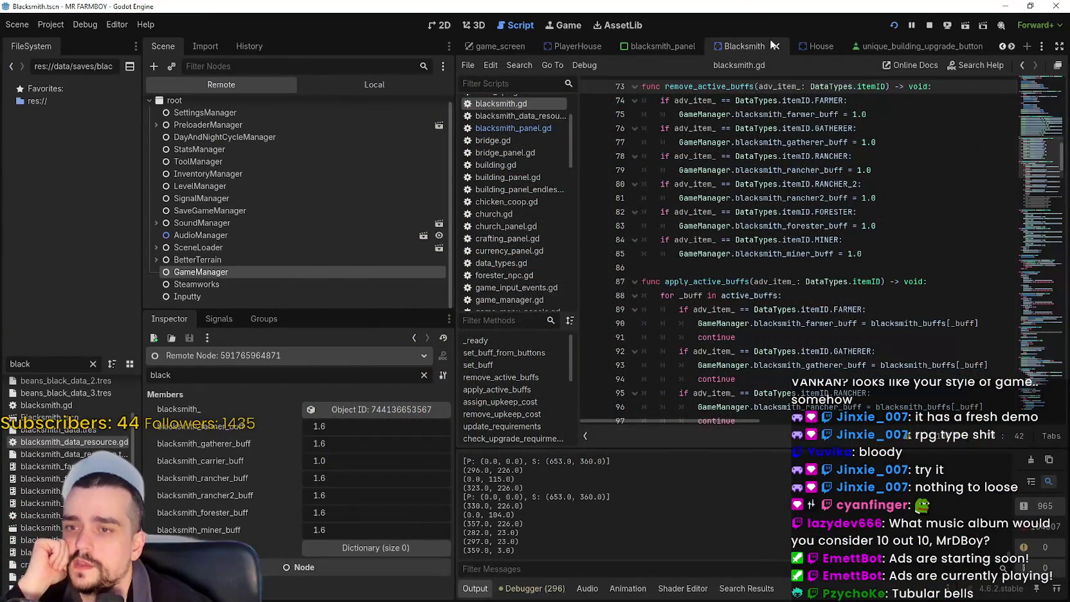
click(720, 269)
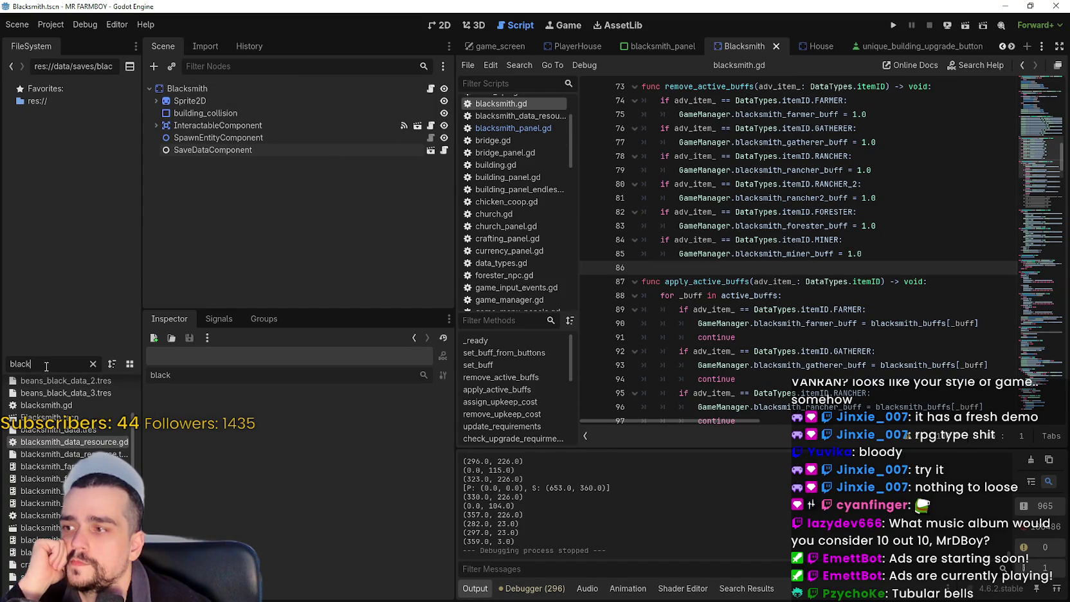
- Filter the FileSystem for 'tool' and open tooltip_component_test.tscn and its script
click(93, 363)
text(tool)
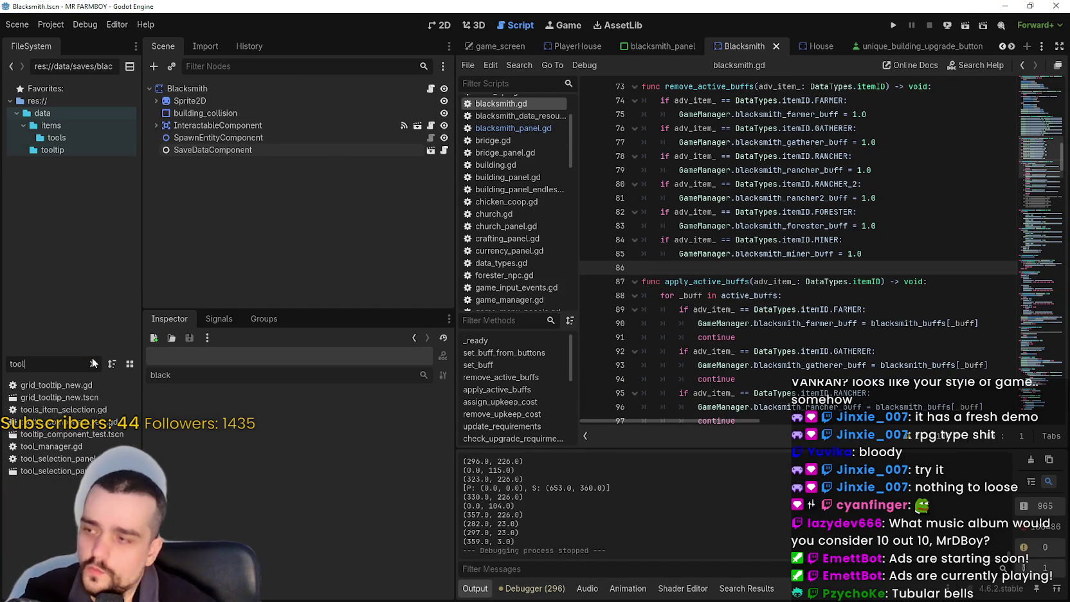
double_click(78, 434)
click(431, 88)
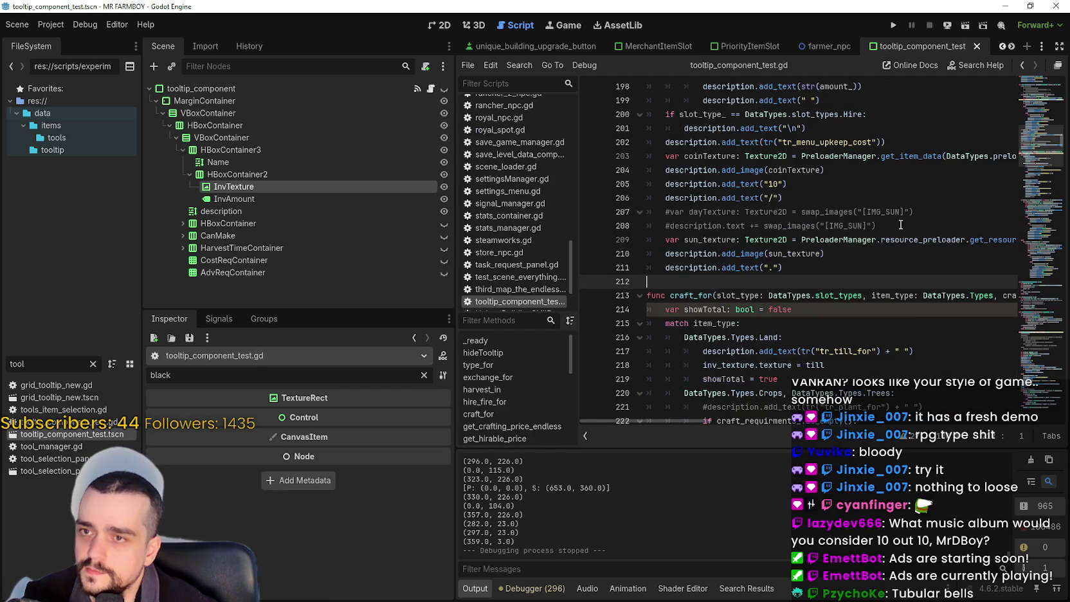
- Look up setTooltipUniqueBuildingUpgrade, set a breakpoint on line 734, and run the game
scroll(676, 283, up, 8)
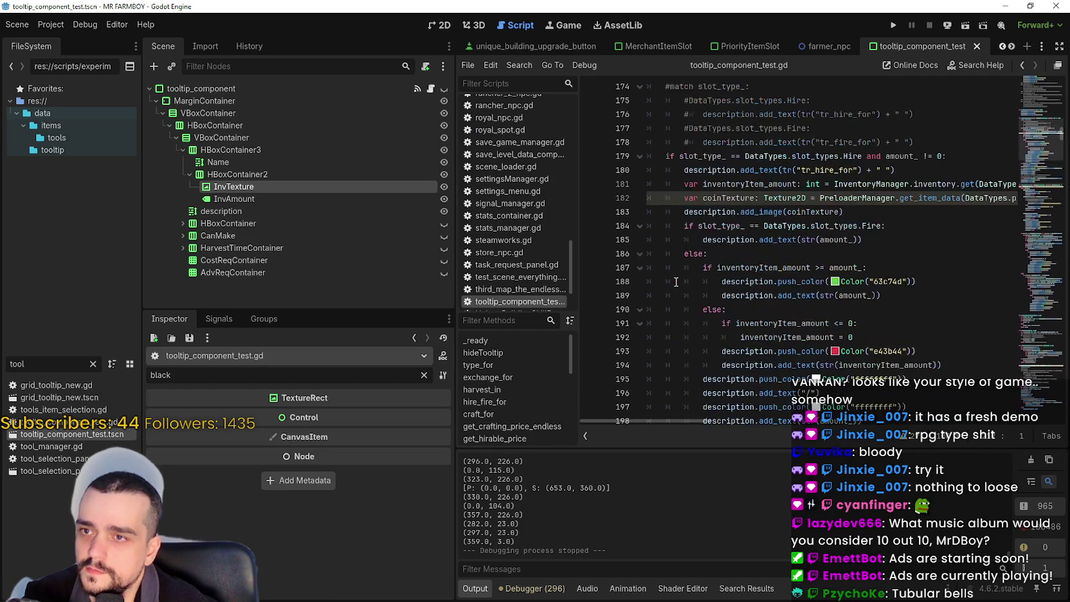
scroll(674, 271, up, 5)
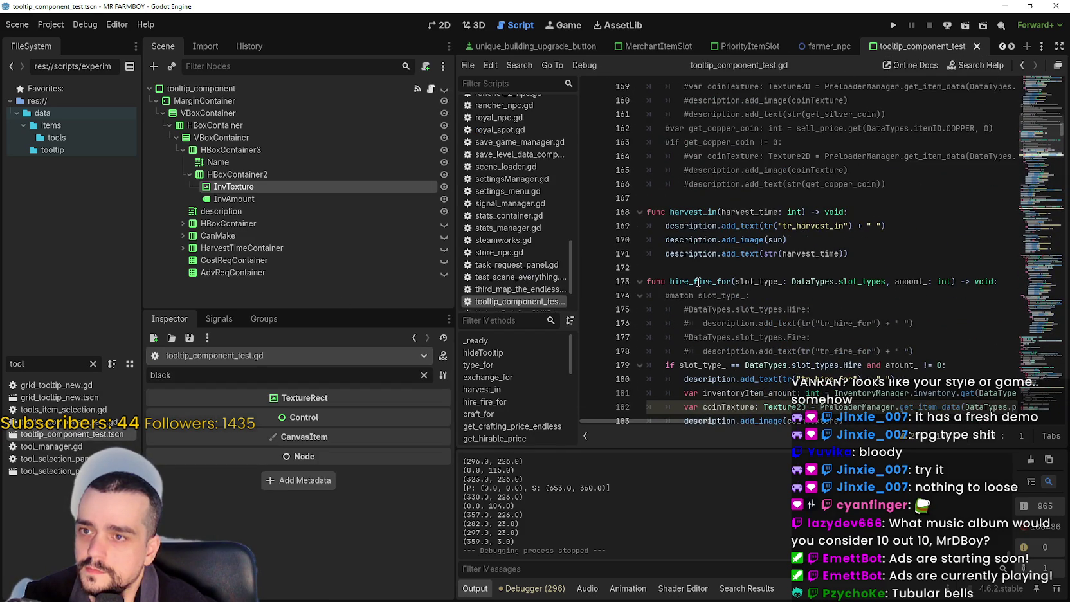
scroll(1037, 136, up, 20)
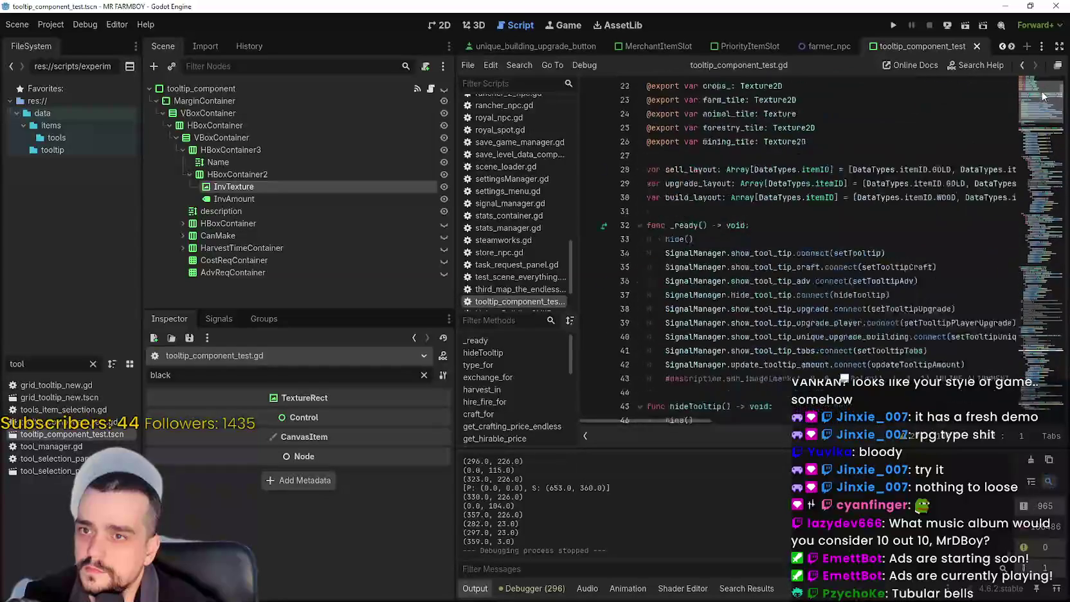
right_click(980, 281)
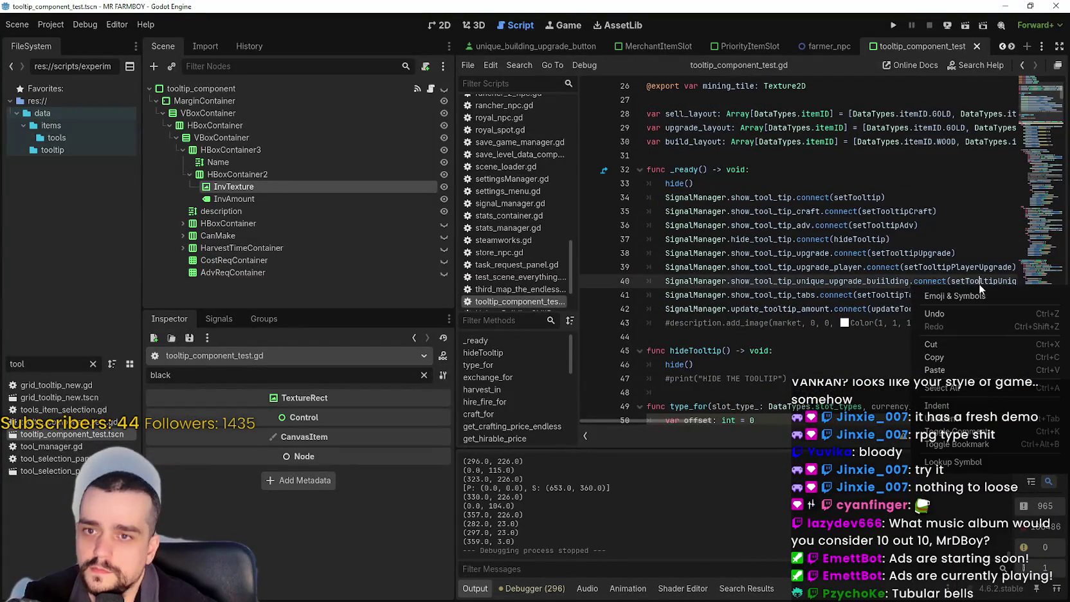
click(949, 463)
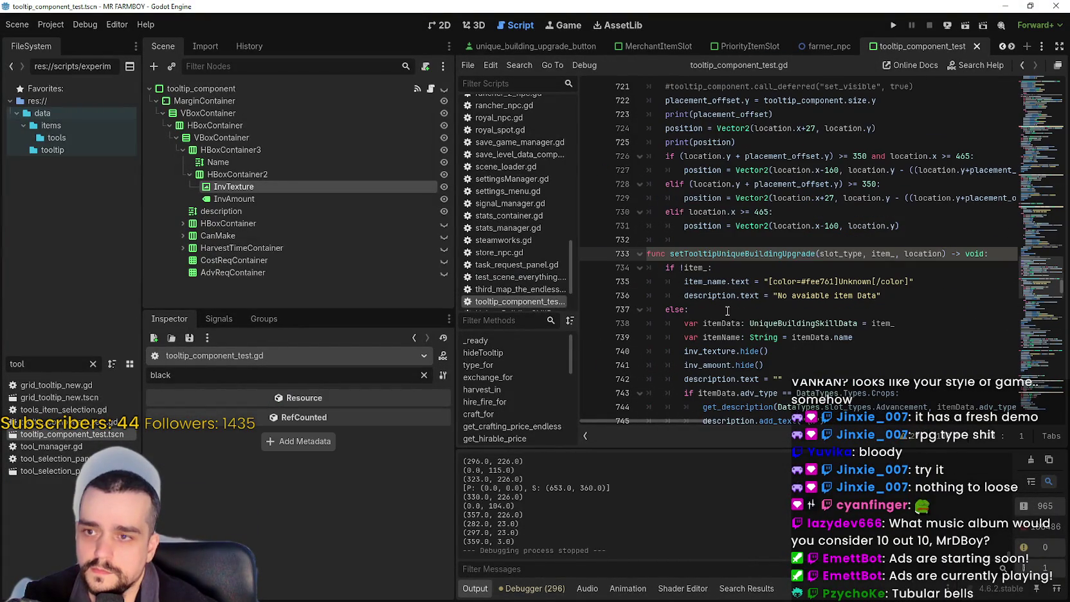
click(752, 278)
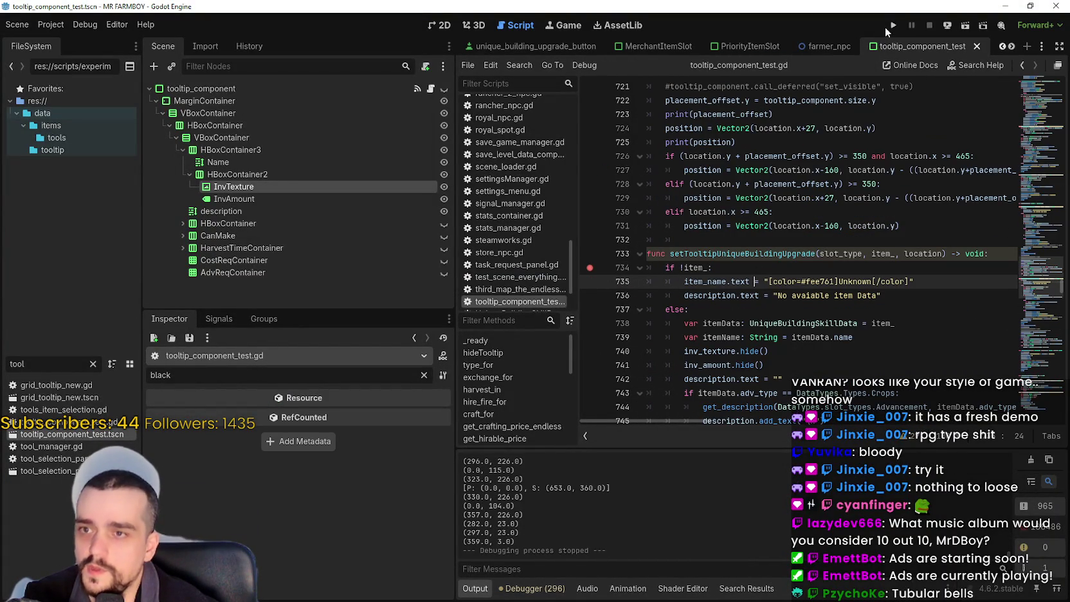
key(F6)
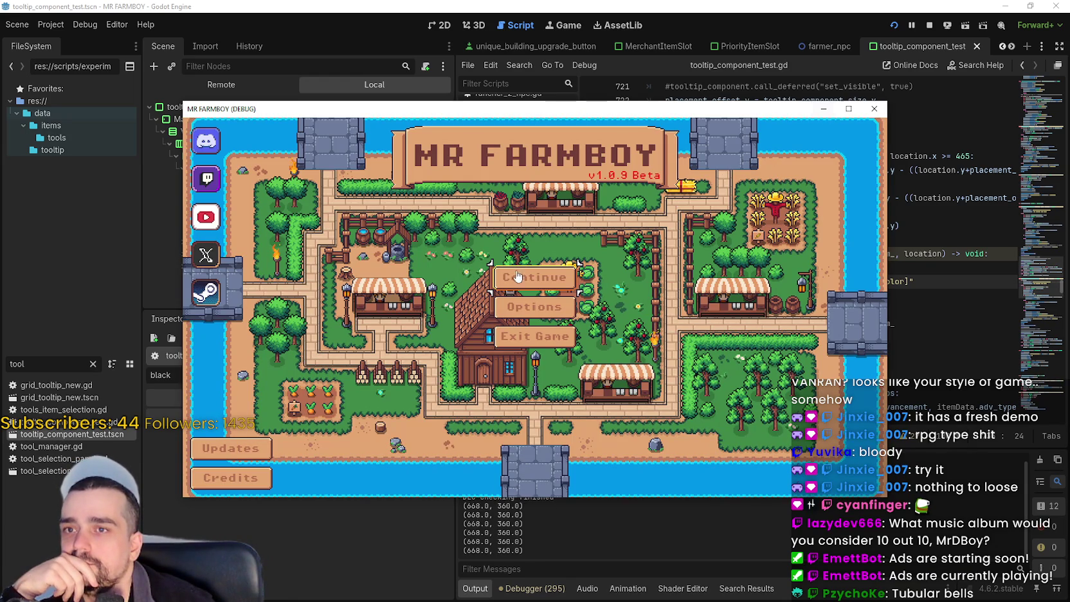
- Open the save list, maximize the game, and load Save 1 to hit the breakpoint
click(524, 275)
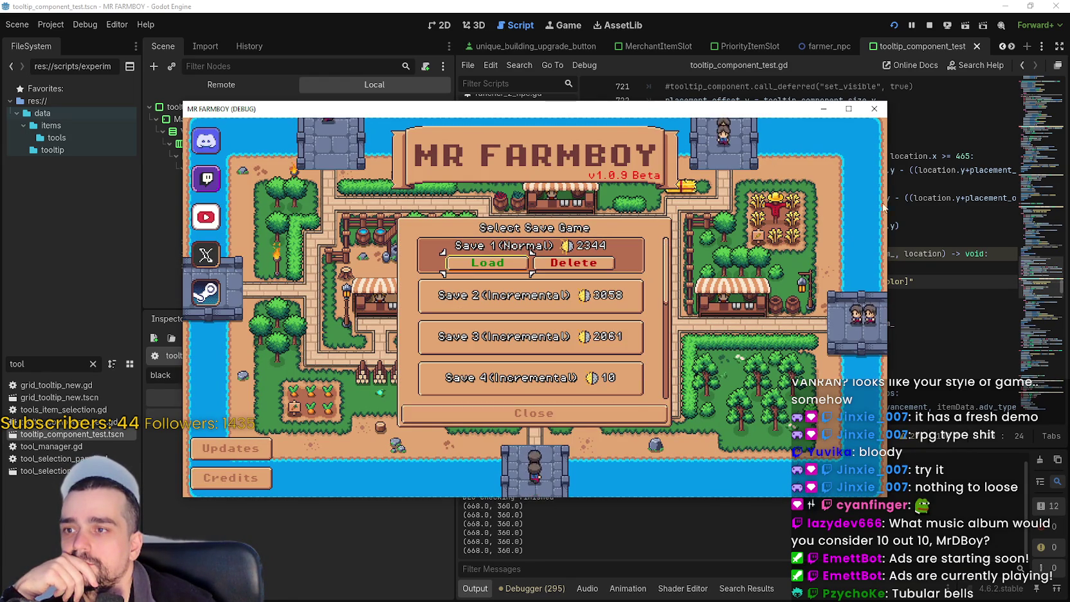
click(849, 109)
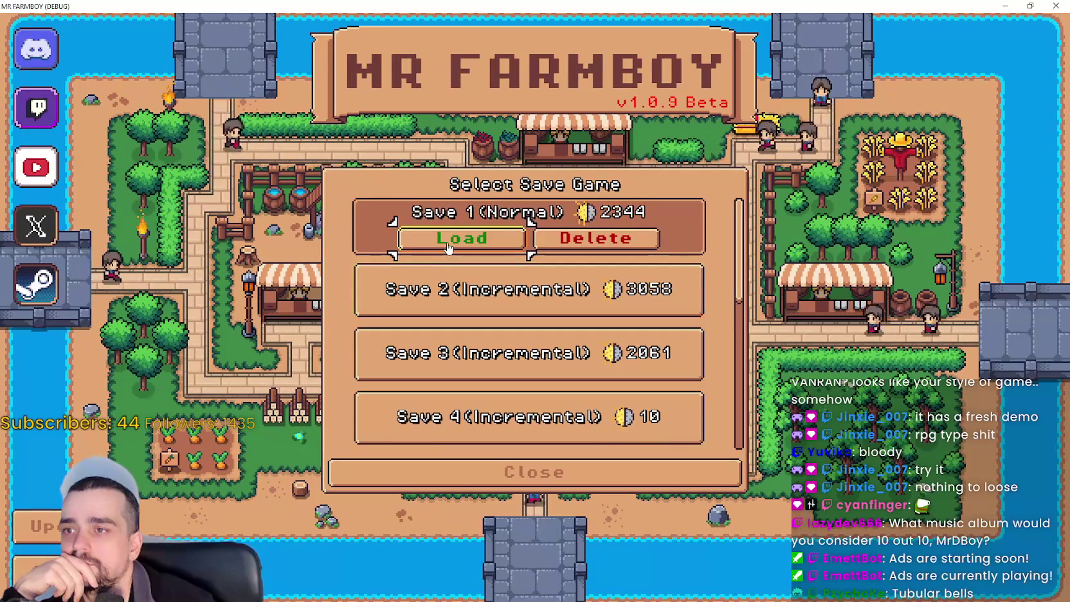
click(449, 245)
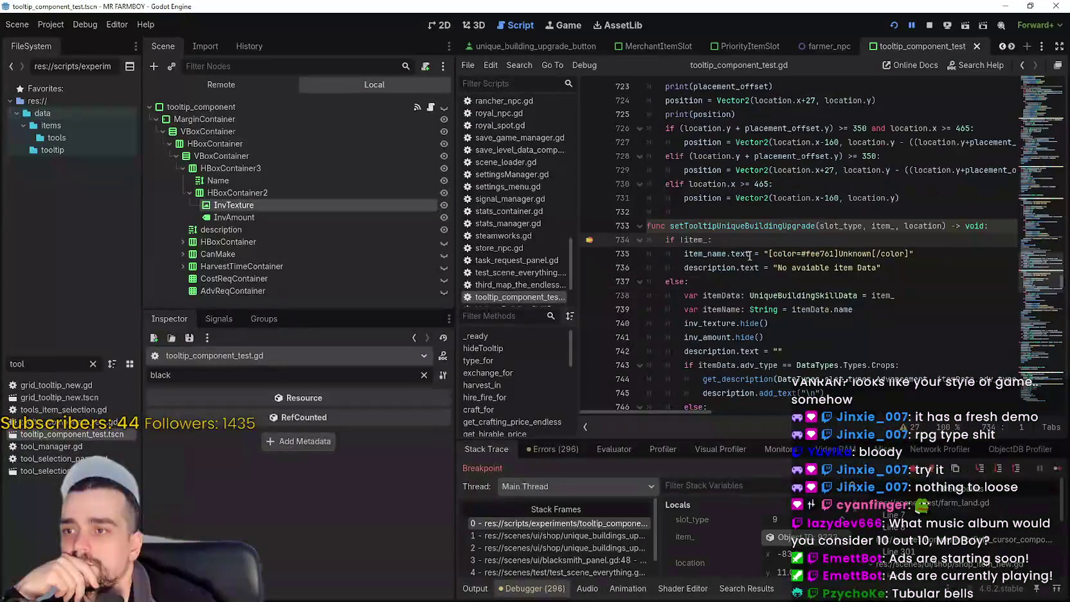
- Follow the call into the upgrade slot script and highlight the visibility check on lines 46–47
click(757, 281)
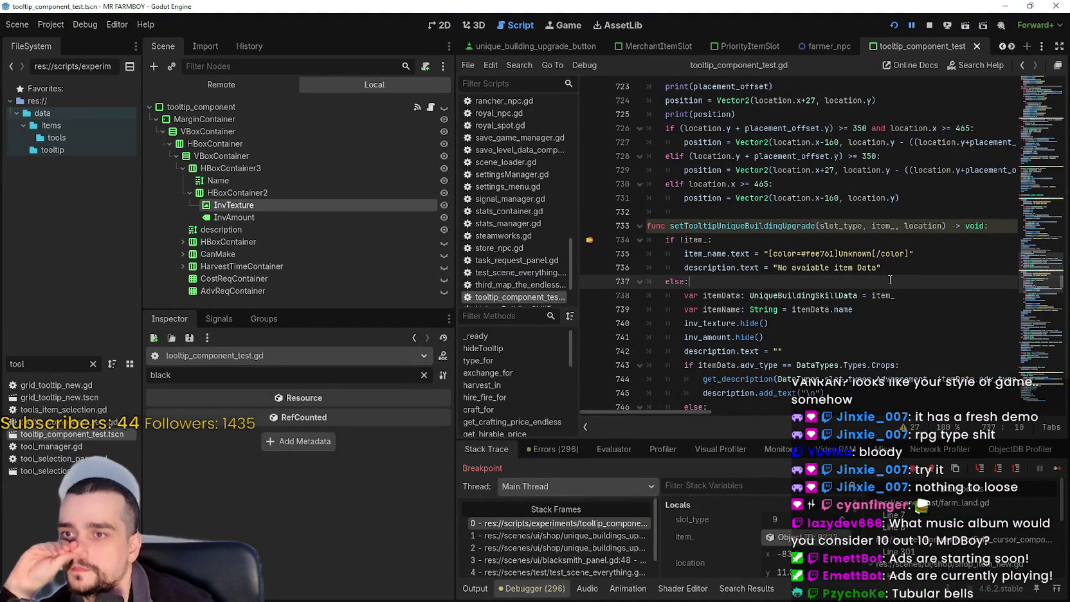
click(553, 535)
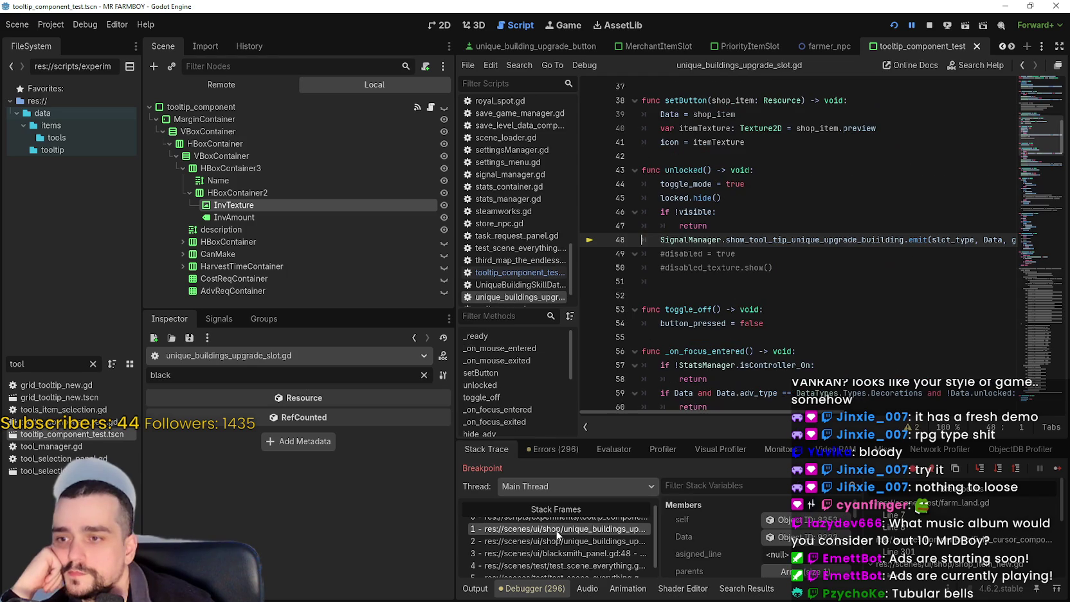
drag(707, 226, 593, 208)
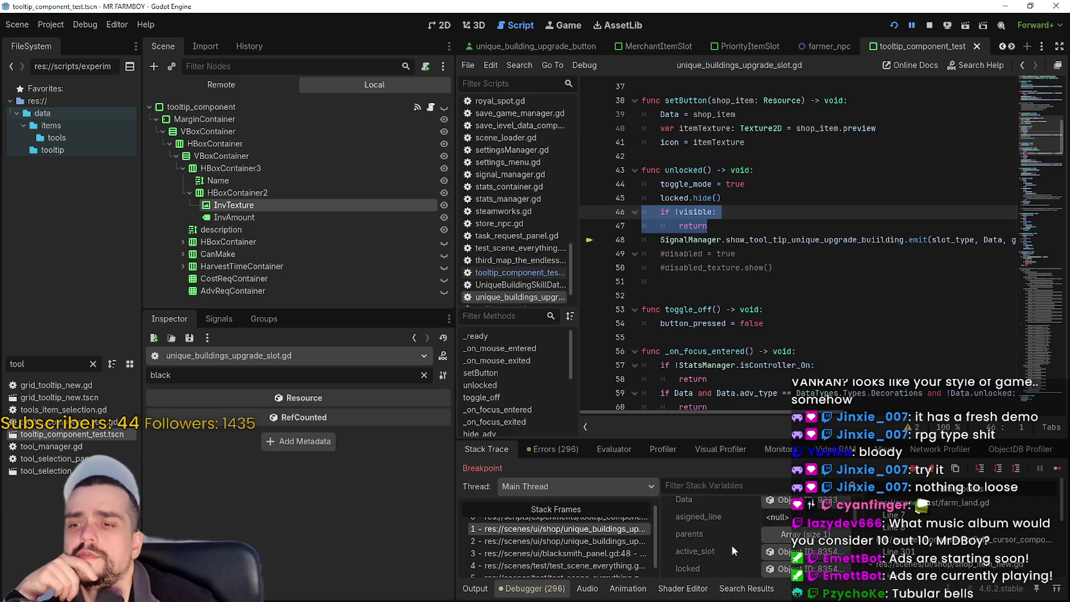
- Inspect the calling button's full, unfiltered property list, then show the remote scene tree
scroll(732, 546, down, 1)
click(775, 510)
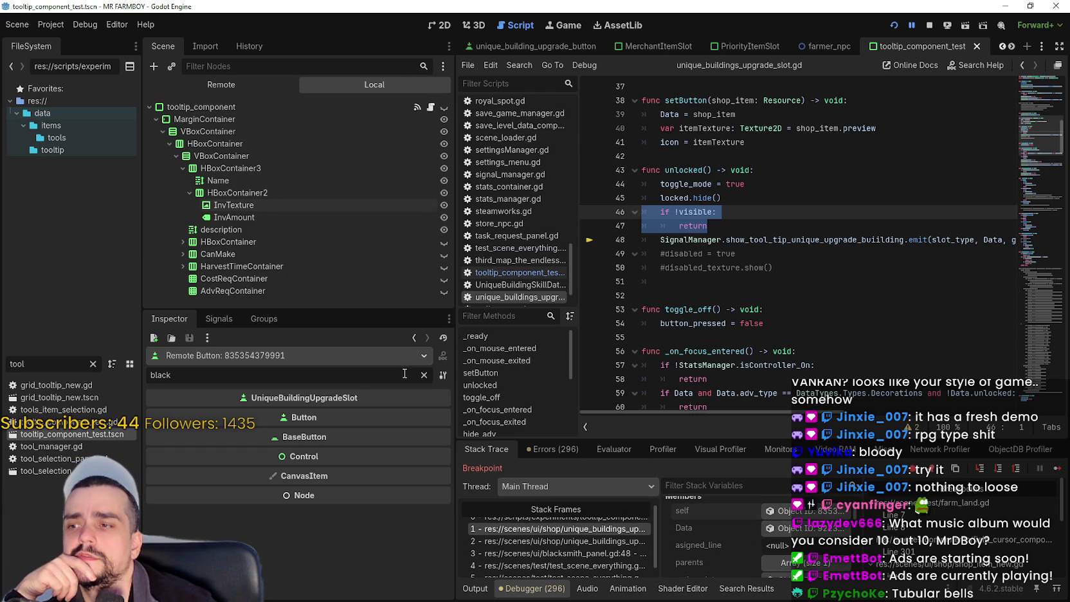
click(425, 375)
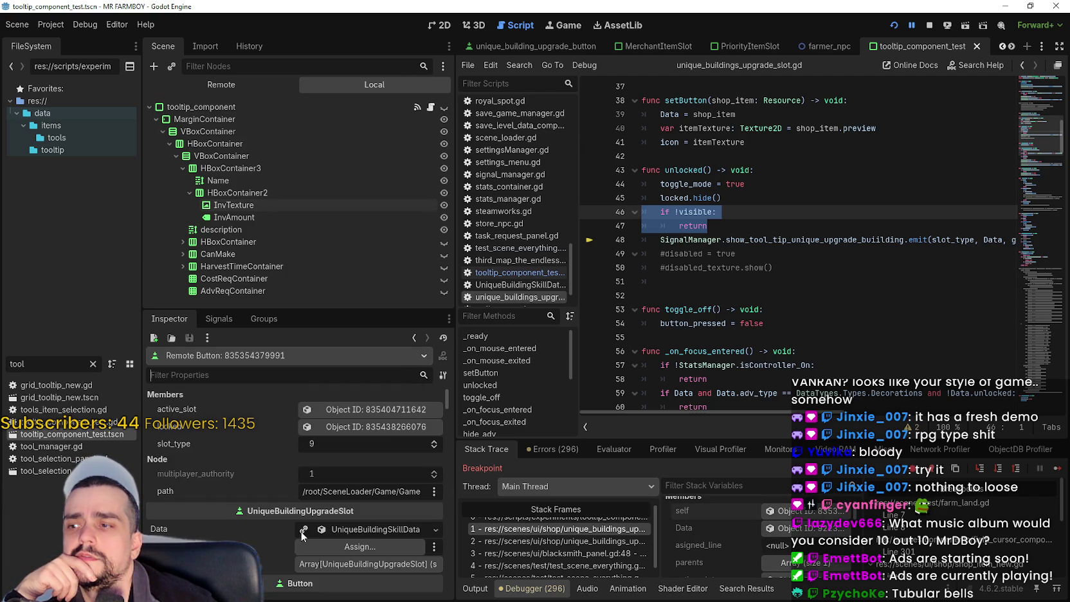
scroll(287, 495, down, 5)
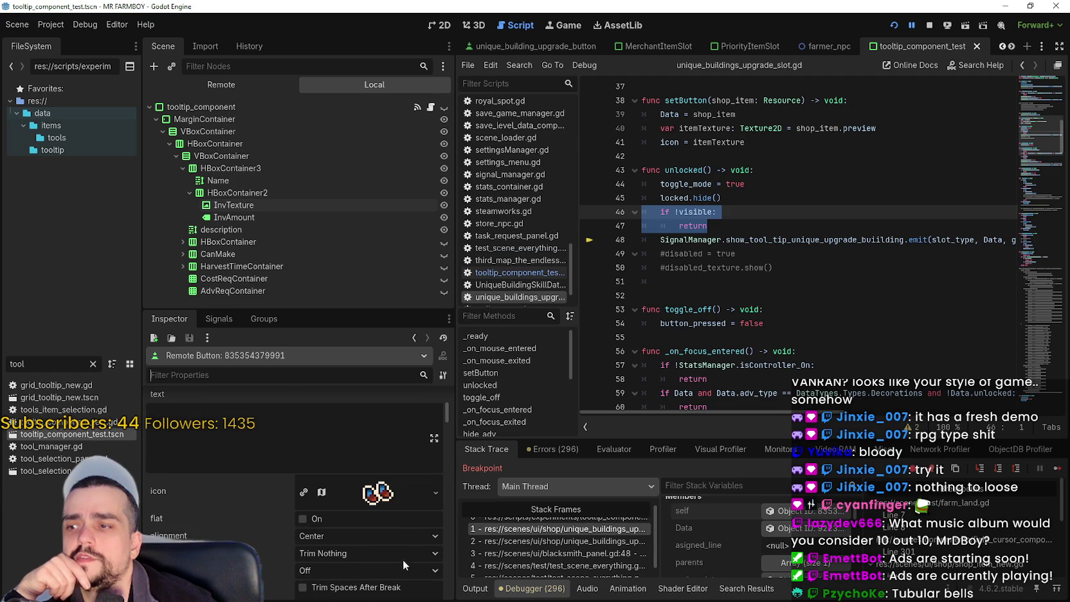
scroll(397, 550, down, 5)
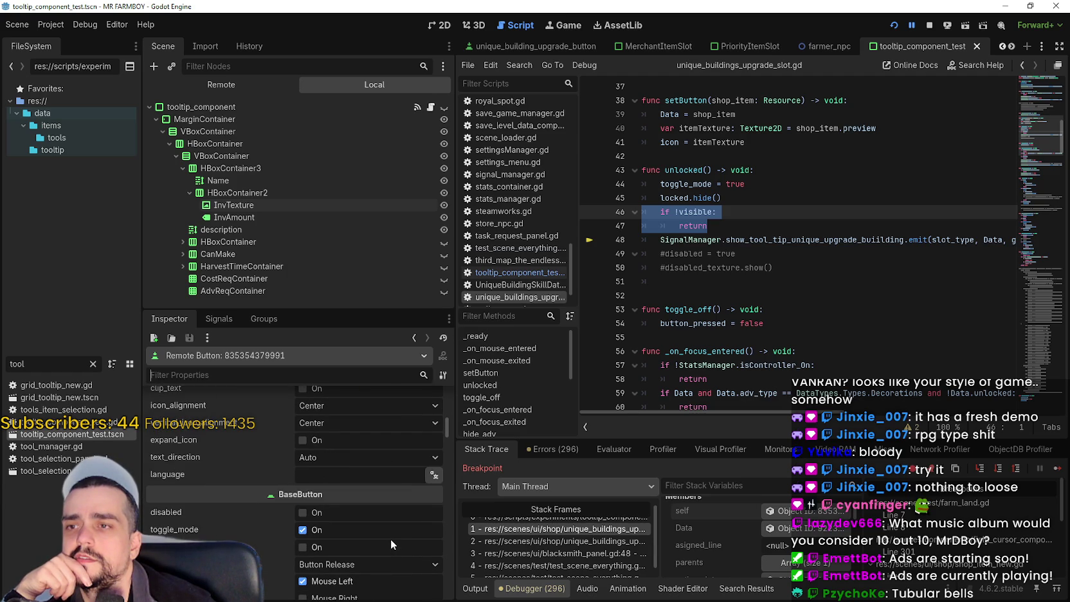
scroll(390, 536, down, 5)
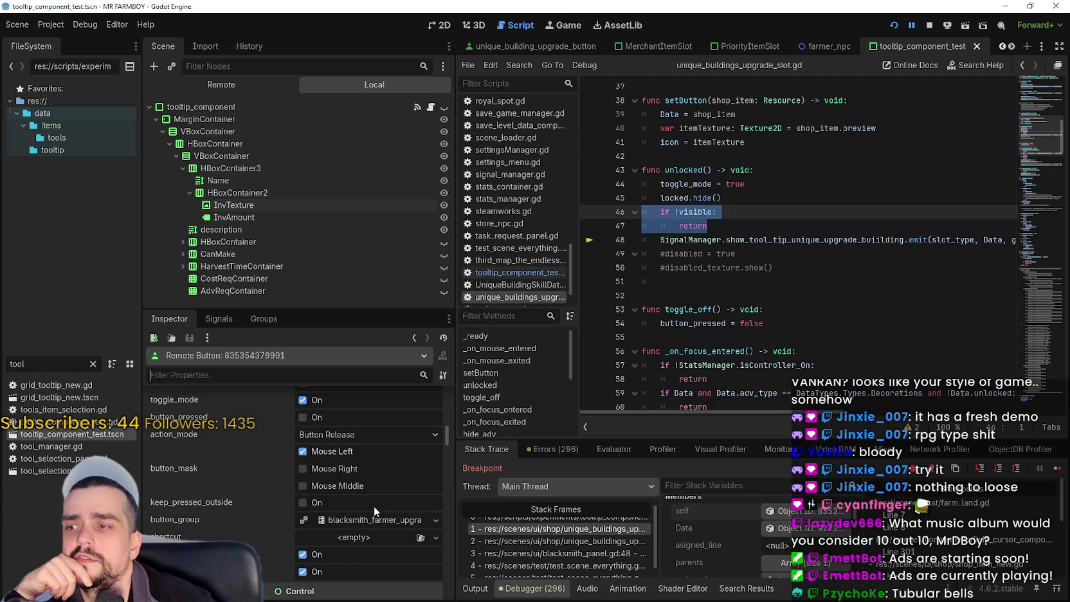
scroll(374, 505, down, 5)
scroll(373, 506, down, 5)
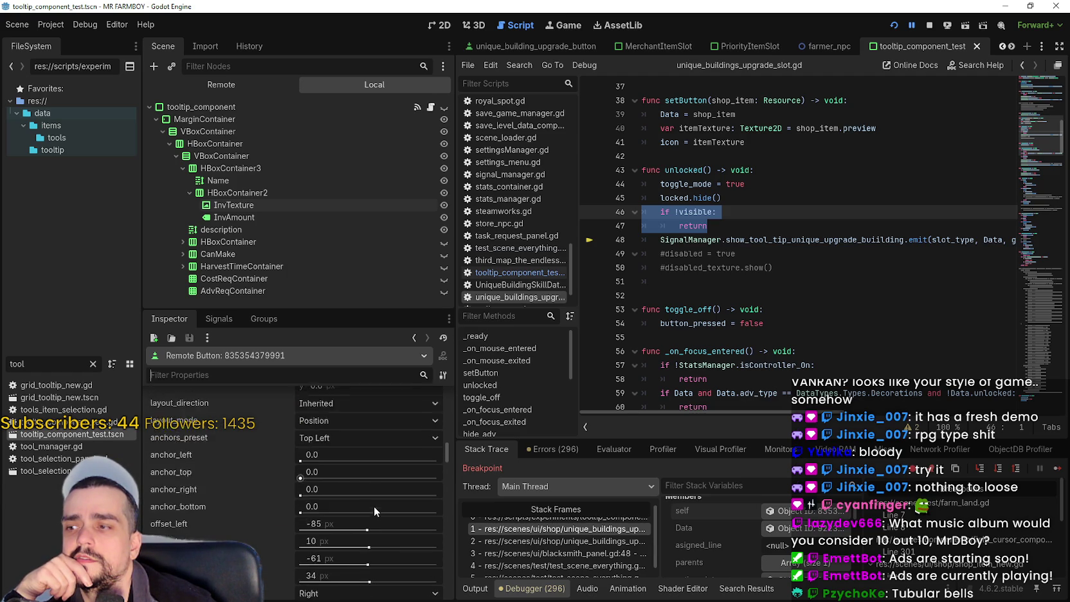
drag(451, 458, 458, 579)
click(215, 84)
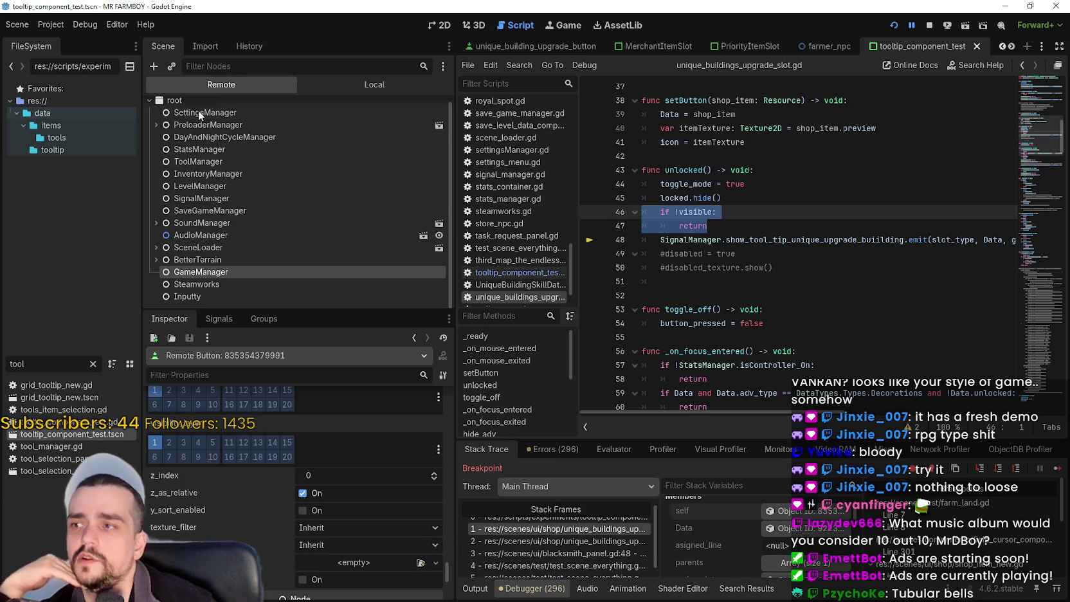
- Select the StartingPoint skill slot and expand, then collapse, it and FarmerBoots
scroll(230, 265, down, 3)
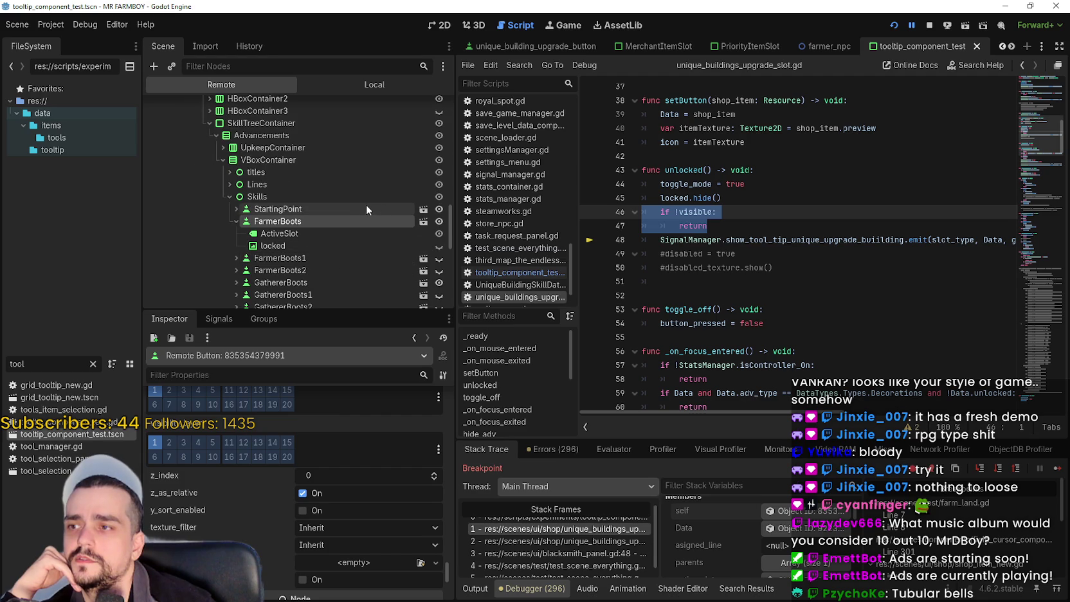
click(266, 208)
click(236, 209)
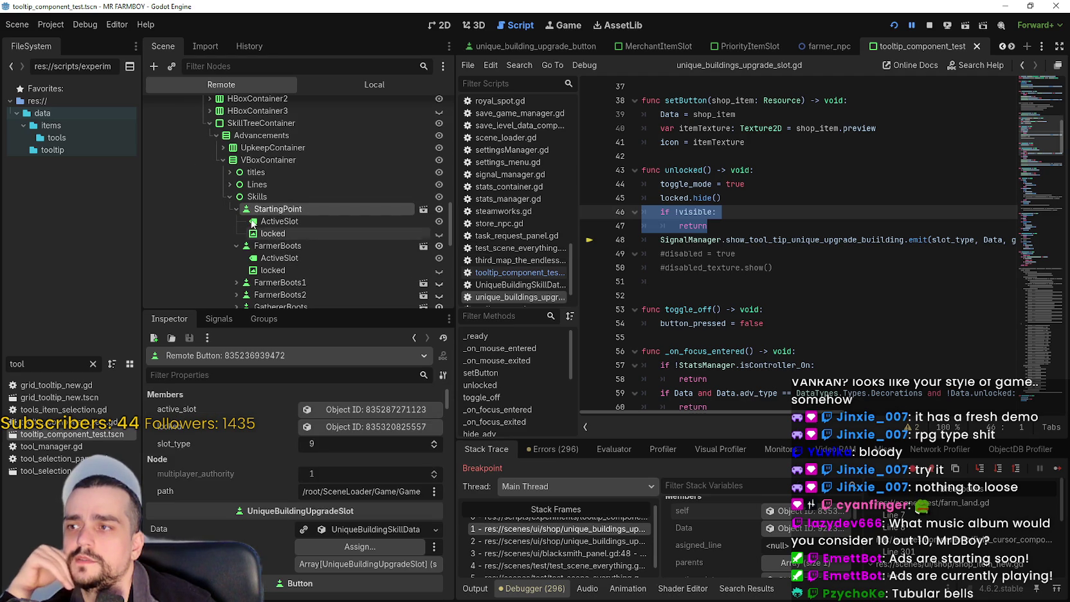
click(236, 209)
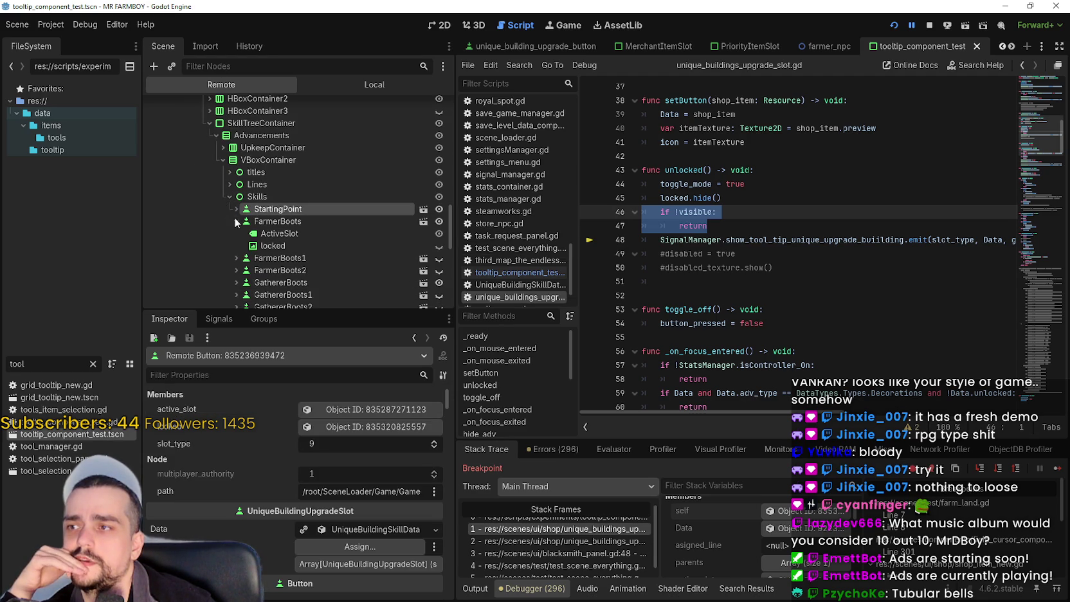
click(236, 221)
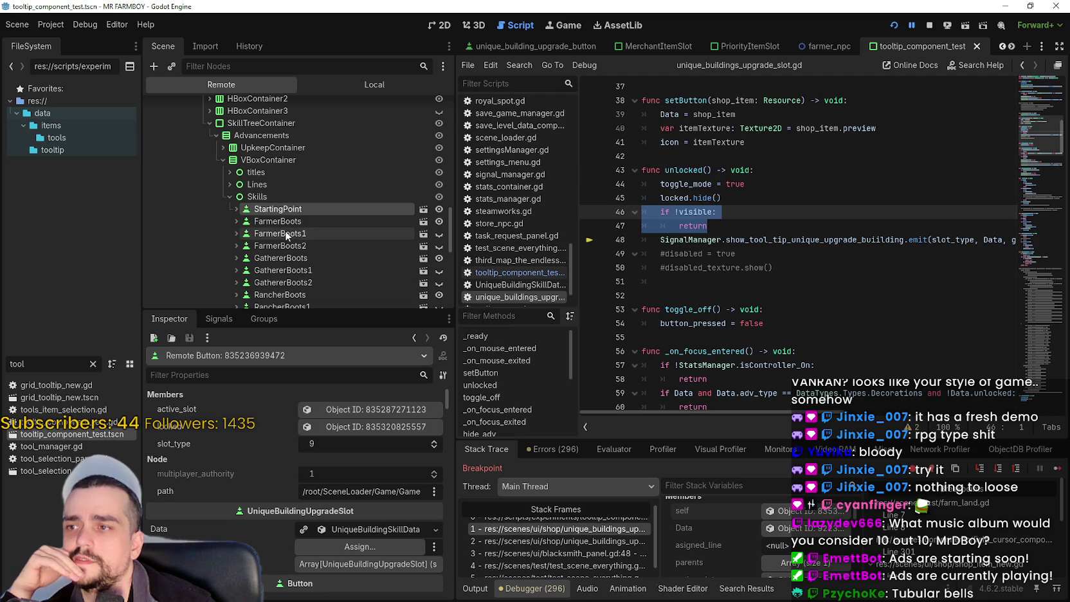
- Select the live BlacksmithPanel node to view its upgrade_container, upkeep_cost and active_buffs
scroll(325, 219, down, 1)
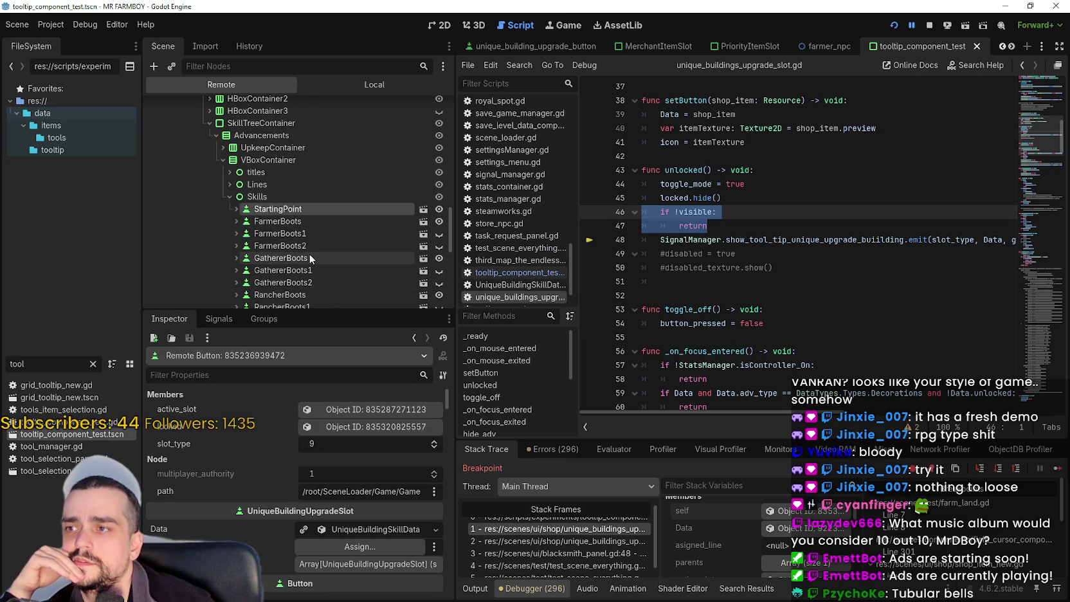
scroll(310, 254, up, 2)
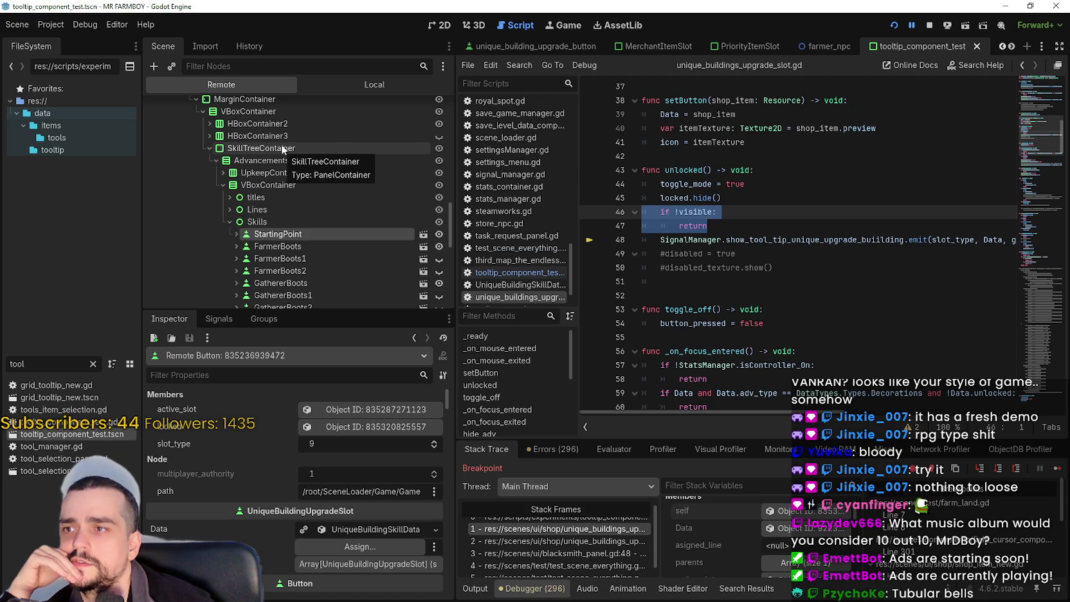
scroll(283, 144, up, 3)
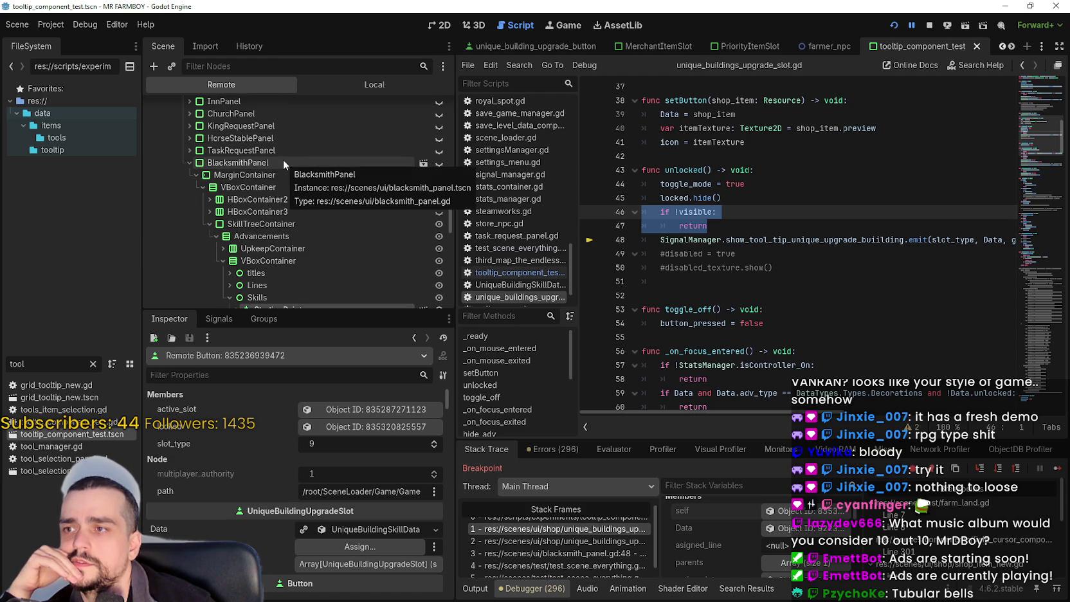
click(280, 158)
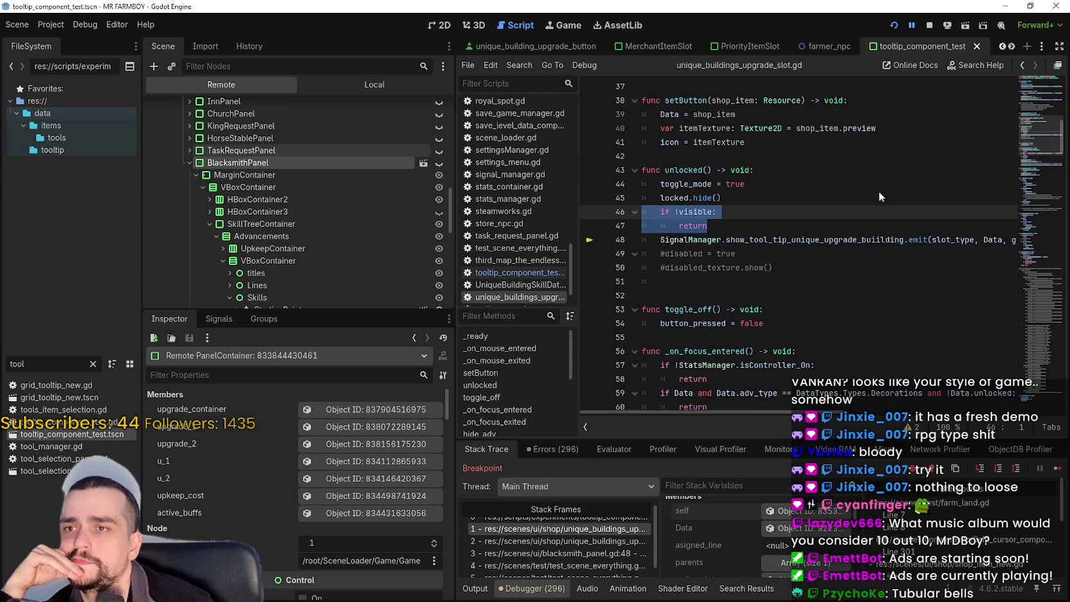
mouse_move(1031, 123)
mouse_down()
mouse_move(1036, 77)
mouse_move(1026, 124)
mouse_up()
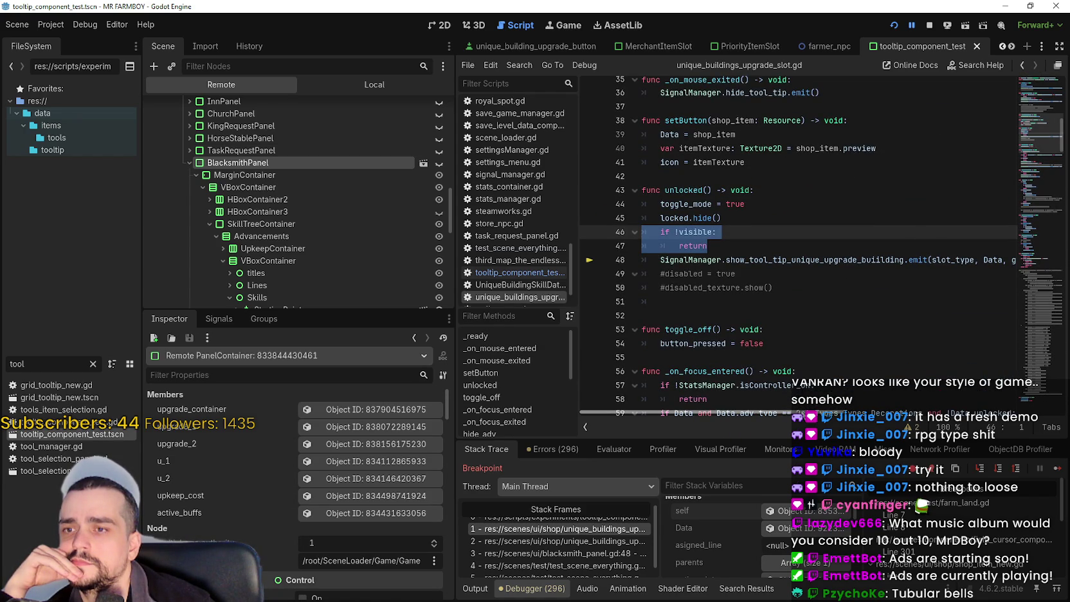
scroll(802, 405, right, 3)
scroll(802, 405, left, 3)
click(718, 260)
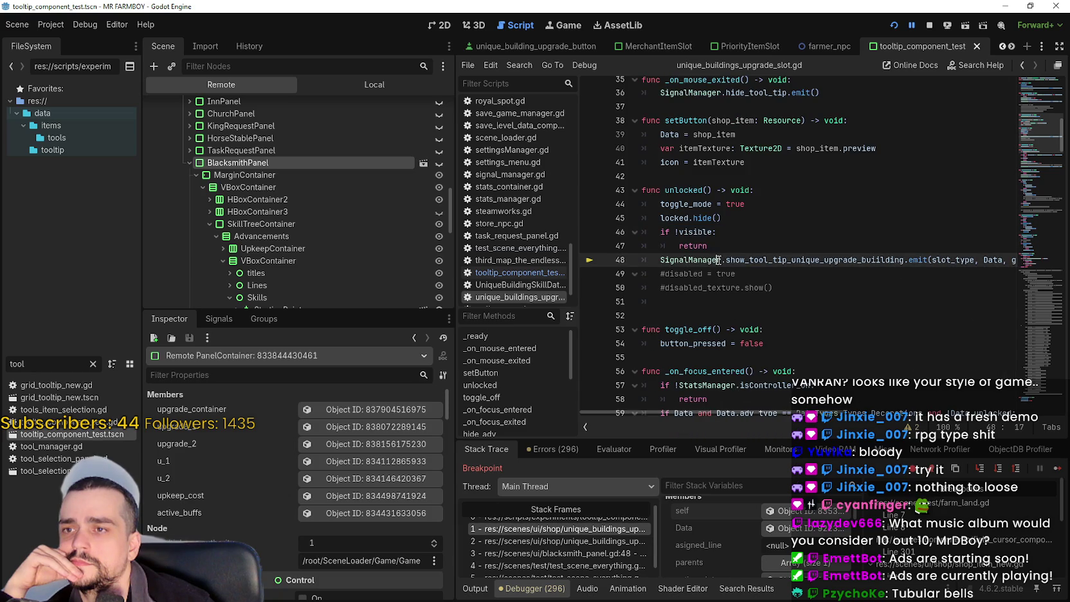
click(662, 260)
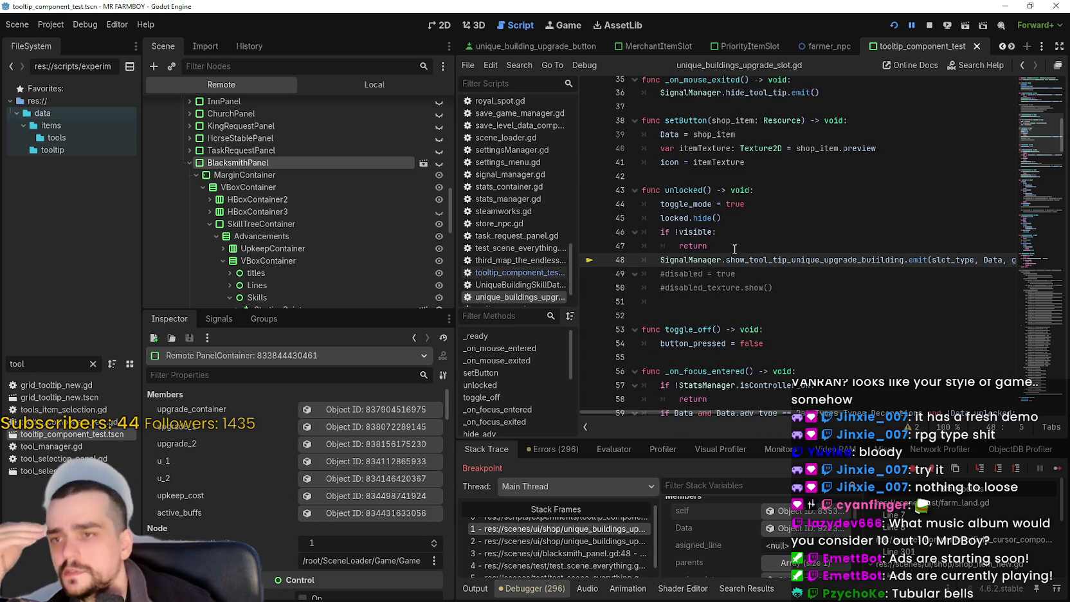
mouse_move(721, 232)
mouse_down()
mouse_move(698, 247)
mouse_move(611, 220)
mouse_move(615, 231)
mouse_up()
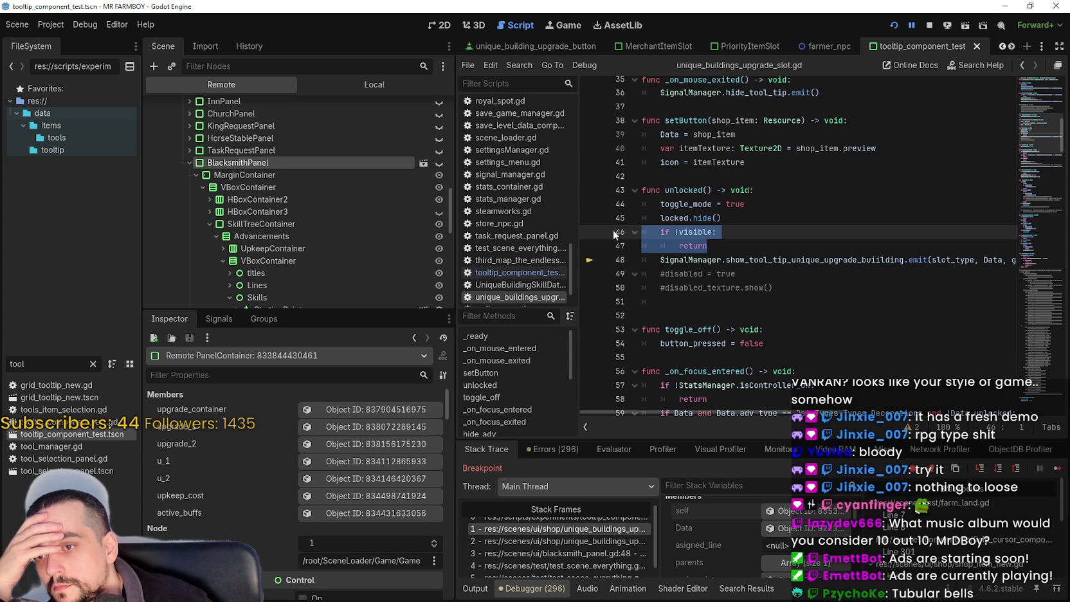
mouse_move(1032, 166)
mouse_down()
mouse_move(1028, 107)
mouse_move(1008, 108)
mouse_move(1002, 148)
mouse_move(1003, 135)
mouse_up()
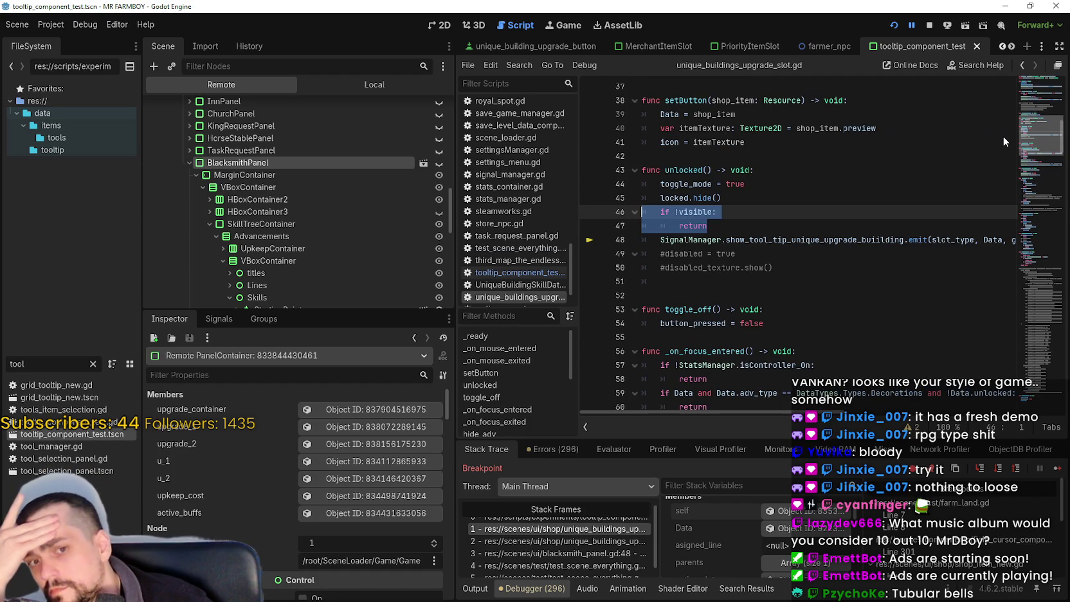
drag(1002, 136, 1002, 136)
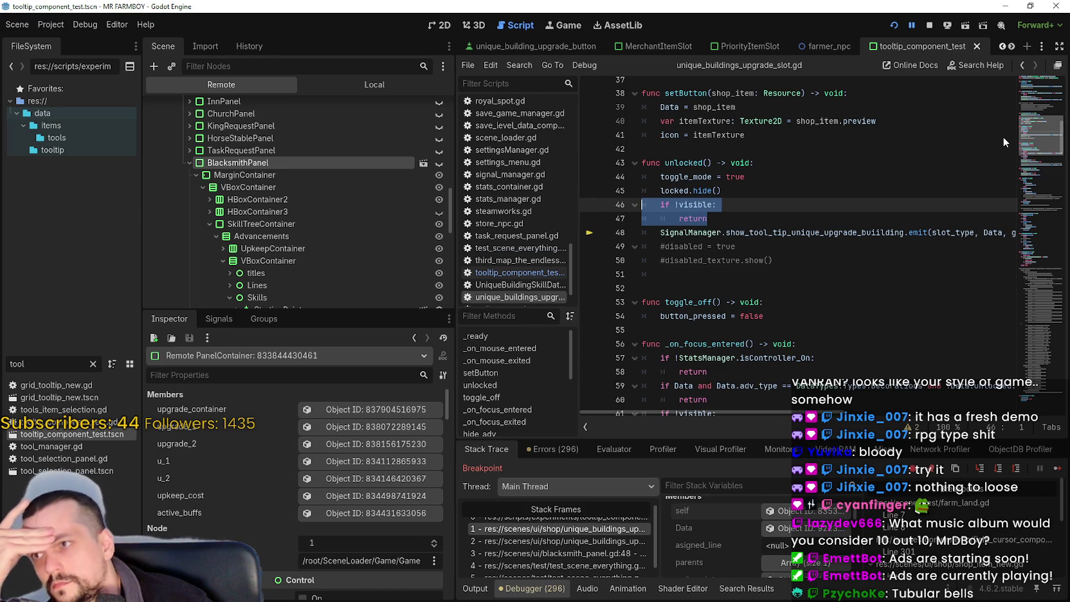
mouse_move(1003, 137)
mouse_down()
mouse_move(1015, 161)
mouse_move(1005, 226)
mouse_move(1031, 298)
mouse_move(1027, 400)
mouse_up()
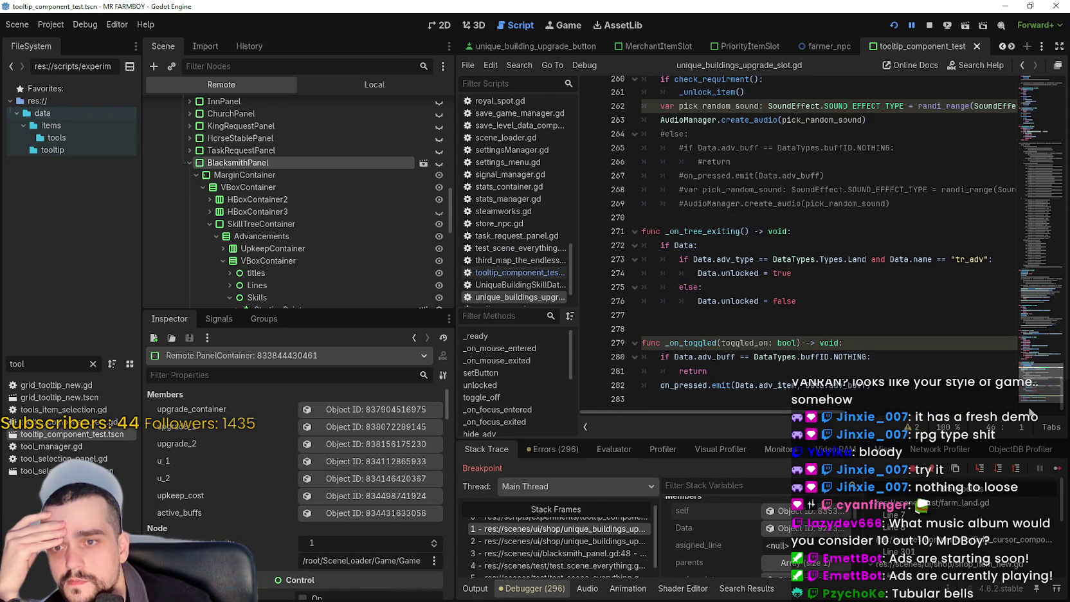
- Scroll through the upgrade slot script and leave the caret after the return statement
mouse_move(1029, 411)
mouse_down()
mouse_move(1000, 186)
mouse_move(1003, 101)
mouse_move(1003, 144)
mouse_move(1006, 123)
mouse_up()
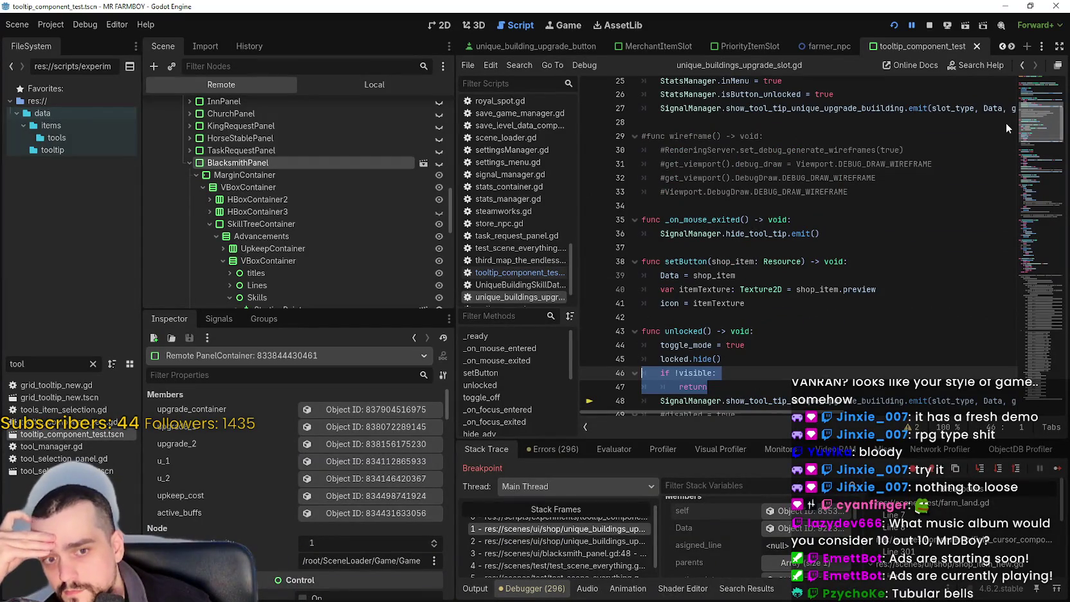
mouse_move(1006, 122)
mouse_down()
mouse_move(1013, 133)
mouse_move(1014, 123)
mouse_up()
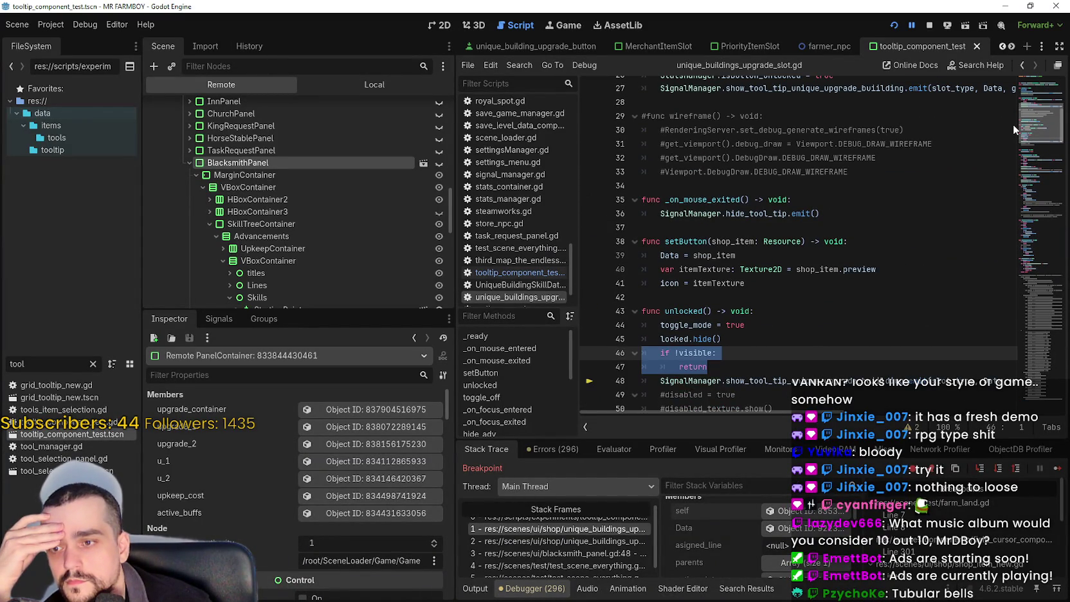
scroll(818, 555, down, 3)
scroll(829, 552, down, 3)
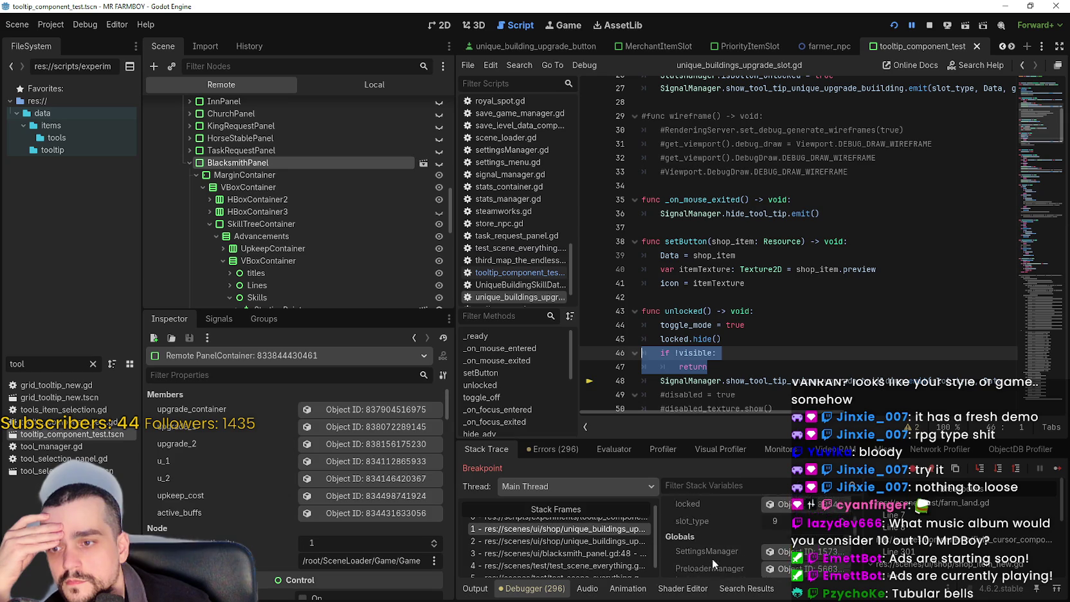
scroll(862, 544, up, 5)
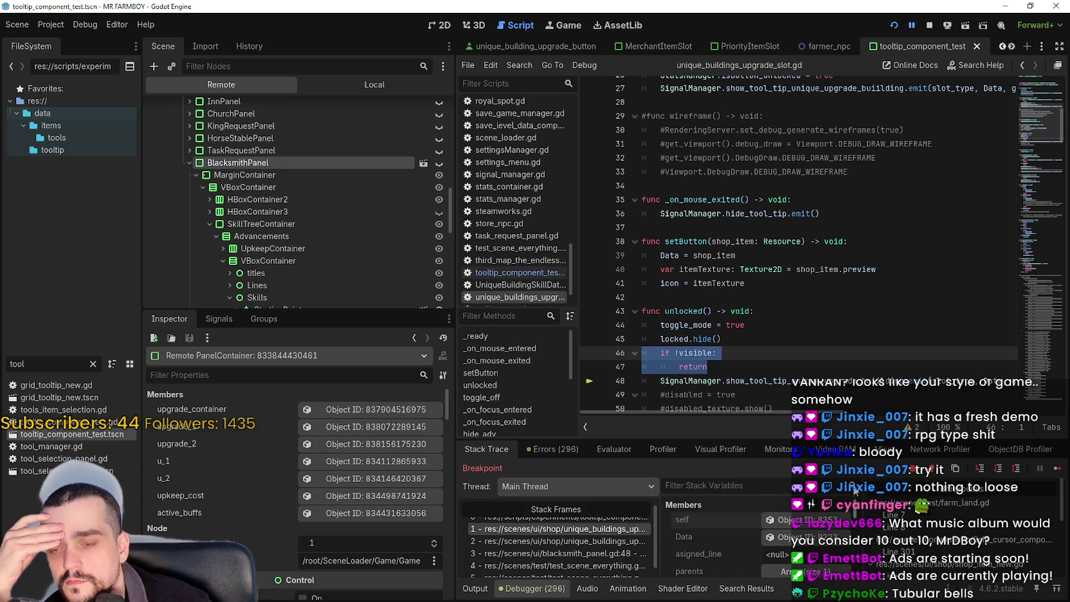
click(787, 365)
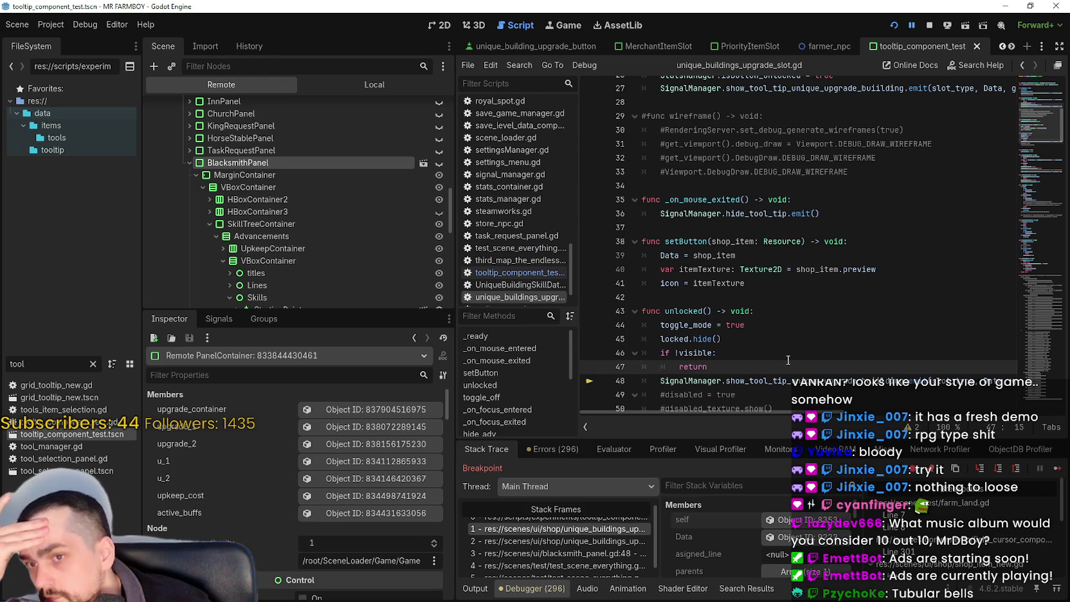
- Select and review the two-line block in the slot script, then clear the selection
scroll(782, 361, down, 2)
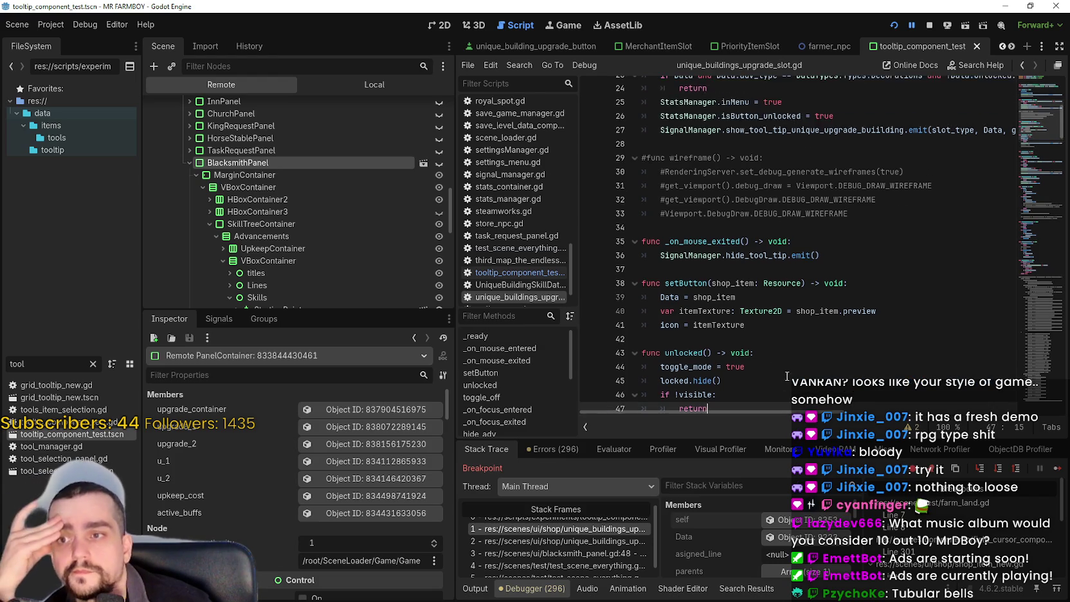
scroll(782, 361, right, 1)
scroll(671, 335, right, 5)
scroll(671, 336, left, 6)
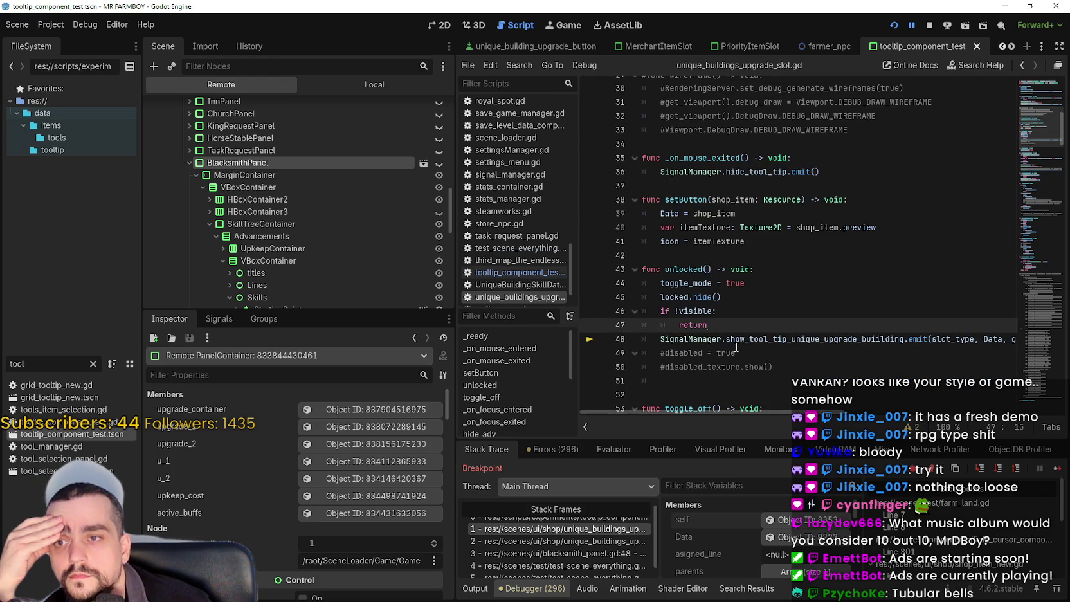
drag(670, 336, 817, 351)
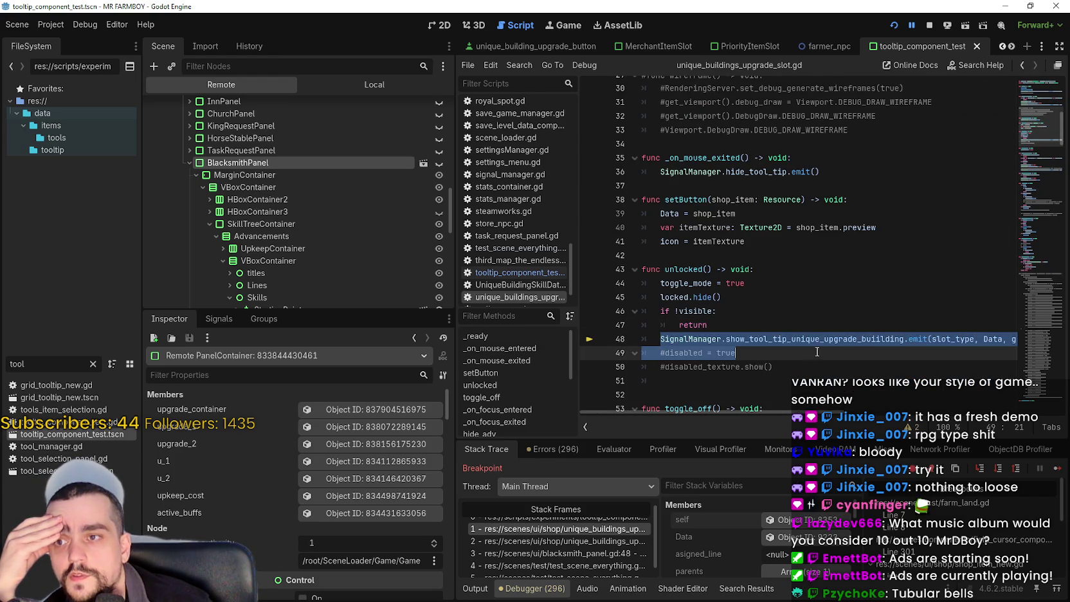
scroll(815, 352, up, 1)
click(766, 362)
- Select the SignalManager tooltip call on line 48, then open stack frame 5 in test_scene_everything.gd
drag(663, 381, 838, 380)
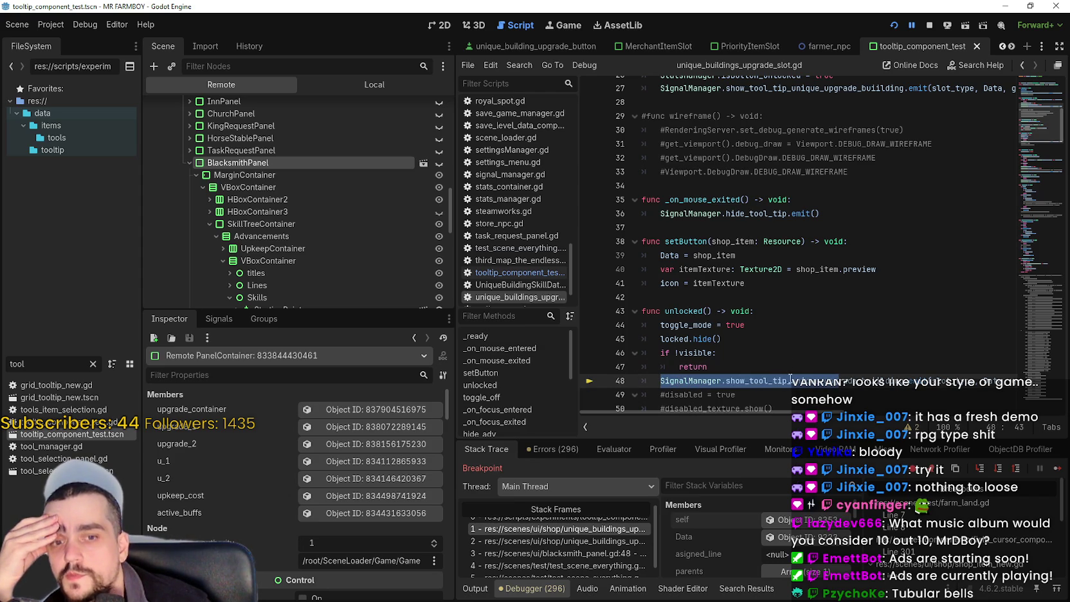
mouse_move(799, 383)
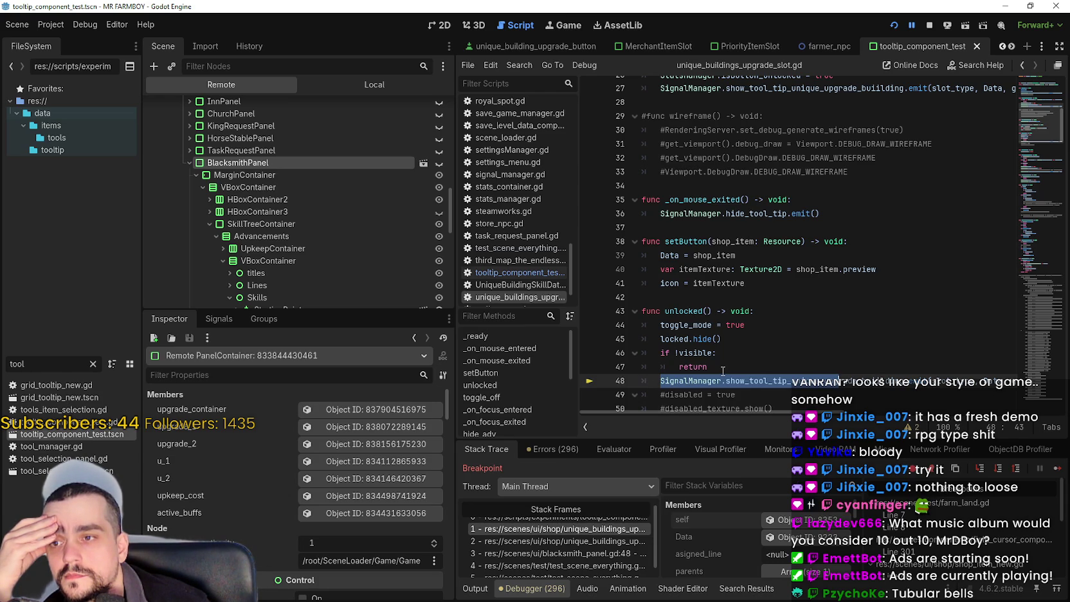
scroll(579, 531, up, 1)
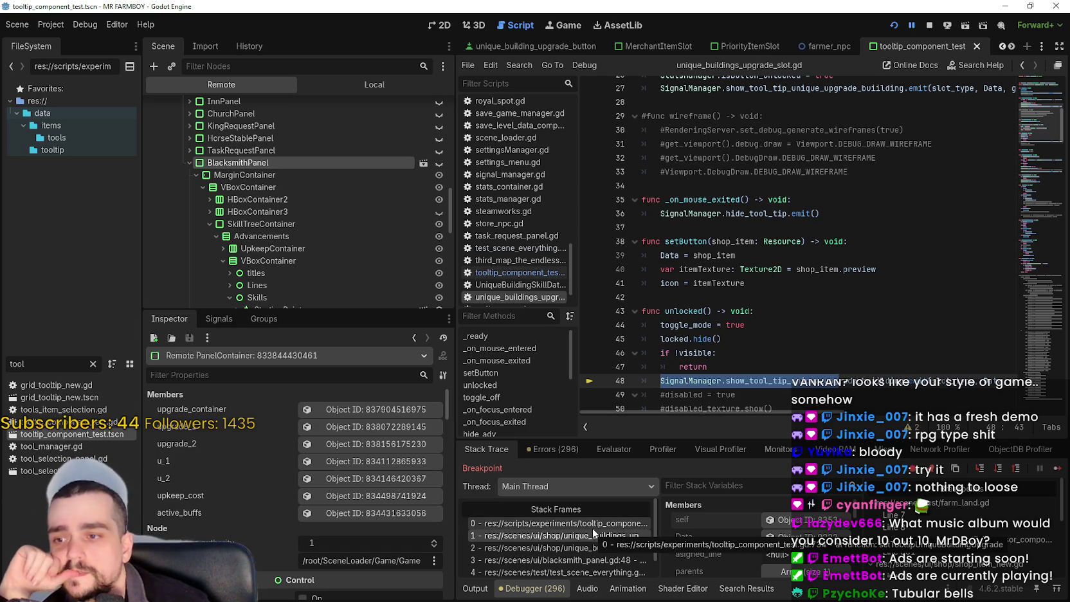
scroll(596, 548, down, 1)
click(599, 566)
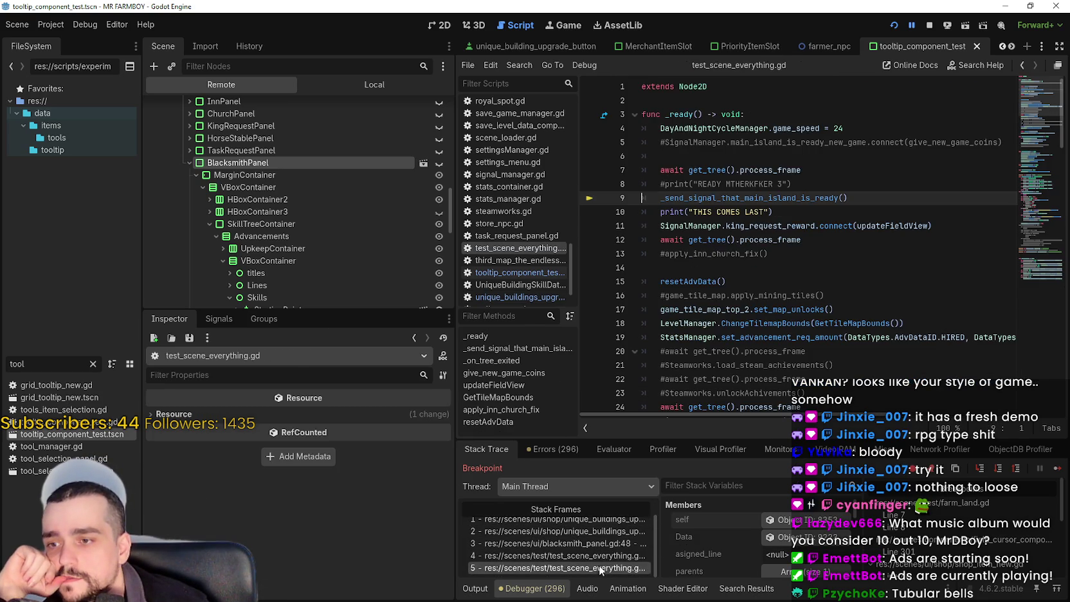
- Step through stack frames 3 and 2 to the unlocked() call on line 231
click(603, 544)
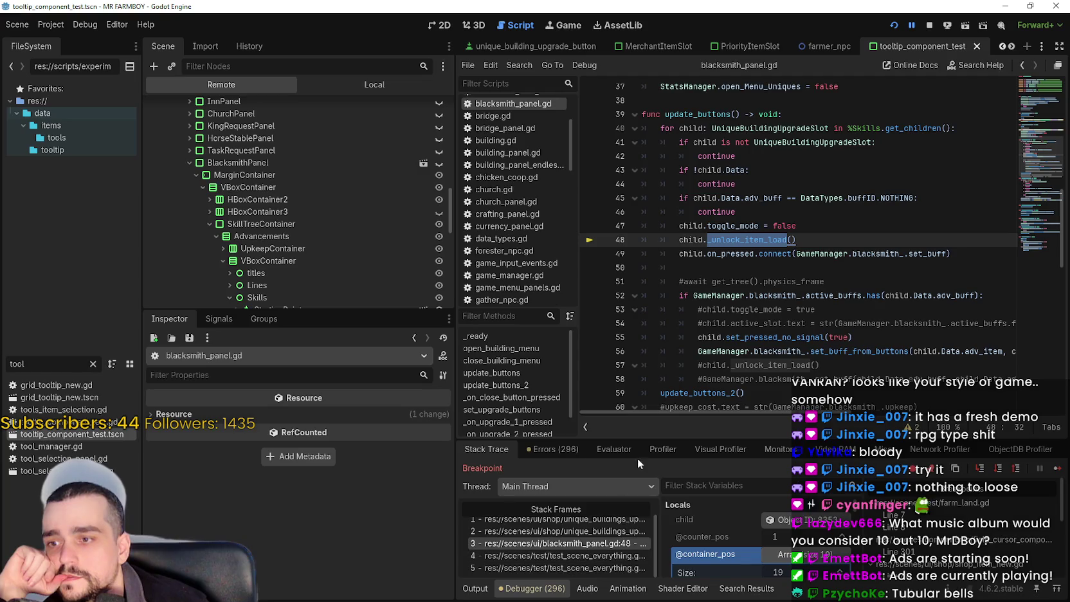
click(589, 532)
double_click(676, 242)
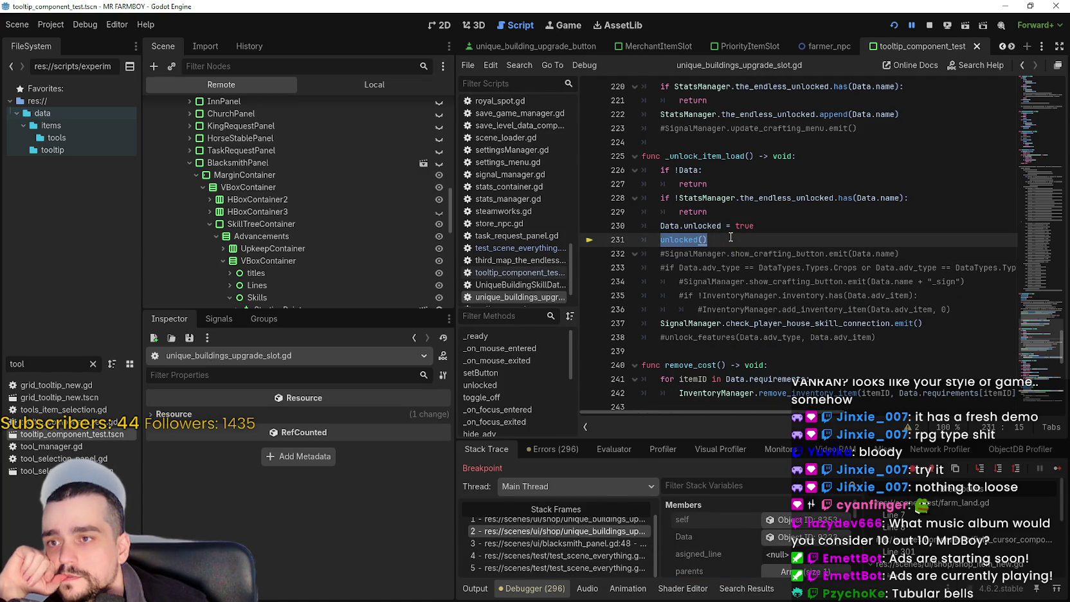
scroll(732, 238, up, 5)
scroll(737, 240, up, 4)
scroll(739, 242, down, 7)
click(699, 318)
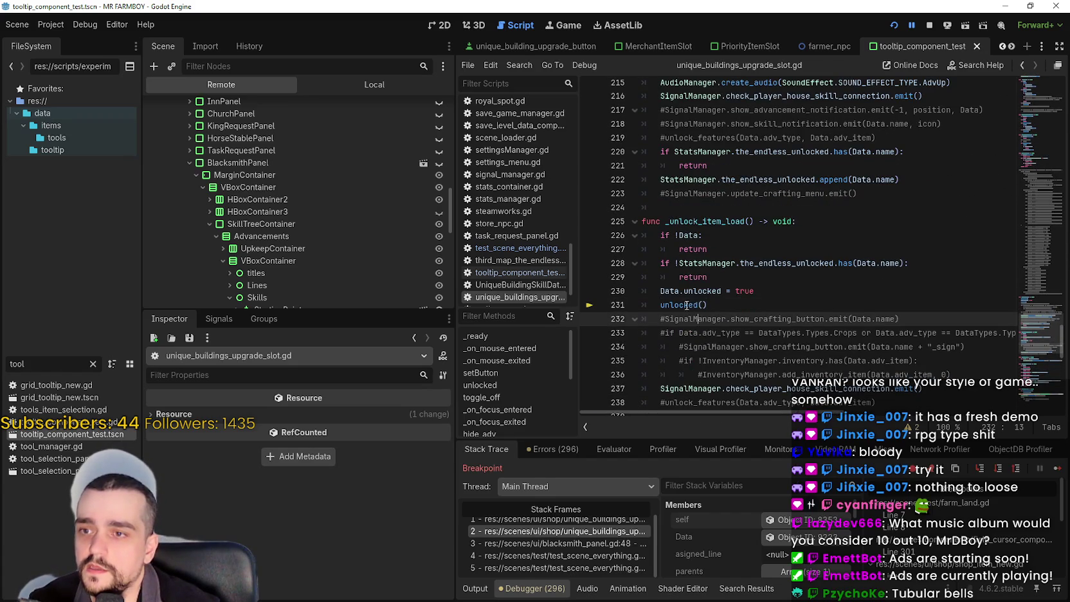
- Jump to the func unlocked() definition with Lookup Symbol and select its body
right_click(691, 306)
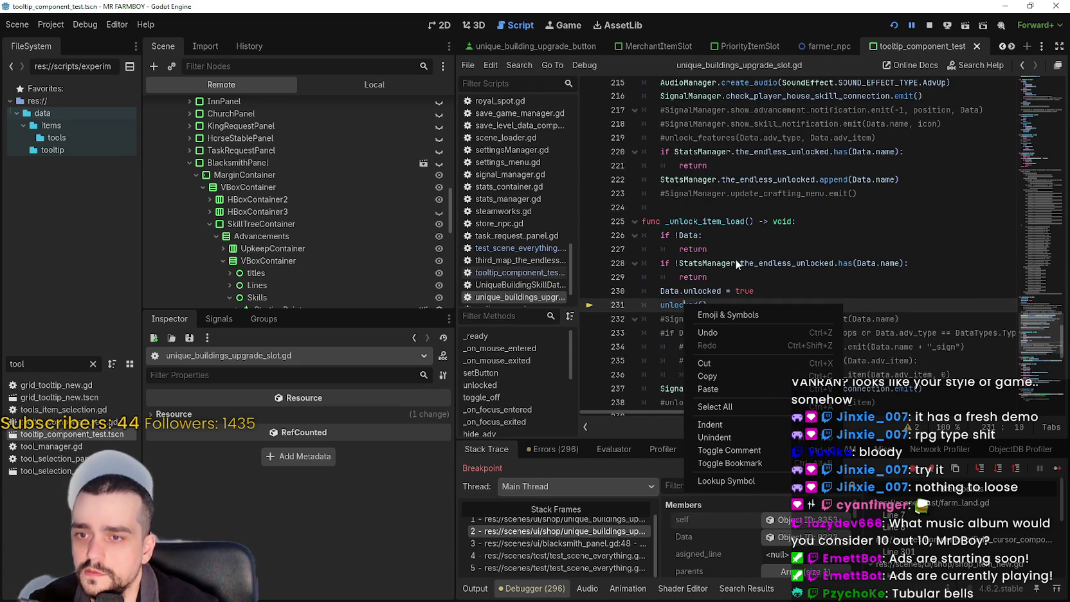
scroll(735, 259, down, 1)
right_click(700, 263)
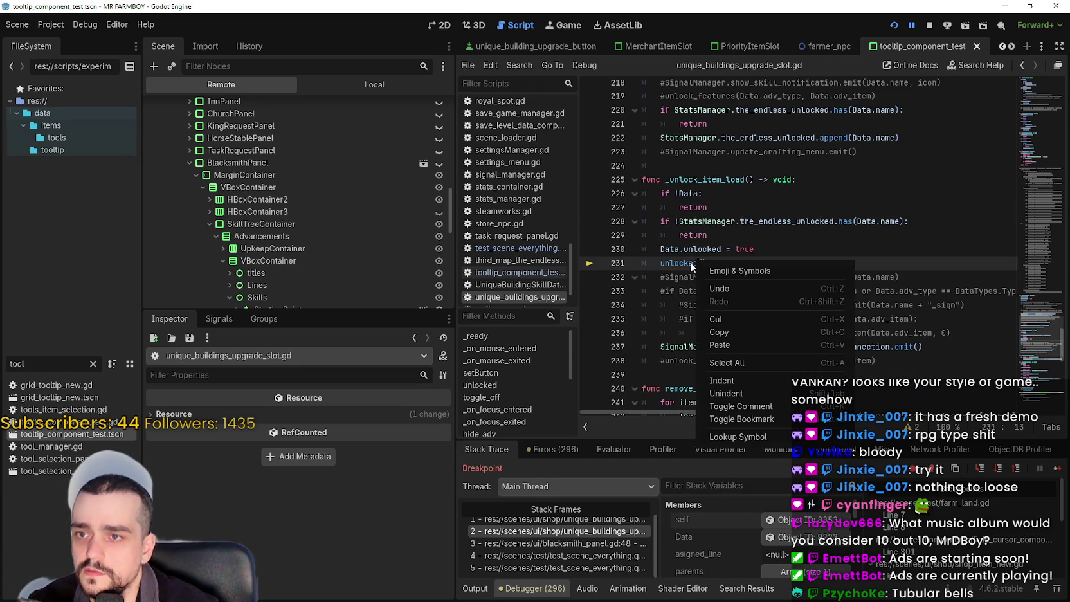
click(746, 436)
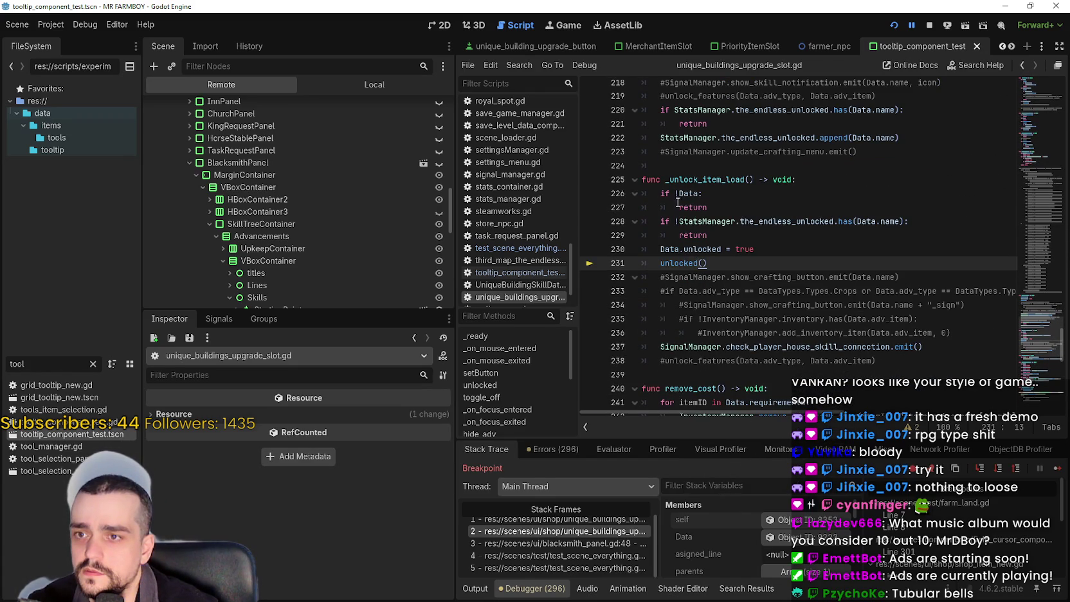
right_click(700, 263)
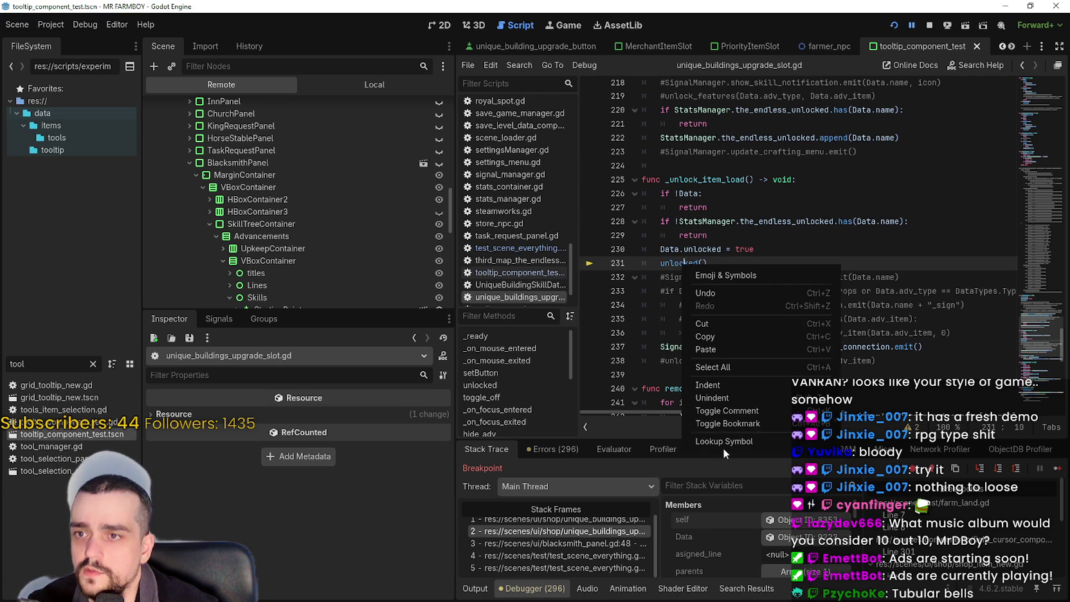
click(725, 437)
mouse_move(798, 323)
mouse_down()
mouse_move(794, 304)
mouse_move(643, 239)
mouse_up()
click(790, 347)
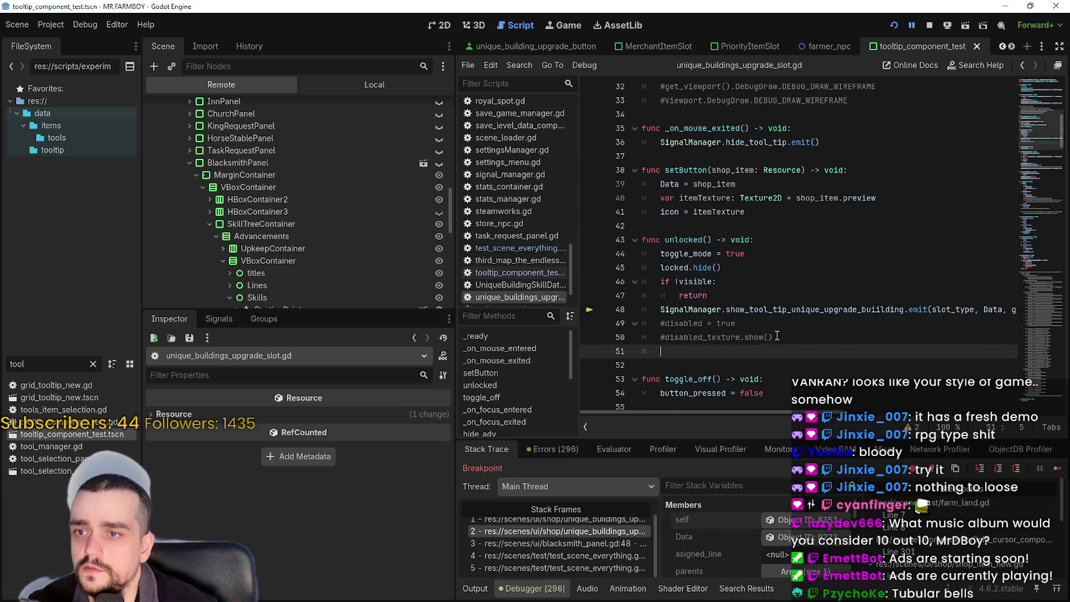
- Paste a duplicate copy of the unlocked() function below the original
drag(790, 344, 646, 239)
drag(681, 354, 641, 351)
key(ctrl+v)
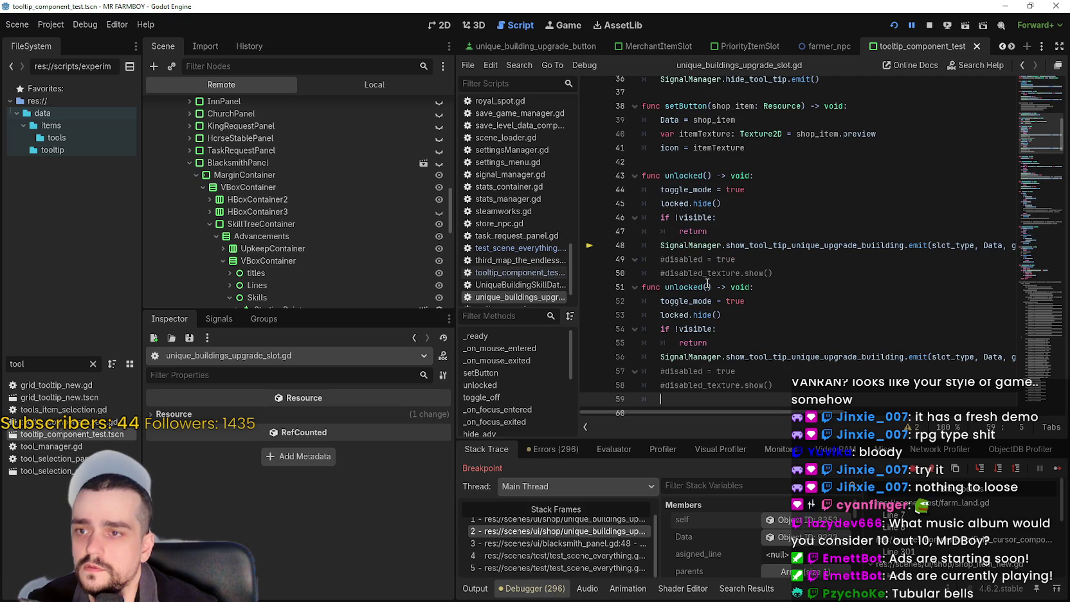
click(704, 286)
- Comment out the copy's visibility check with # and rename it unlocked_load
click(660, 364)
text(#)
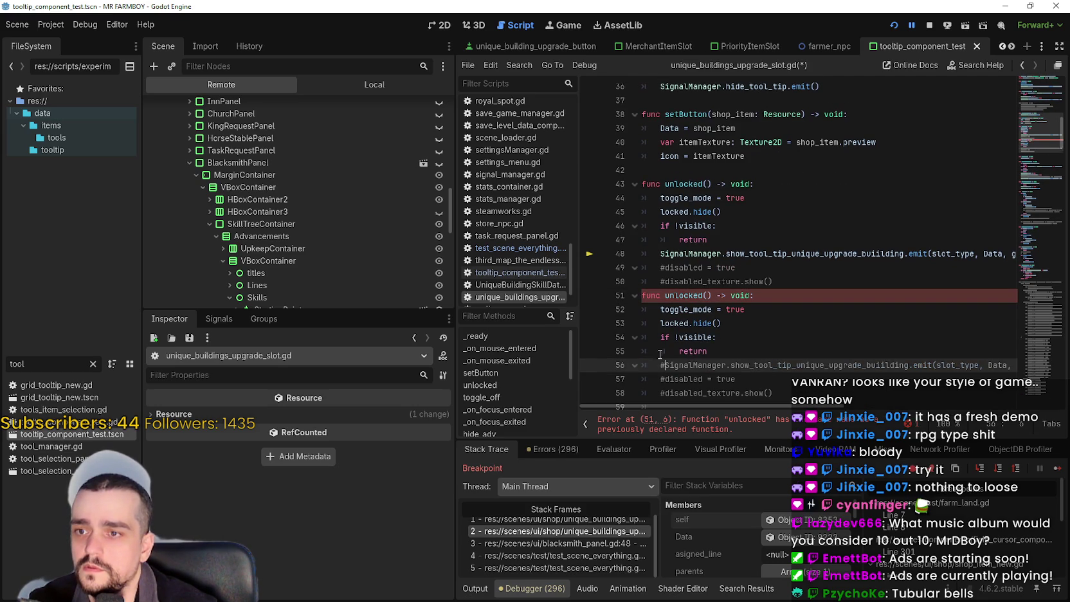
click(660, 338)
text(#)
click(662, 352)
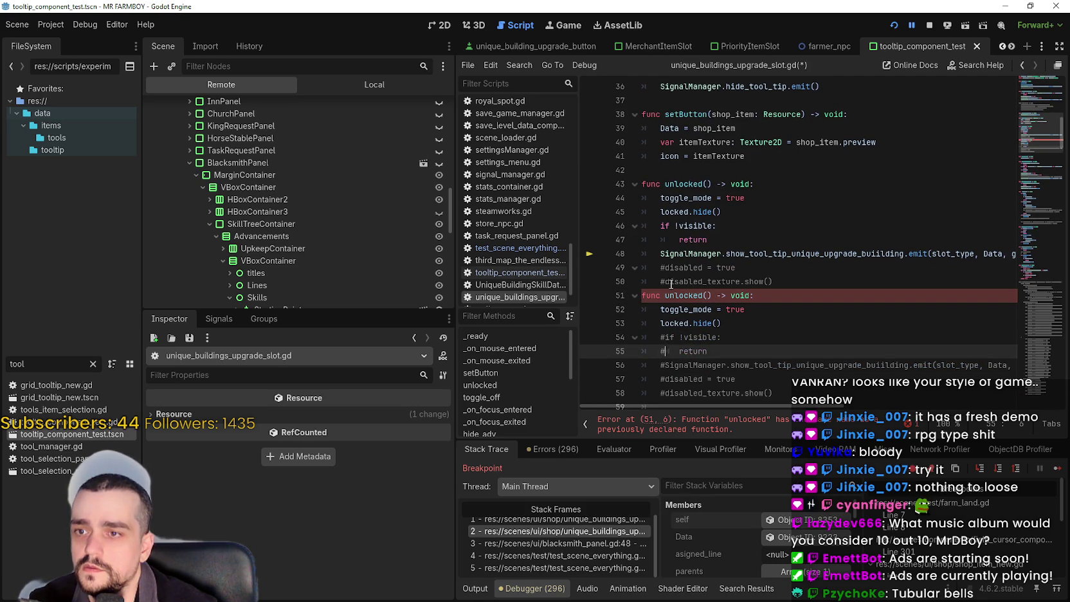
click(705, 295)
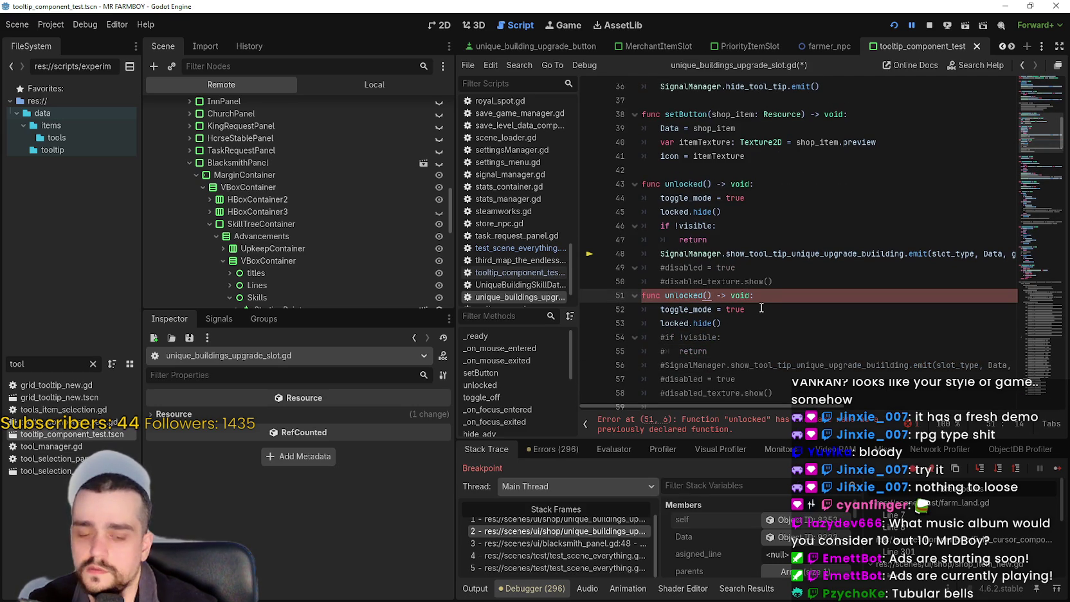
text(_load)
- Toggle comments on the visibility check and tooltip signal lines in unlocked() with Ctrl+K
click(658, 253)
text(#)
key(ctrl+k)
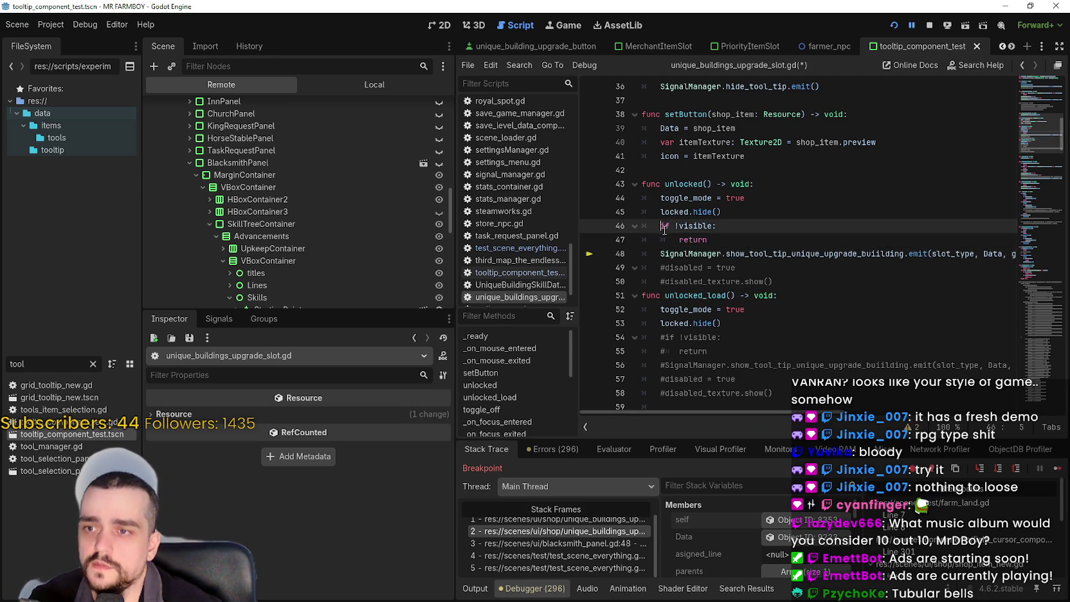
key(ctrl+k)
scroll(751, 291, down, 3)
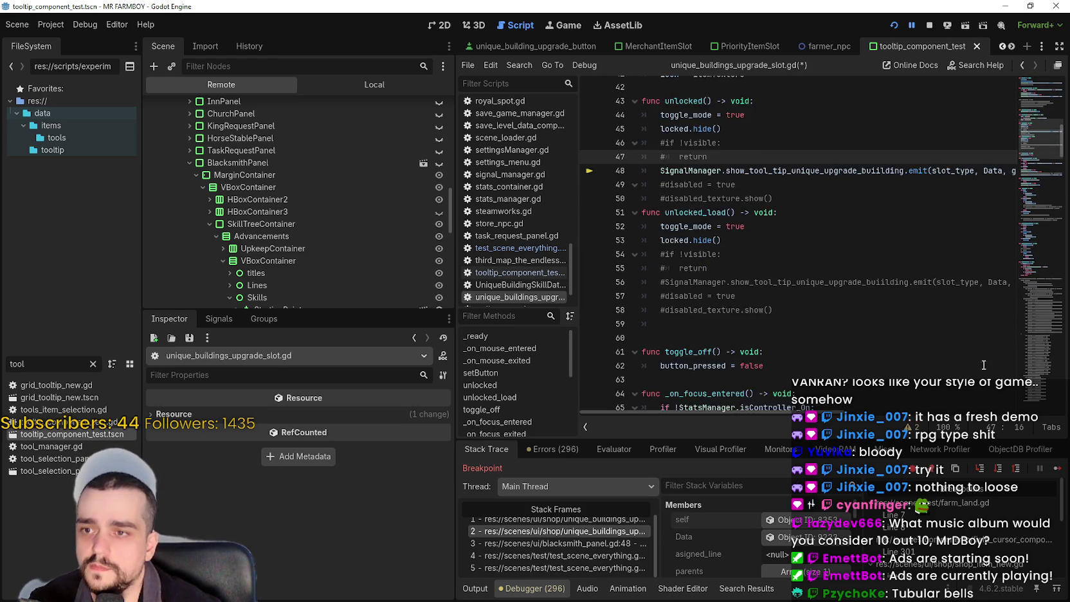
drag(1038, 147, 1038, 141)
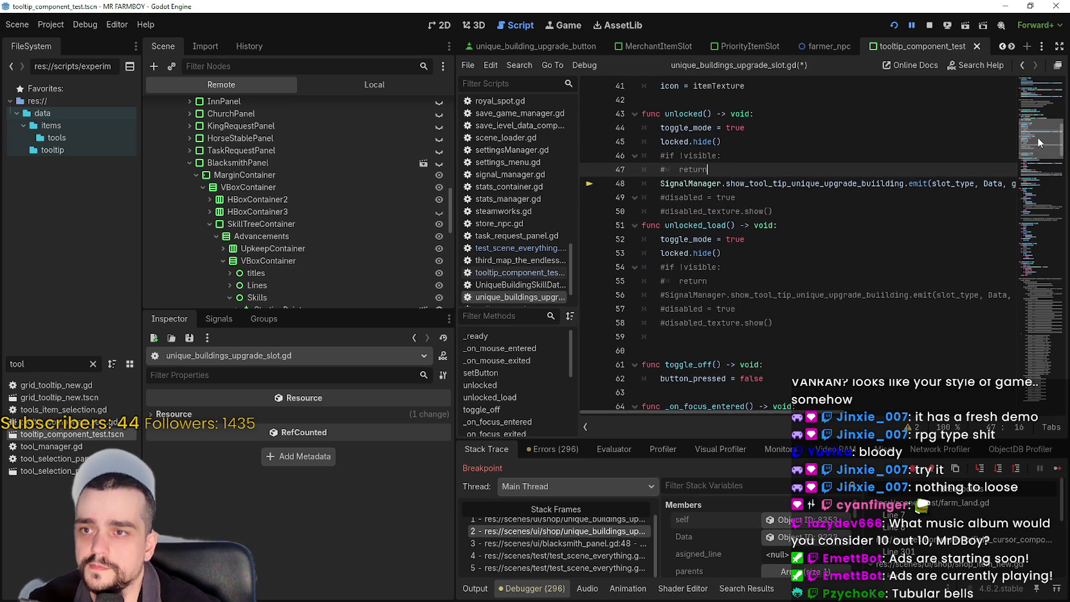
- Jump from the blacksmith panel call to the _unlock_item_load definition
double_click(696, 225)
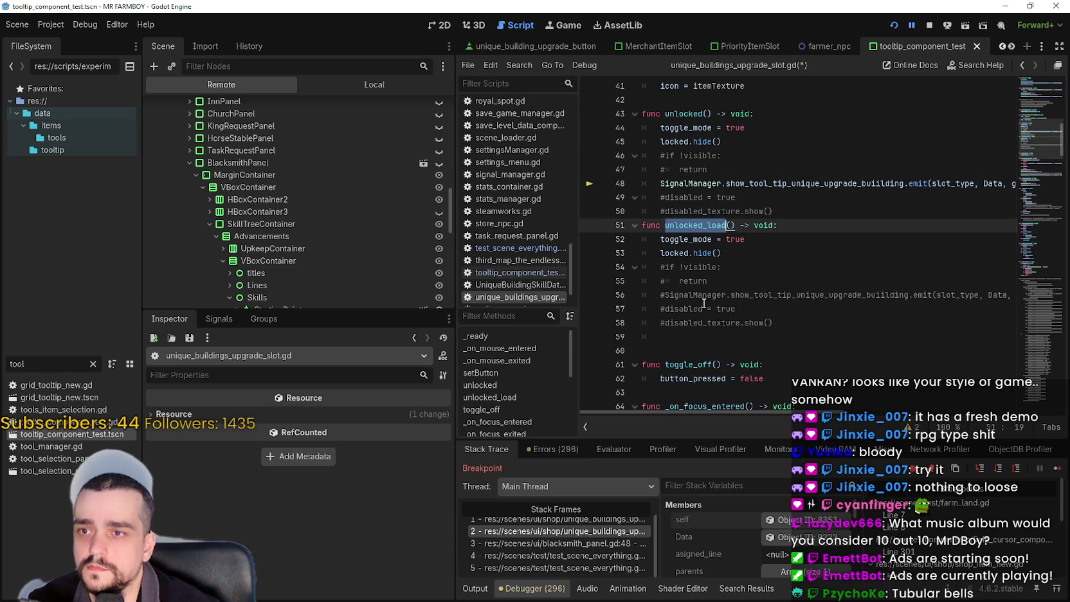
click(588, 543)
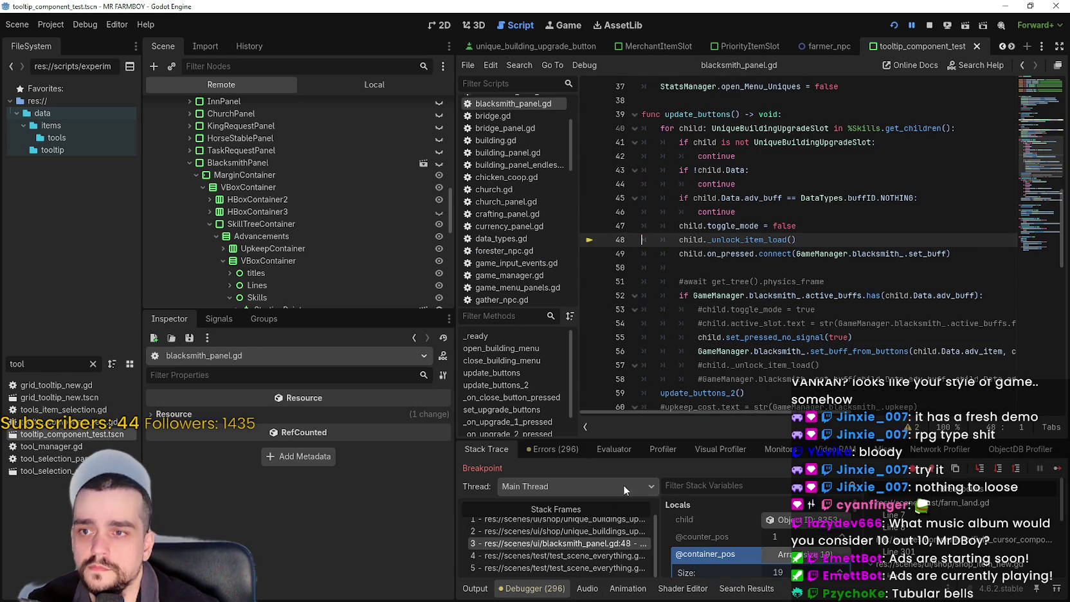
right_click(768, 239)
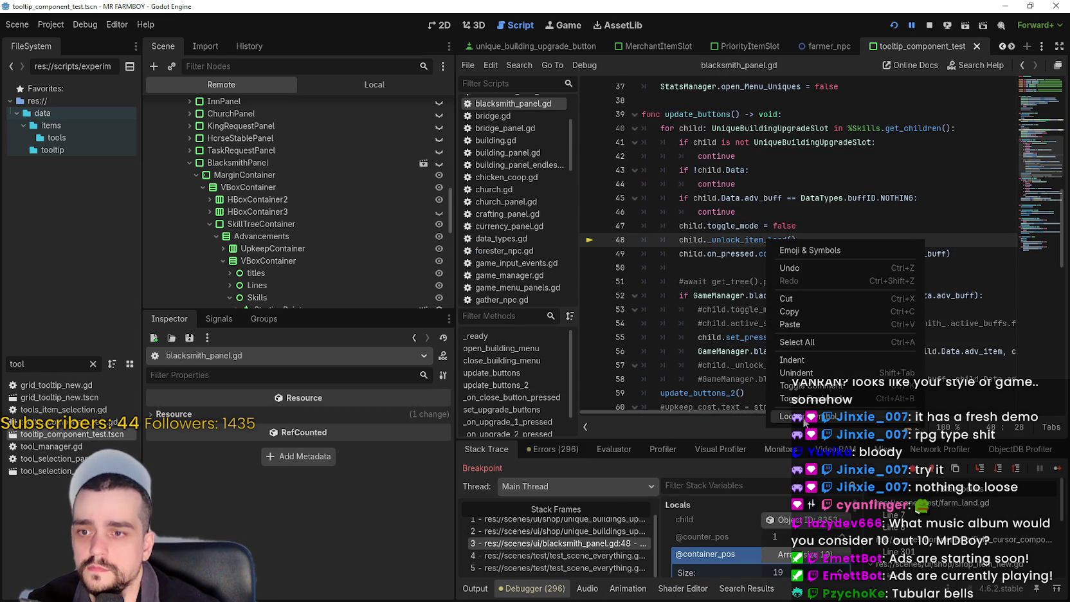
click(804, 250)
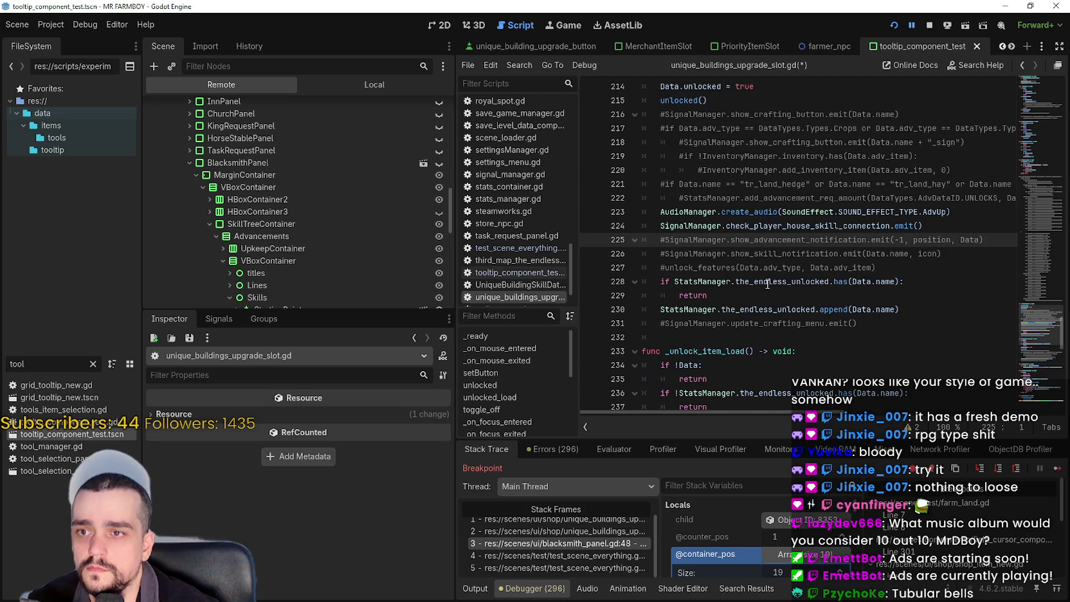
scroll(767, 283, up, 1)
scroll(767, 284, up, 1)
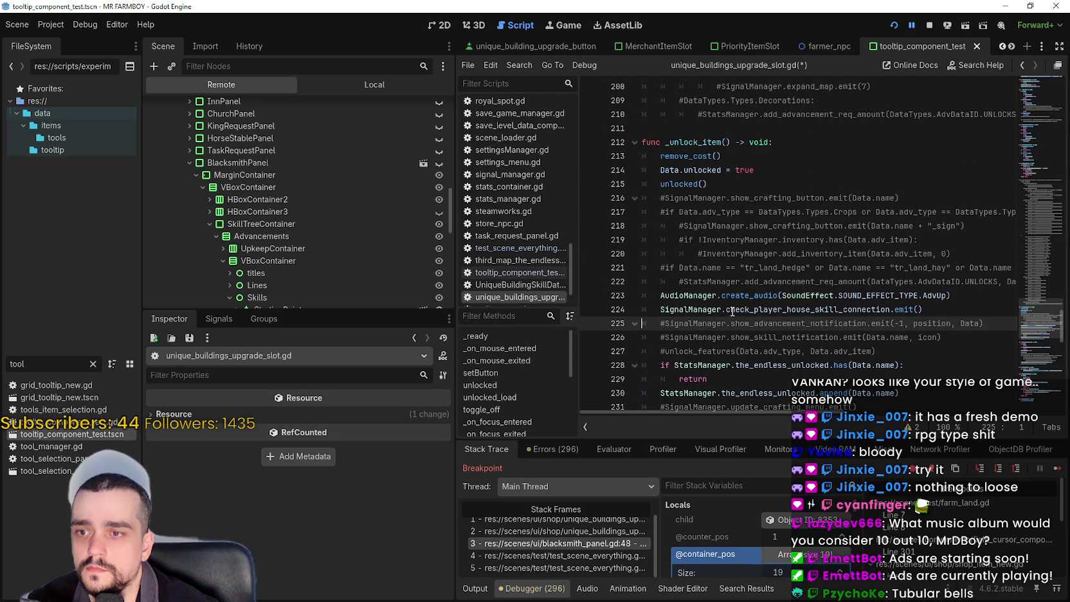
scroll(731, 309, down, 2)
scroll(731, 309, down, 5)
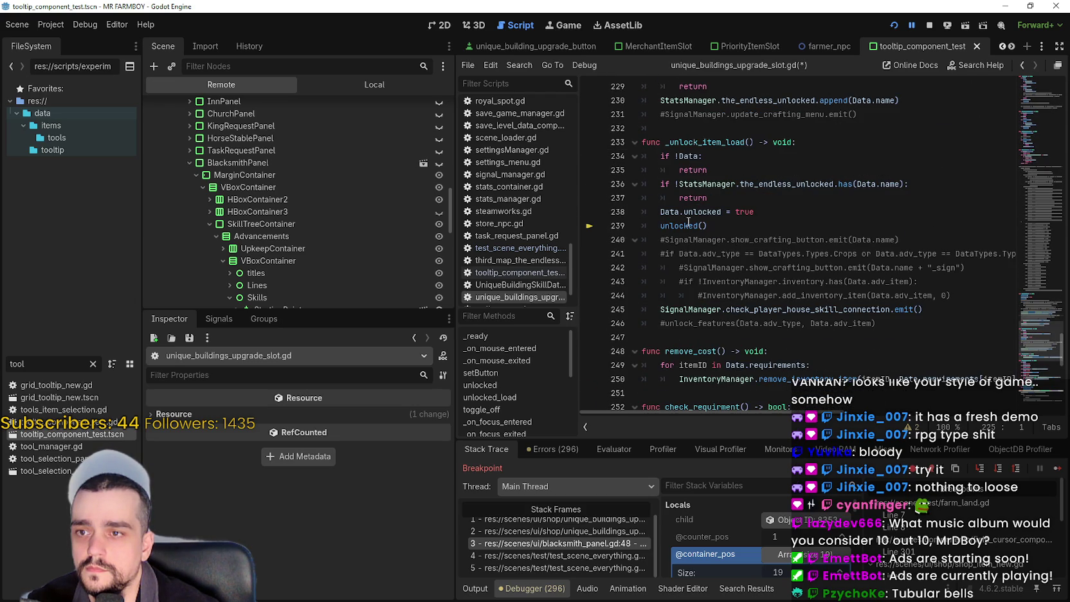
- Change the call inside _unlock_item_load from unlocked() to unlocked_load()
click(695, 226)
text(_load)
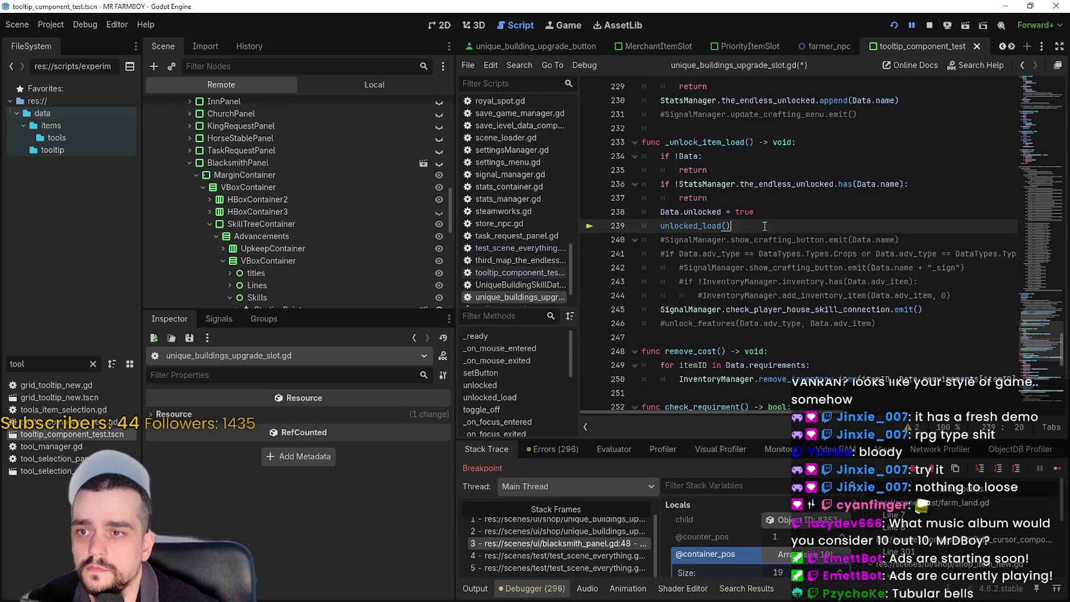
scroll(708, 296, down, 13)
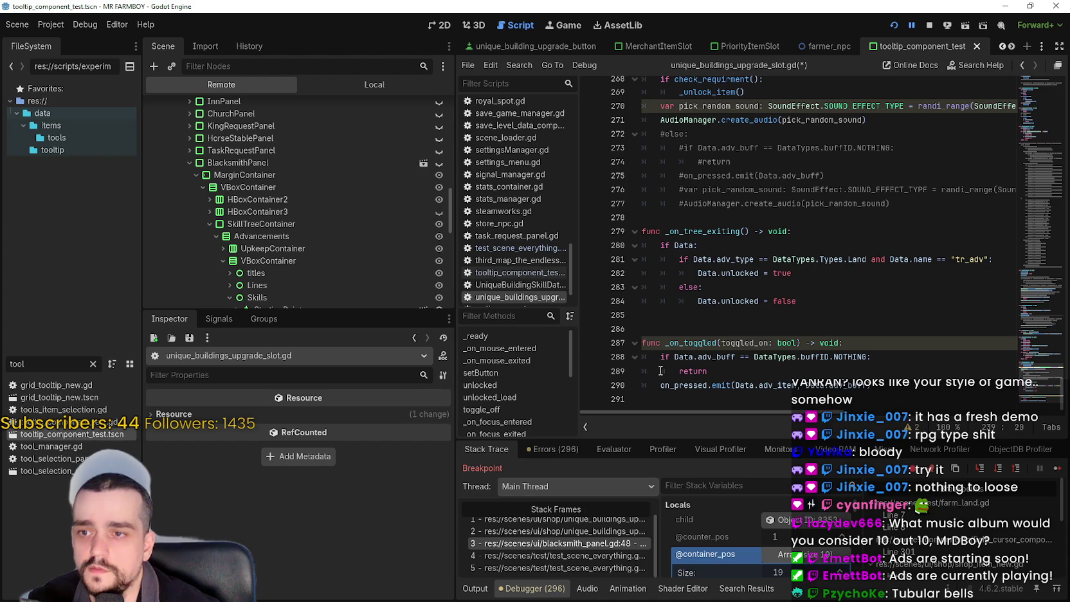
scroll(737, 253, up, 5)
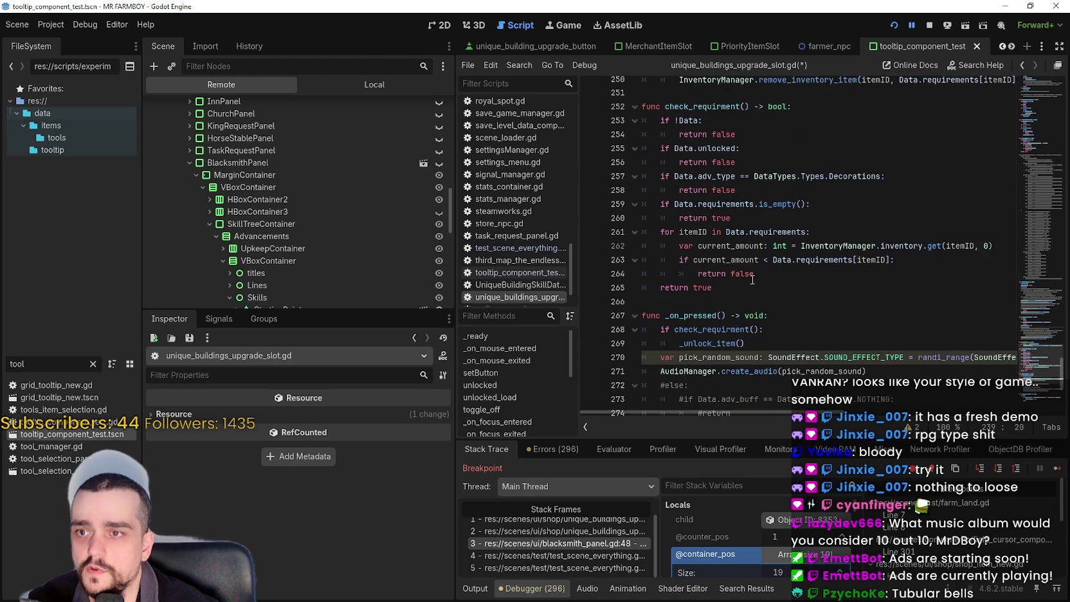
drag(1042, 352, 1028, 146)
click(654, 226)
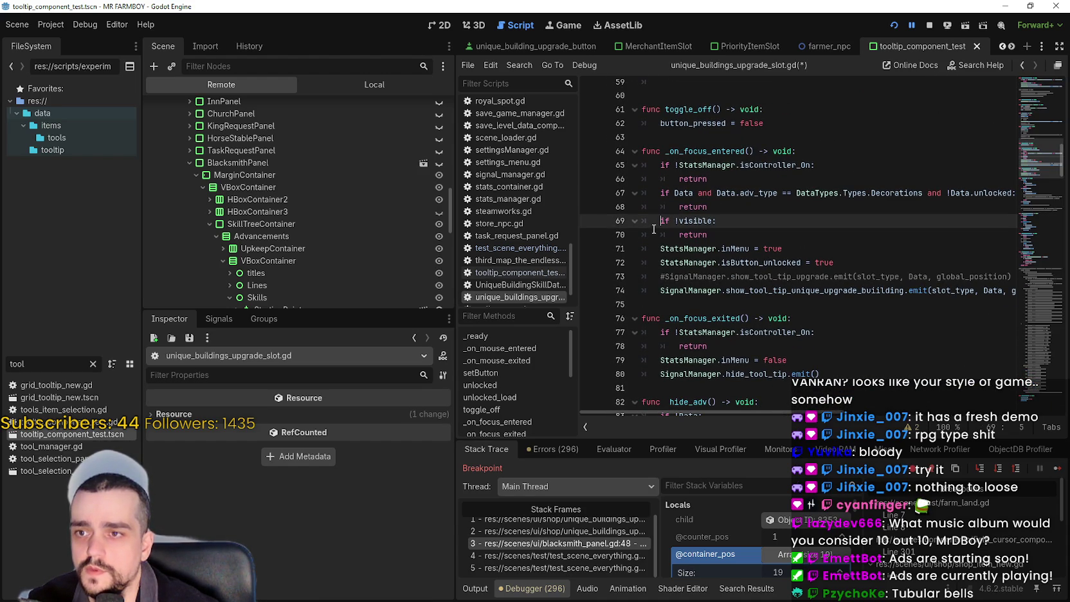
- Comment out lines 69–70, the visibility check in _on_focus_entered, with Ctrl+K
key(ctrl+k)
key(Down)
key(ctrl+k)
click(769, 235)
- Stop the current debug session and relaunch the project to its main menu
click(928, 26)
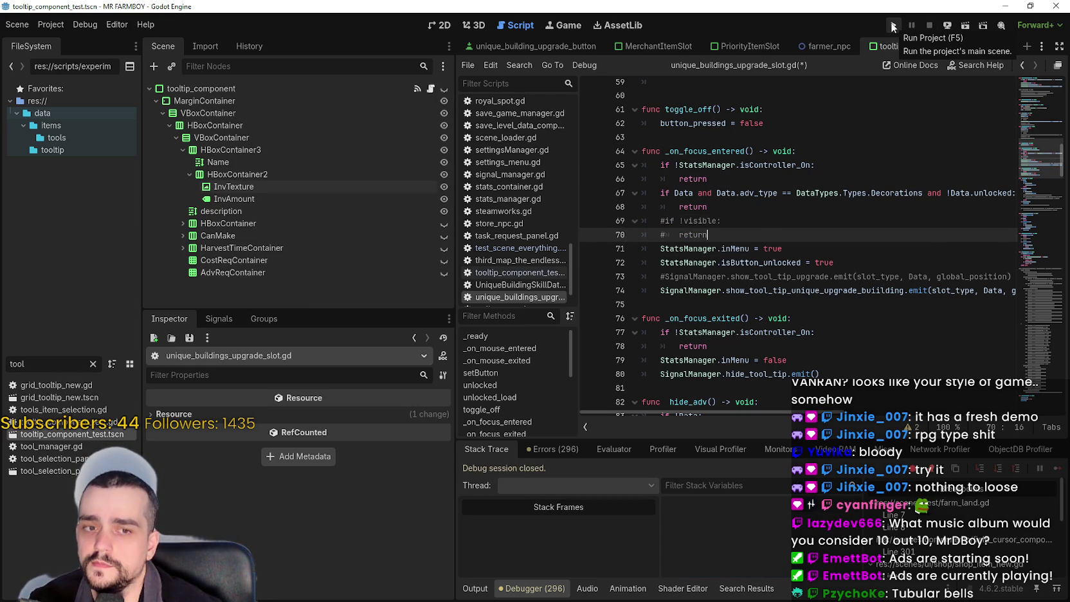
click(893, 27)
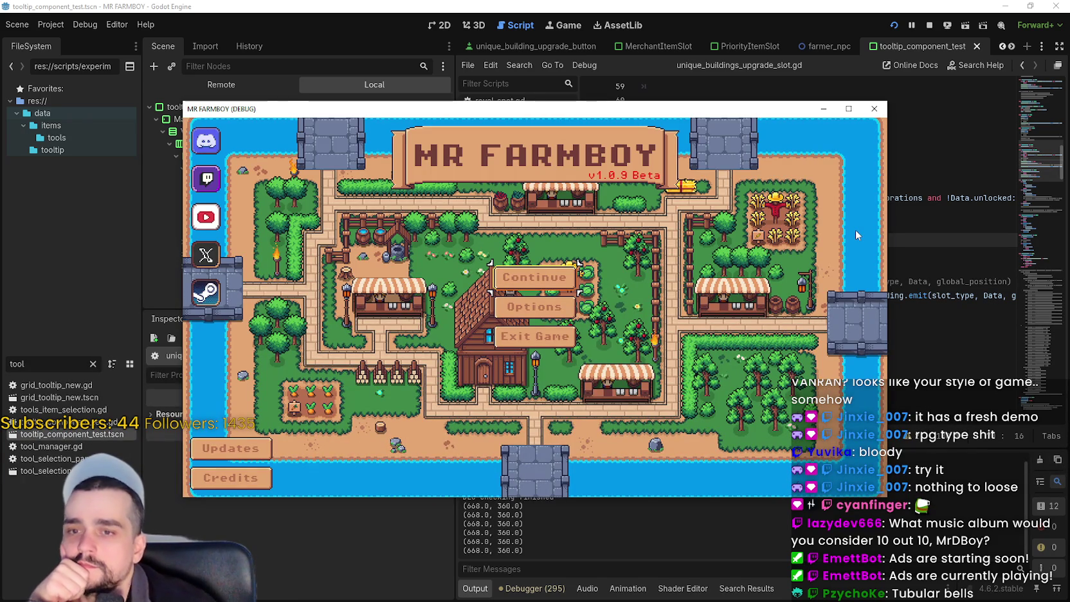
click(894, 267)
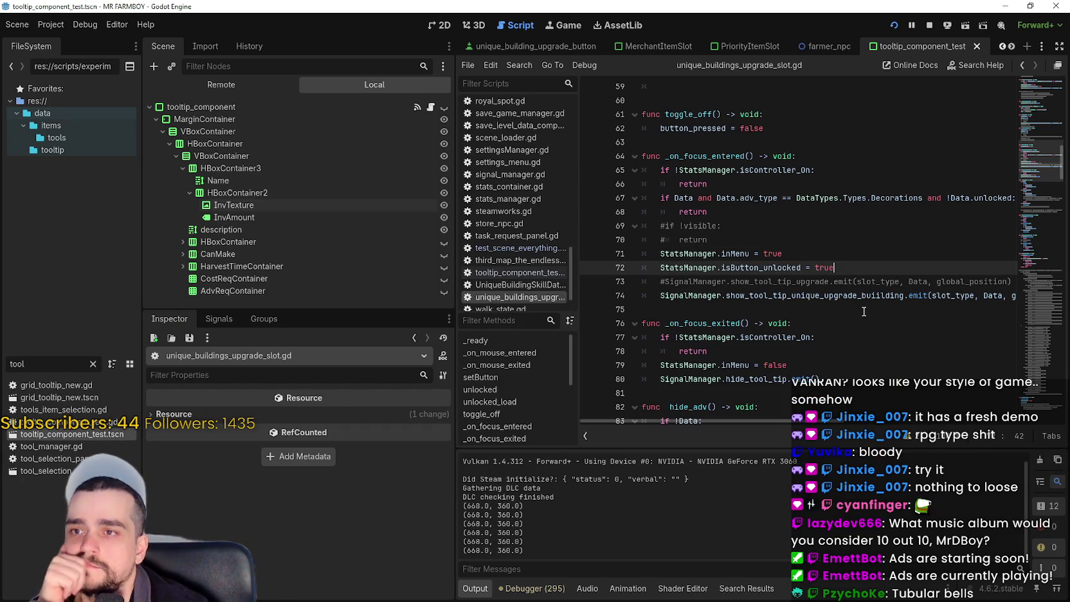
- Select SoundEffect.SOUND_EFFECT_TYPE.AdvUp on line 223 and search res:// for it
scroll(867, 309, up, 7)
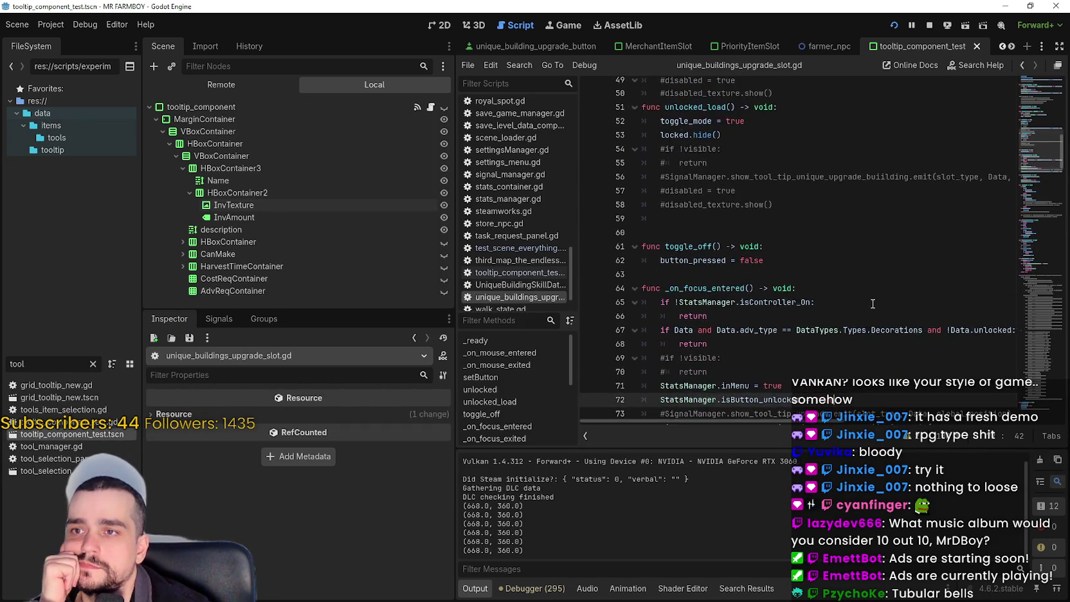
scroll(878, 300, up, 9)
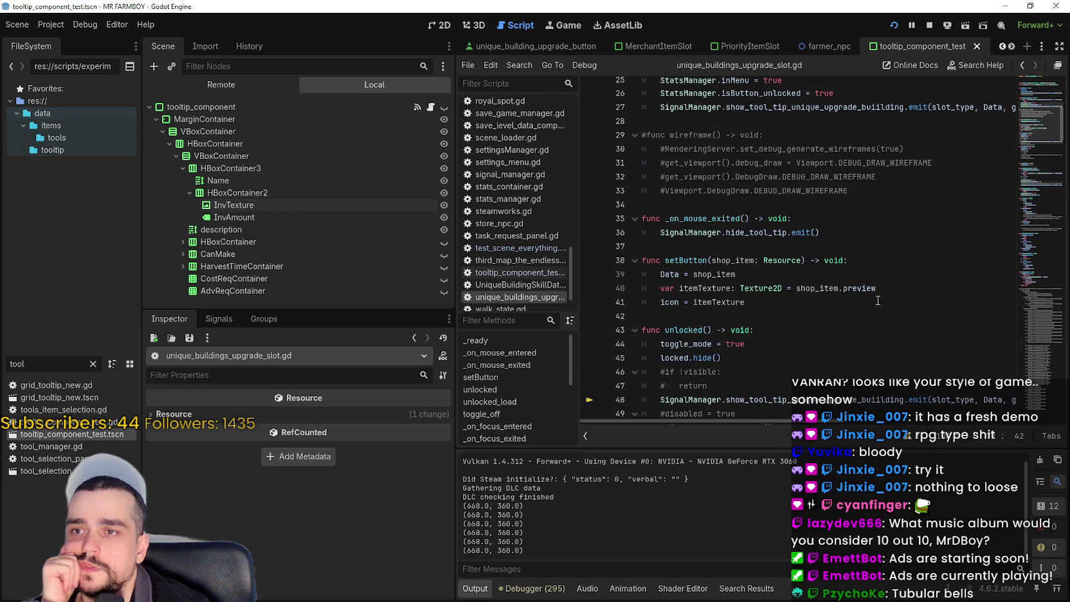
scroll(877, 300, up, 1)
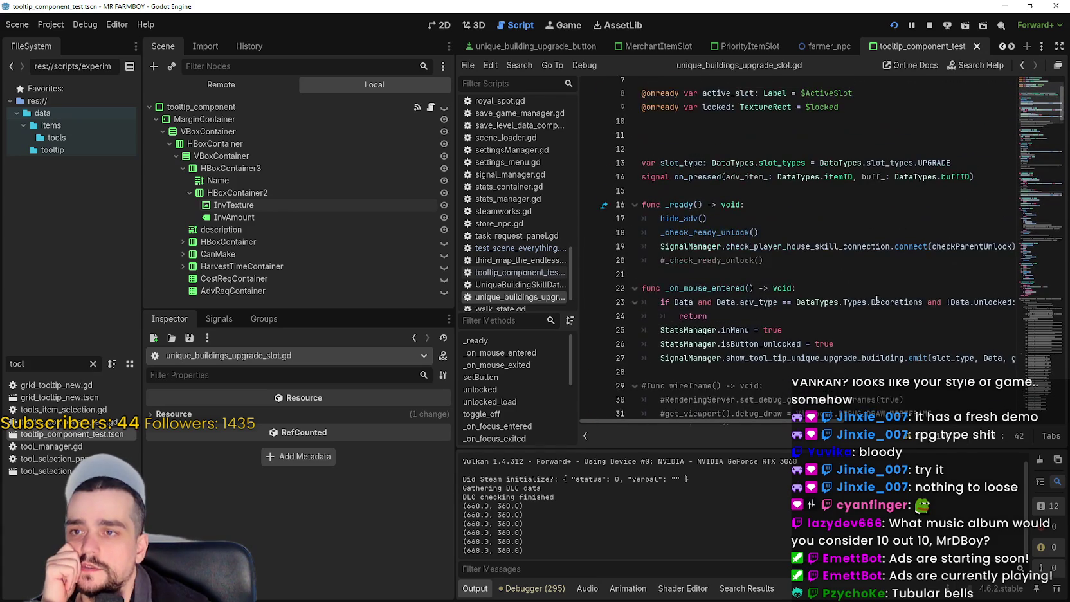
scroll(877, 301, down, 10)
mouse_move(1034, 142)
mouse_down()
mouse_move(1031, 237)
mouse_move(1045, 339)
mouse_up()
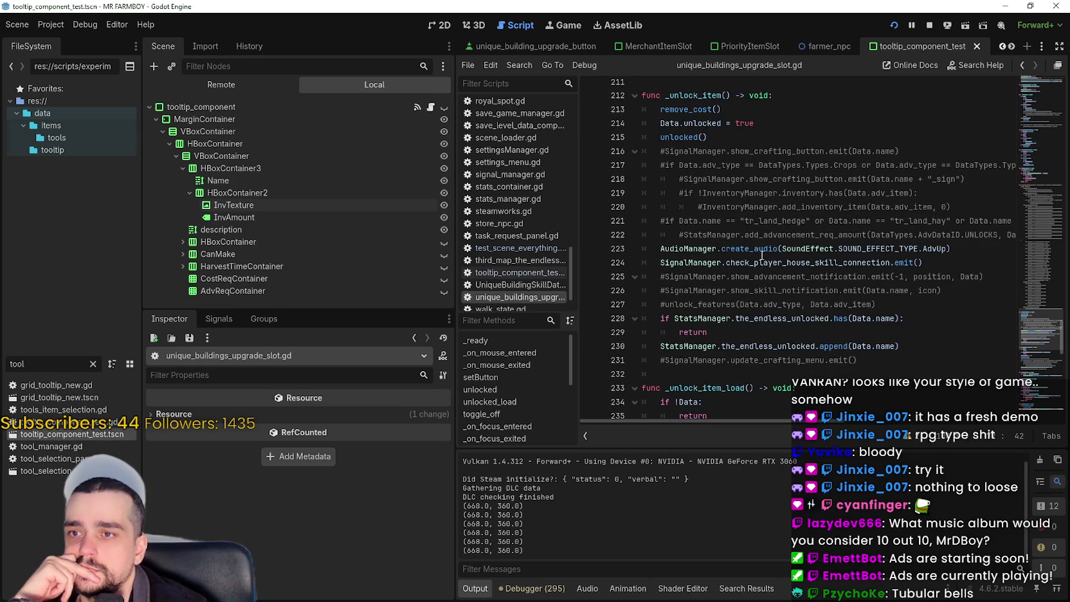
mouse_move(762, 253)
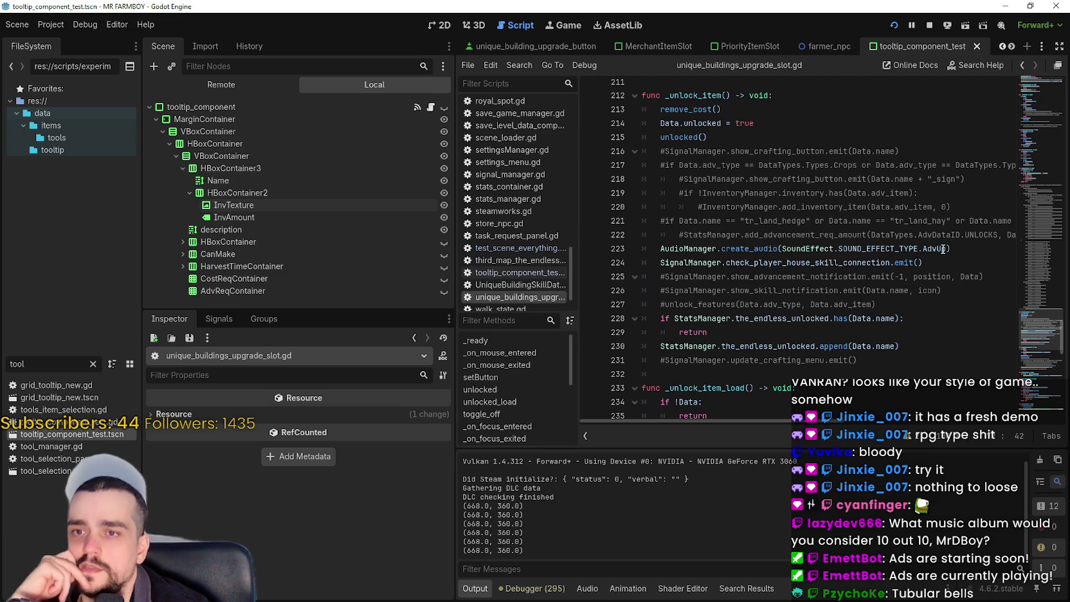
drag(944, 249, 814, 252)
key(ctrl+shift+f)
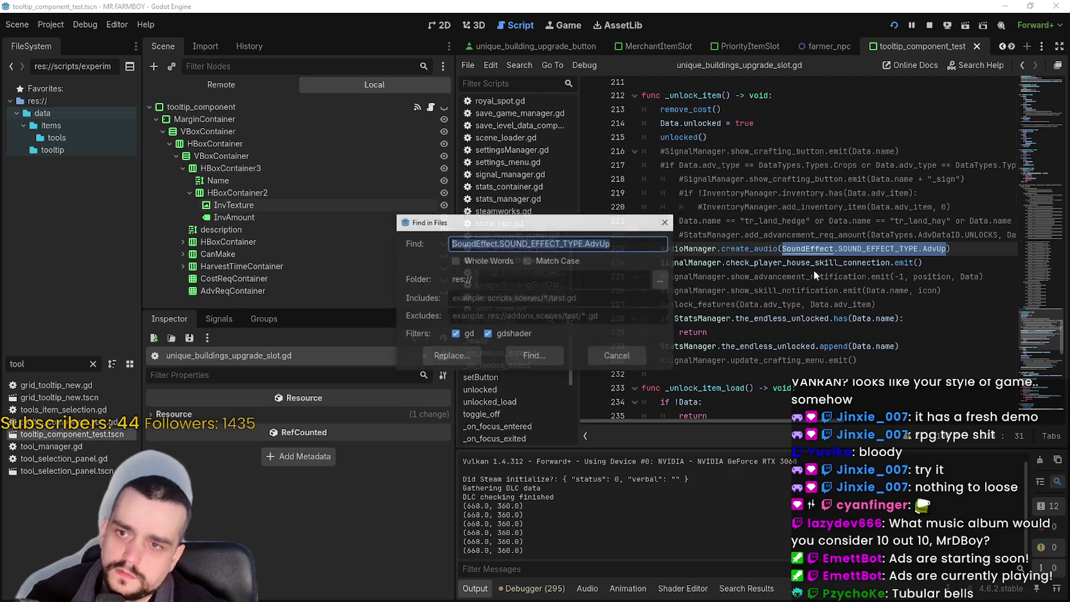
- Search the whole project for SoundEffect.SOUND_EFFECT_TYPE instead of the AdvUp value
click(546, 353)
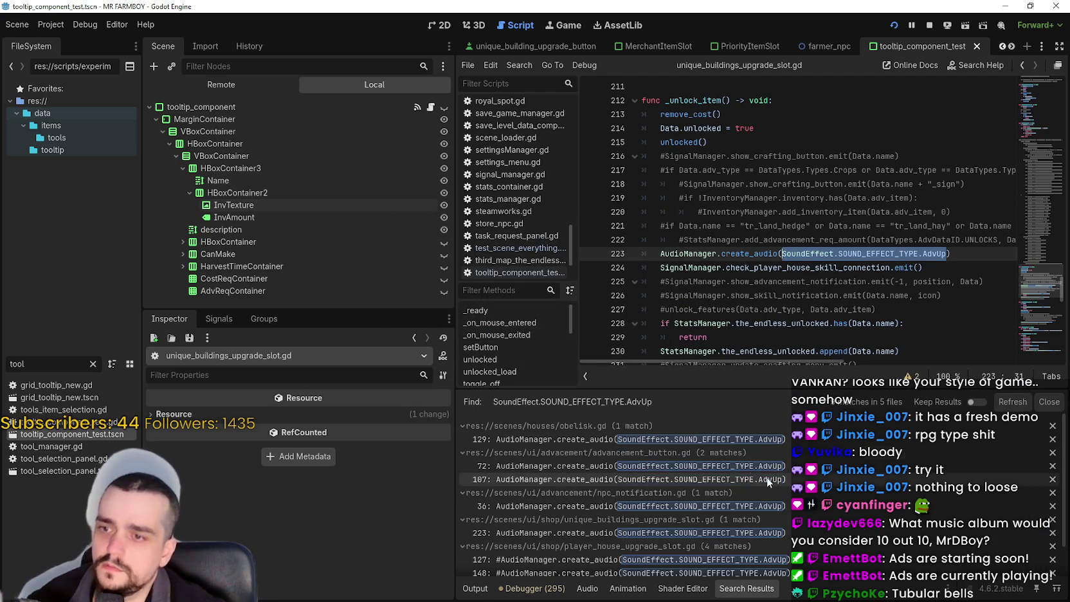
scroll(844, 490, down, 2)
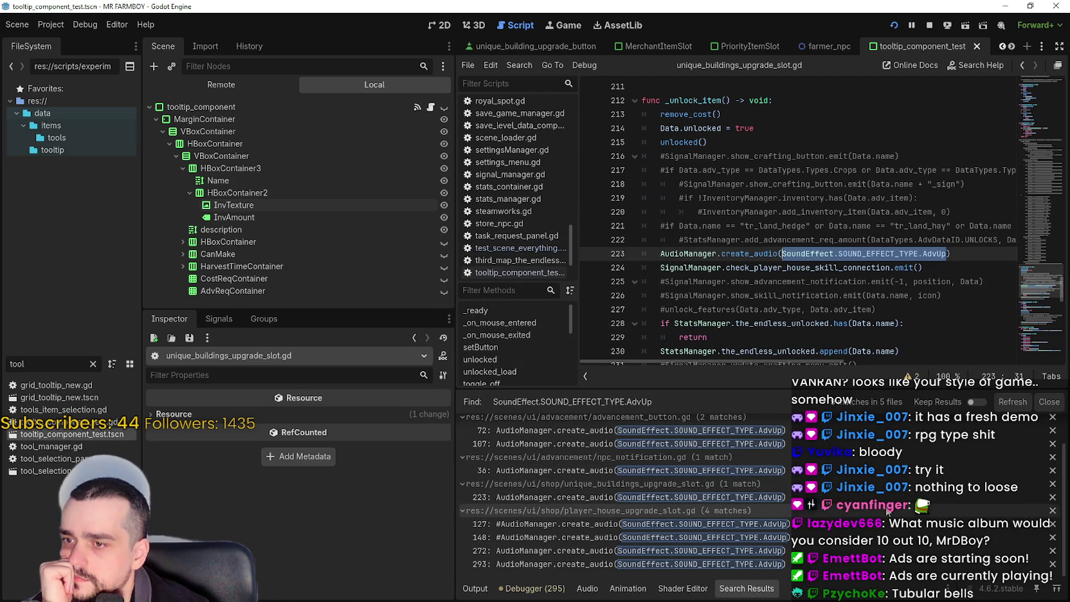
scroll(918, 557, up, 2)
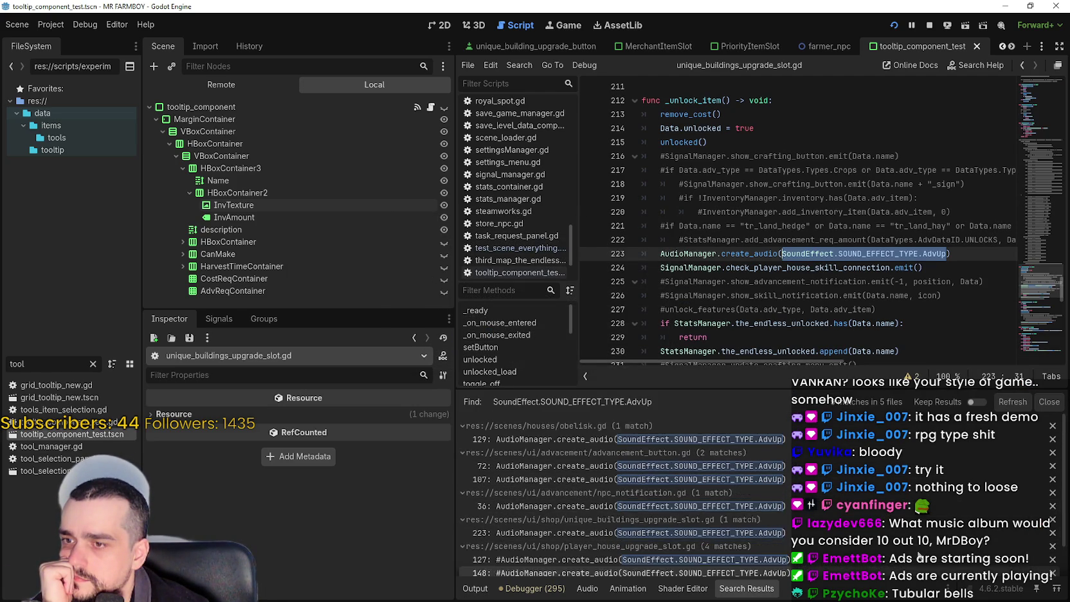
double_click(857, 255)
key(ctrl+shift+Left)
key(ctrl+shift+Left)
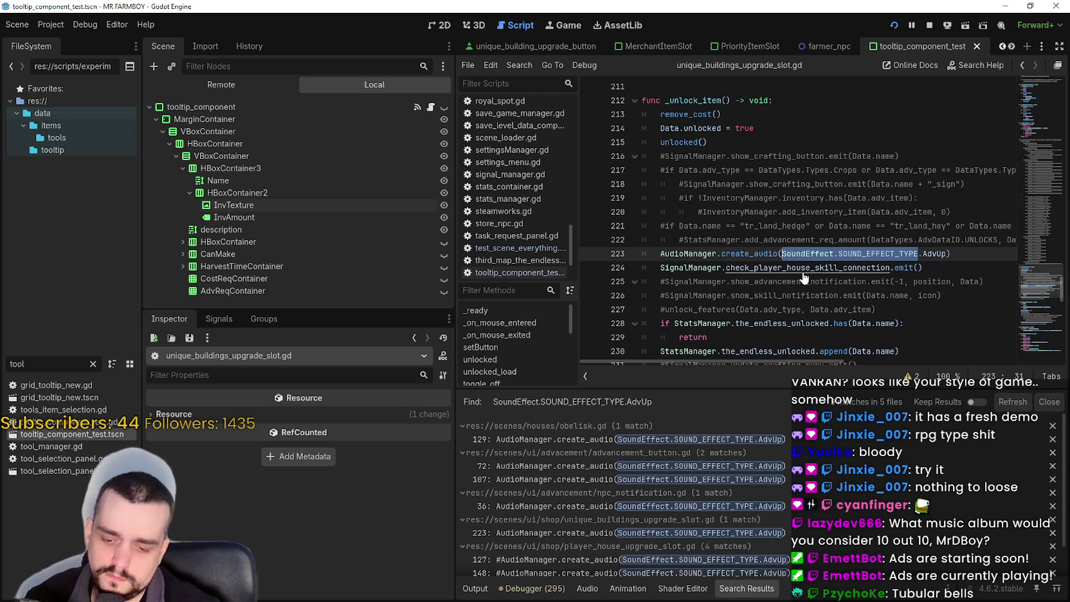
key(ctrl+shift+f)
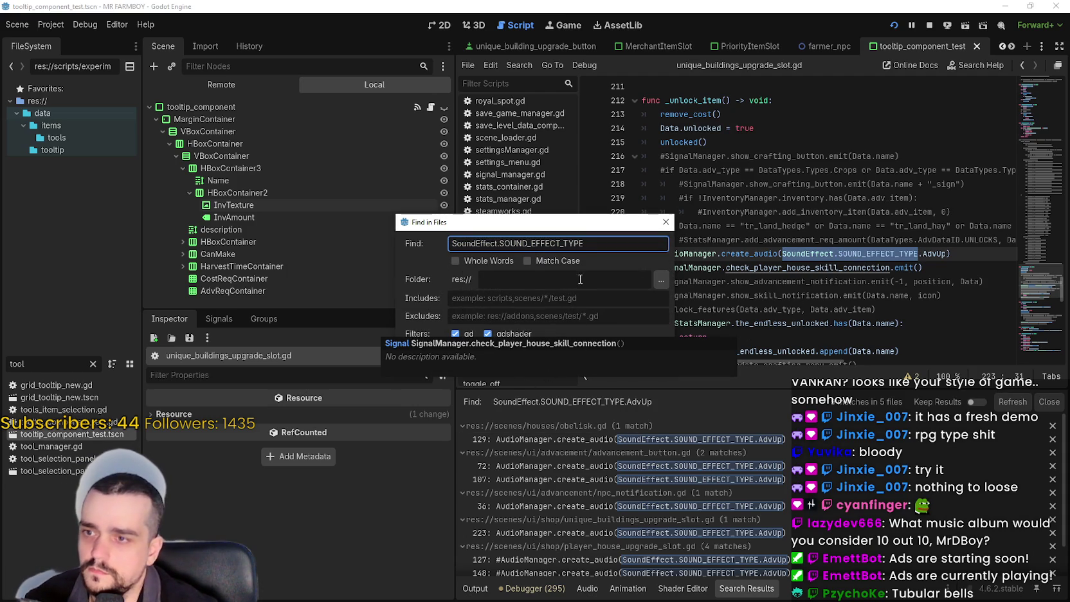
click(543, 355)
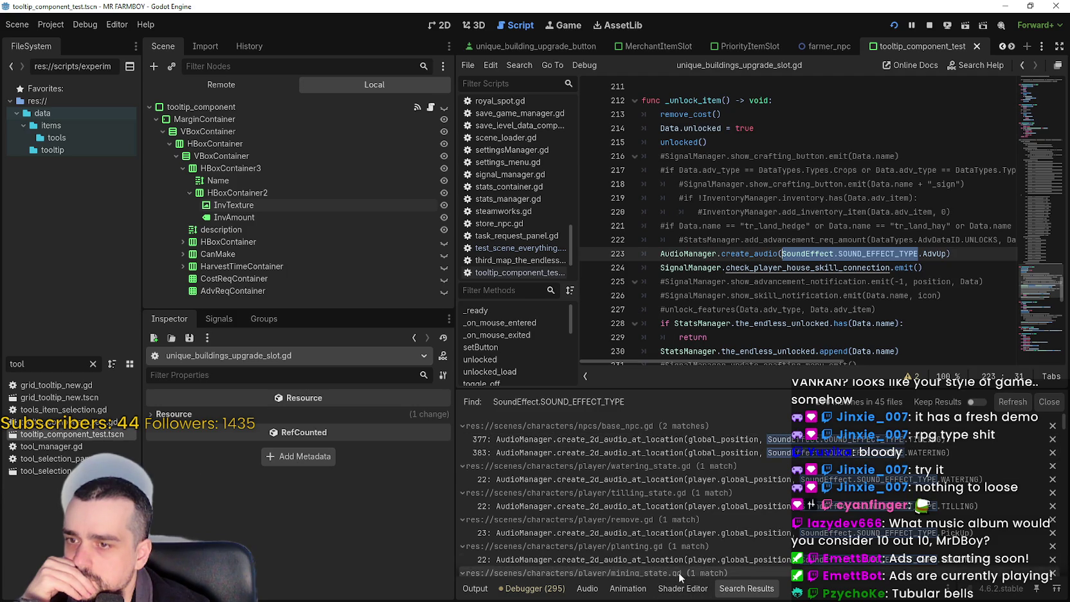
- Scroll through the matches across 45 files and bring up code options on create_audio
scroll(669, 541, down, 6)
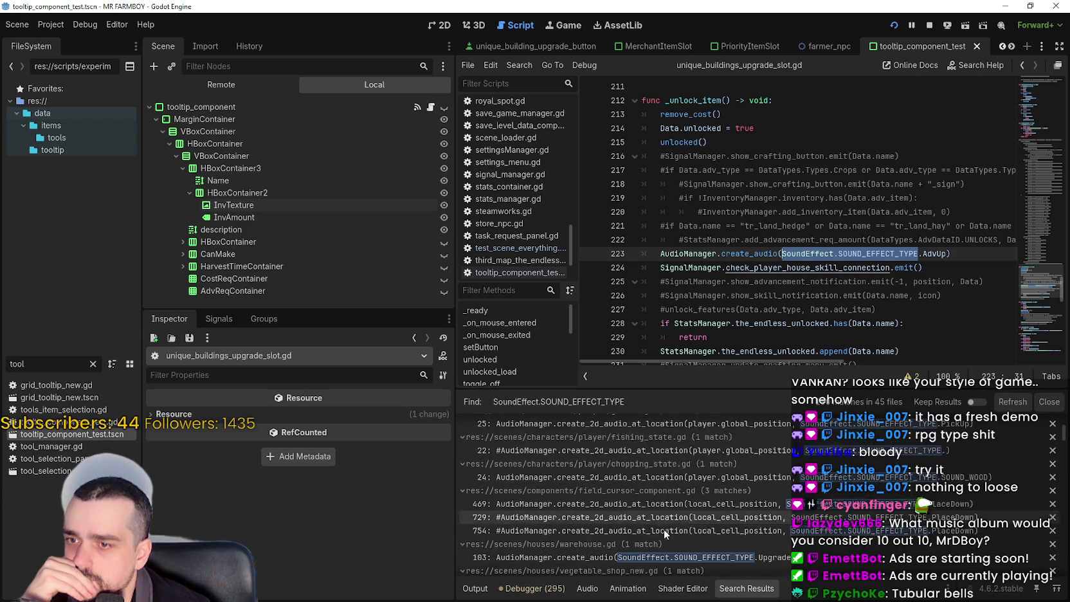
scroll(663, 528, down, 5)
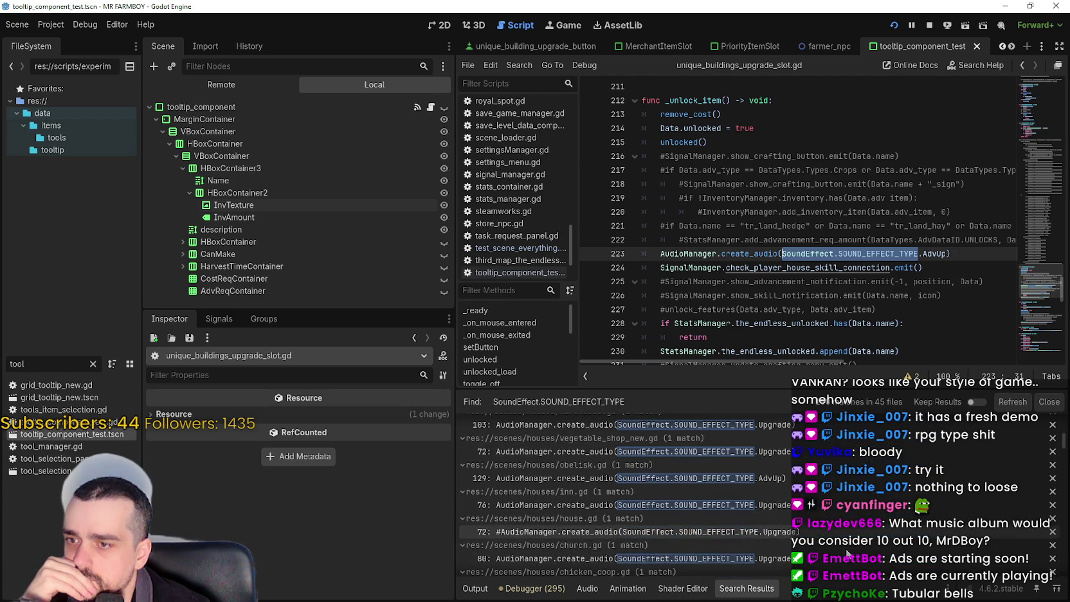
scroll(842, 550, down, 6)
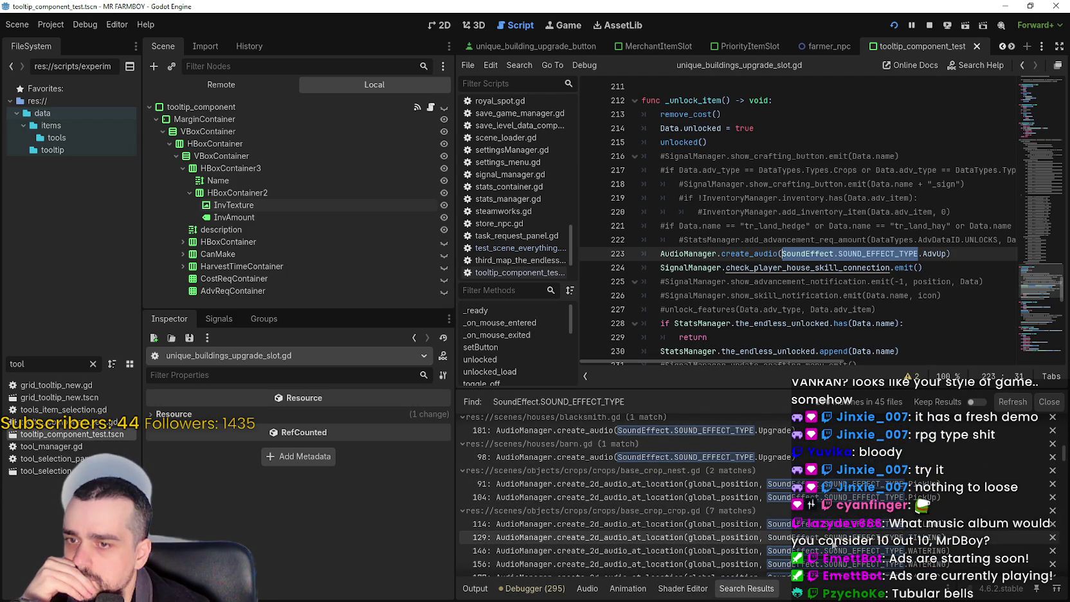
scroll(832, 543, down, 7)
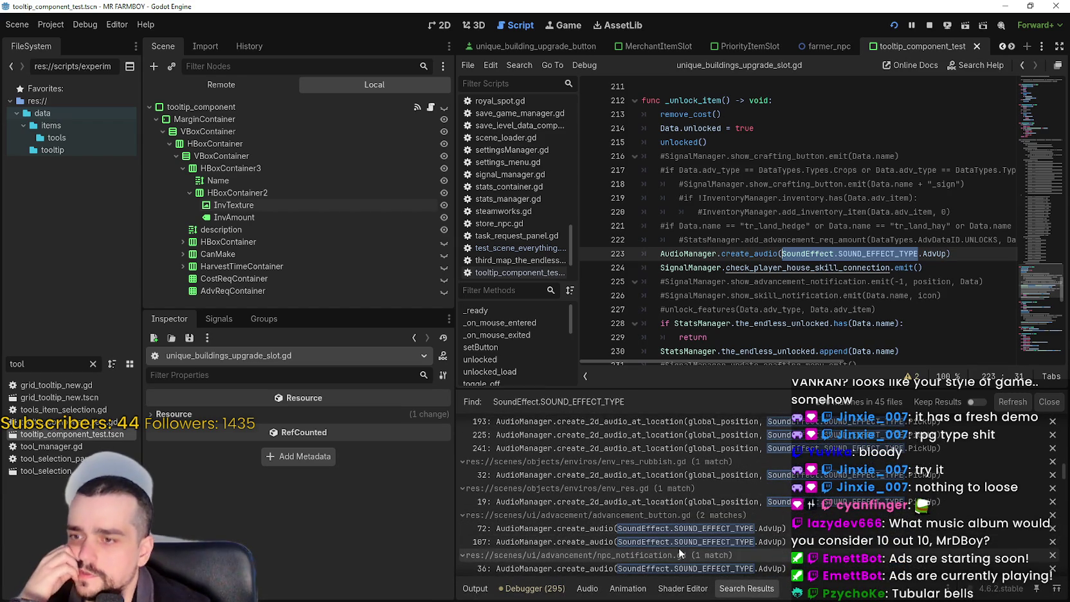
click(769, 254)
right_click(769, 254)
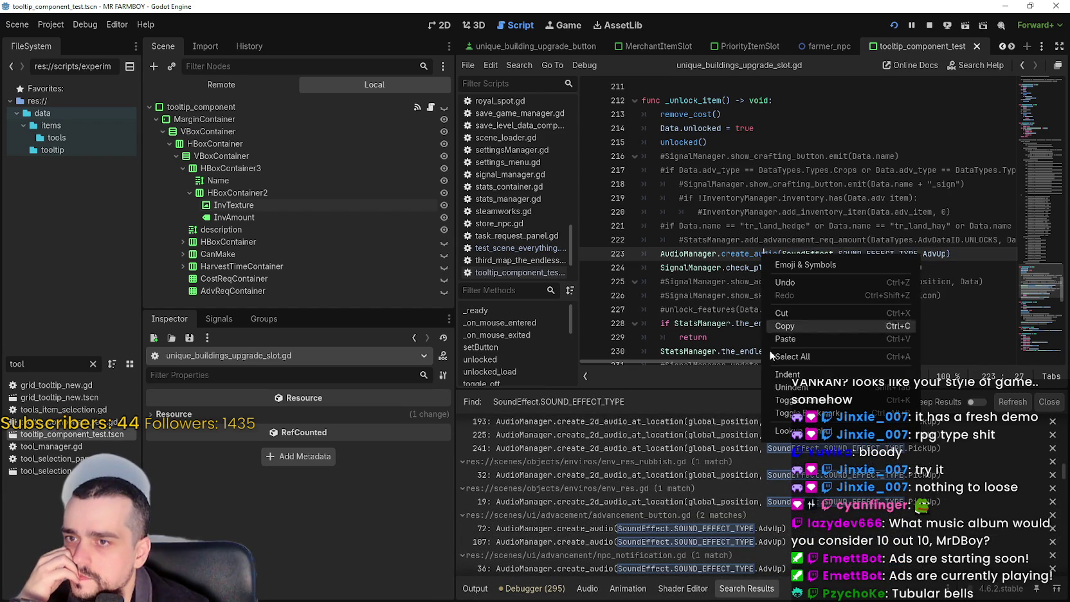
- Jump to create_audio in AudioManager.gd and highlight its has_open_limit check
click(789, 432)
mouse_move(716, 253)
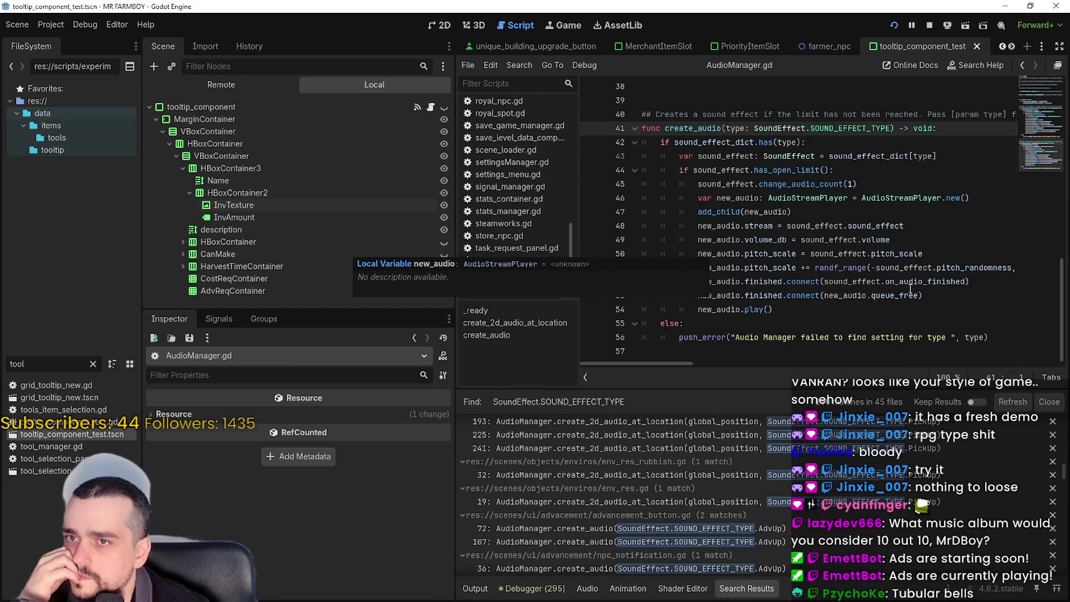
mouse_move(910, 290)
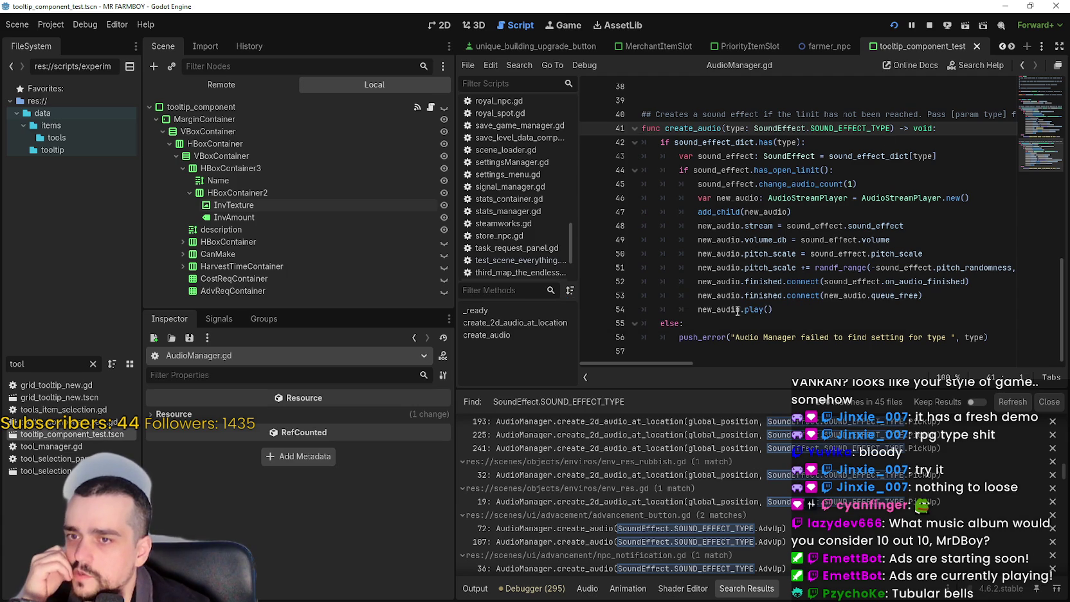
scroll(747, 295, up, 7)
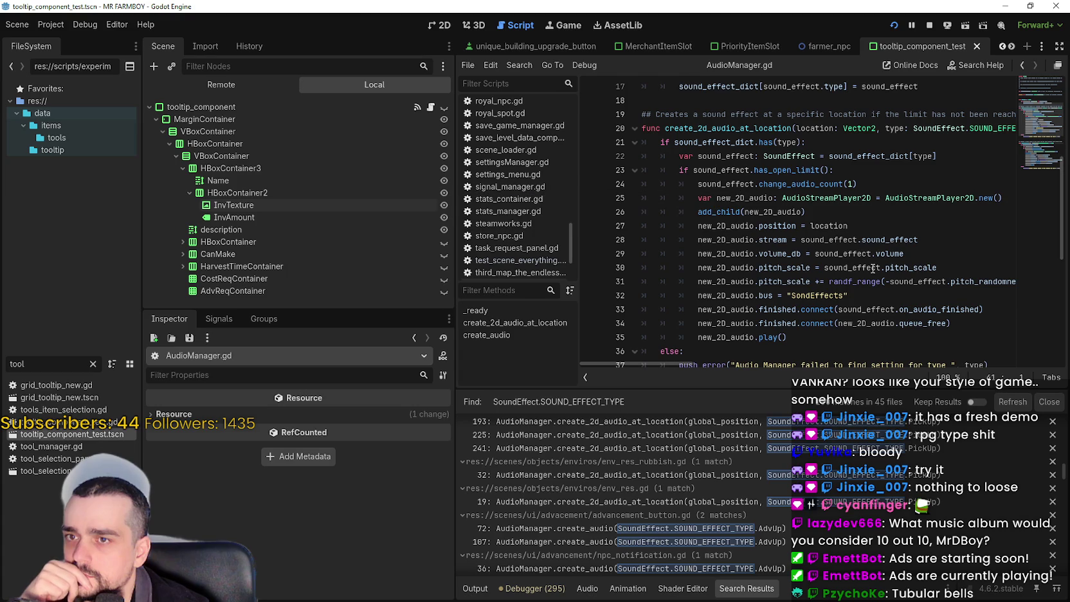
scroll(820, 192, down, 5)
scroll(807, 213, down, 1)
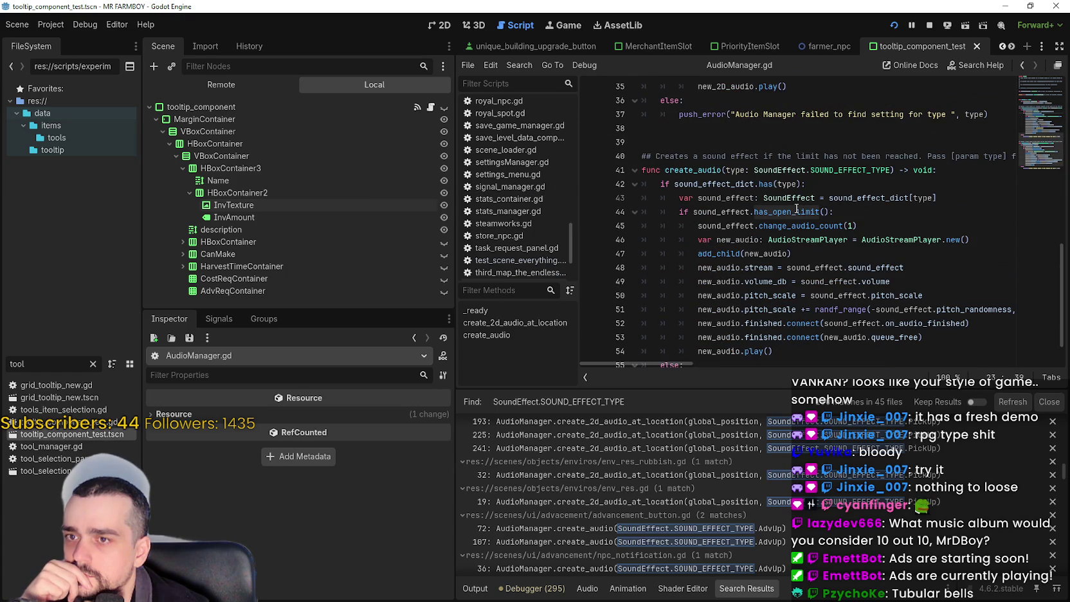
mouse_move(796, 212)
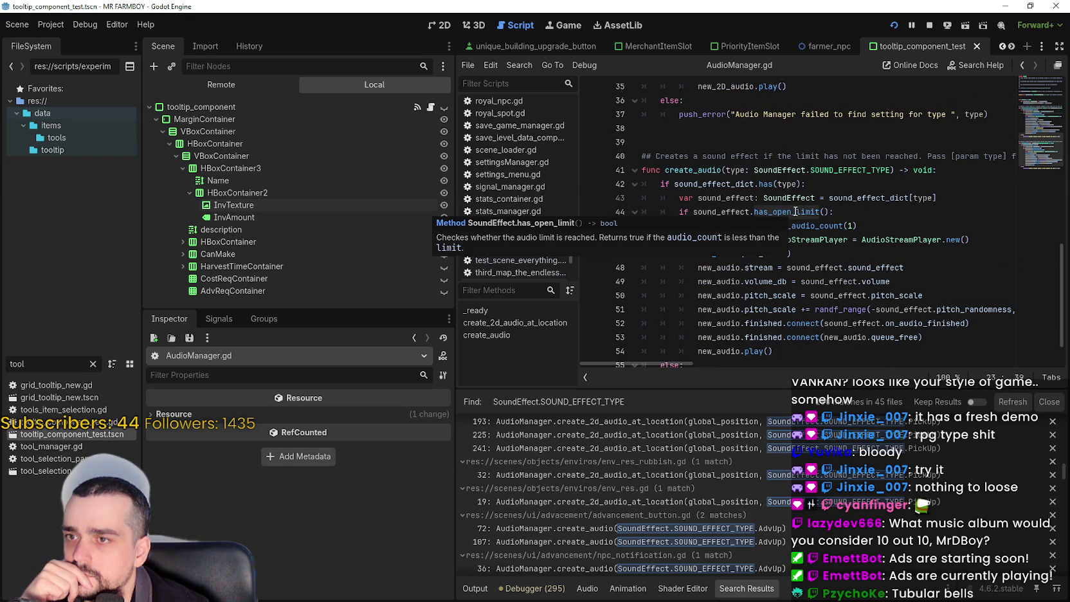
double_click(796, 211)
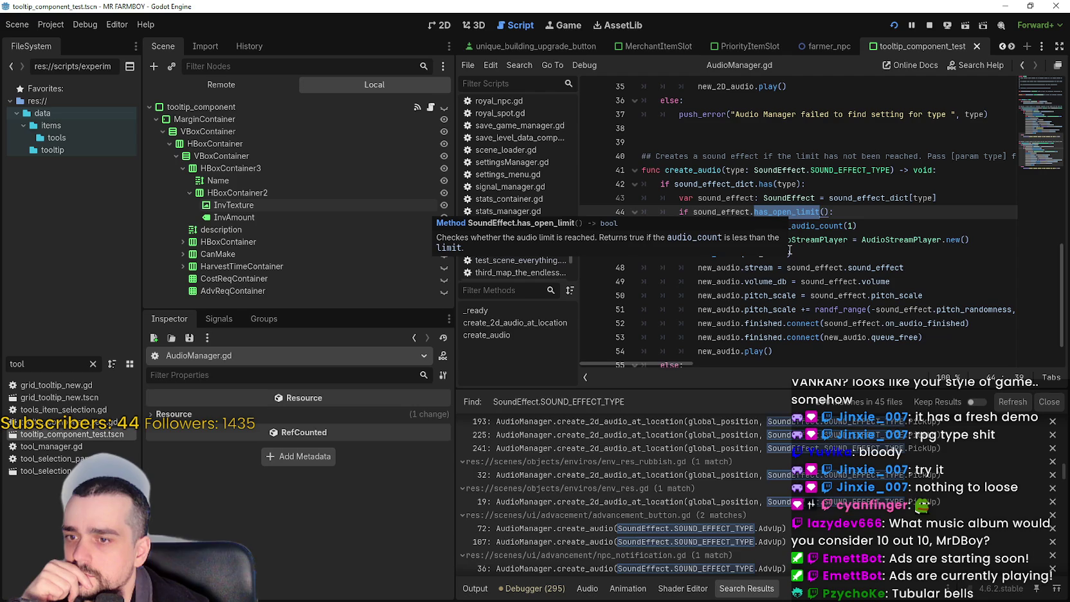
scroll(815, 531, down, 2)
scroll(815, 532, down, 1)
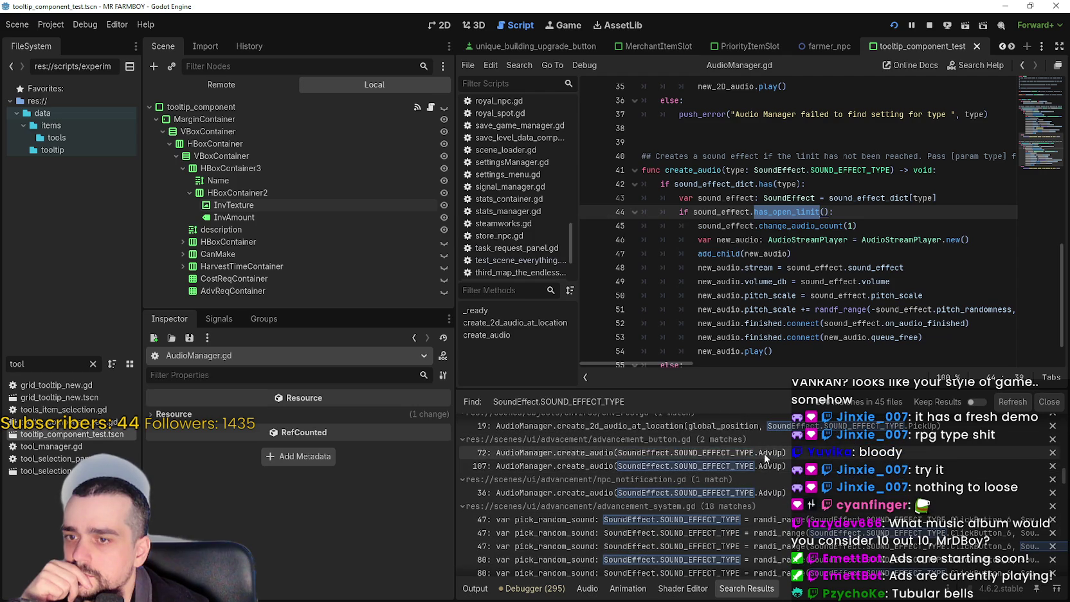
click(59, 367)
double_click(60, 367)
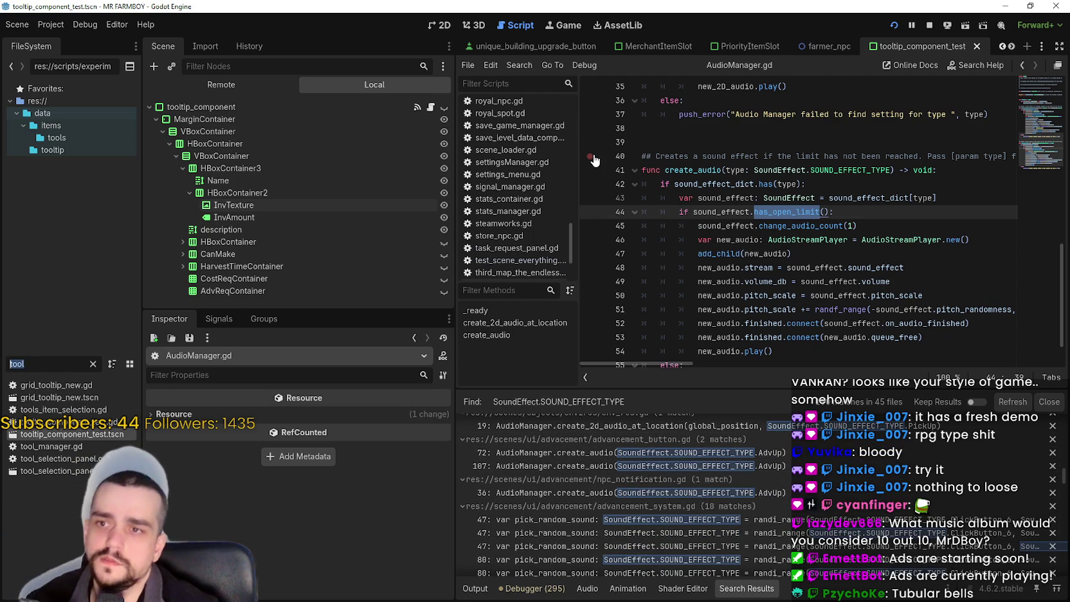
- Filter FileSystem by 'sound' and open sound_manager.tscn, collapsing its songs array
text(sound)
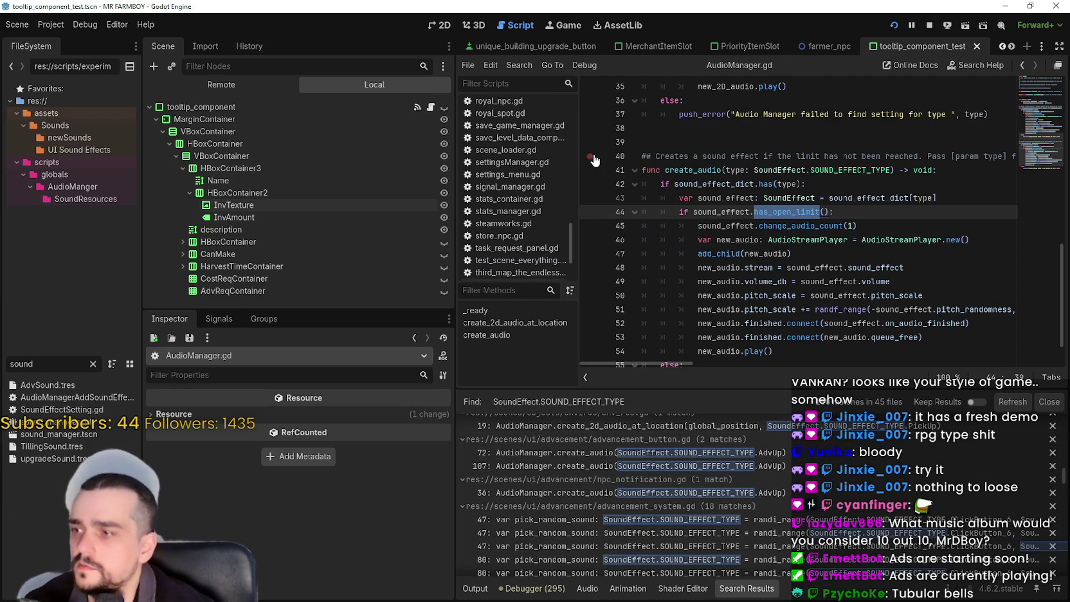
double_click(69, 435)
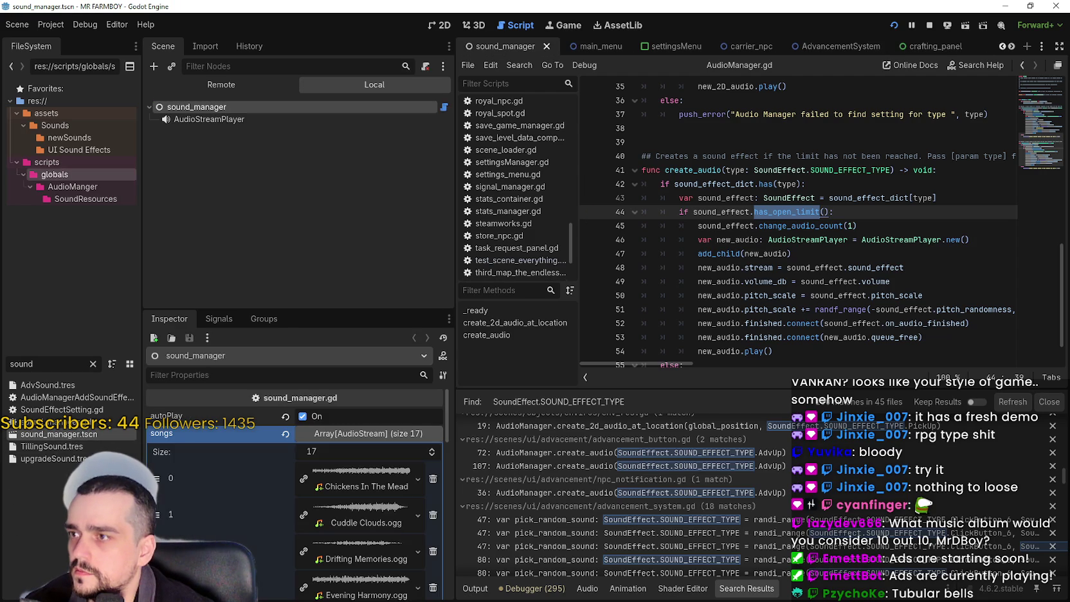
scroll(247, 533, down, 1)
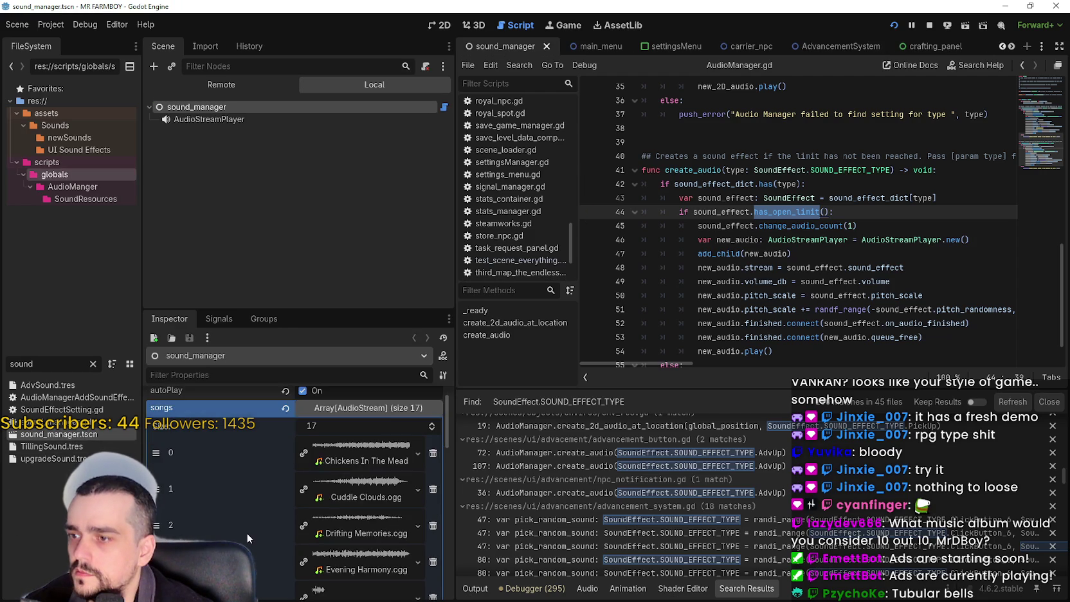
scroll(373, 430, up, 1)
click(374, 433)
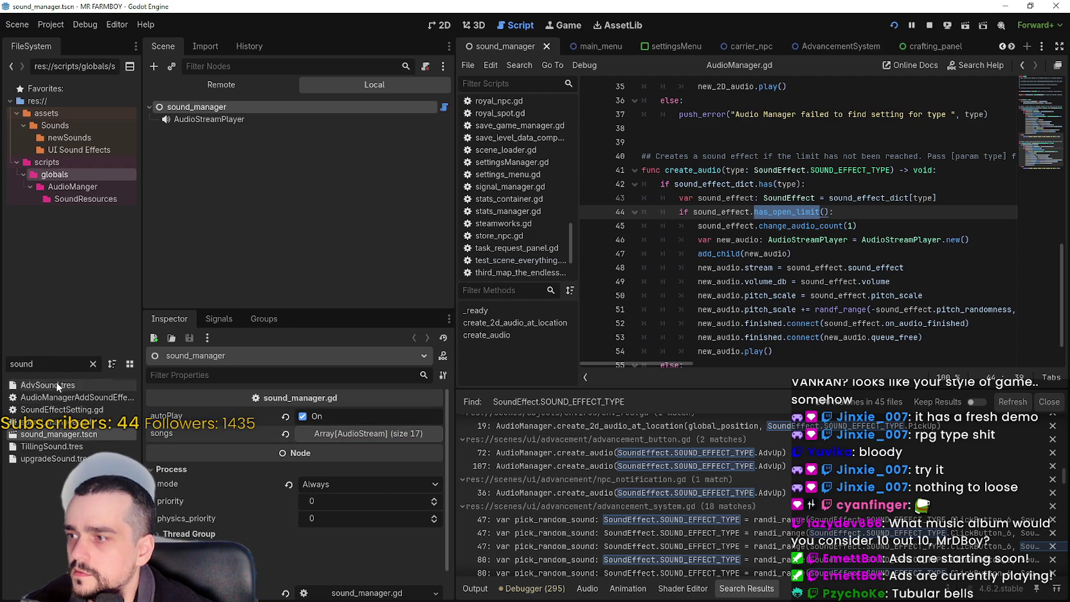
- Filter by 'audio', open AudioManager.tscn, and page to the second set of sound_effects
key(ctrl+f)
text(audio)
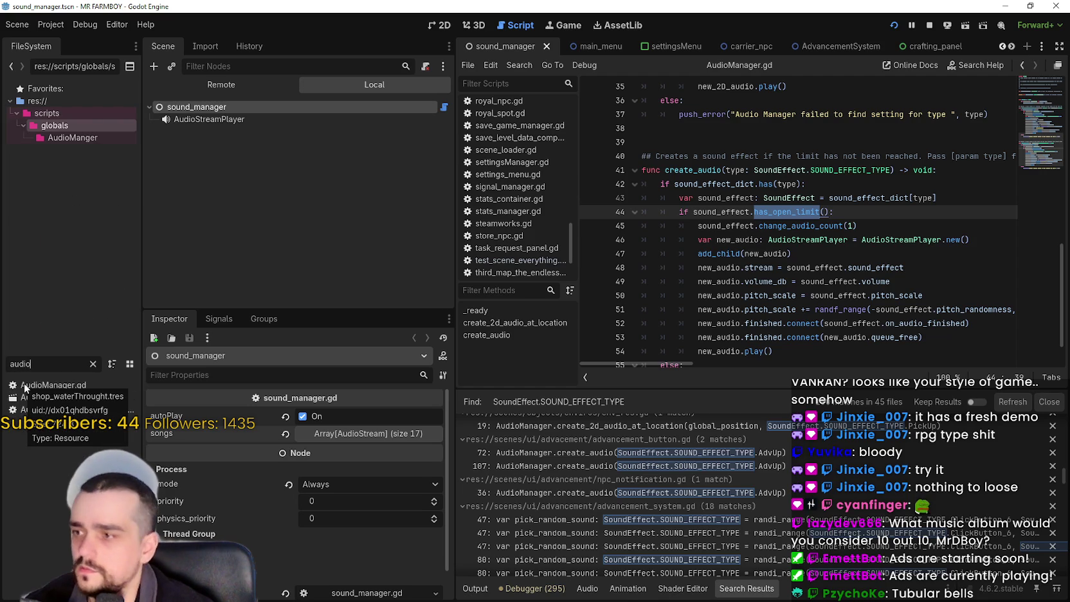
double_click(30, 403)
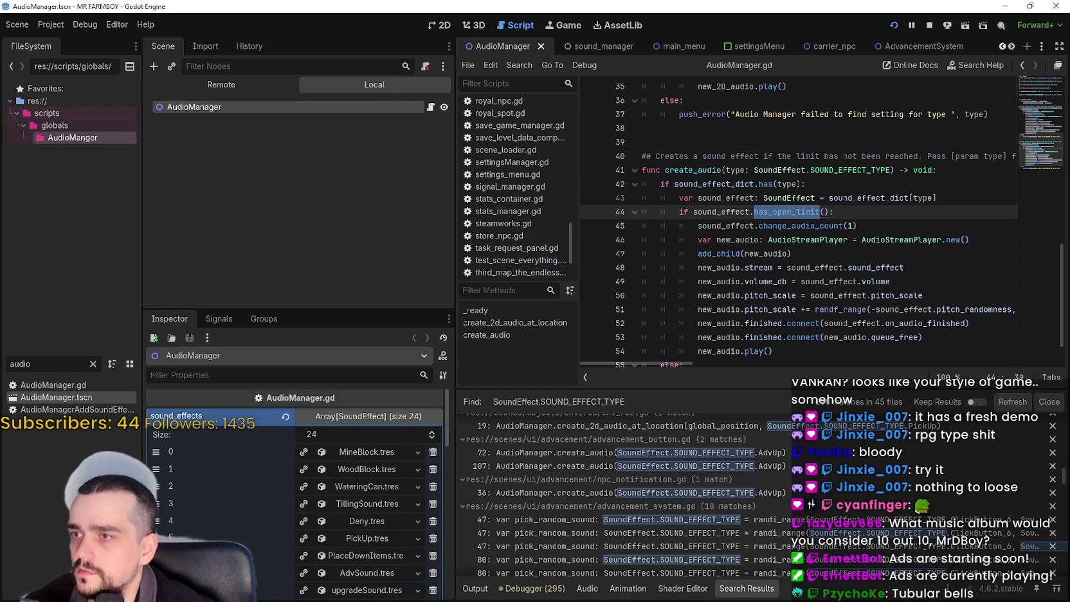
scroll(247, 538, down, 3)
scroll(378, 489, down, 5)
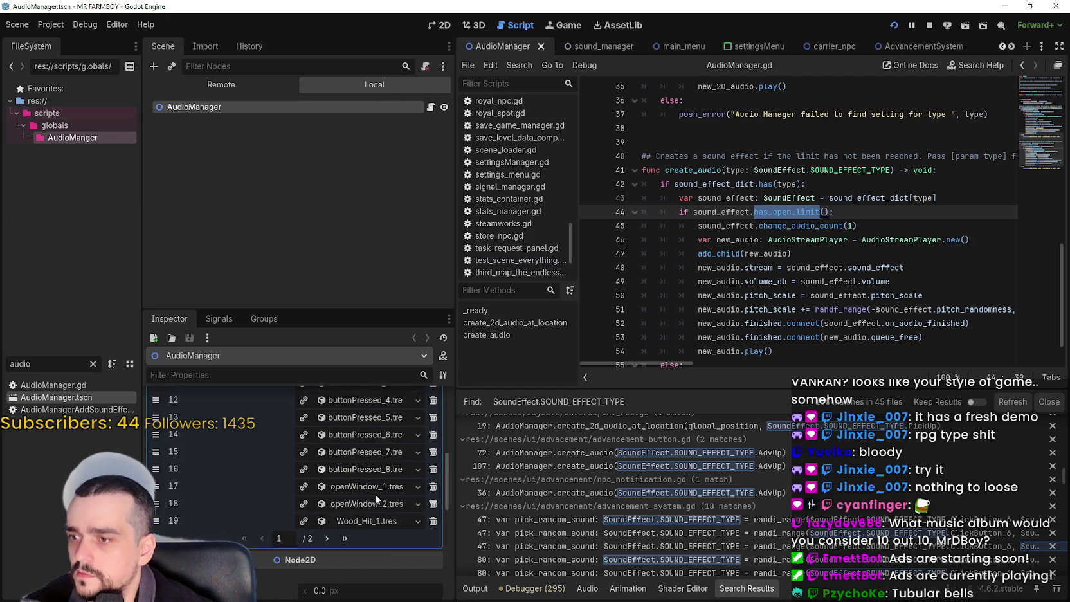
click(327, 512)
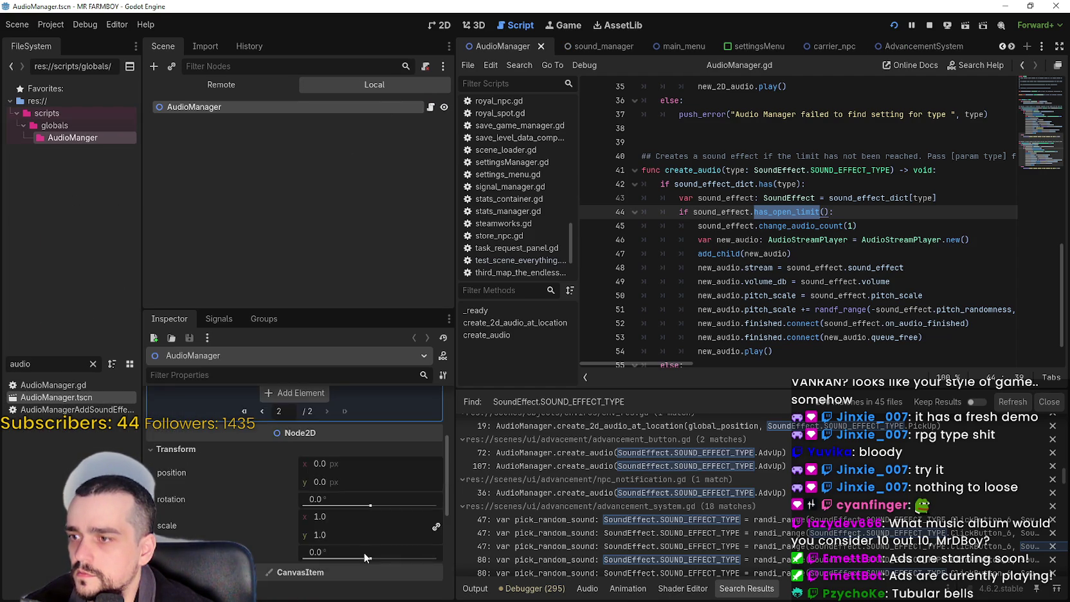
- Inspect the Build_Single_1, AdvSound and upgradeSound entries in the sound_effects array
scroll(366, 541, up, 1)
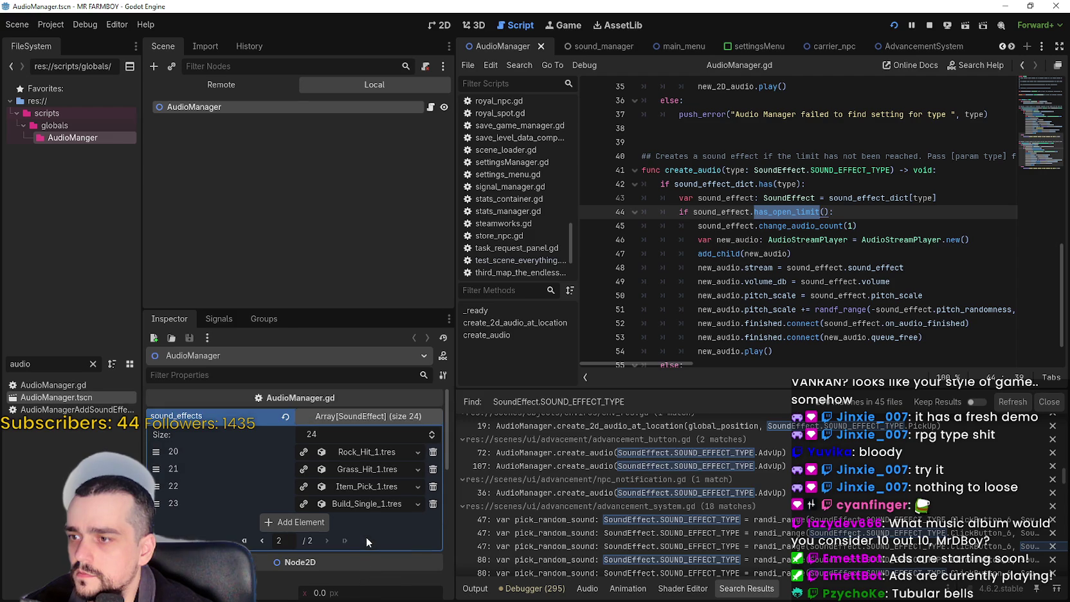
click(374, 501)
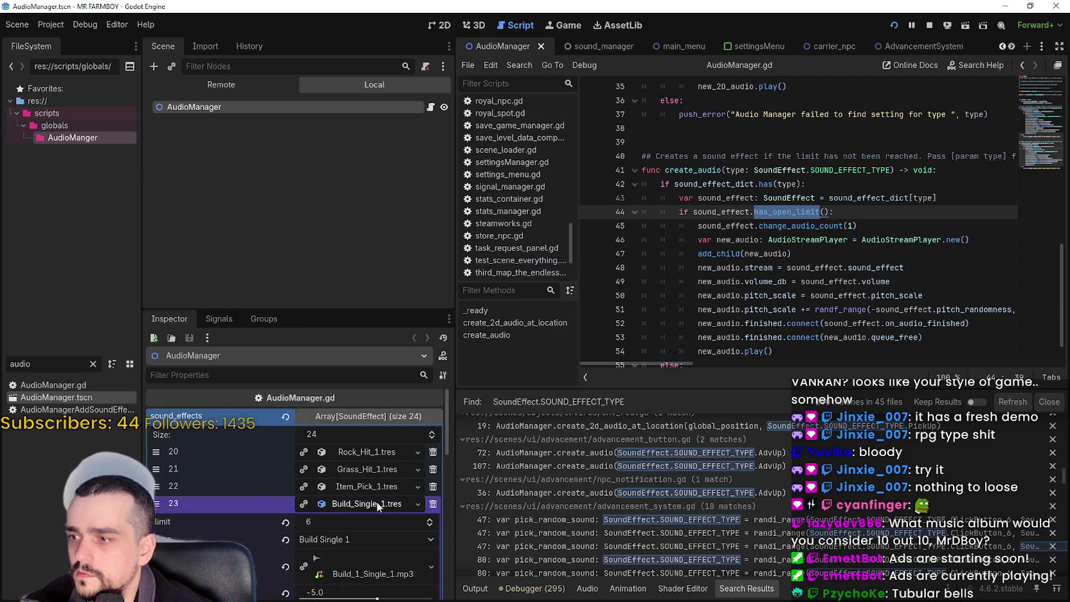
click(375, 501)
click(261, 540)
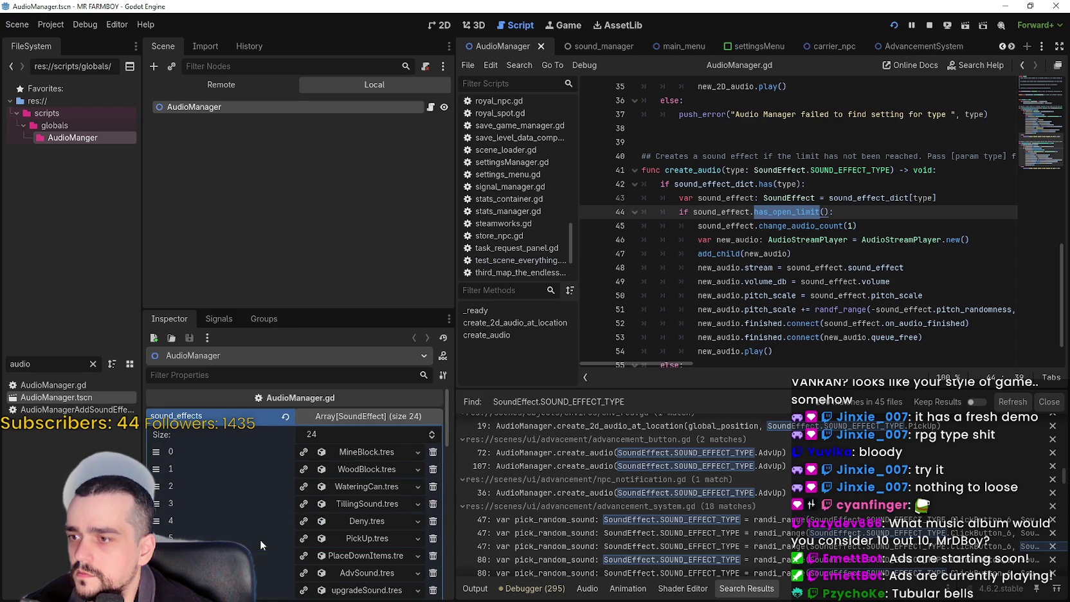
scroll(378, 522, down, 3)
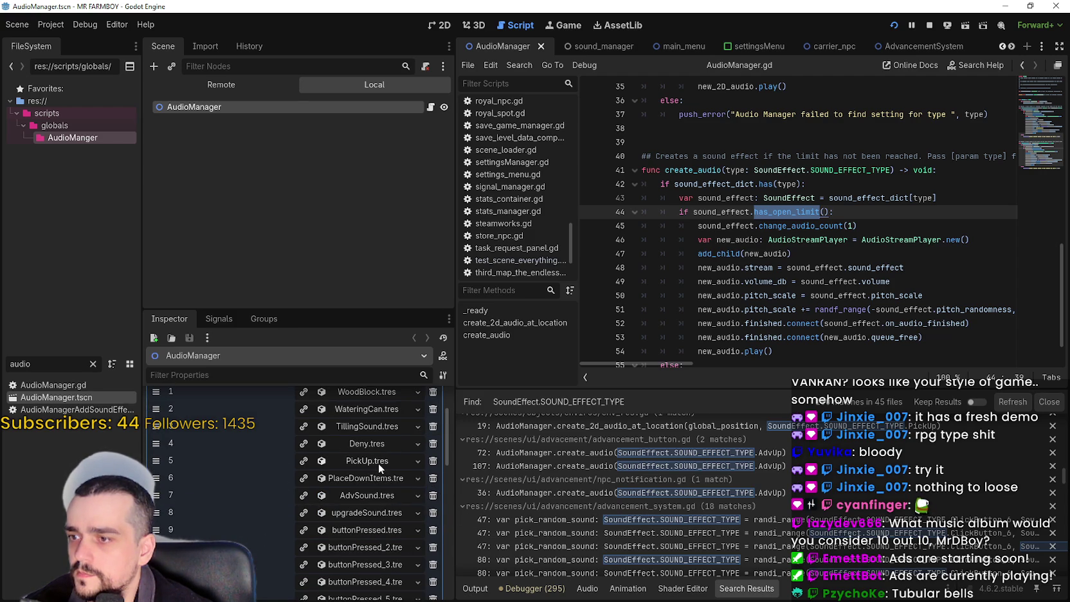
click(384, 497)
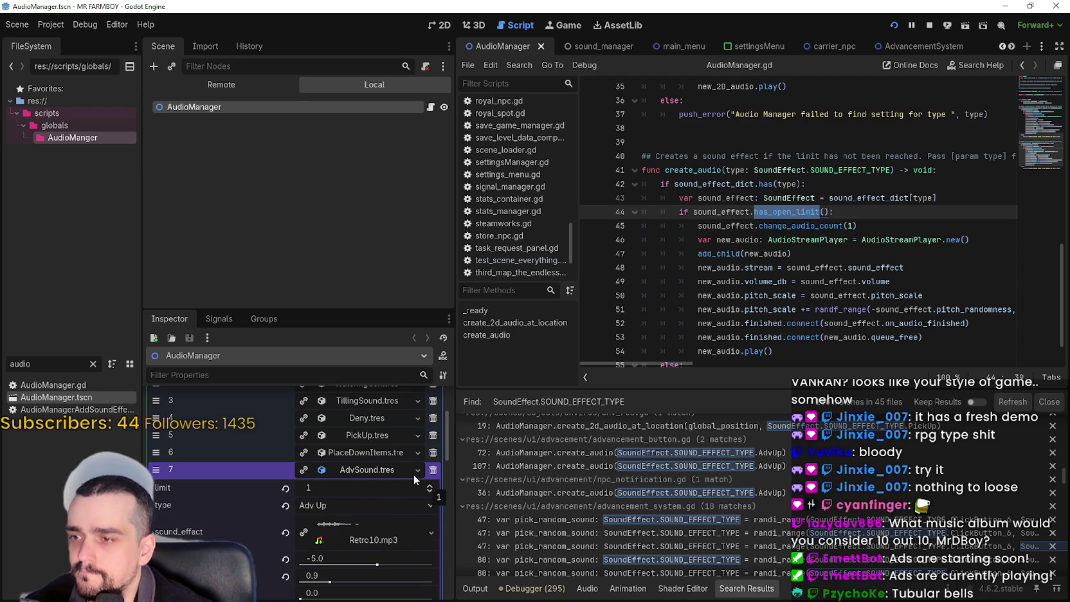
click(378, 471)
click(382, 489)
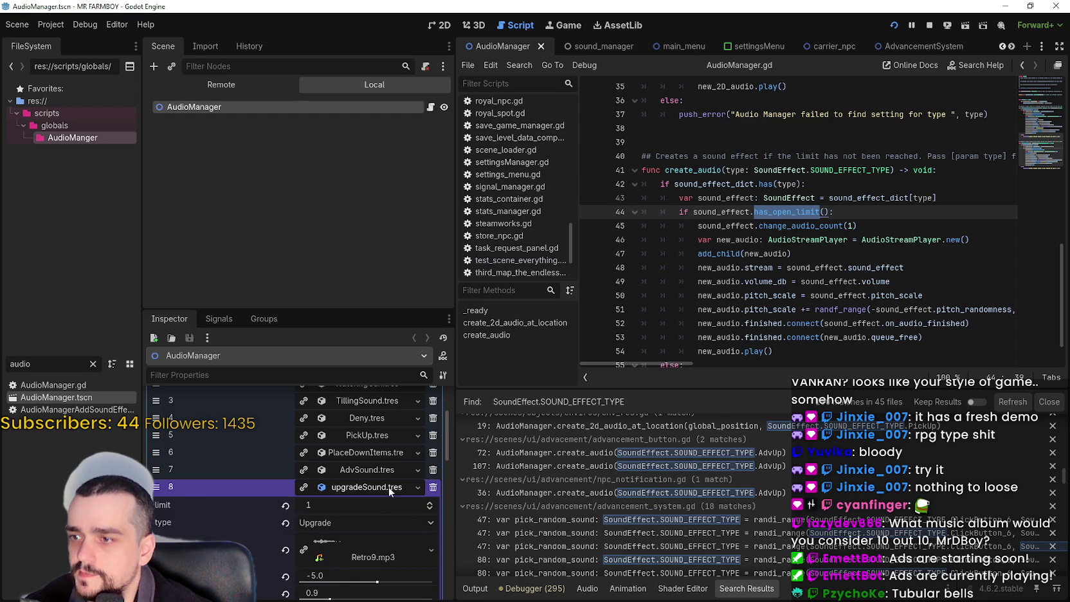
click(393, 488)
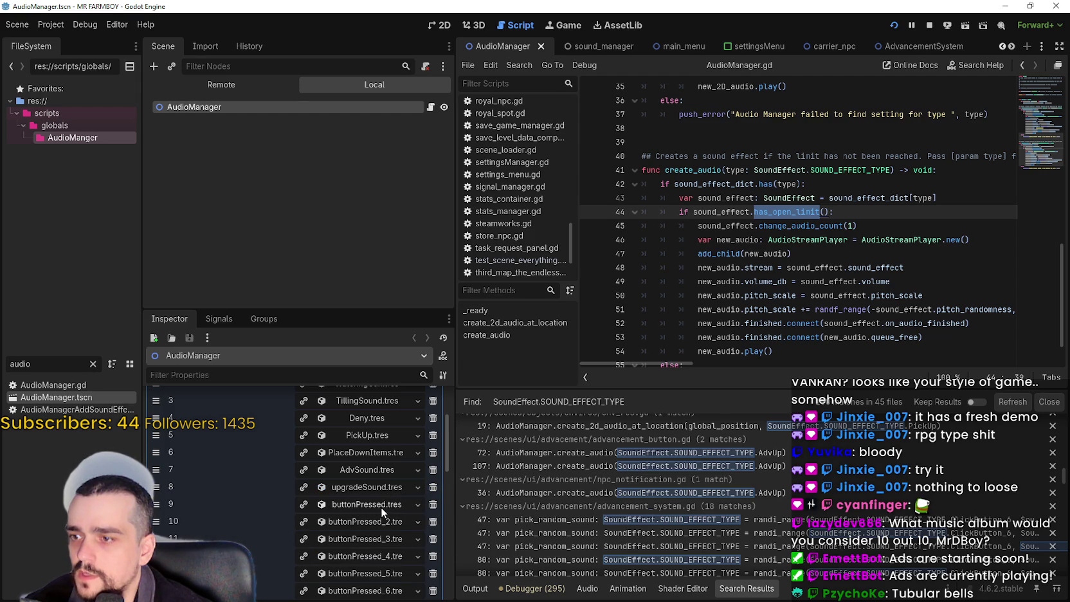
- Scroll the sound_effects list and review the AdvSound.tres settings again
scroll(878, 526, up, 3)
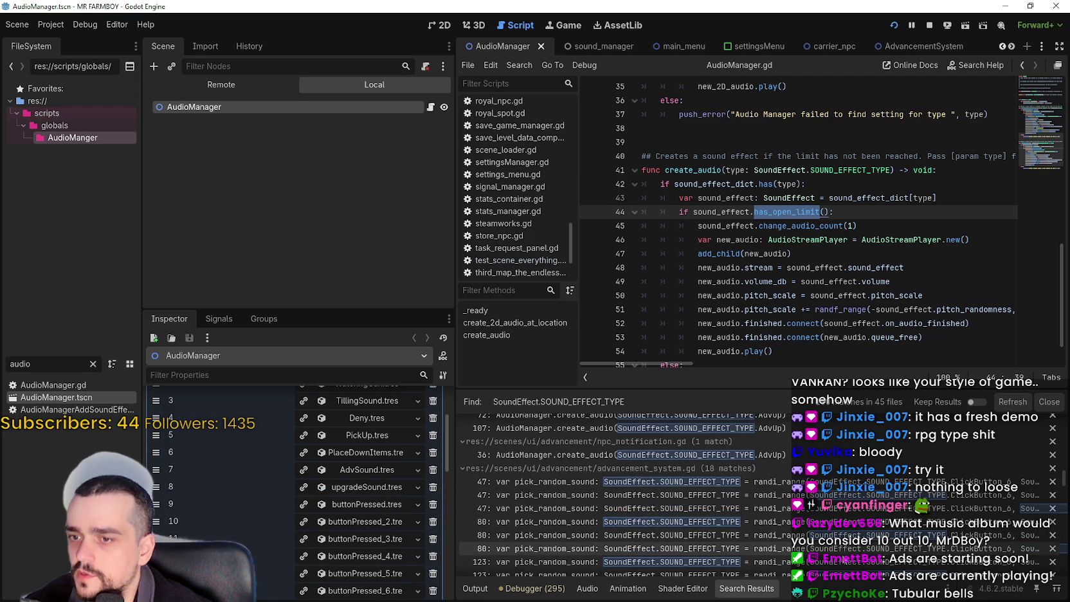
scroll(879, 526, down, 10)
scroll(598, 495, down, 10)
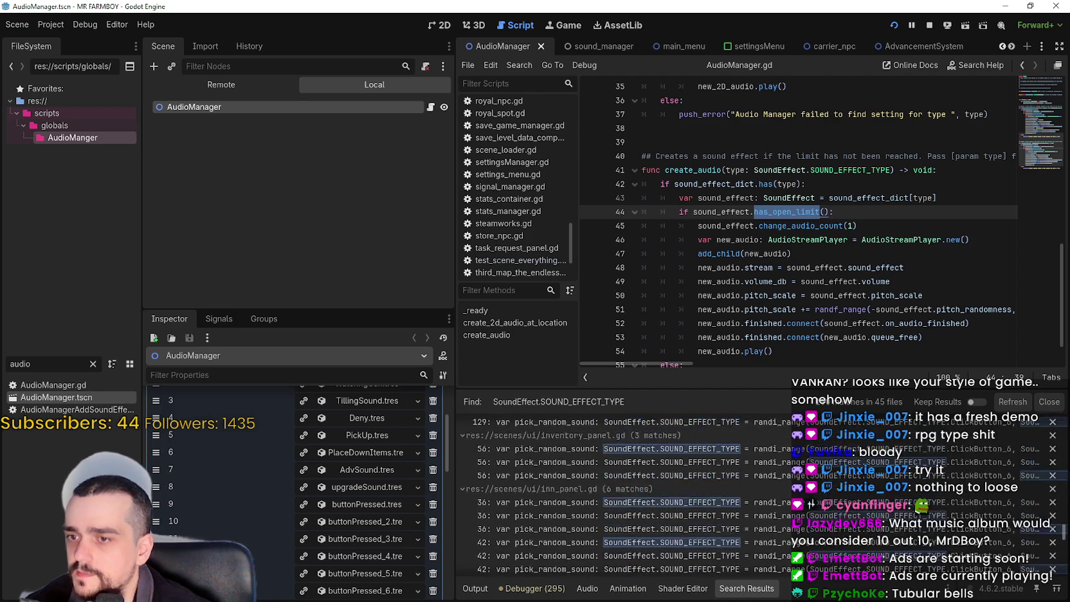
scroll(617, 495, down, 3)
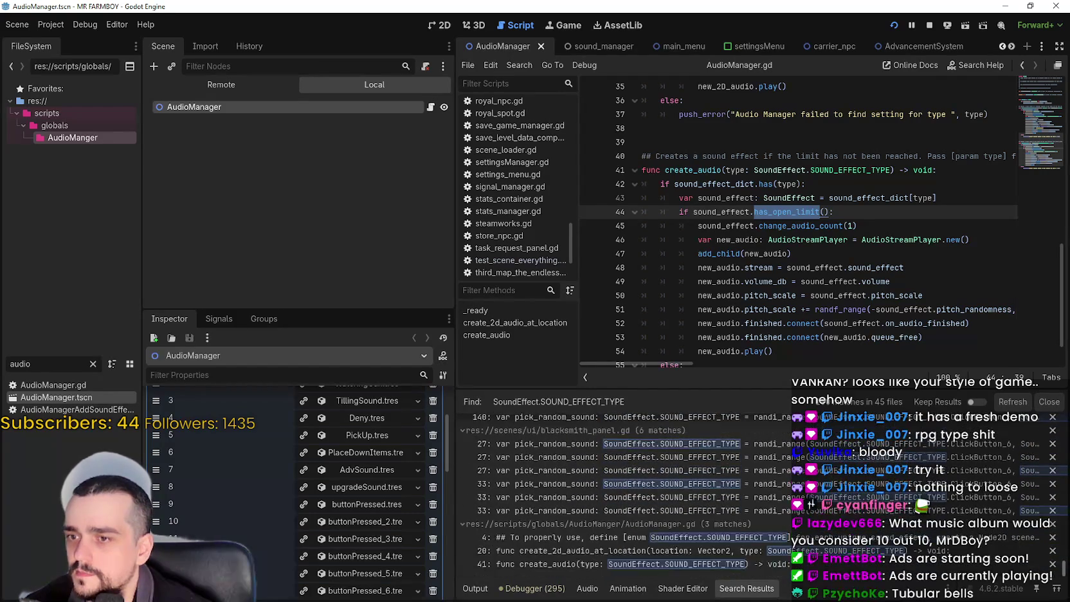
scroll(617, 495, down, 15)
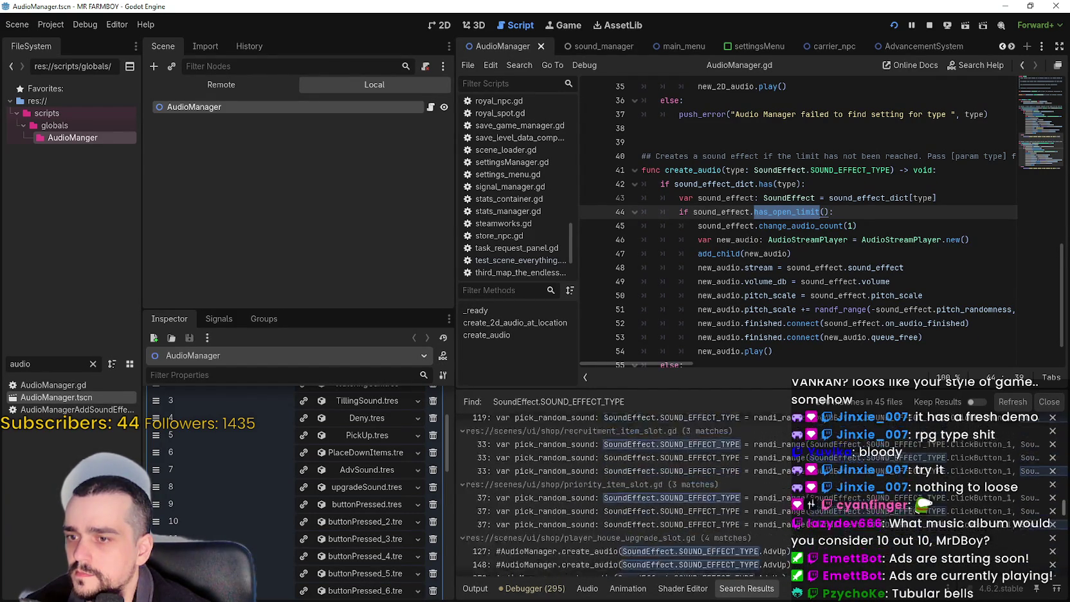
scroll(624, 495, up, 3)
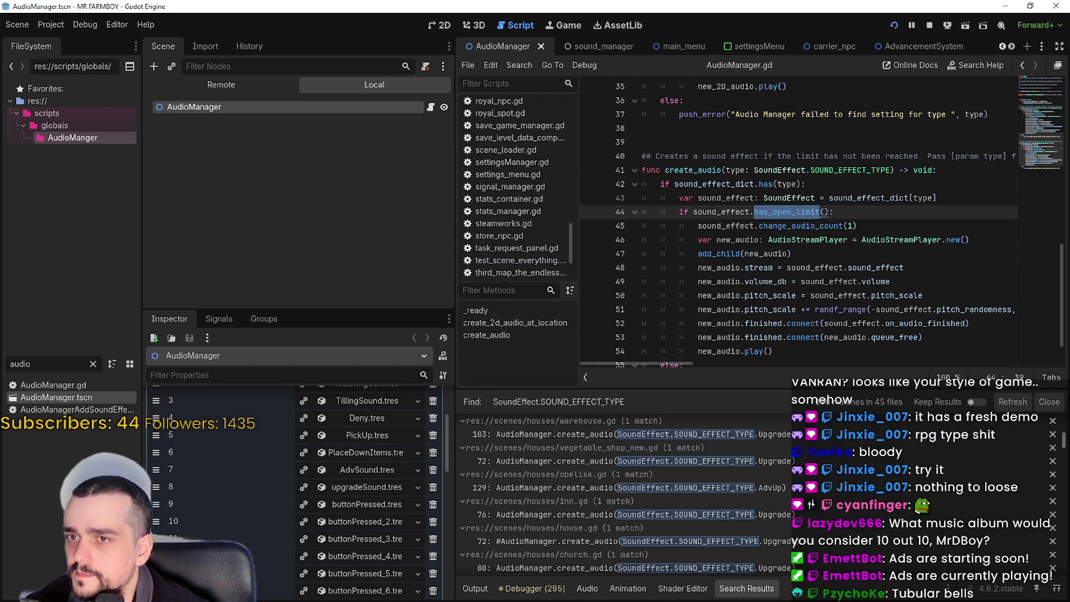
scroll(631, 494, down, 3)
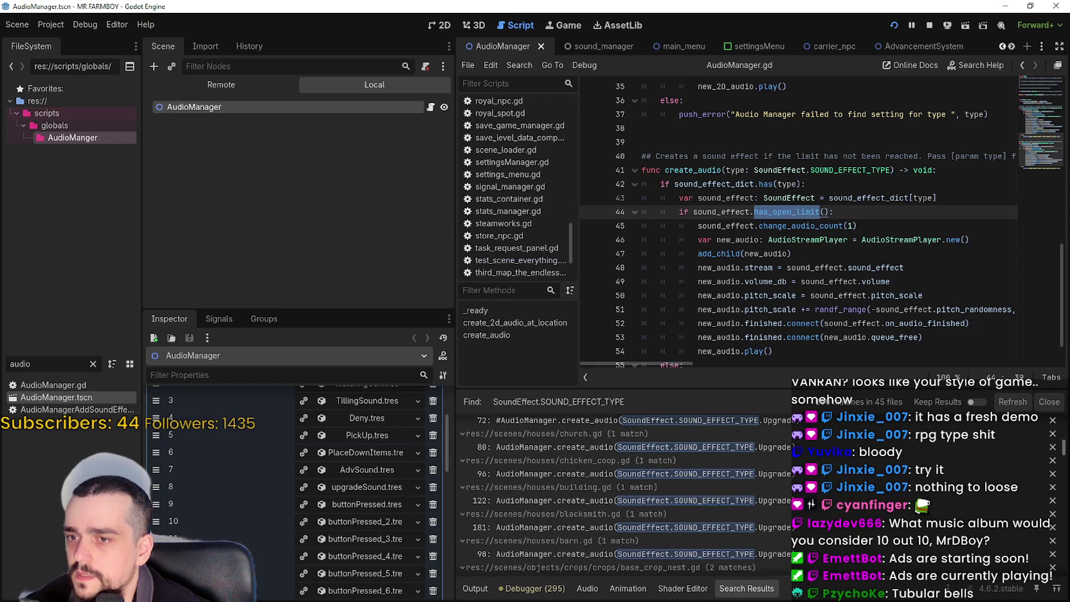
click(374, 469)
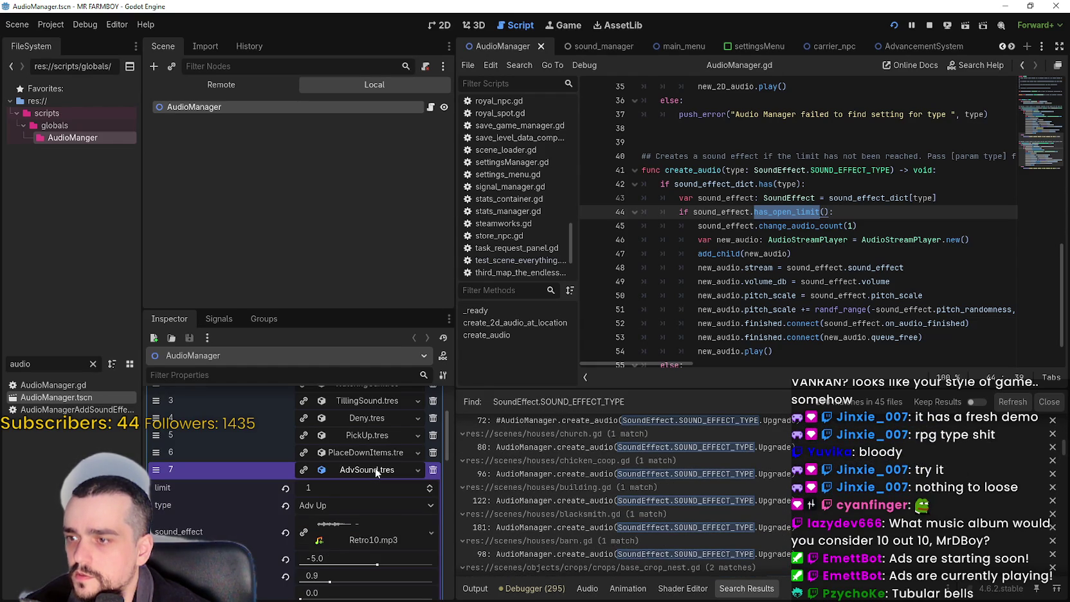
click(340, 468)
- Run the game in debug with F5 and bring up the Select Save Game list
click(868, 209)
key(Up)
key(Up)
key(Up)
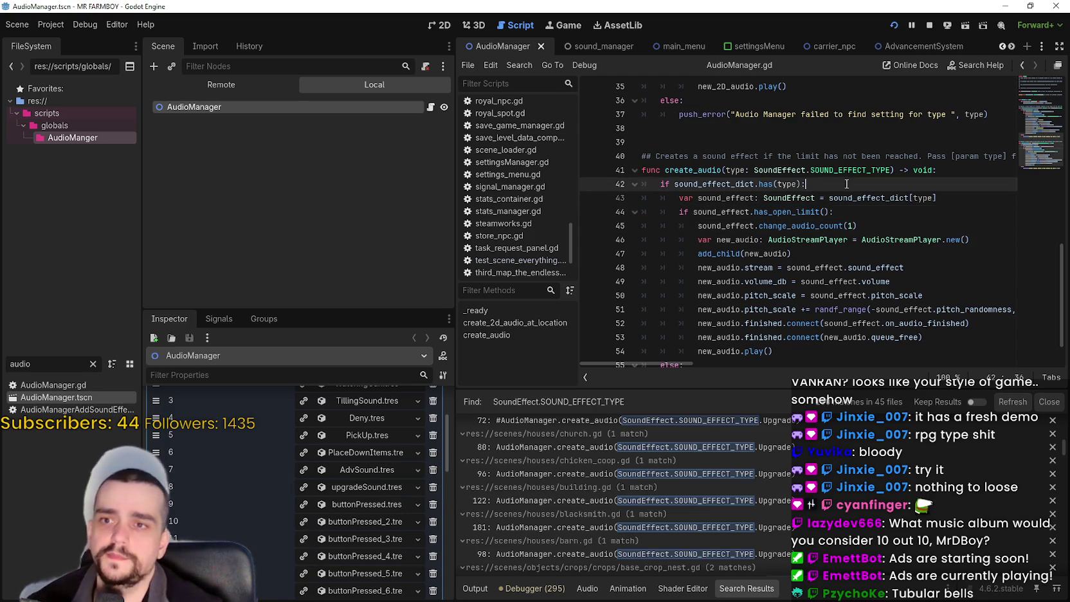
key(F5)
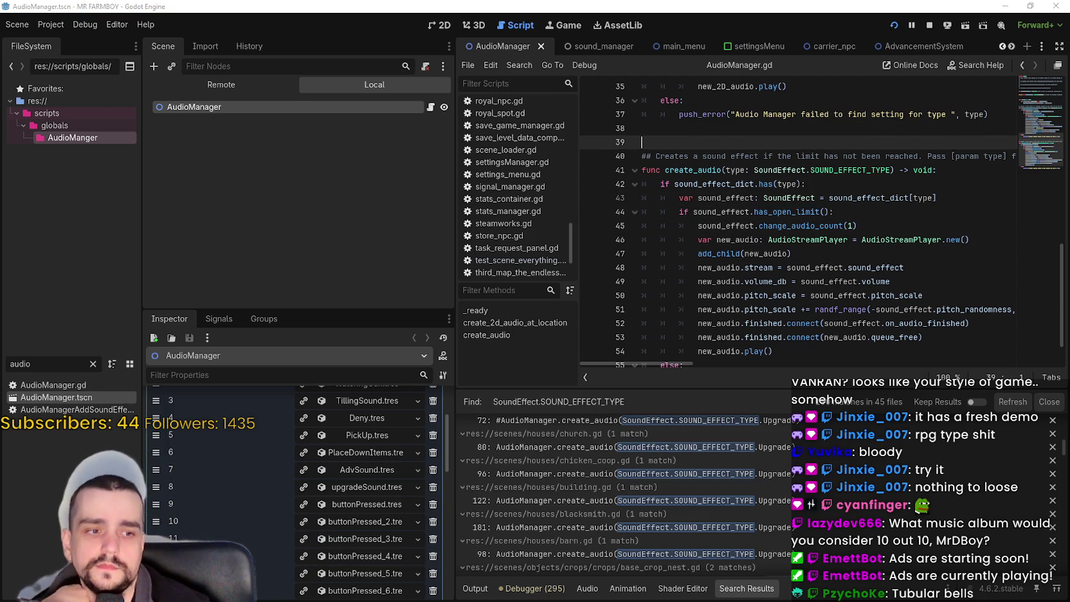
click(537, 300)
click(537, 255)
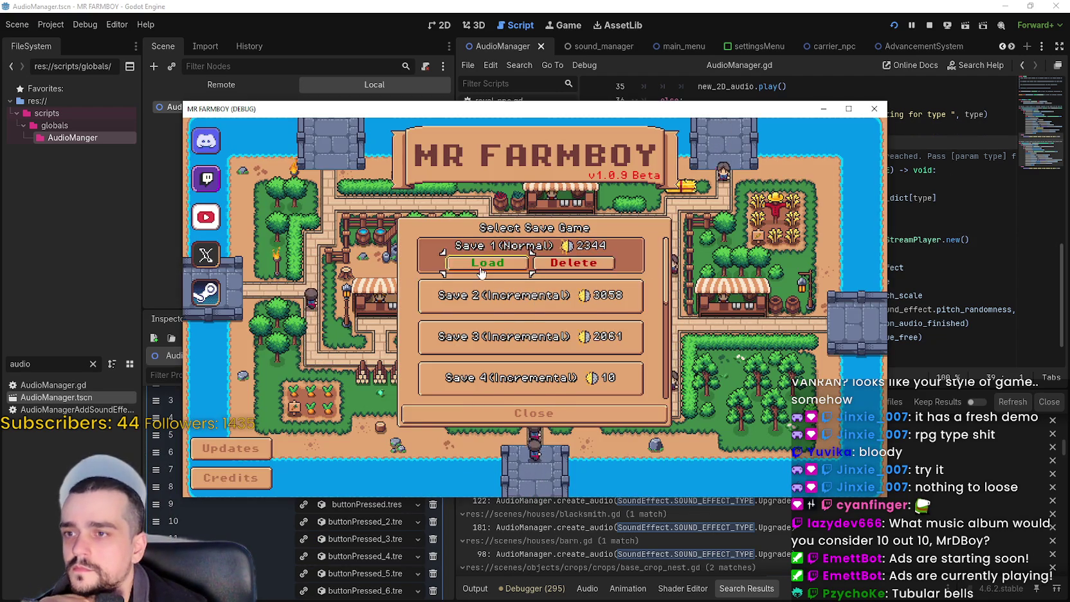
- Load Save 1 and maximize the game until the line 734 breakpoint pauses it
click(515, 256)
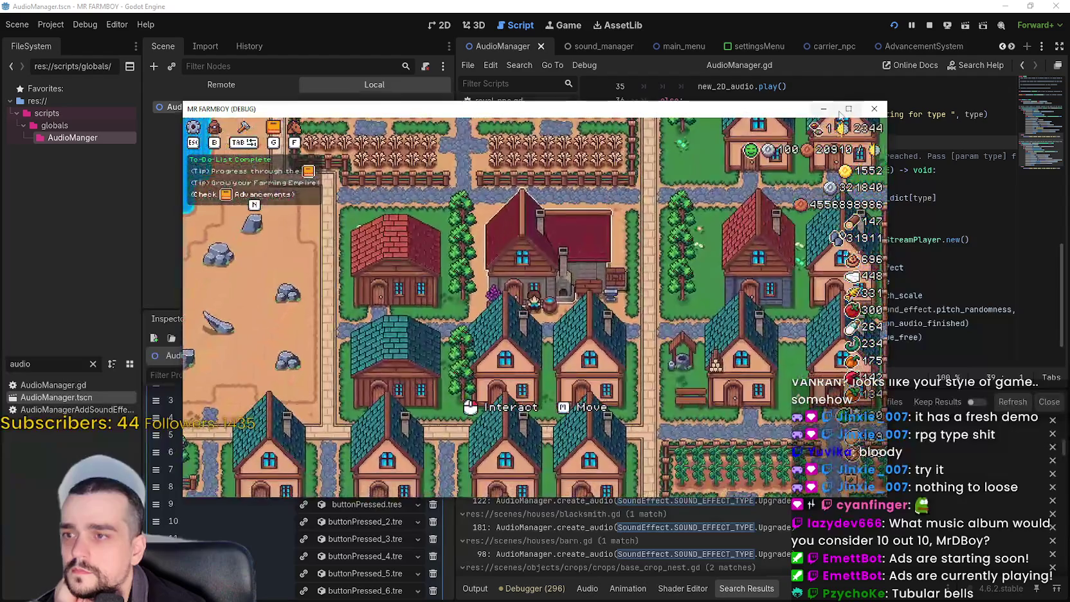
click(840, 113)
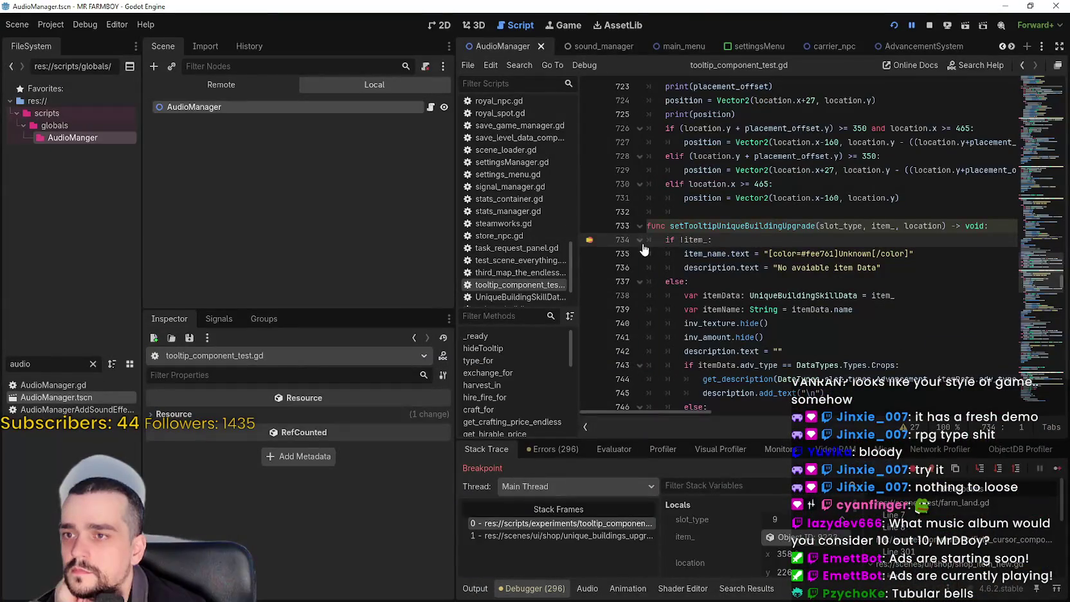
click(729, 252)
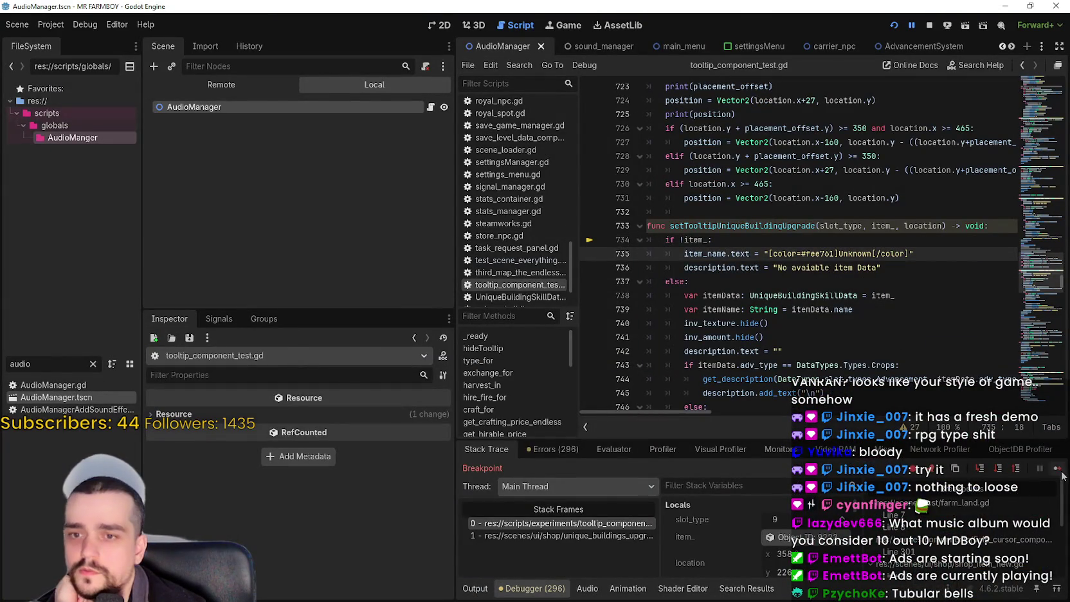
- Resume past the breakpoint, check Active Buffs (6/2) on the Blacksmith panel, close it, return to Godot
click(1059, 469)
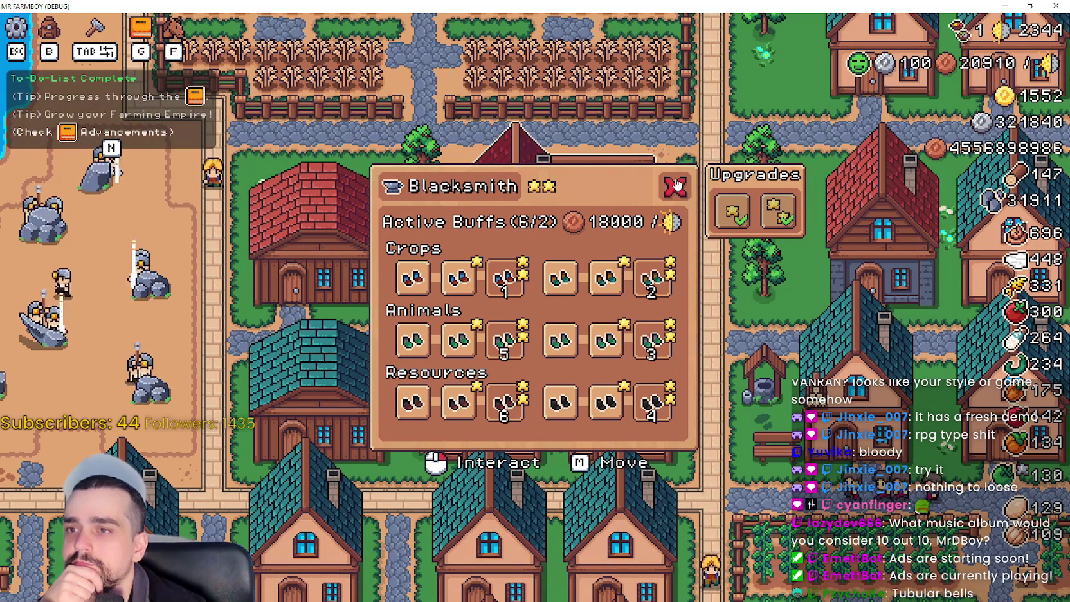
mouse_move(967, 34)
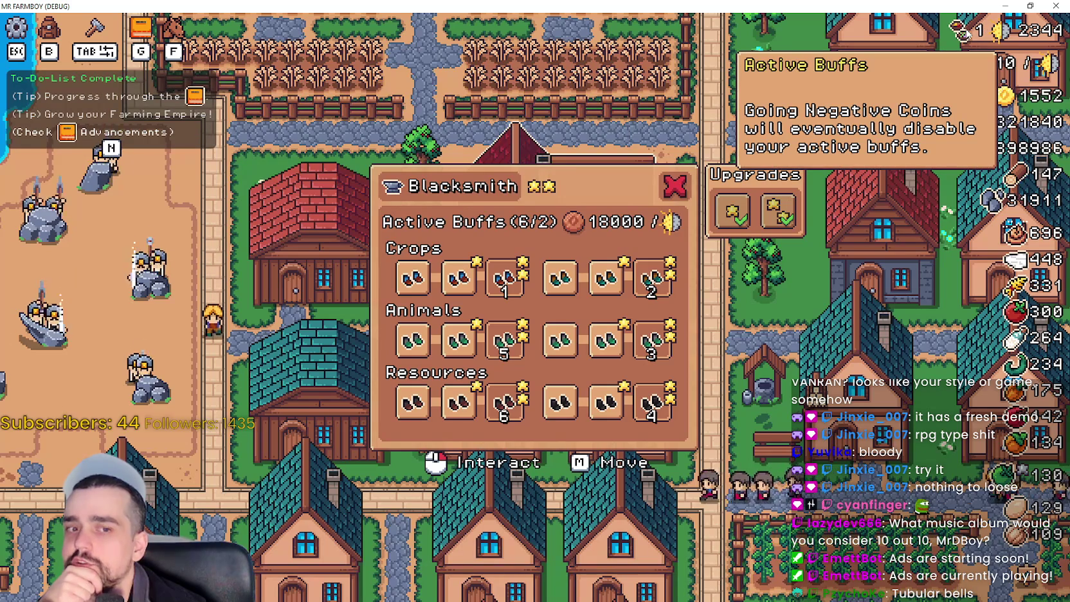
click(675, 187)
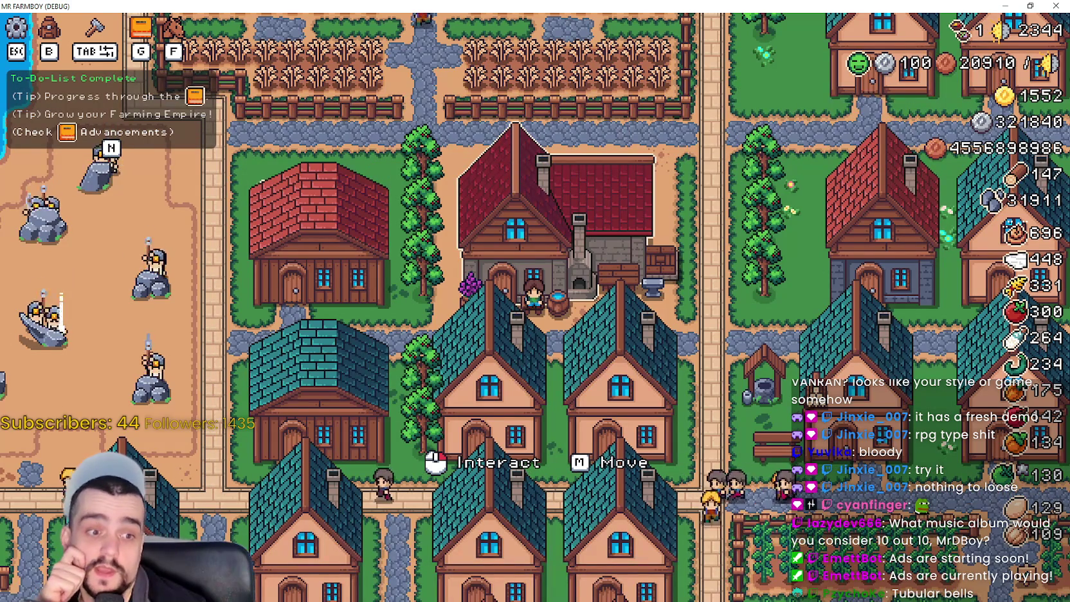
key(alt+Tab)
click(752, 285)
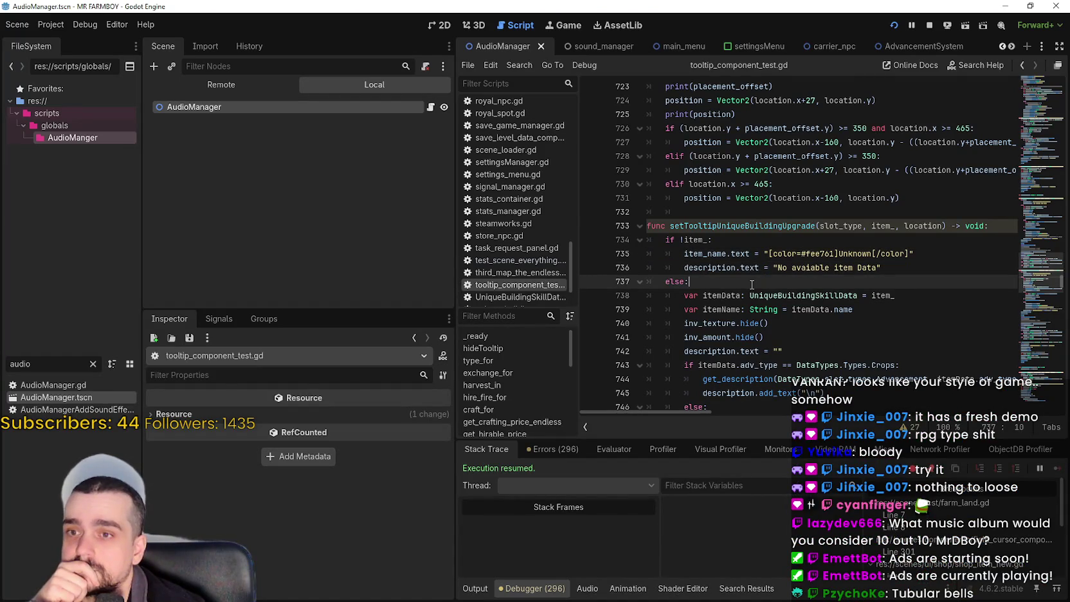
- Page through the script tabs to the Blacksmith scene and open blacksmith.gd
scroll(752, 284, up, 2)
click(718, 284)
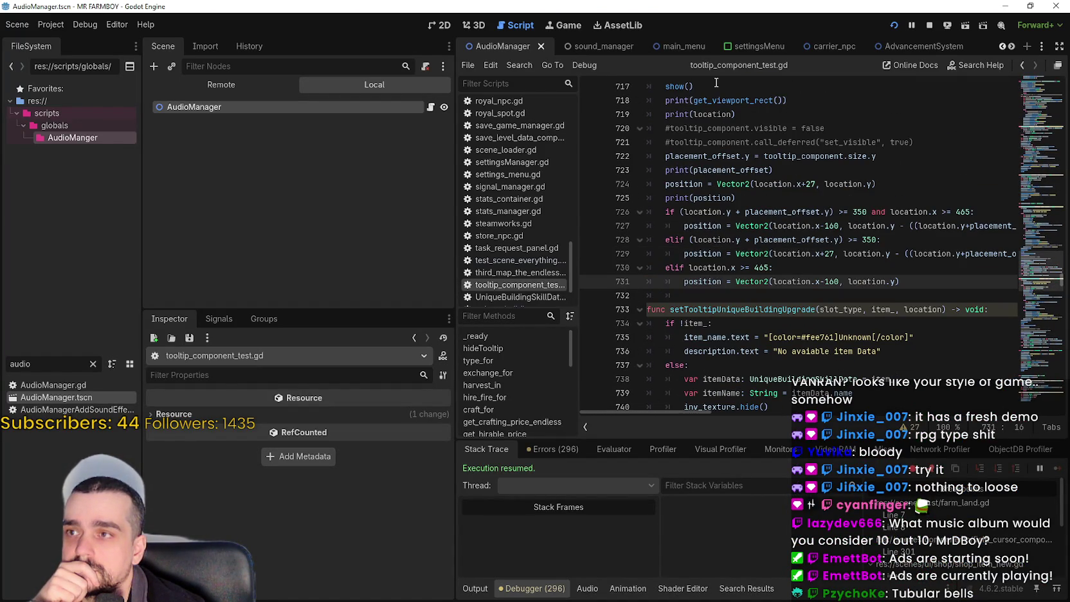
click(1002, 46)
click(1003, 47)
click(1002, 46)
click(1003, 46)
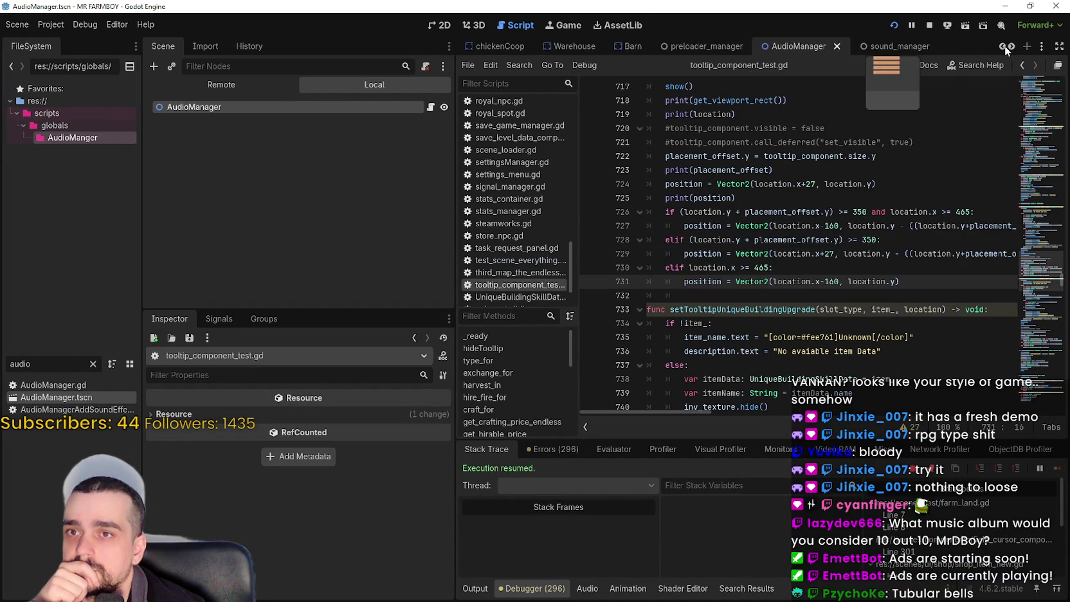
click(1003, 47)
click(1014, 48)
click(1013, 48)
click(1013, 47)
click(1014, 47)
click(1014, 47)
click(1014, 47)
click(1014, 47)
click(1014, 47)
click(1014, 47)
click(1014, 47)
click(1013, 47)
click(1013, 47)
click(1014, 46)
click(1013, 47)
click(1014, 47)
click(1014, 47)
click(1013, 47)
click(1013, 47)
click(656, 45)
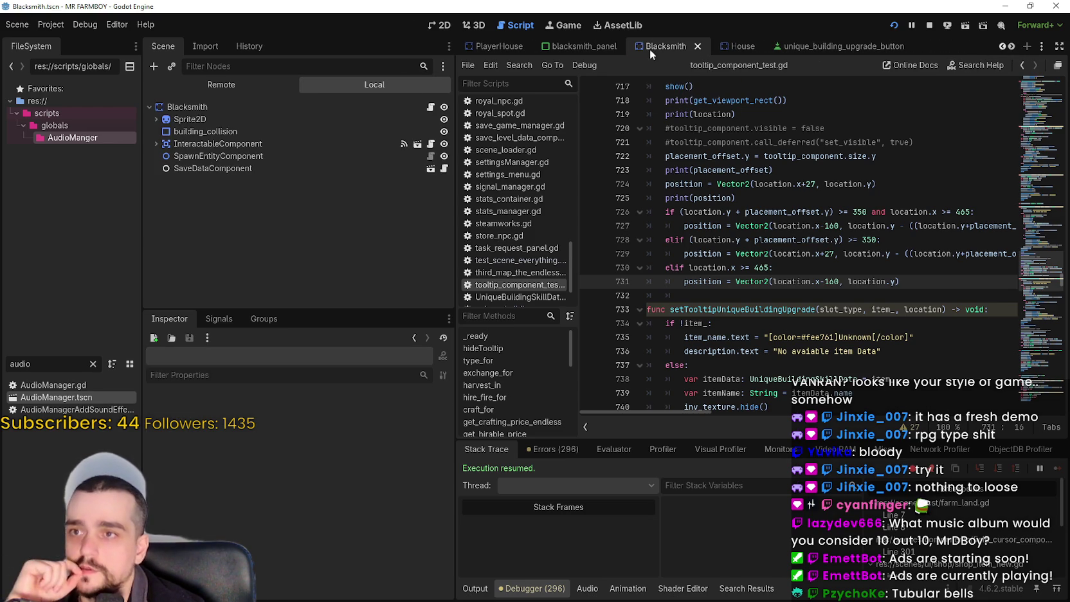
click(431, 107)
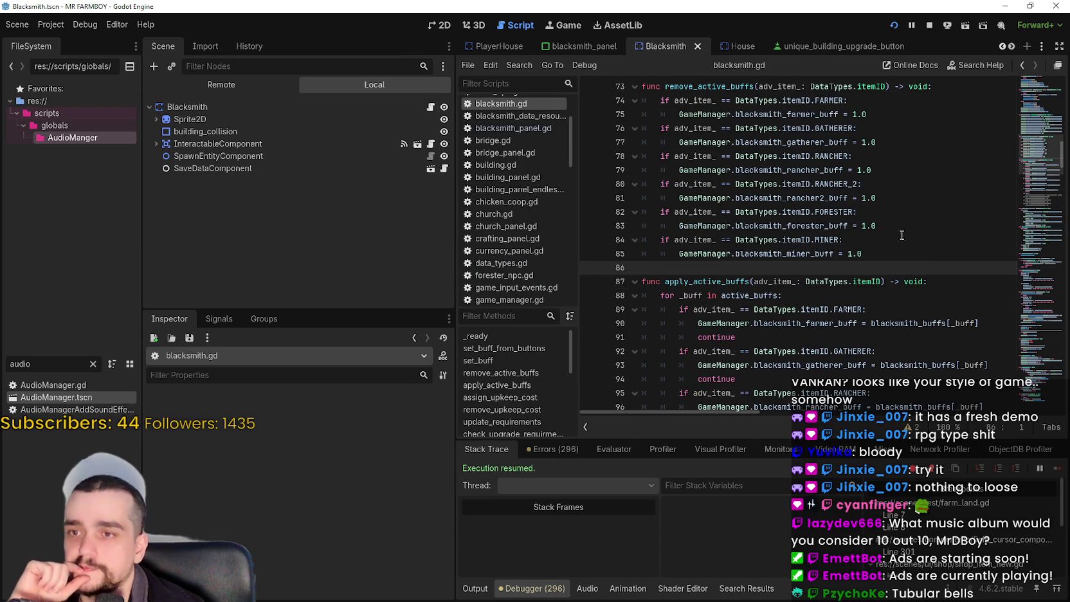
click(916, 218)
scroll(884, 285, up, 2)
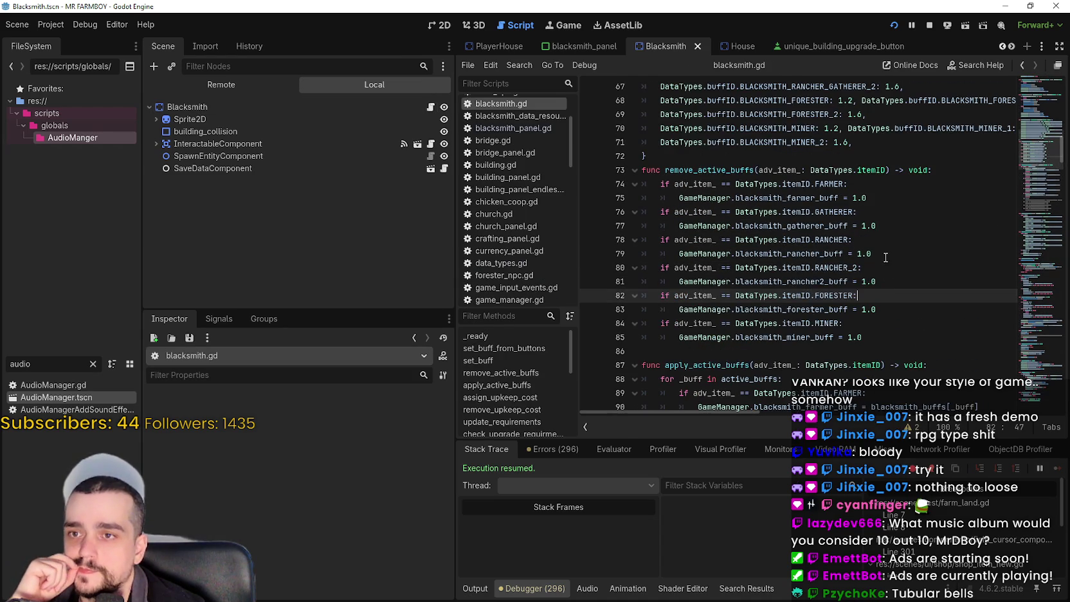
scroll(885, 259, down, 7)
scroll(890, 249, down, 8)
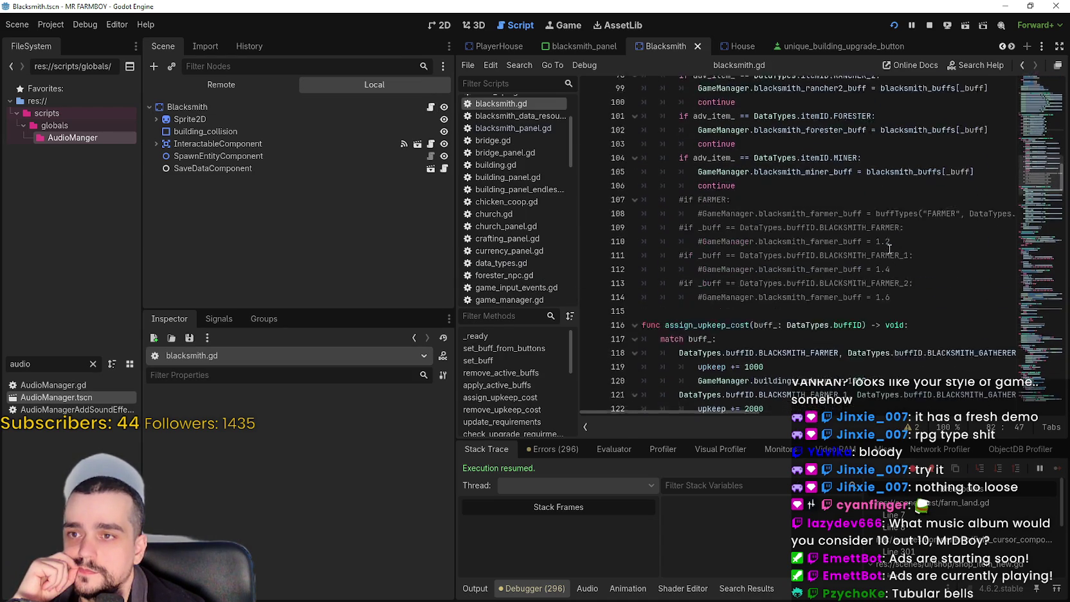
click(1045, 232)
drag(1045, 233, 1034, 313)
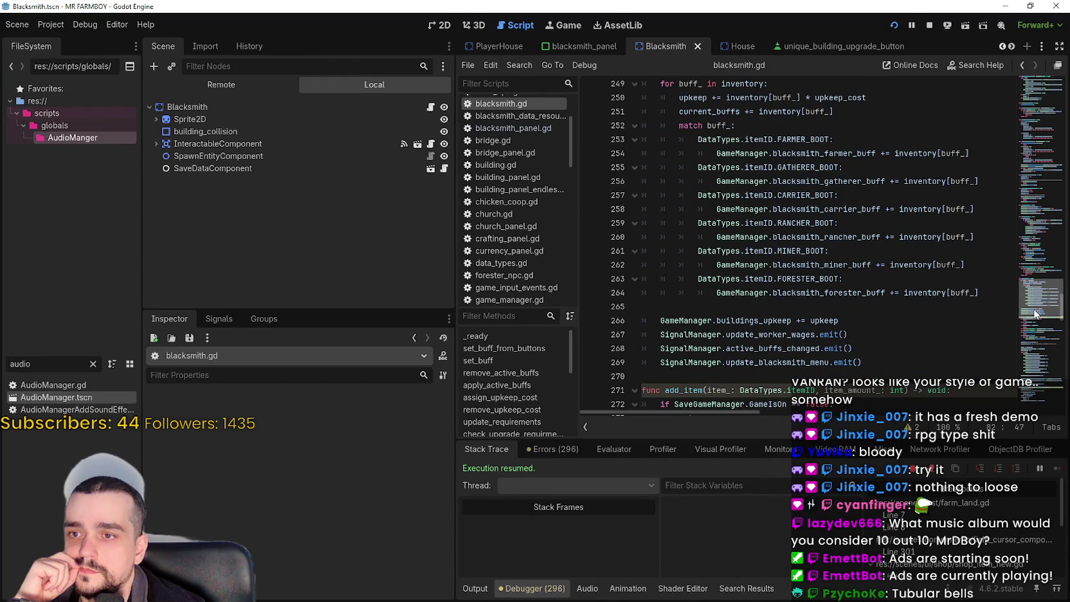
drag(1035, 313, 1035, 307)
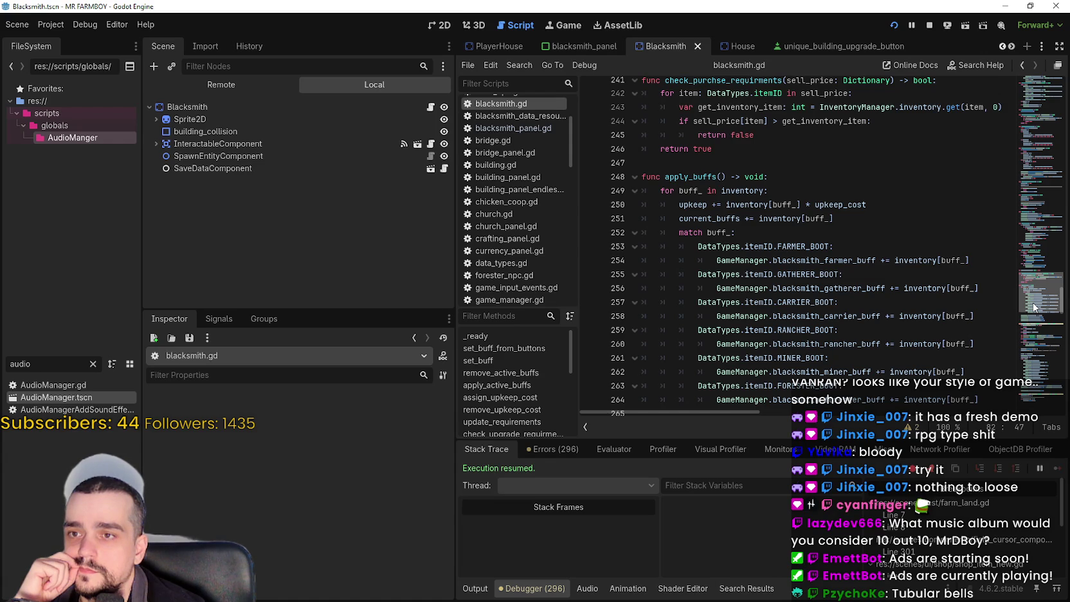
double_click(695, 217)
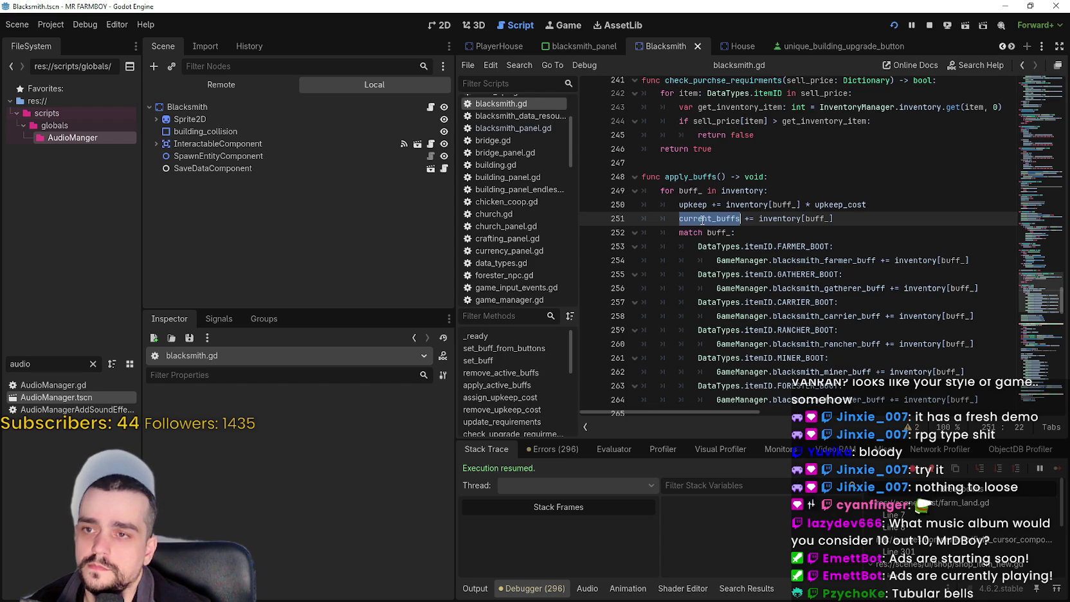
scroll(845, 324, up, 3)
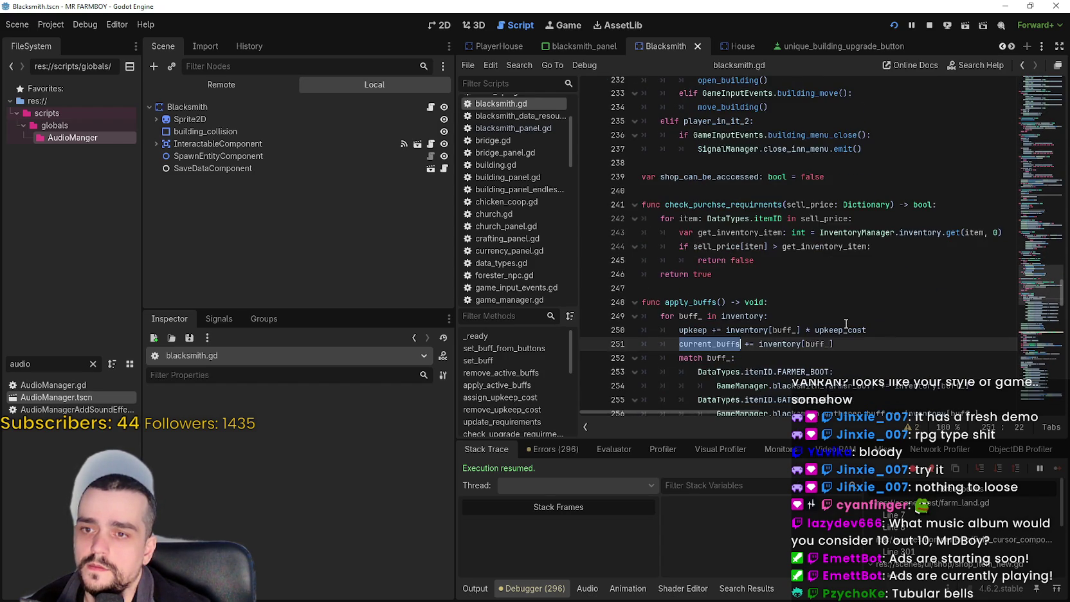
scroll(845, 323, up, 4)
mouse_move(1030, 290)
mouse_down()
mouse_move(1038, 125)
mouse_move(1027, 166)
mouse_move(1041, 129)
mouse_up()
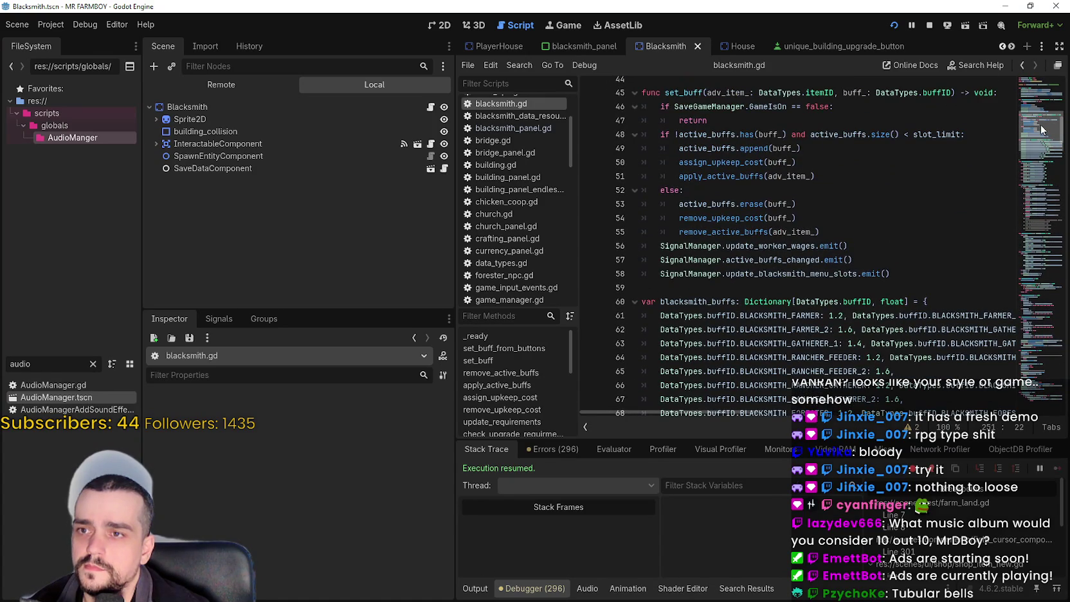
- In set_buff, add line 56 'current_buffs = active_buffs.size()'
click(727, 148)
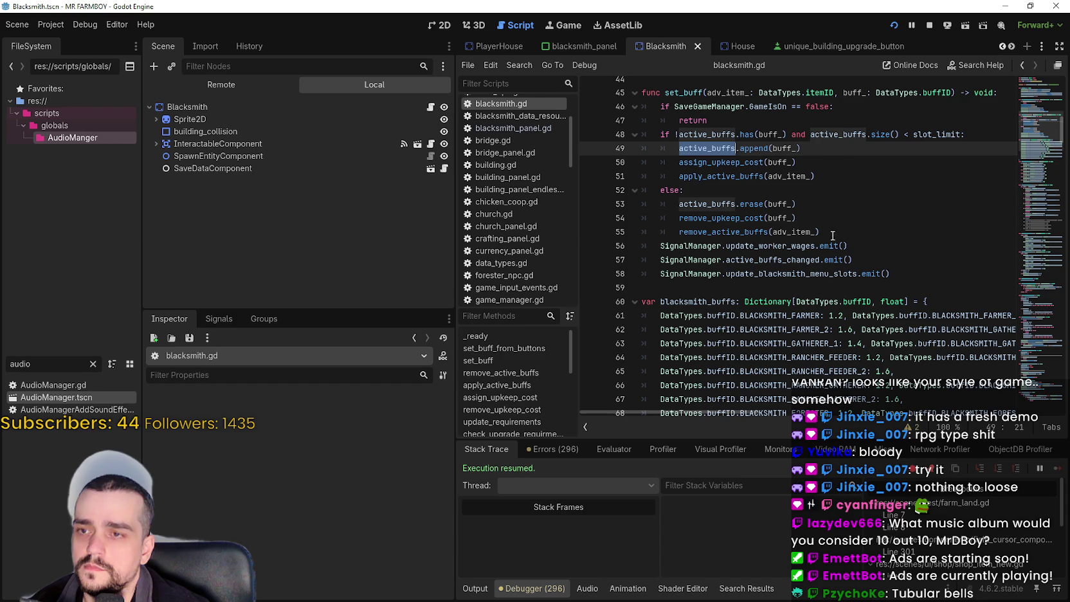
click(899, 237)
key(Return)
text(current_buffs =)
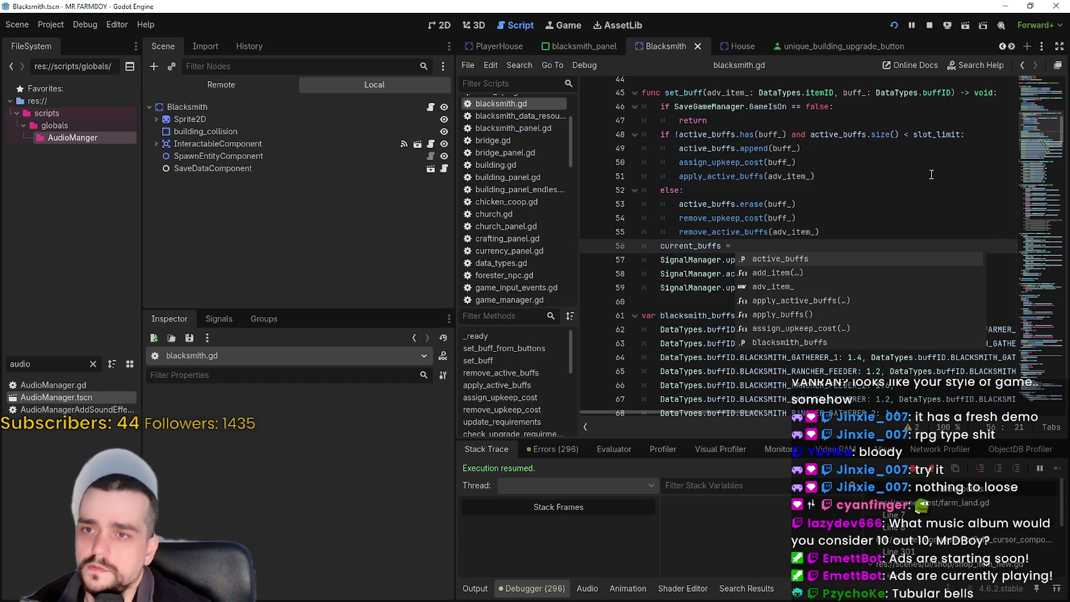
double_click(840, 135)
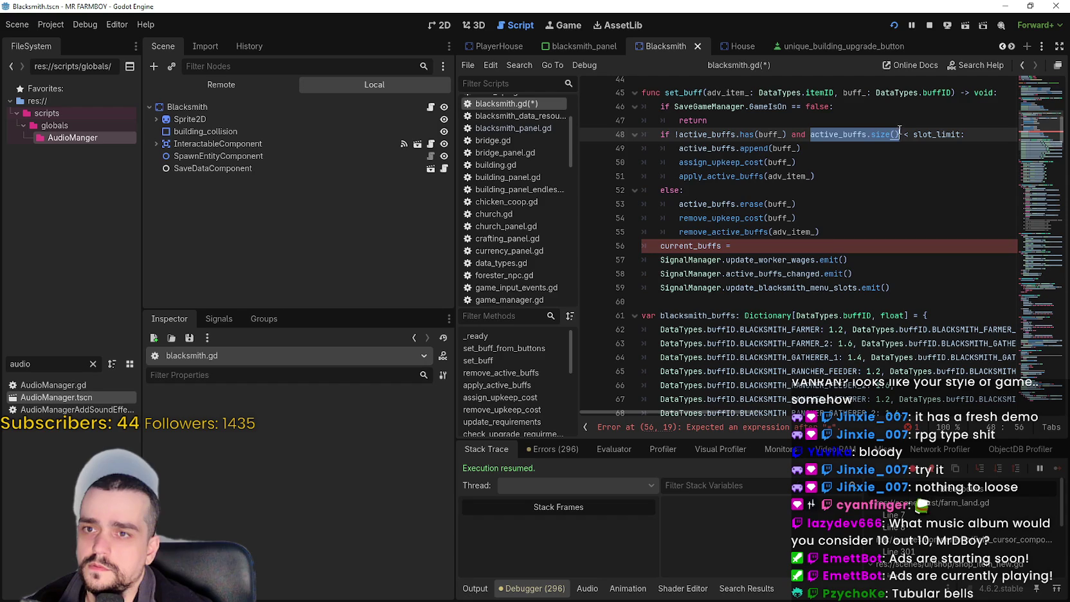
click(820, 249)
- Save and run the game, open the Blacksmith panel and switch on a sixth buff
key(ctrl+s)
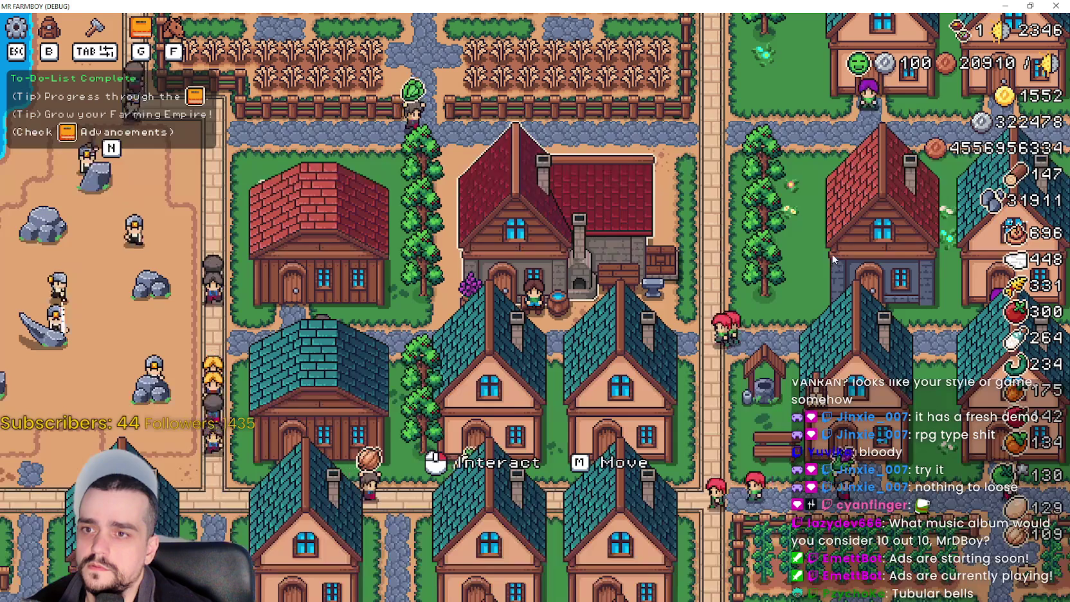
click(527, 318)
click(518, 276)
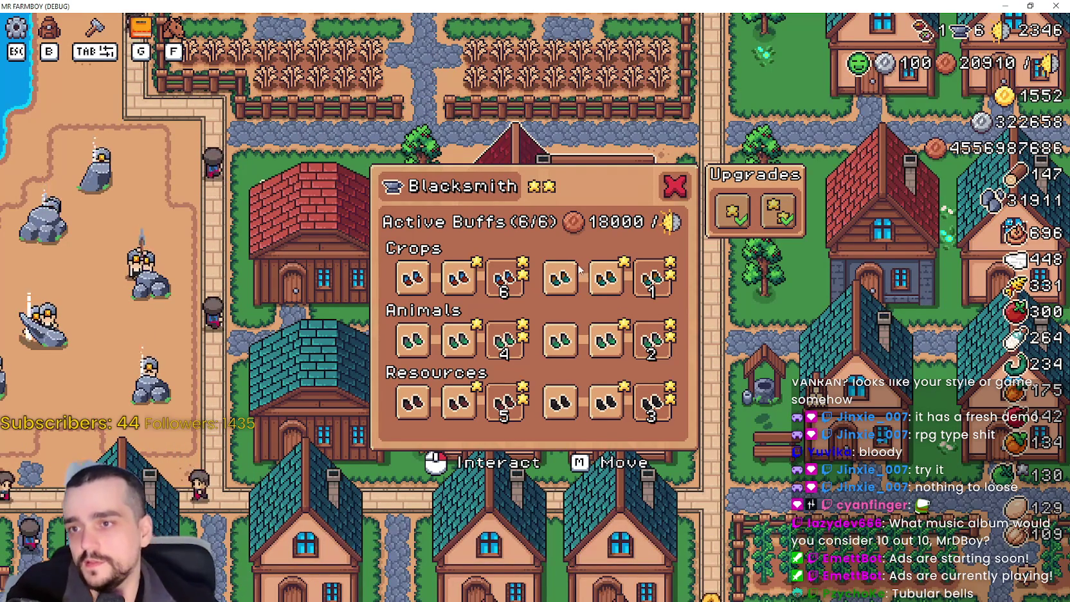
- Turn off the Animals ranch, third Crops and third Animals boot buffs
click(655, 339)
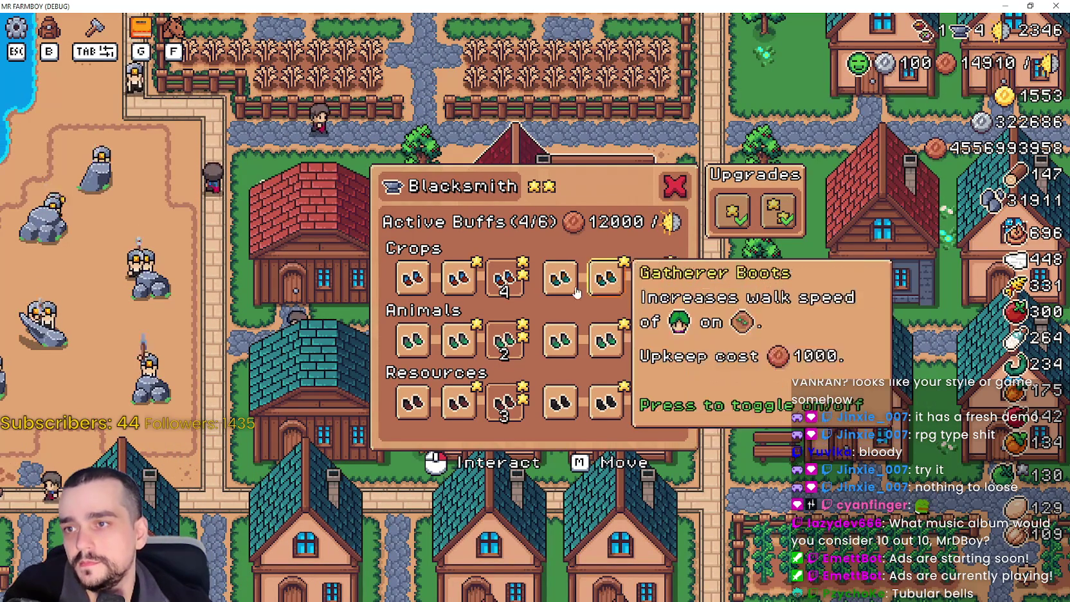
click(505, 339)
click(505, 277)
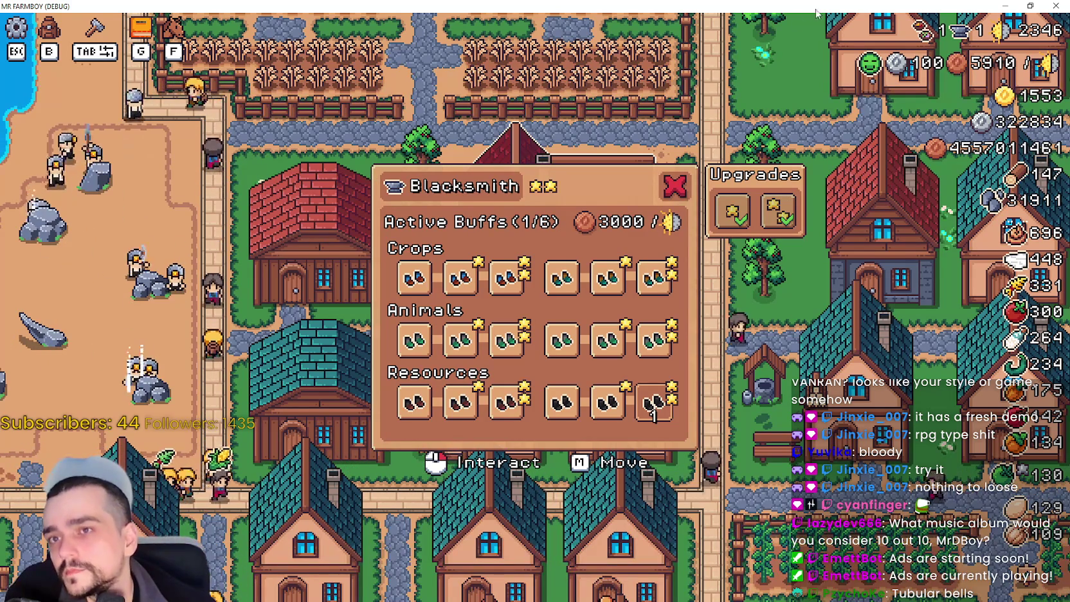
- Toggle the Crops buffs on and off, leaving 1/6 active at 3000 upkeep, then exit fullscreen
mouse_move(926, 43)
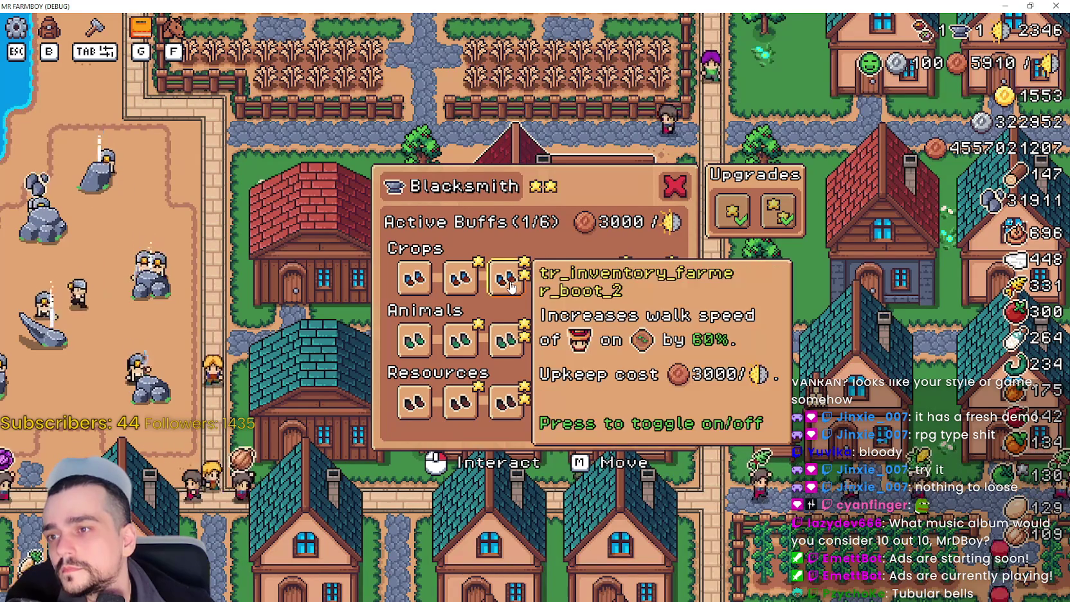
click(508, 283)
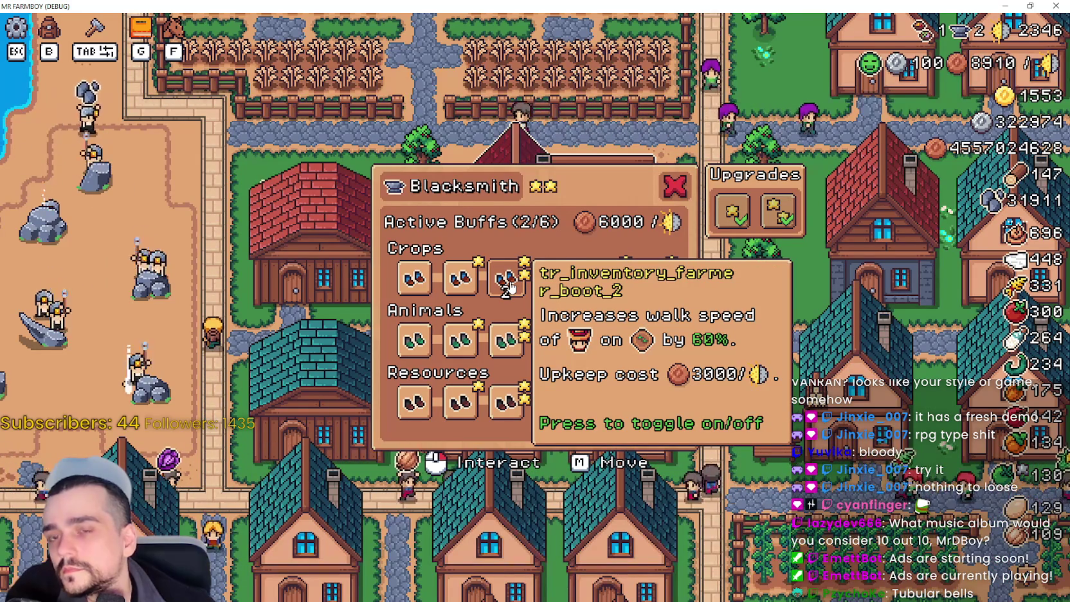
click(508, 283)
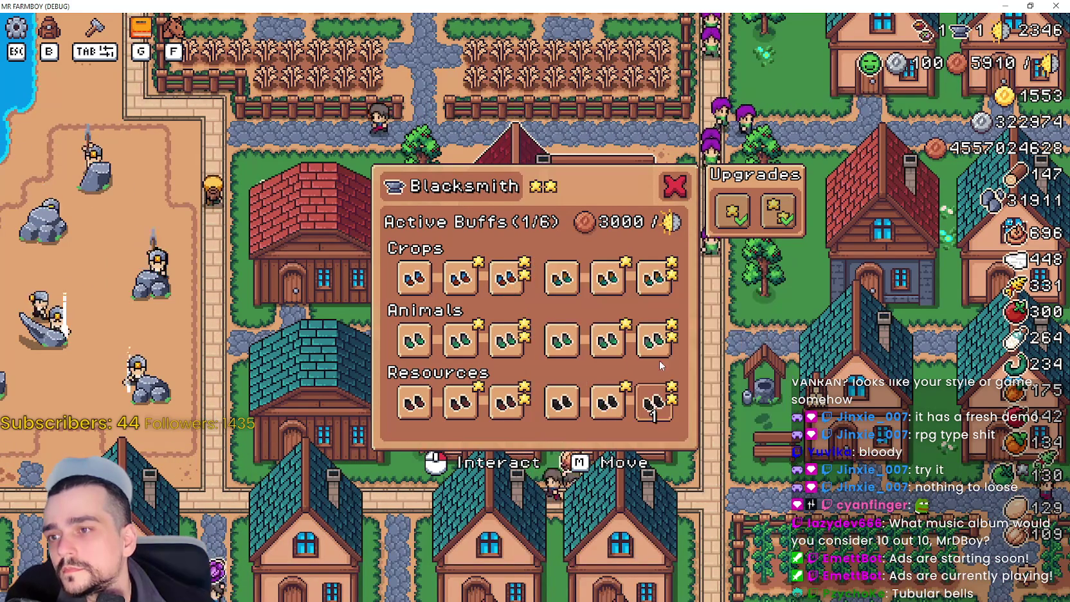
click(616, 342)
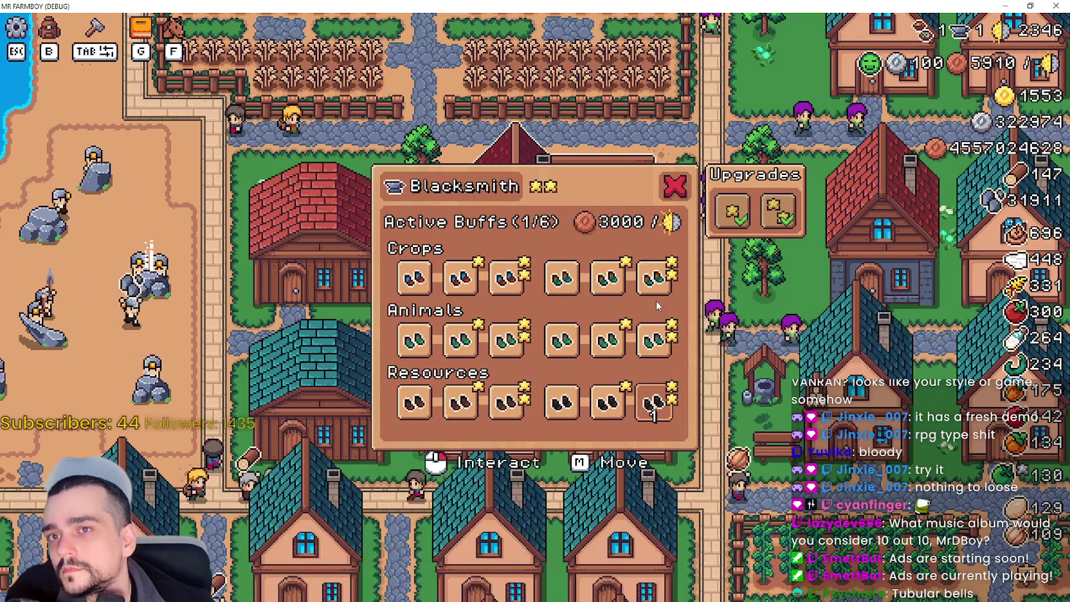
click(460, 282)
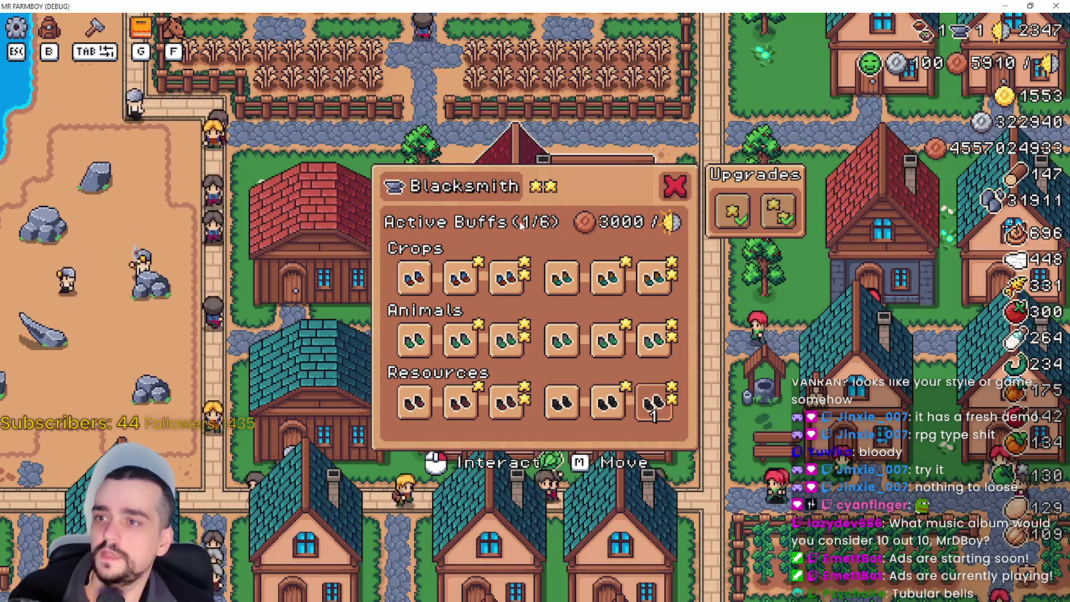
click(1029, 6)
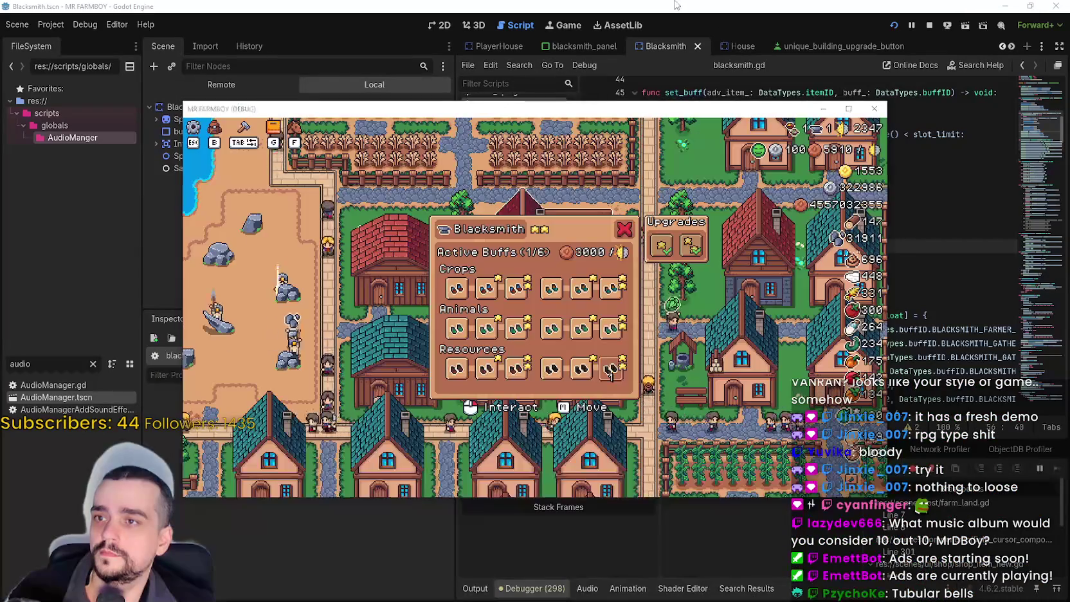
- Close the game panel, open the blacksmith_panel scene and copy the buildingIcon node
click(150, 314)
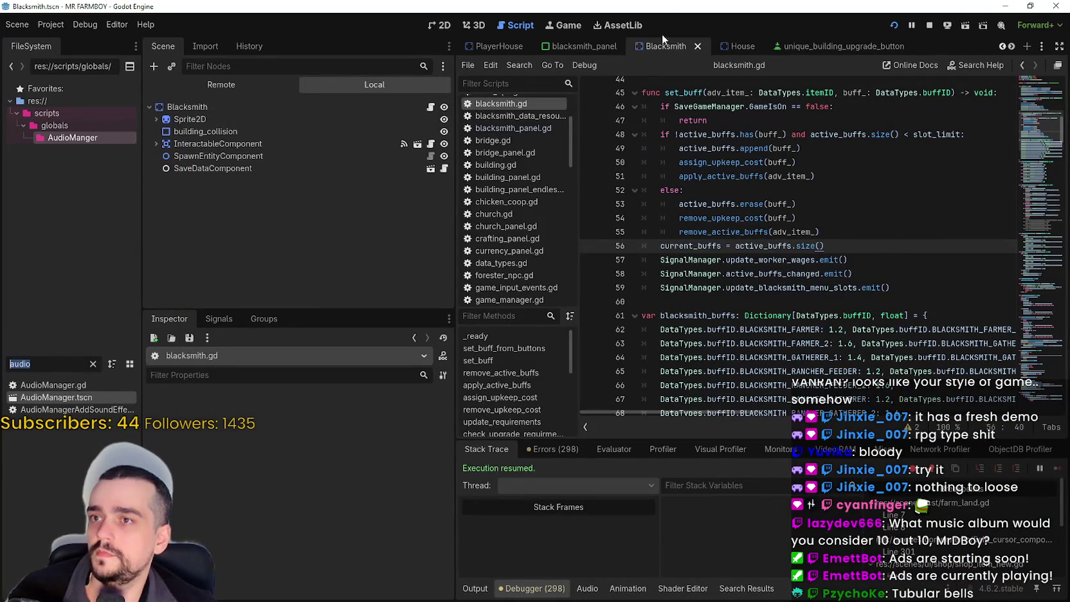
click(453, 24)
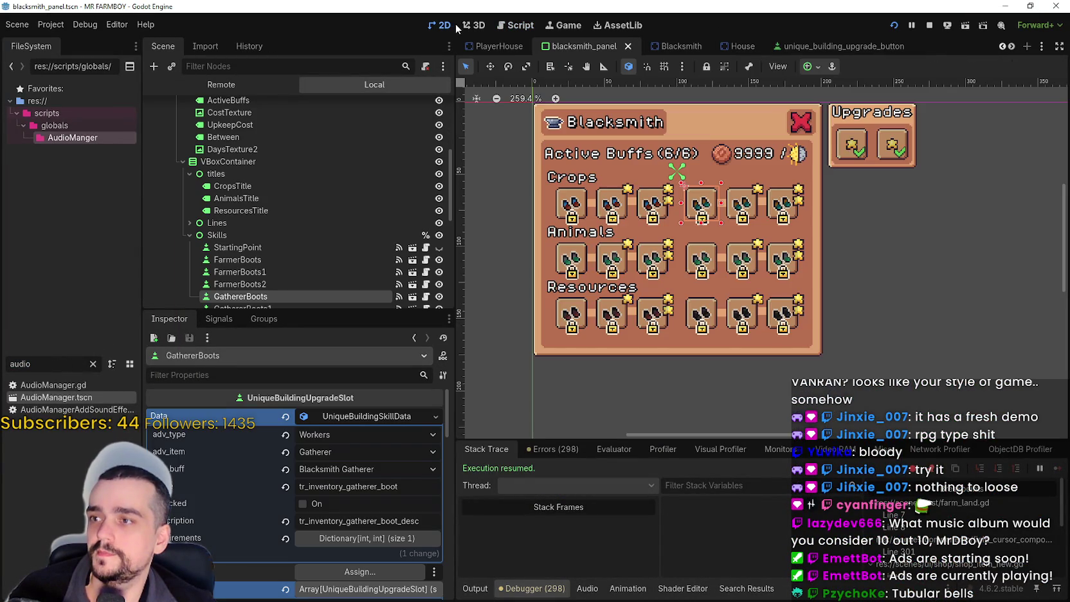
scroll(636, 193, up, 2)
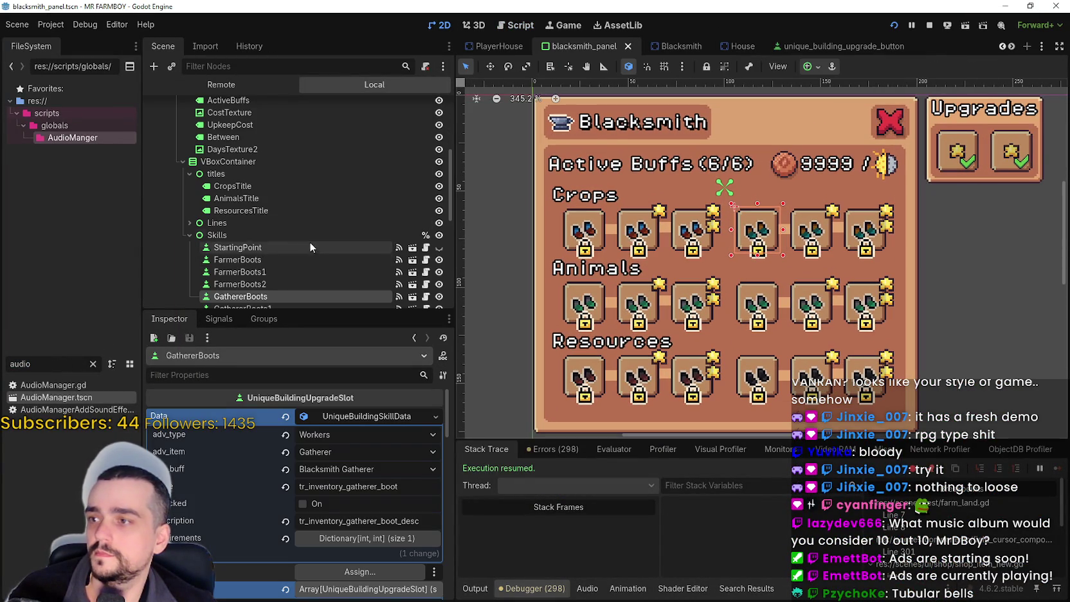
scroll(306, 220, up, 2)
scroll(278, 159, up, 5)
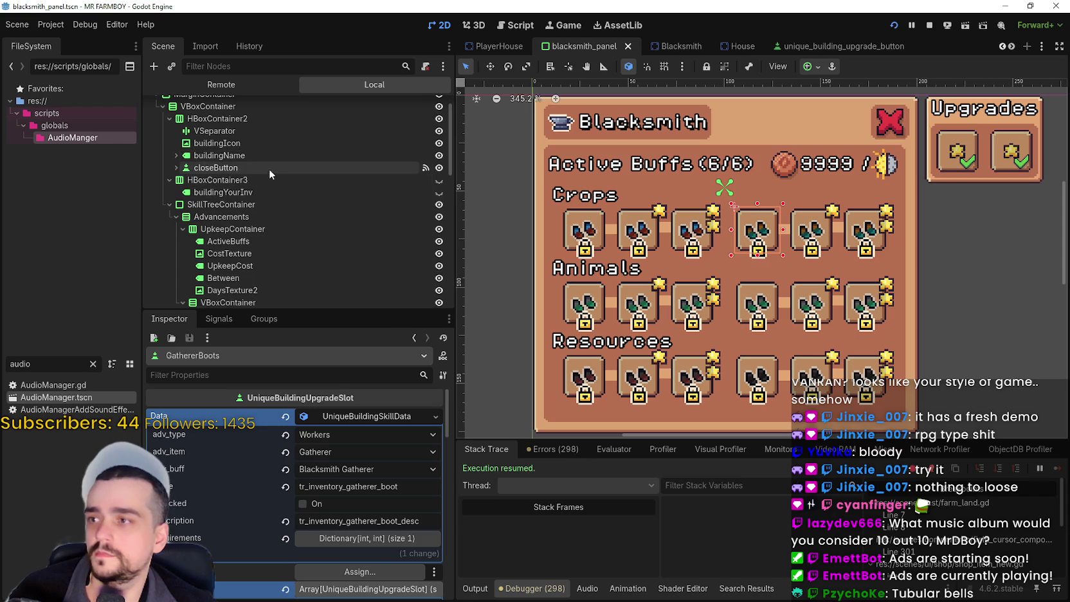
click(234, 143)
right_click(235, 147)
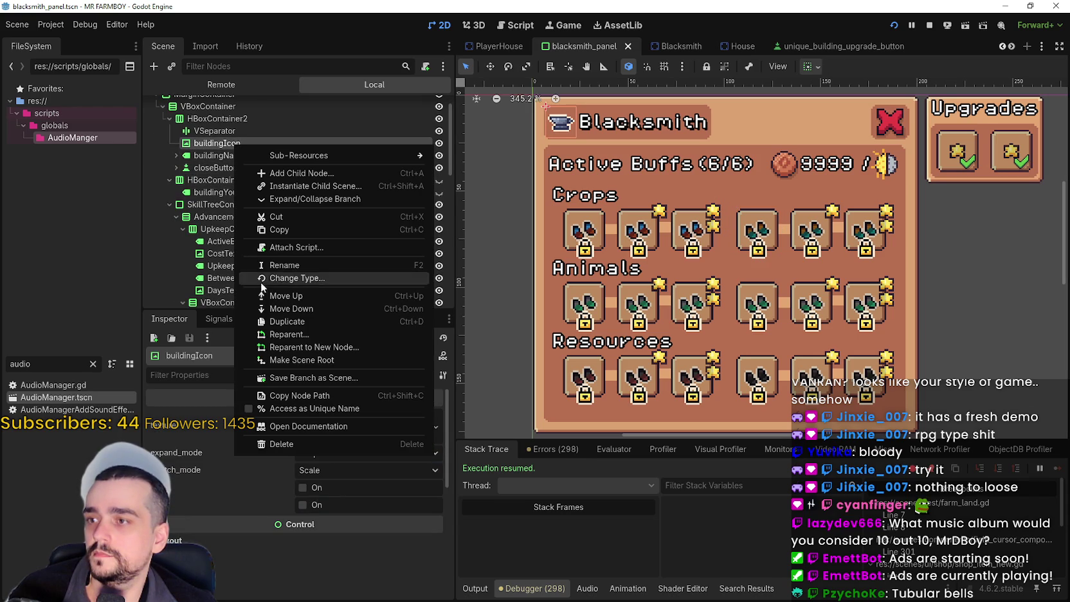
click(280, 230)
- Paste the anvil icon into UpkeepContainer and place it right after ActiveBuffs
scroll(252, 238, down, 1)
click(248, 216)
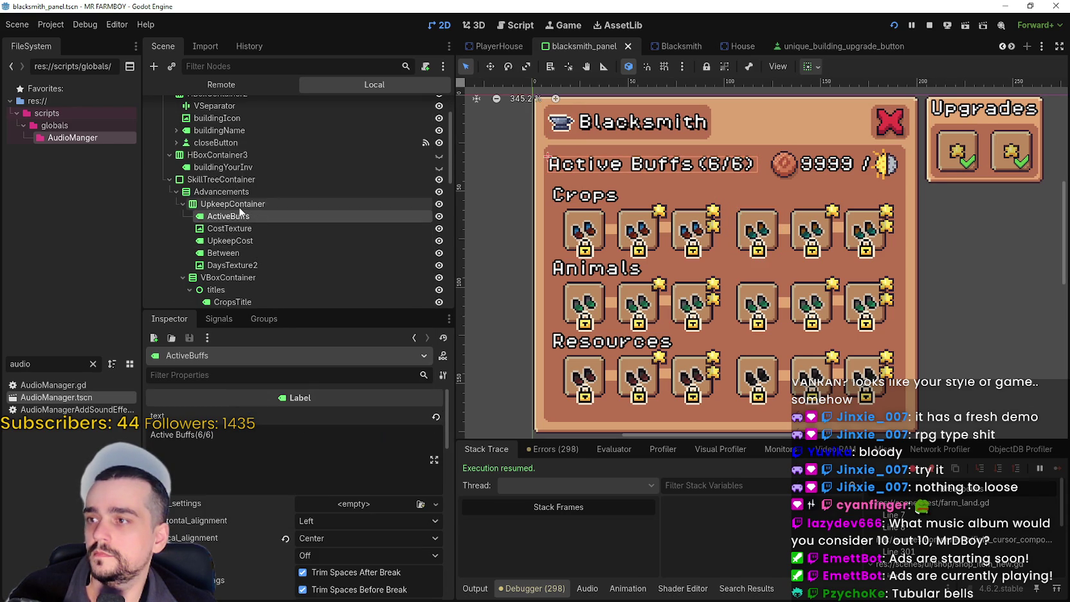
right_click(240, 205)
click(281, 285)
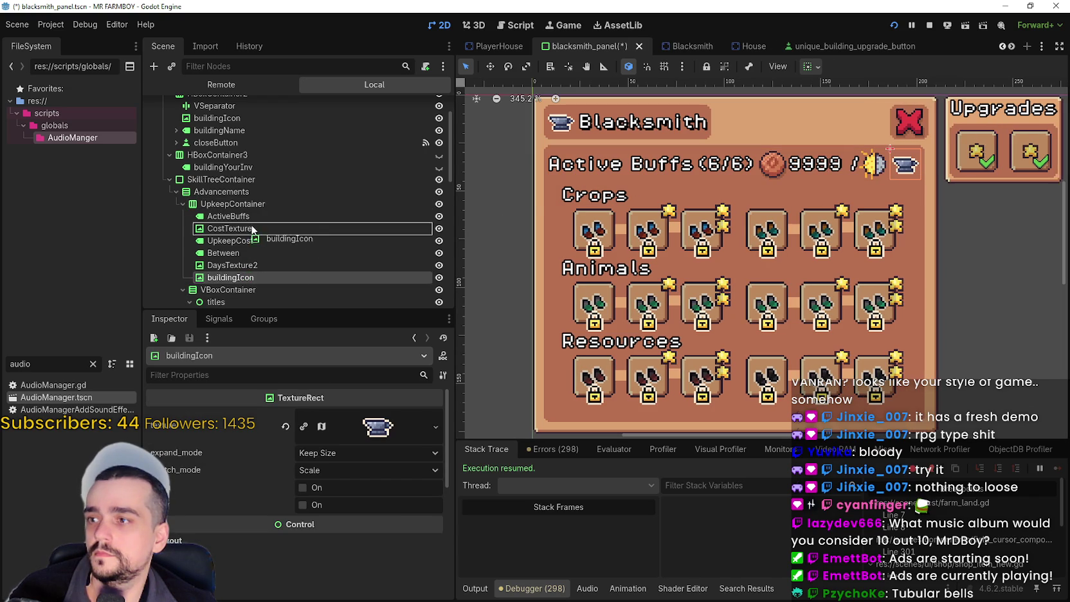
drag(258, 239, 259, 240)
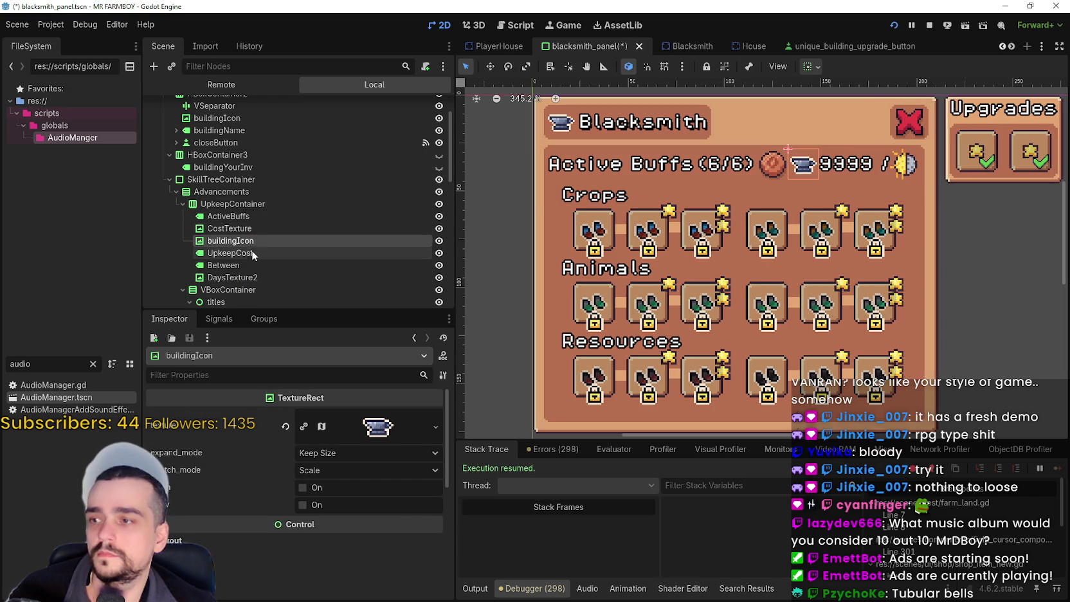
drag(253, 225, 252, 220)
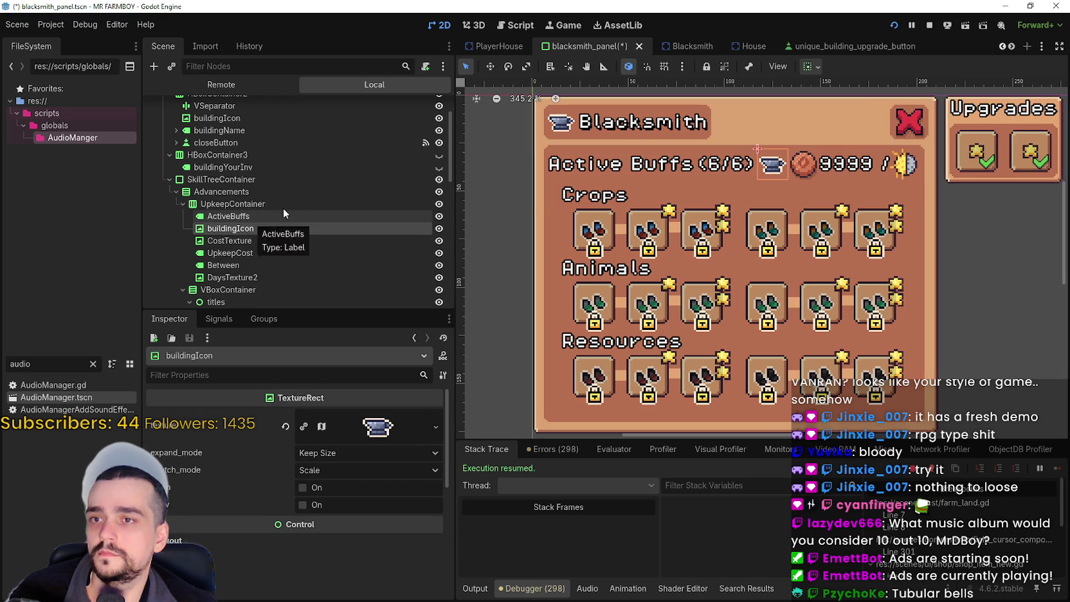
- Save the scene with F5, test-run the game, then return to the editor
scroll(760, 140, up, 1)
scroll(760, 137, down, 2)
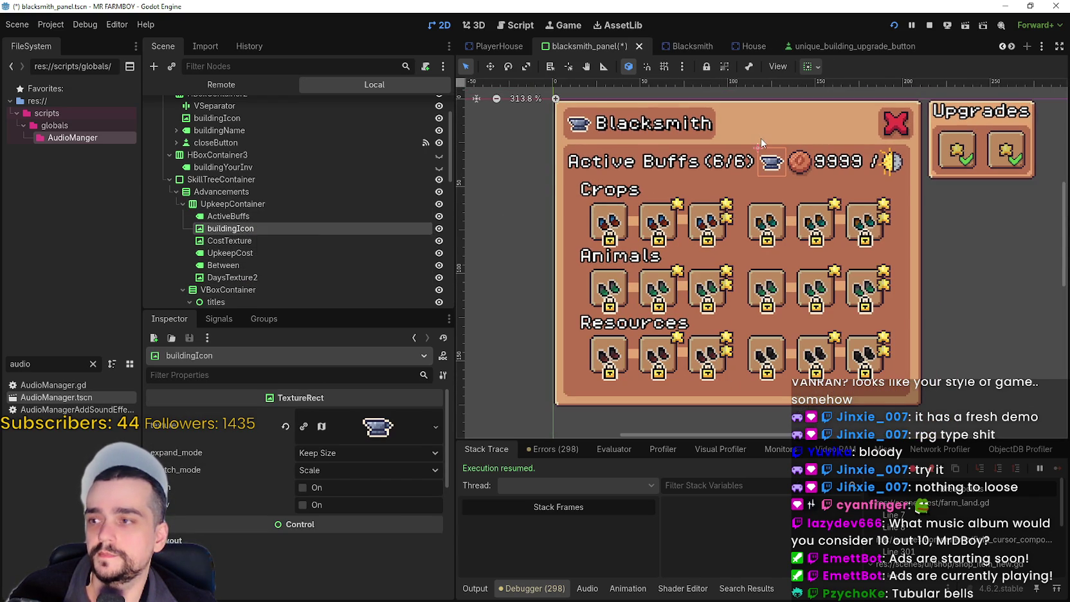
key(F5)
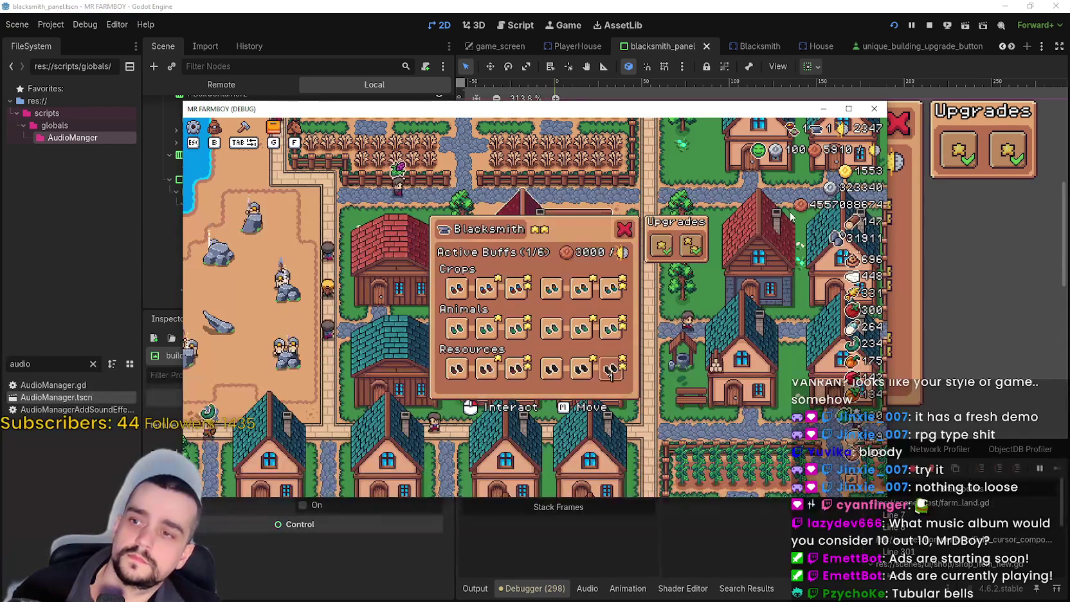
key(F8)
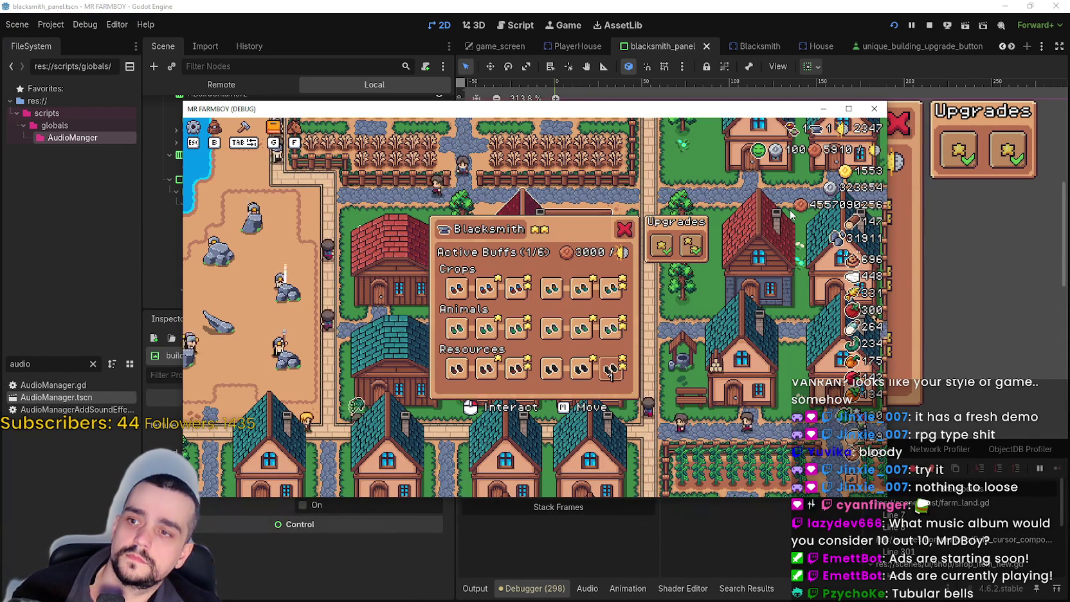
key(alt+Tab)
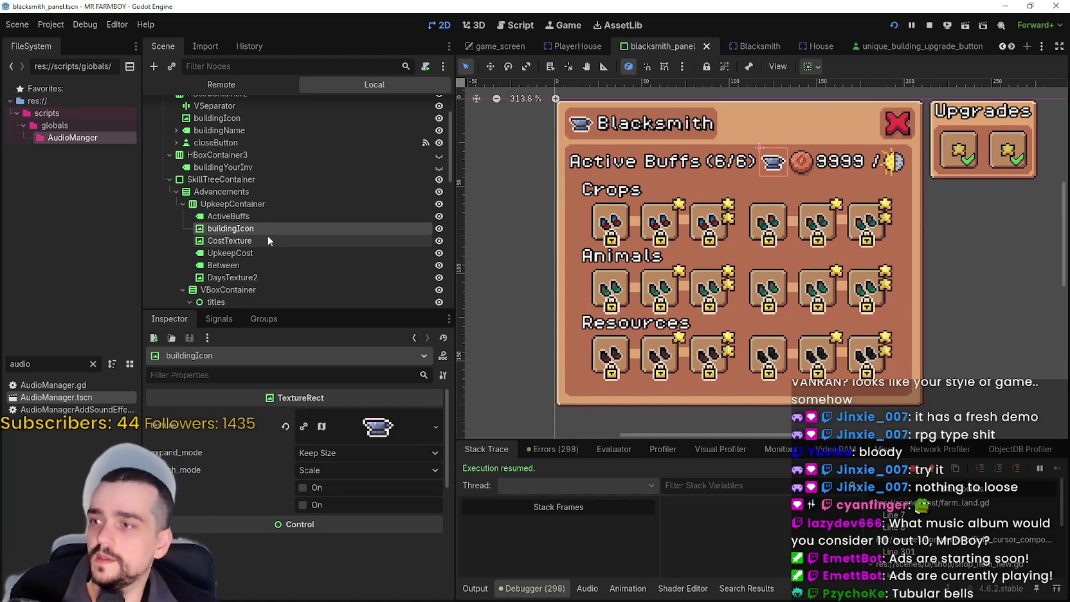
- Set UpkeepContainer's Theme Overrides separation constant to 0
click(252, 204)
scroll(302, 431, down, 4)
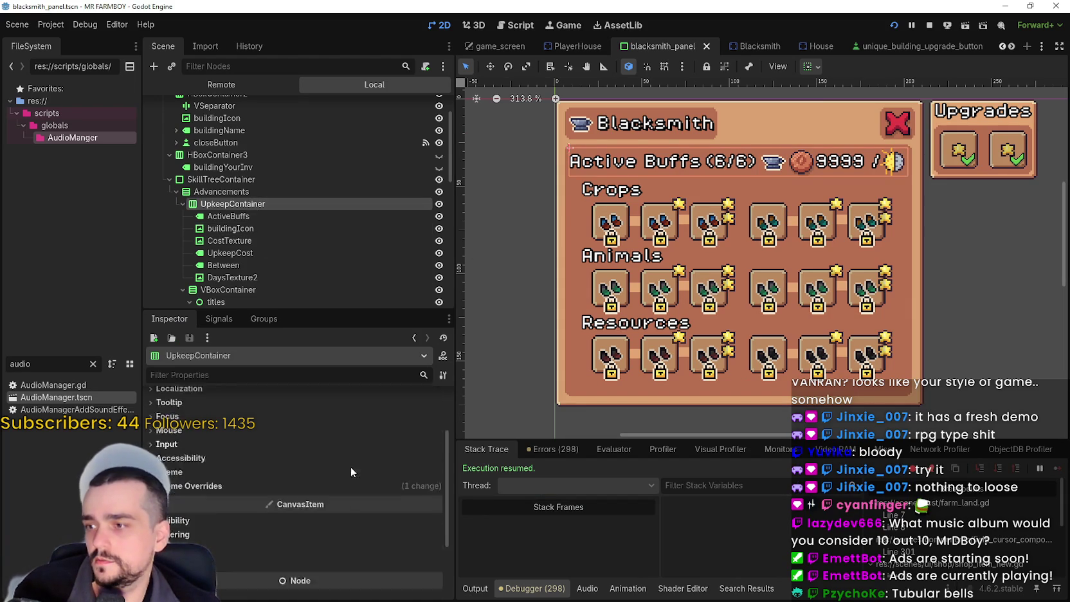
click(276, 435)
click(283, 447)
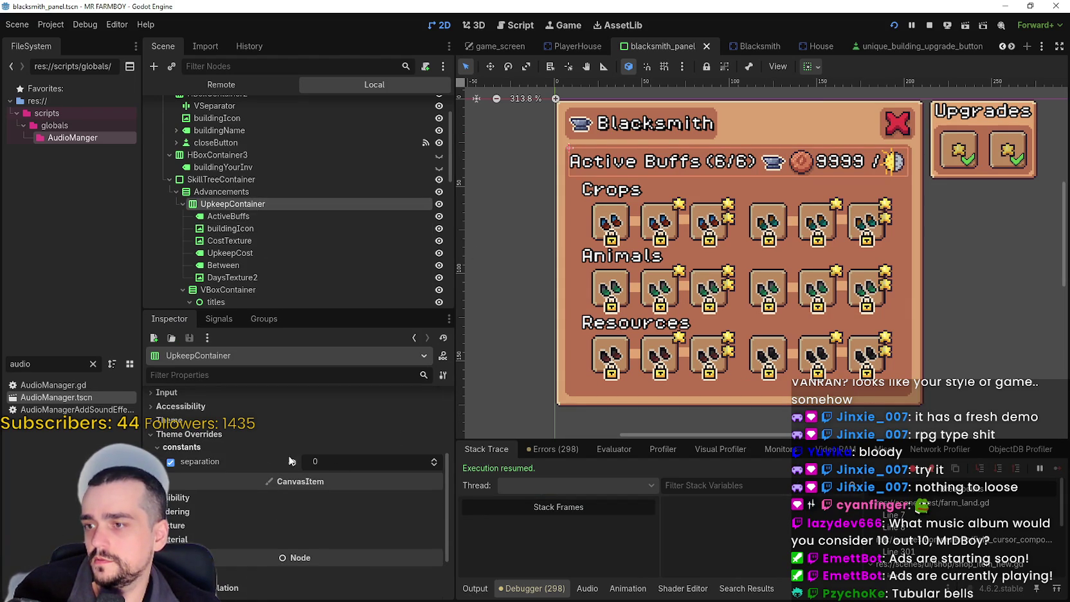
click(435, 461)
click(434, 462)
click(435, 461)
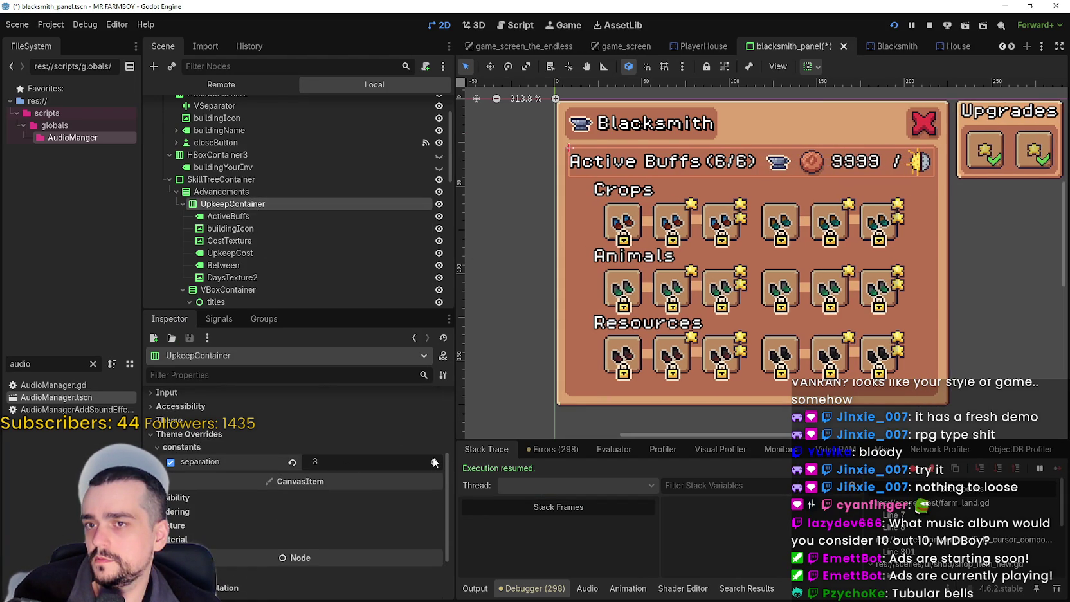
click(435, 461)
click(435, 462)
click(435, 461)
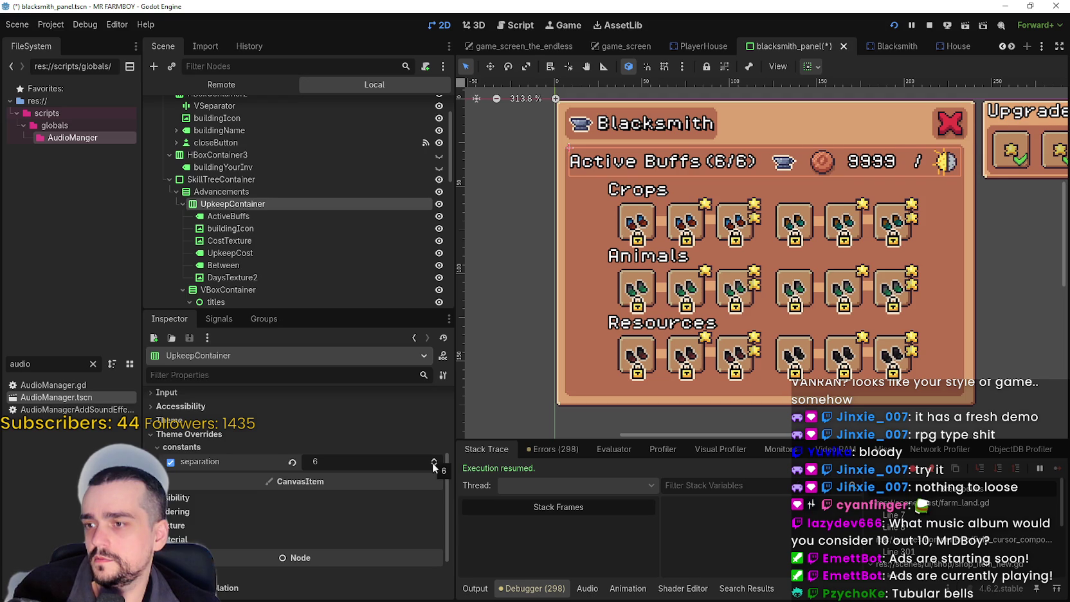
click(434, 466)
click(434, 466)
click(434, 466)
click(434, 466)
click(434, 466)
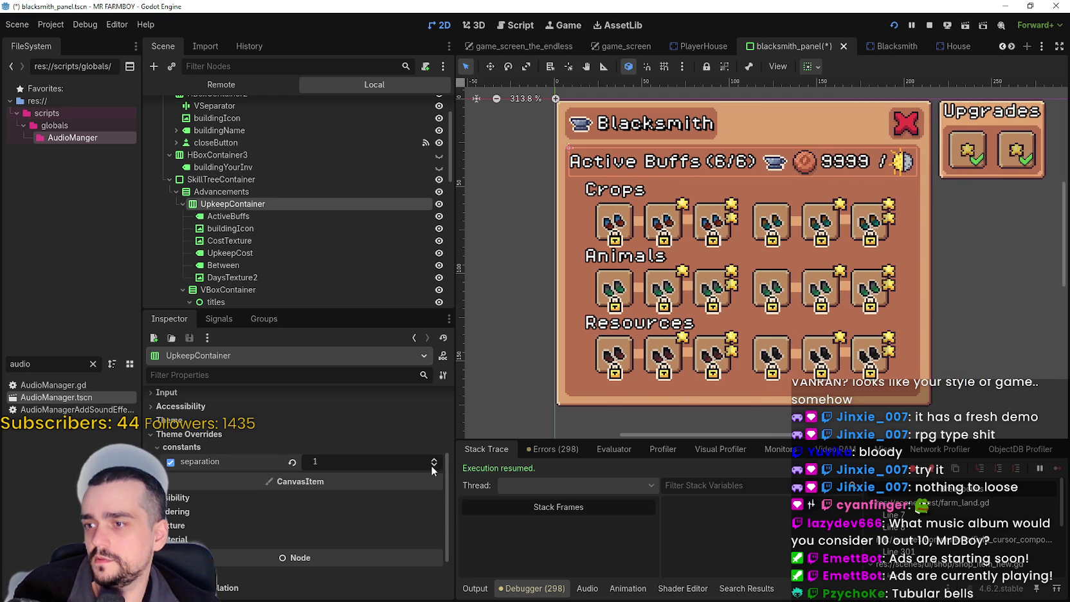
click(435, 467)
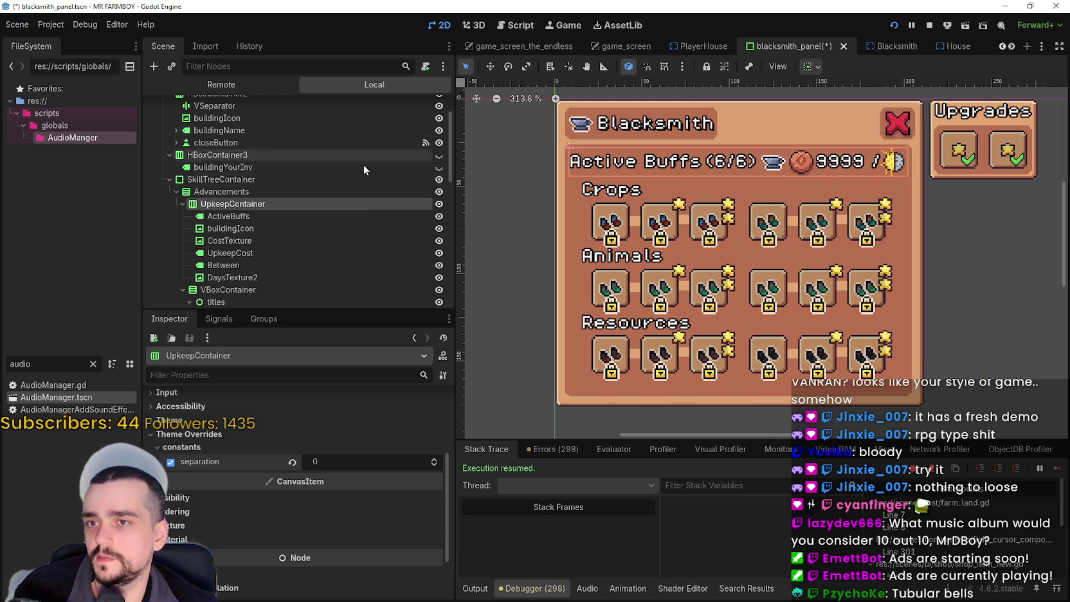
- Start adding a child node to UpkeepContainer and search for 'sep'
right_click(214, 206)
click(176, 202)
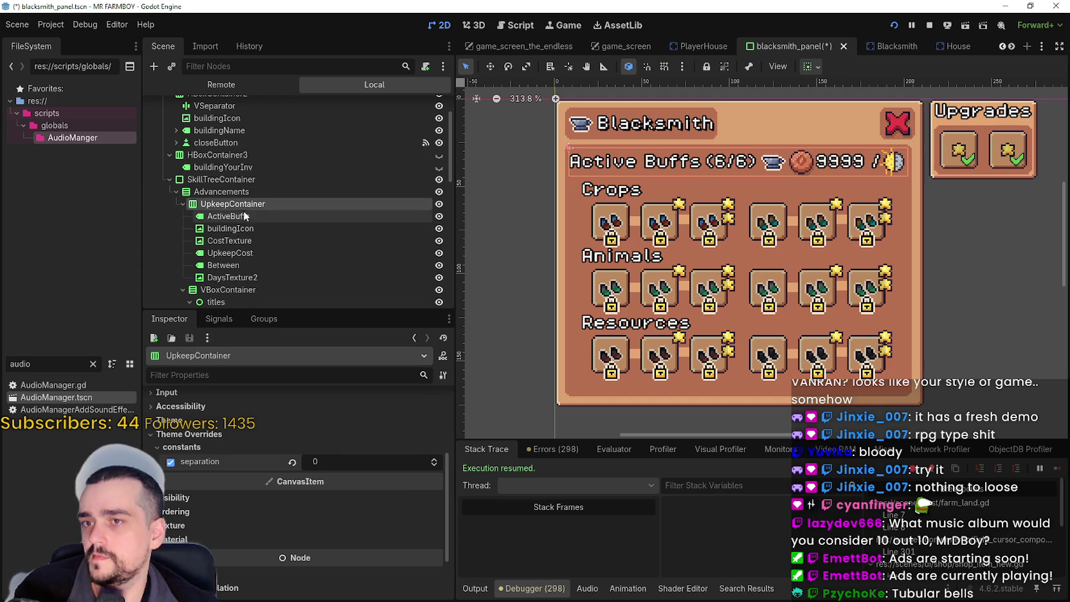
right_click(241, 205)
click(309, 216)
text(sep)
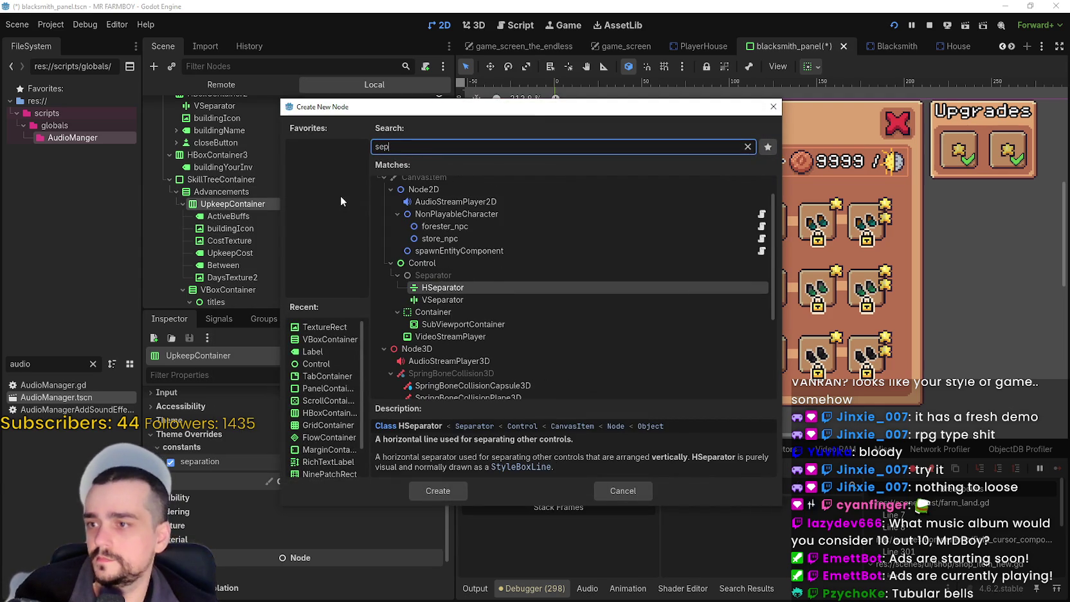
- Create a VSeparator and move it just below buildingIcon
key(Down)
key(Return)
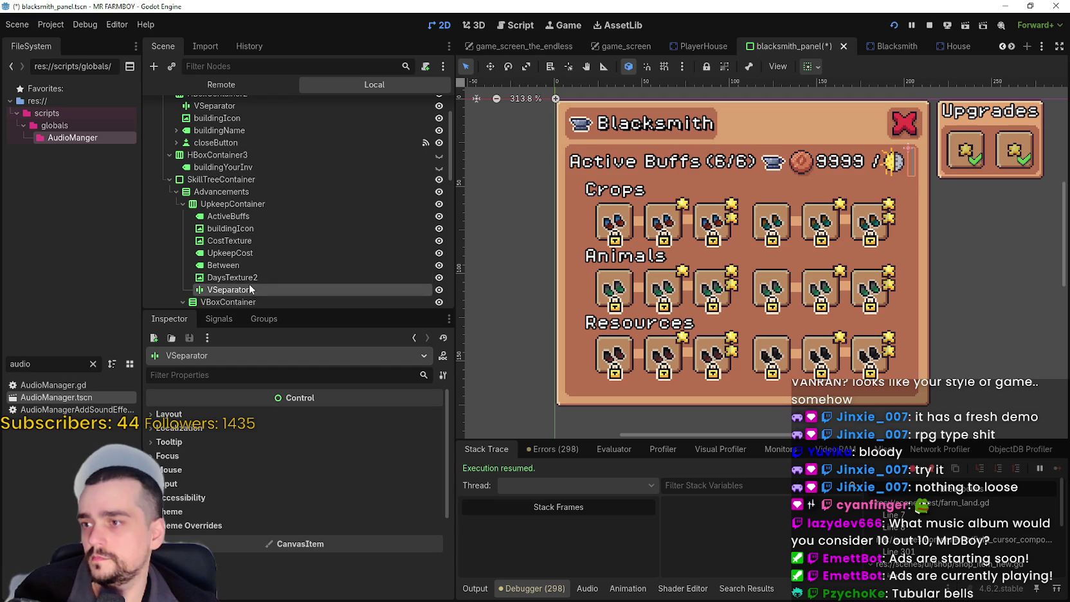
drag(264, 239, 264, 232)
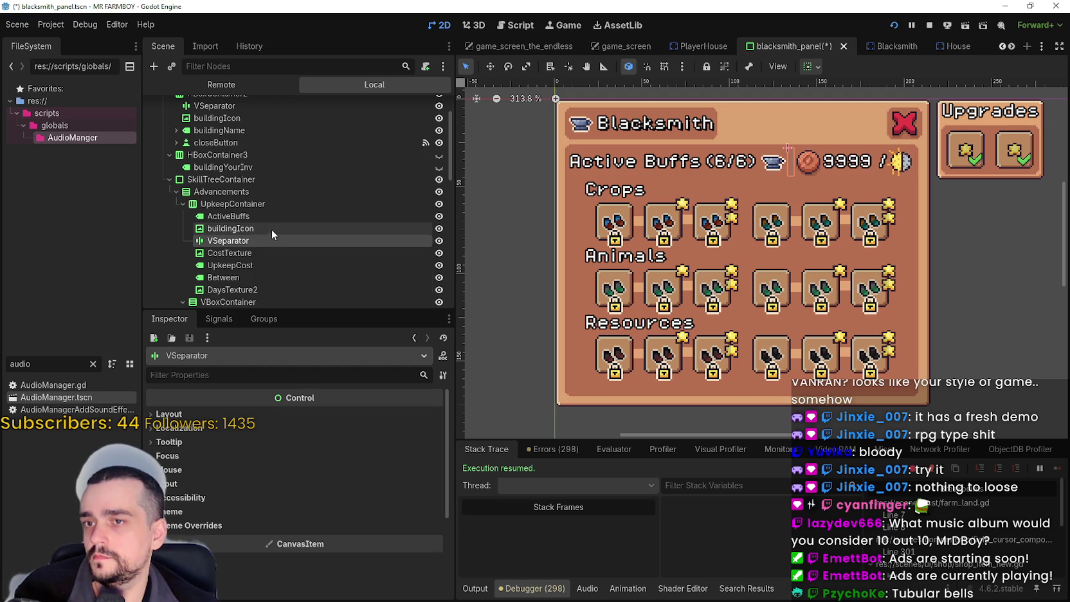
- Set the VSeparator's Theme Overrides separation to 12
click(261, 525)
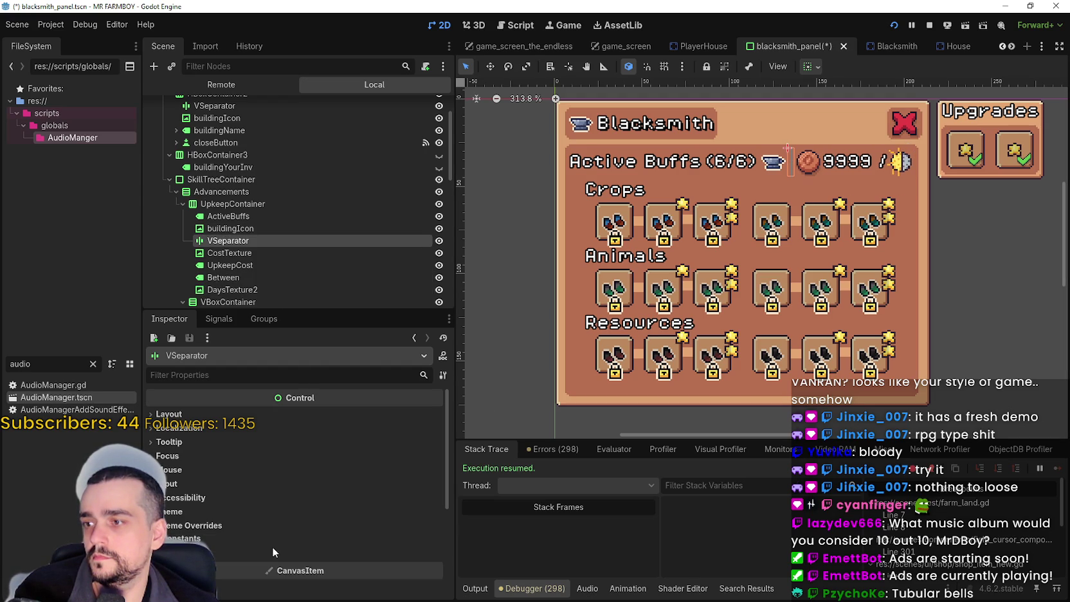
click(277, 539)
click(435, 551)
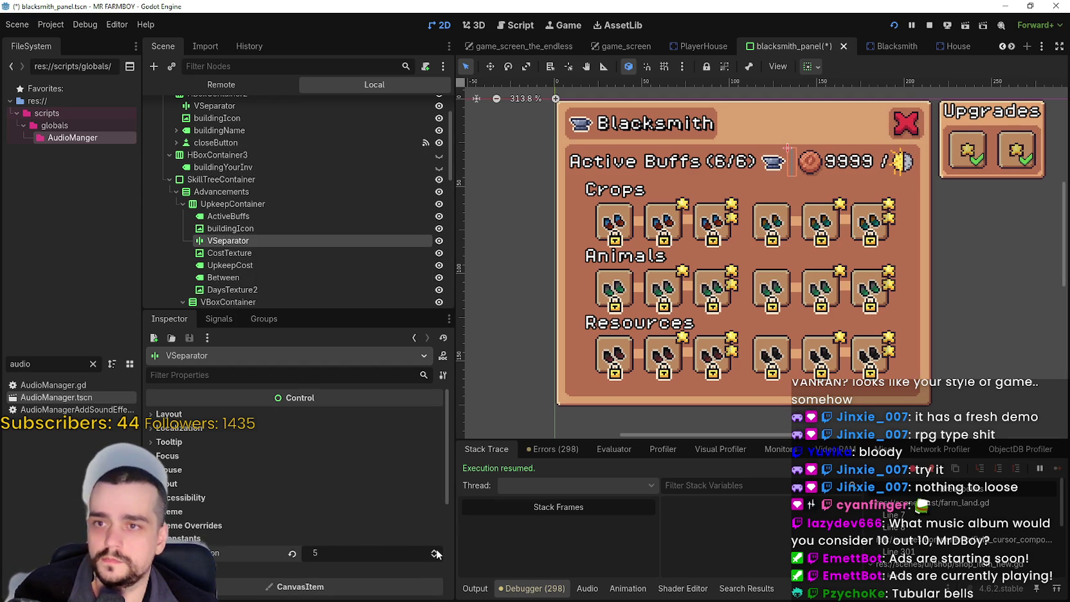
click(435, 551)
click(435, 552)
click(436, 551)
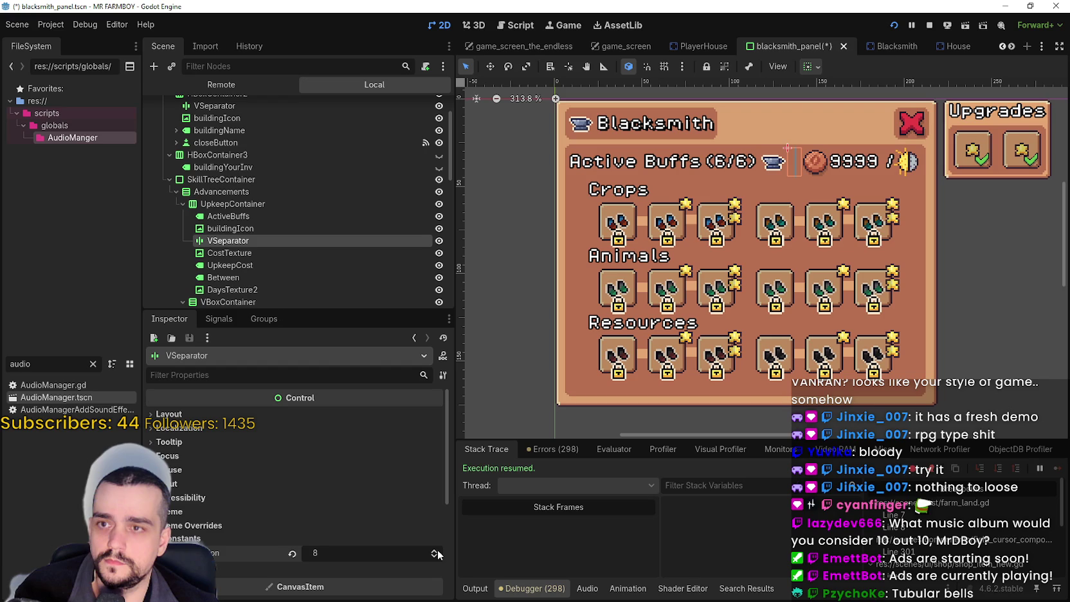
click(436, 552)
click(435, 551)
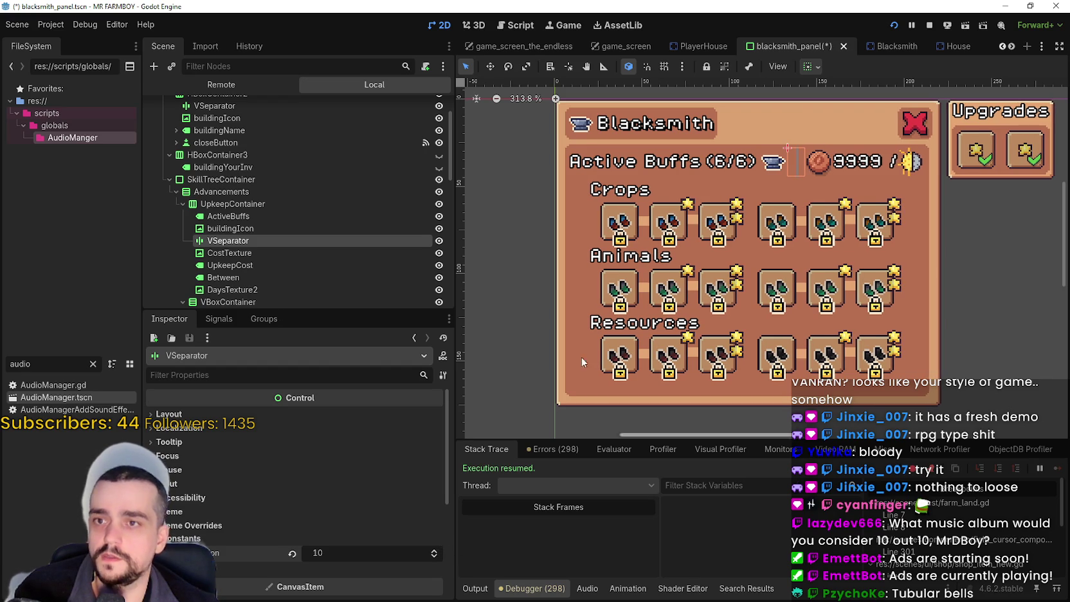
scroll(801, 169, up, 4)
scroll(794, 165, down, 3)
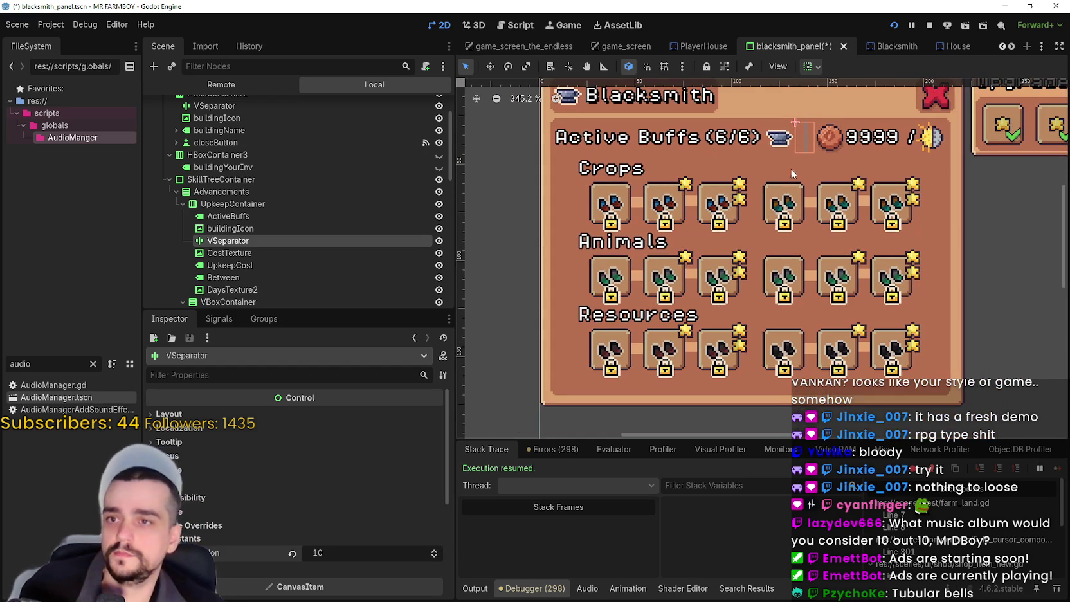
click(436, 551)
click(435, 551)
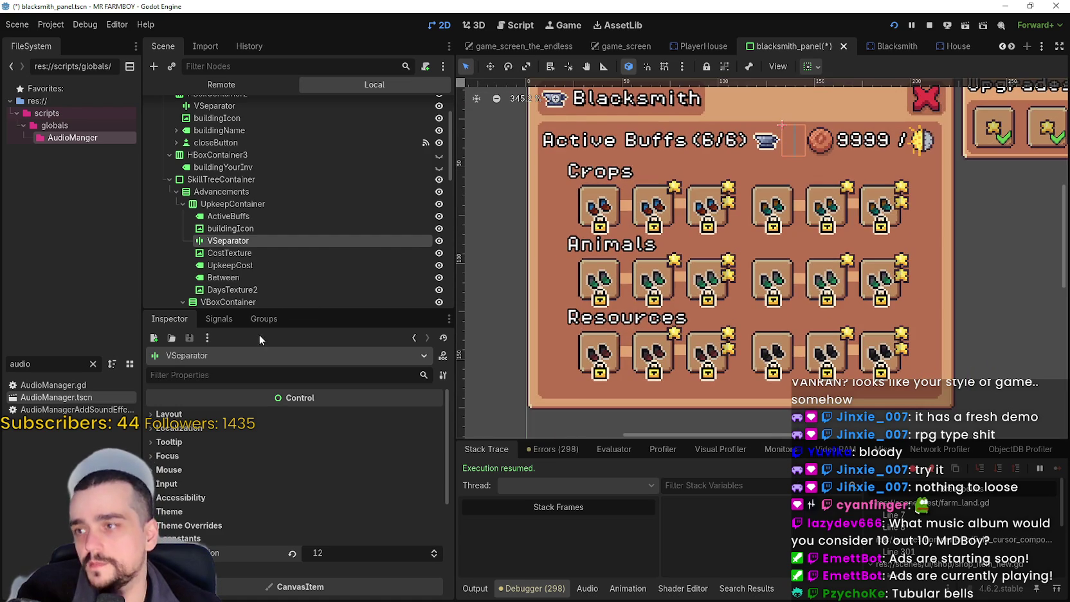
- Give the separator a StyleBoxEmpty style, save and run the game, then stop it
click(220, 568)
scroll(369, 523, down, 3)
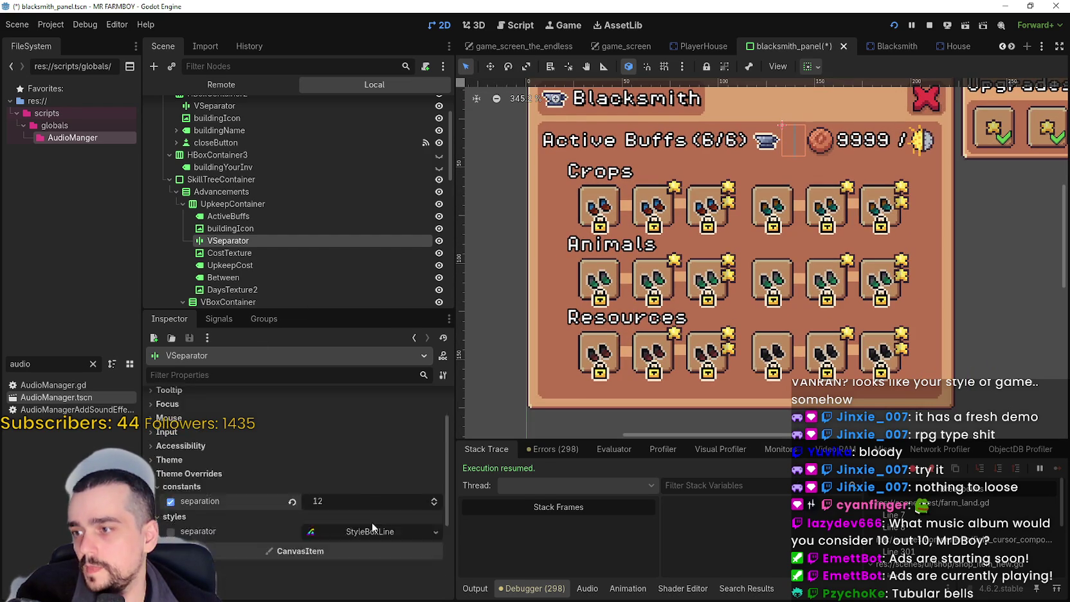
click(433, 479)
click(418, 438)
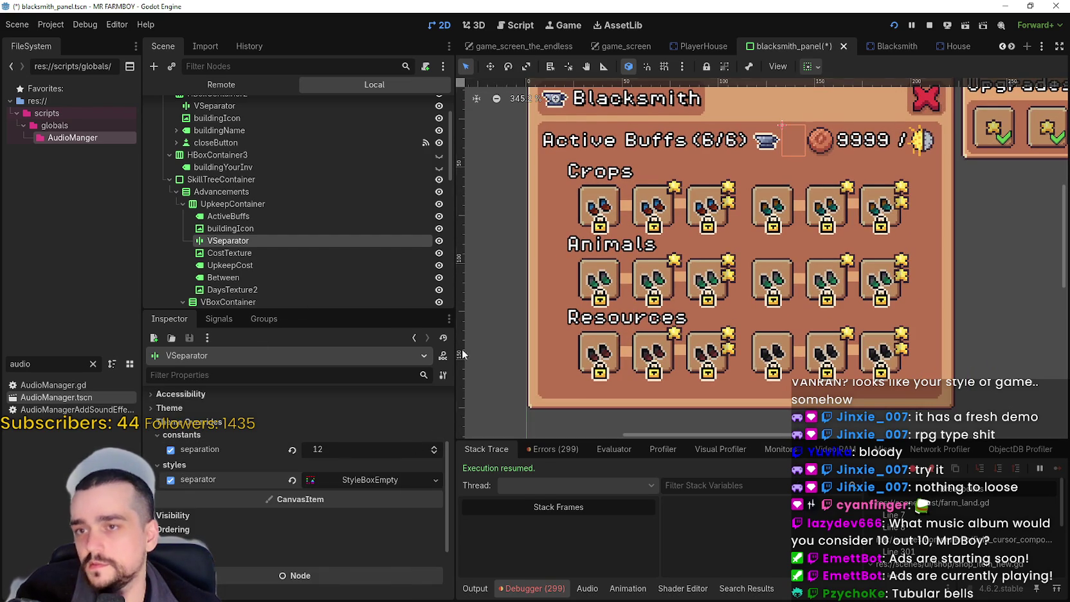
scroll(681, 196, down, 1)
key(ctrl+s)
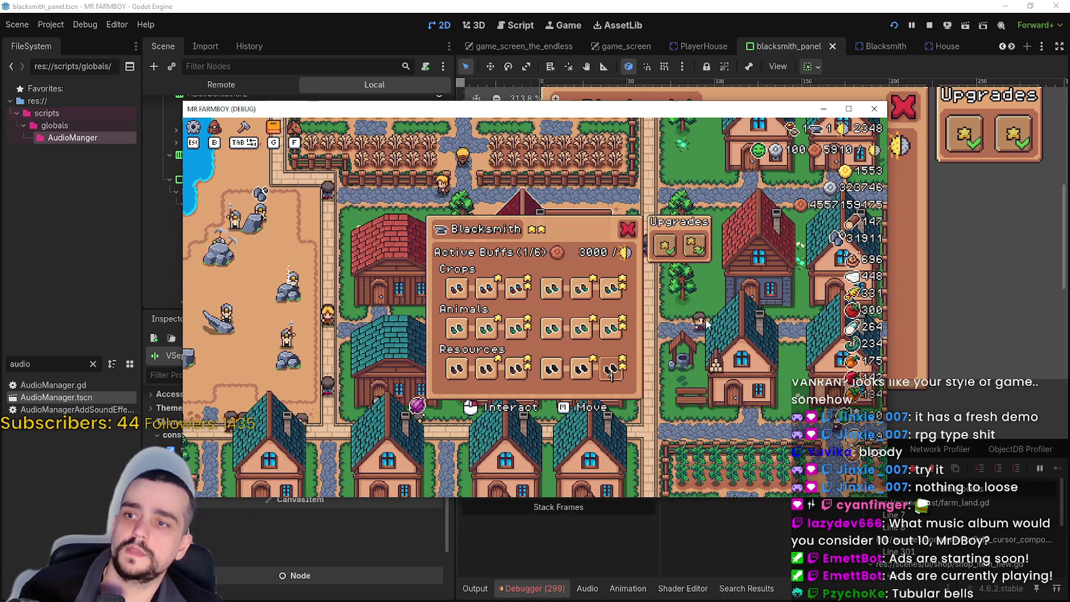
click(930, 26)
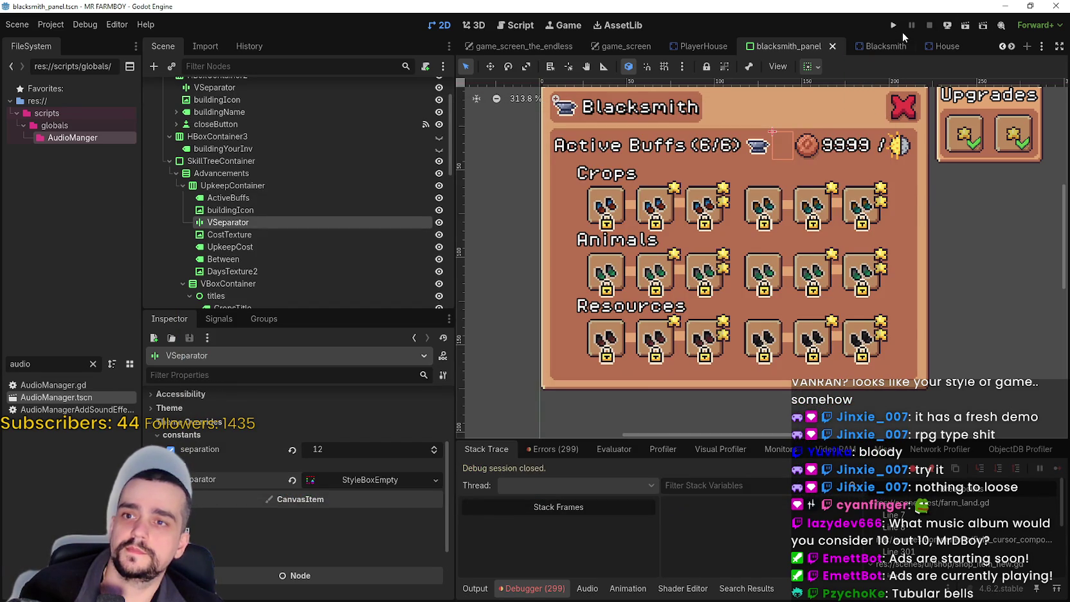
- Relaunch the game and open the Select Save Game list from the main menu
click(895, 25)
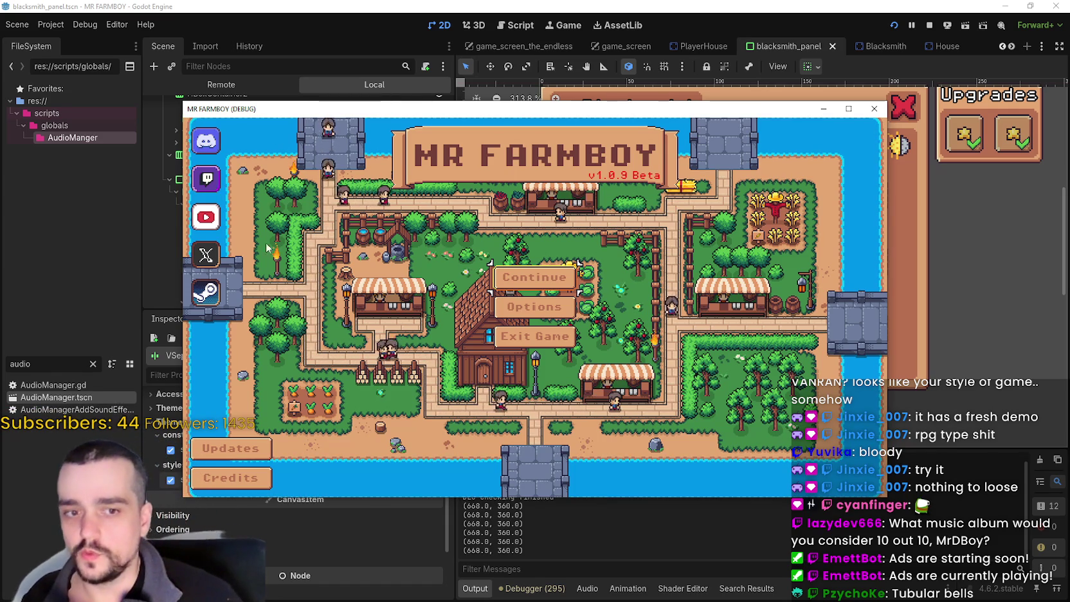
click(526, 277)
- Load Save 1, open the Blacksmith buffs panel and maximize the game window
click(534, 257)
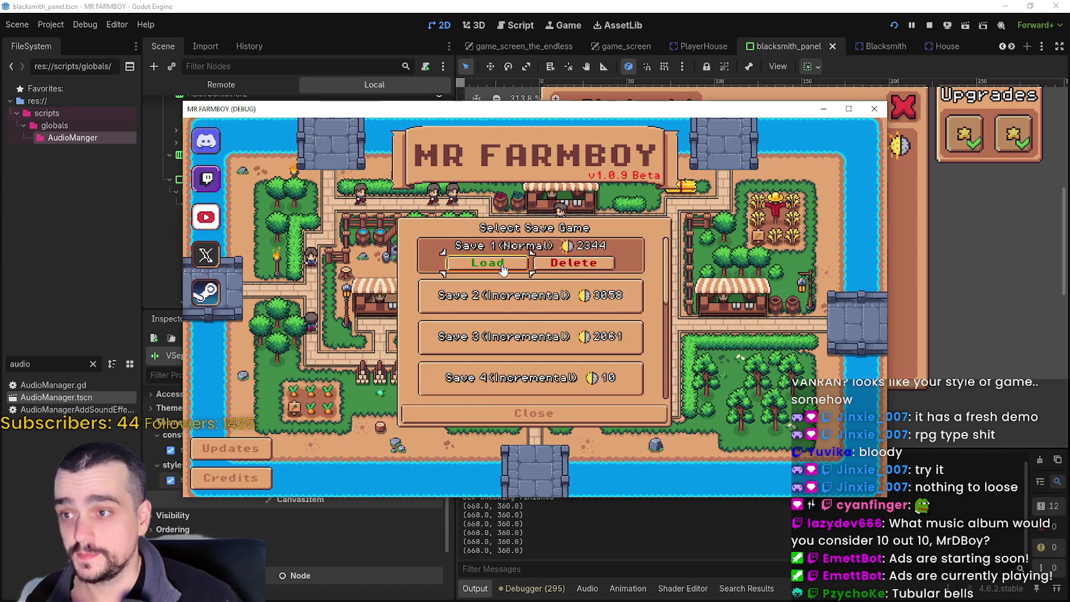
click(489, 261)
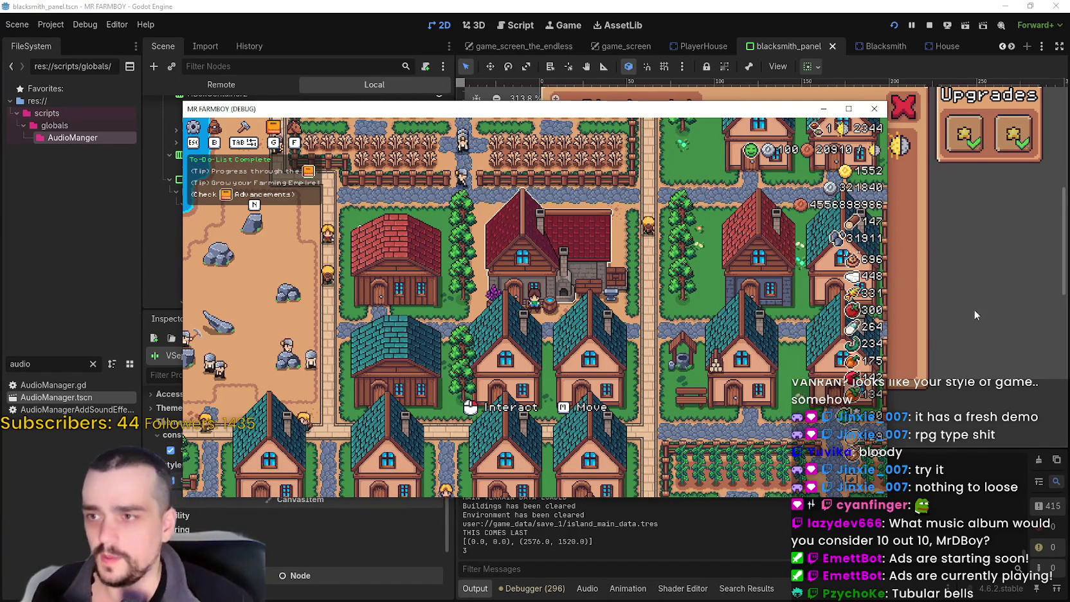
click(664, 283)
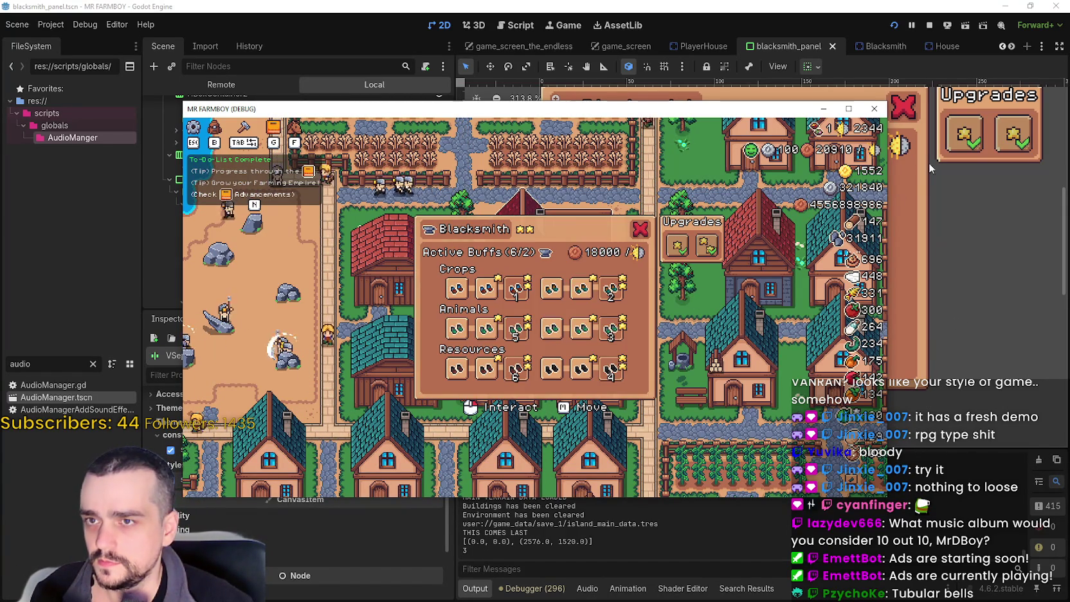
click(850, 110)
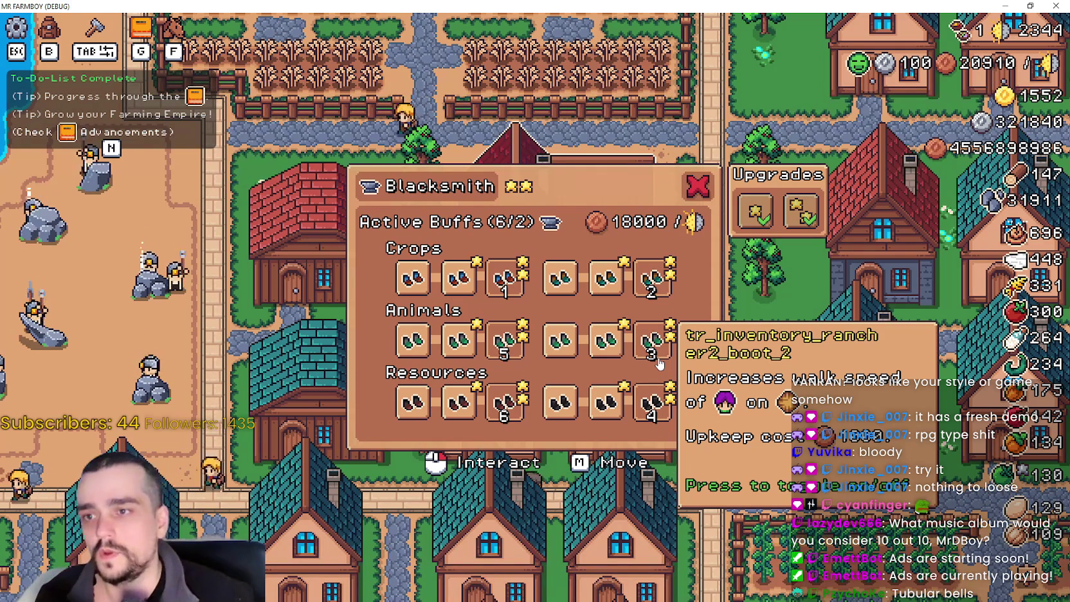
- Toggle the Animals 3 buff off and a Crops buff on, confirming Active Buffs returns to 6/6
click(659, 364)
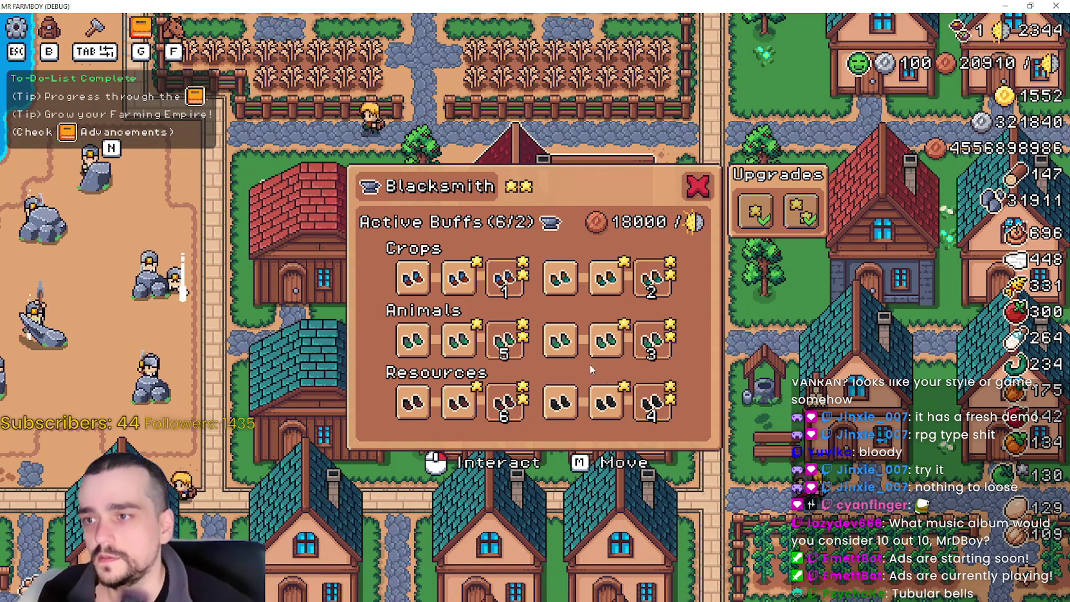
click(498, 286)
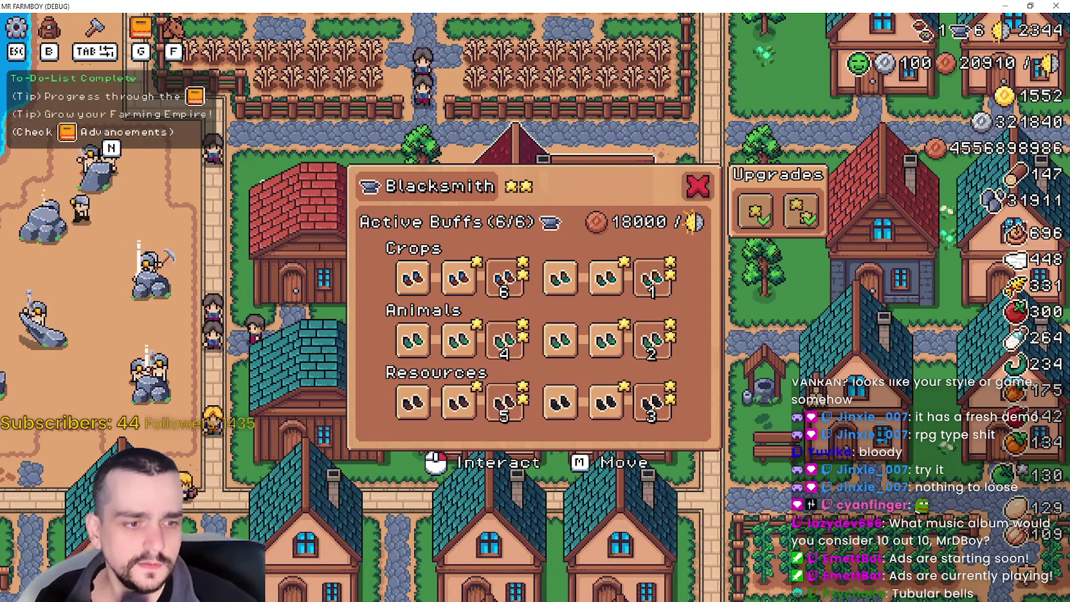
key(F8)
key(alt+Tab)
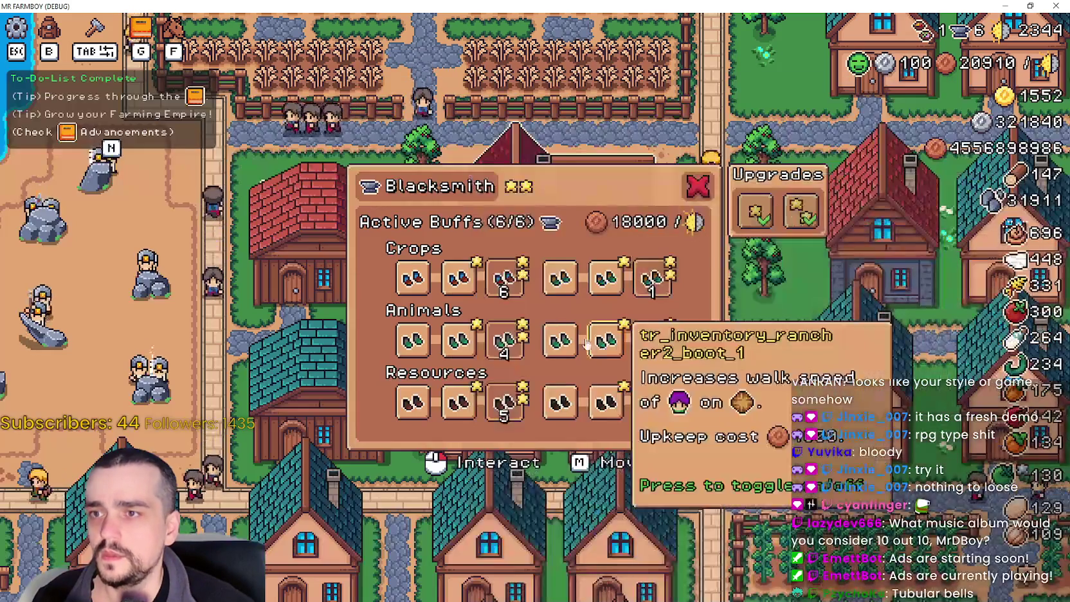
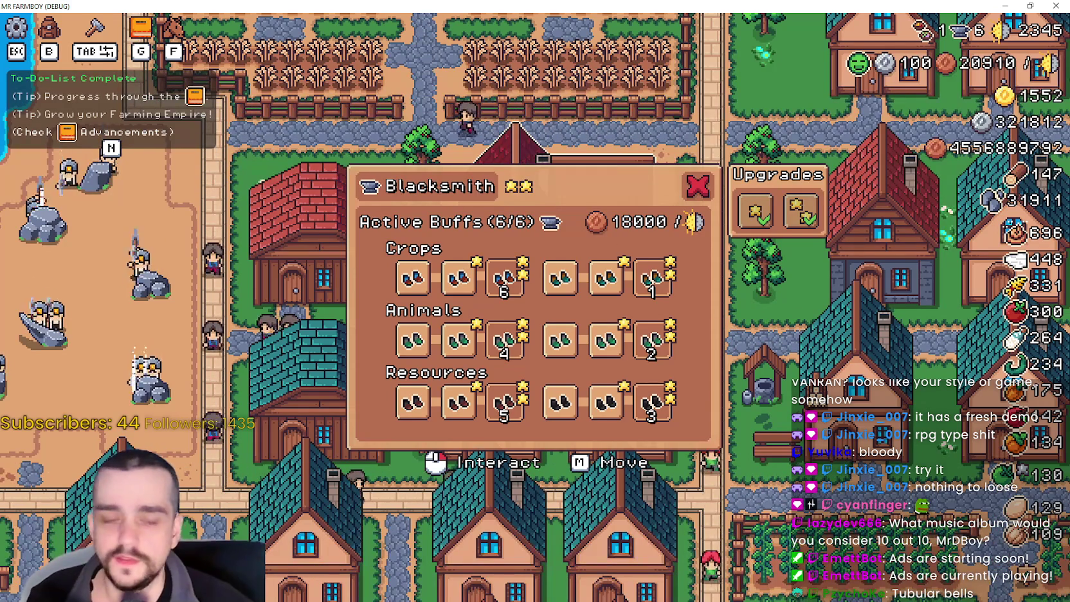
- Back in the editor, select the buildingIcon node under UpkeepContainer and inspect its anvil texture
key(alt+Tab)
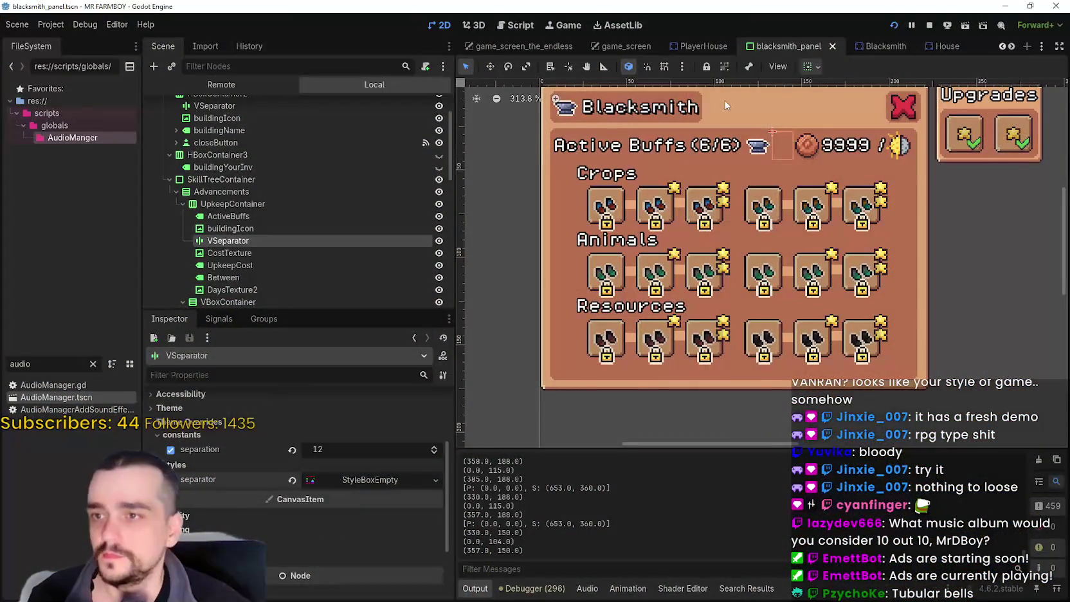
scroll(741, 166, up, 2)
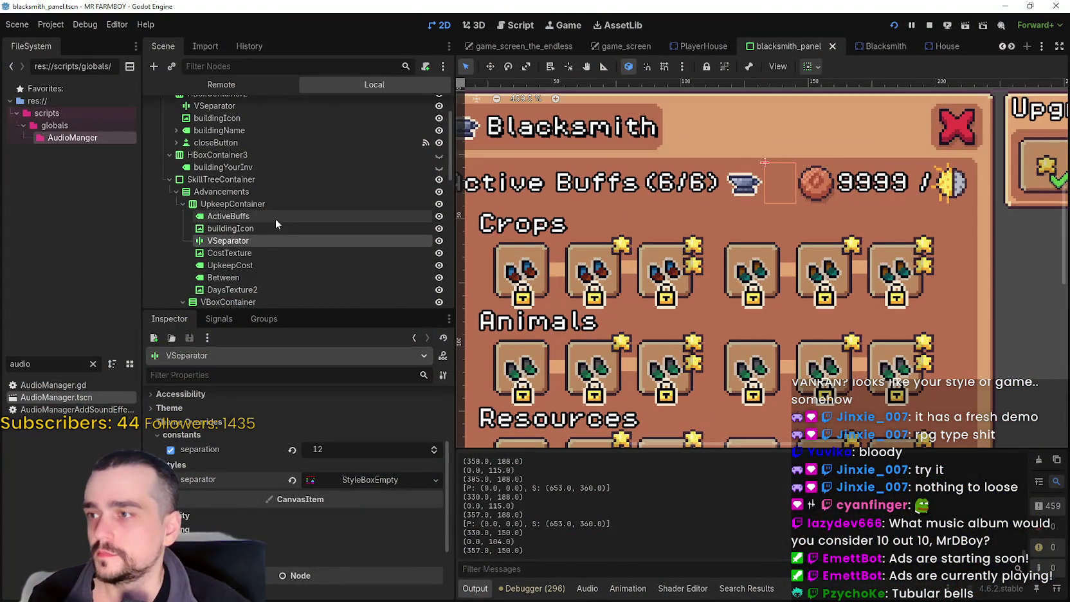
click(270, 229)
click(385, 430)
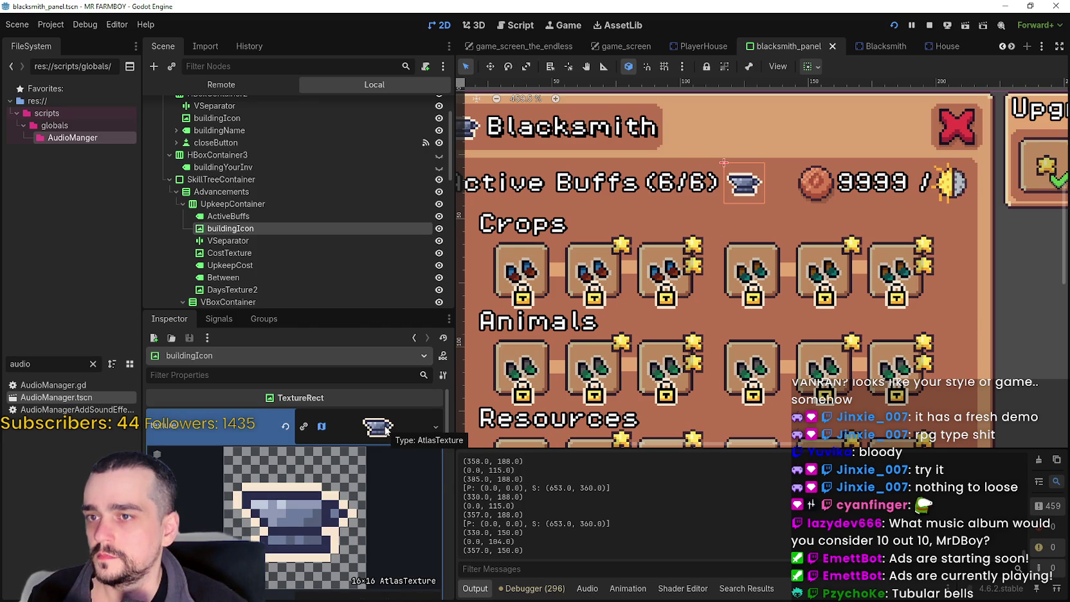
click(384, 430)
scroll(709, 128, up, 3)
drag(817, 221, 671, 209)
scroll(795, 204, down, 3)
scroll(792, 198, down, 3)
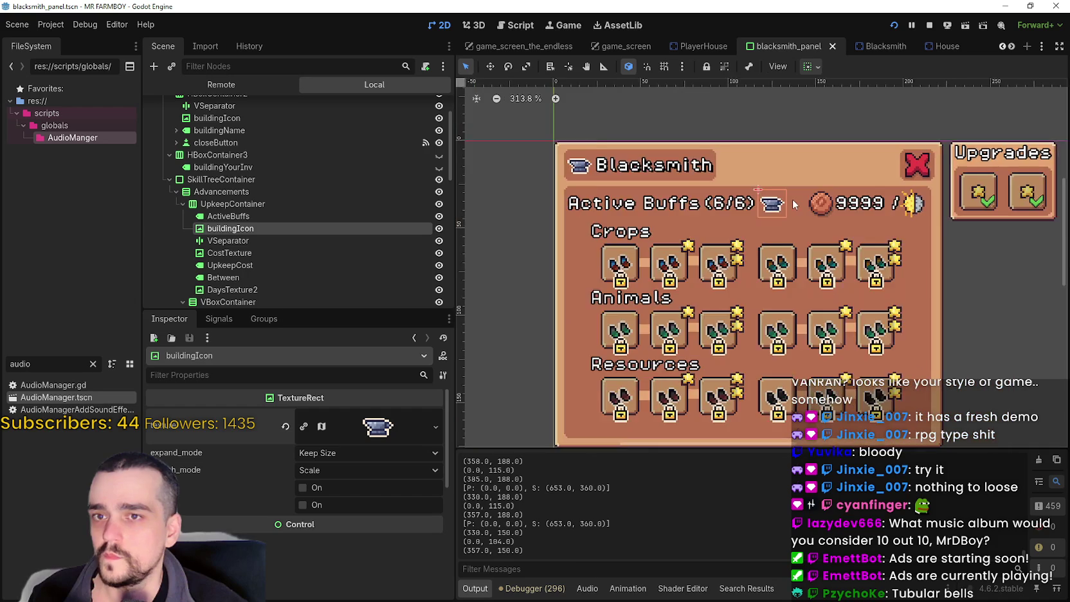
scroll(780, 191, up, 4)
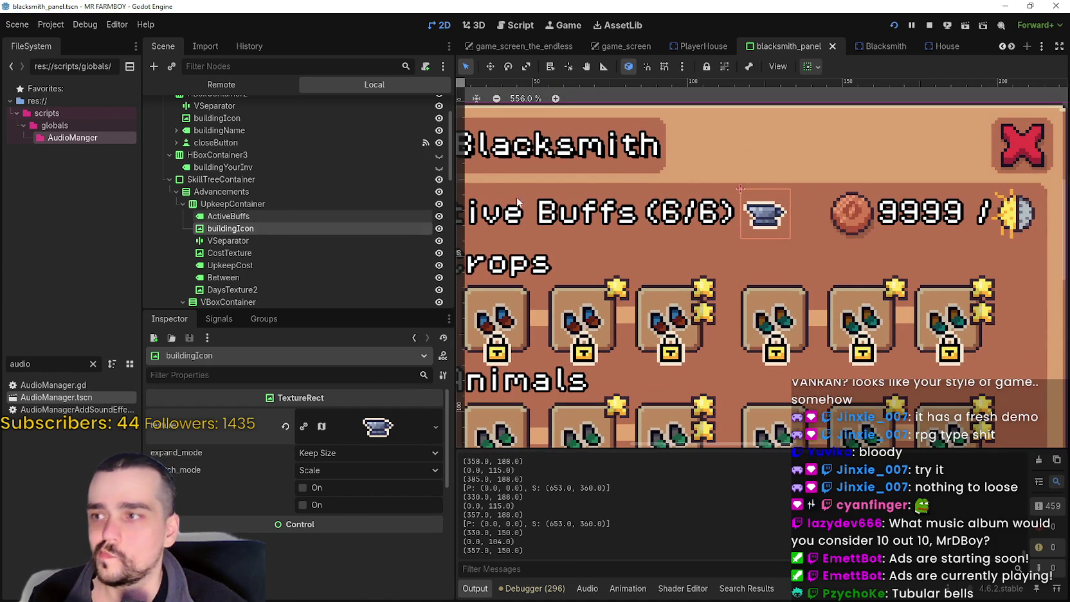
- Set the buildingIcon's vertical container alignment to top
click(816, 66)
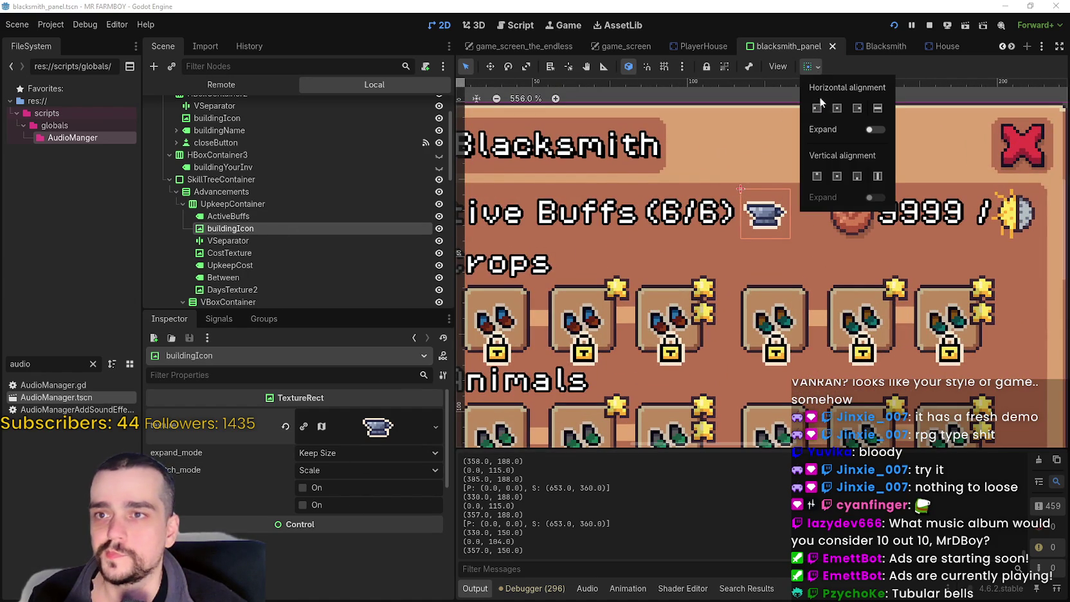
click(817, 176)
click(872, 106)
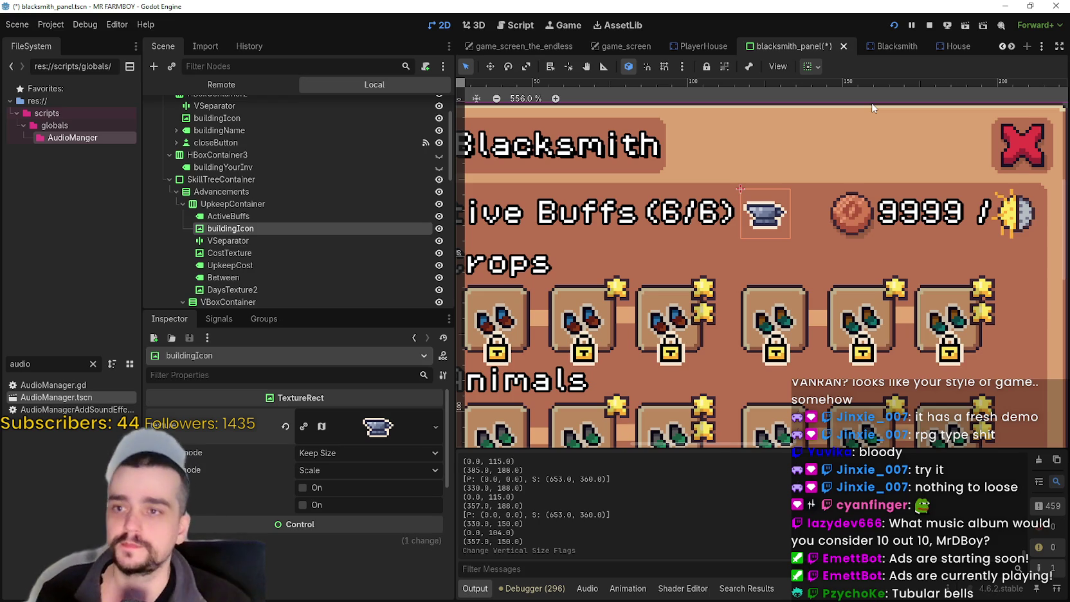
scroll(789, 214, down, 1)
scroll(778, 212, up, 1)
scroll(781, 211, down, 1)
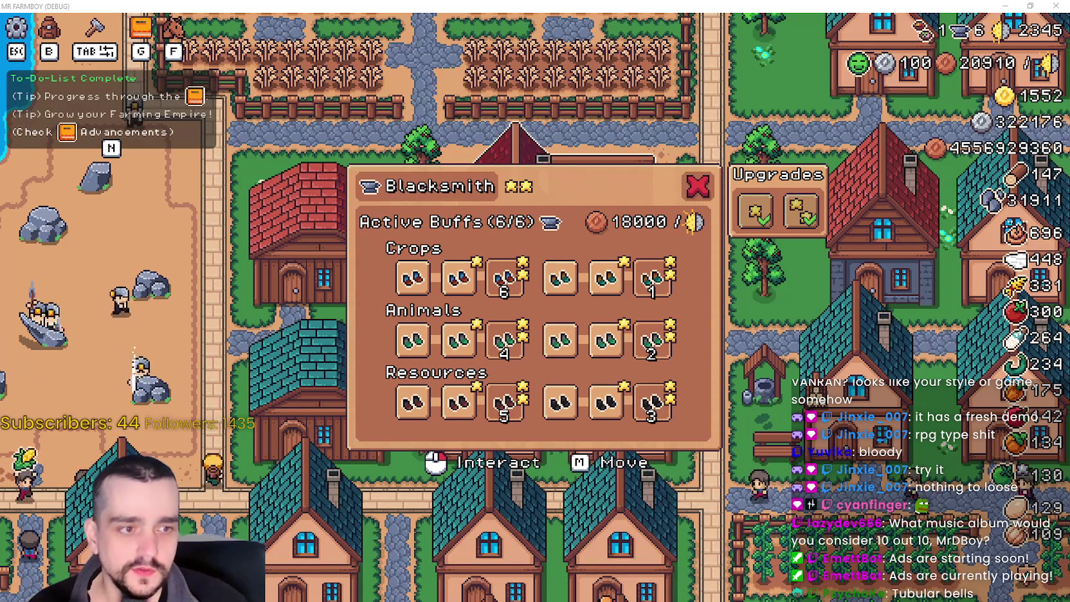
key(alt+Tab)
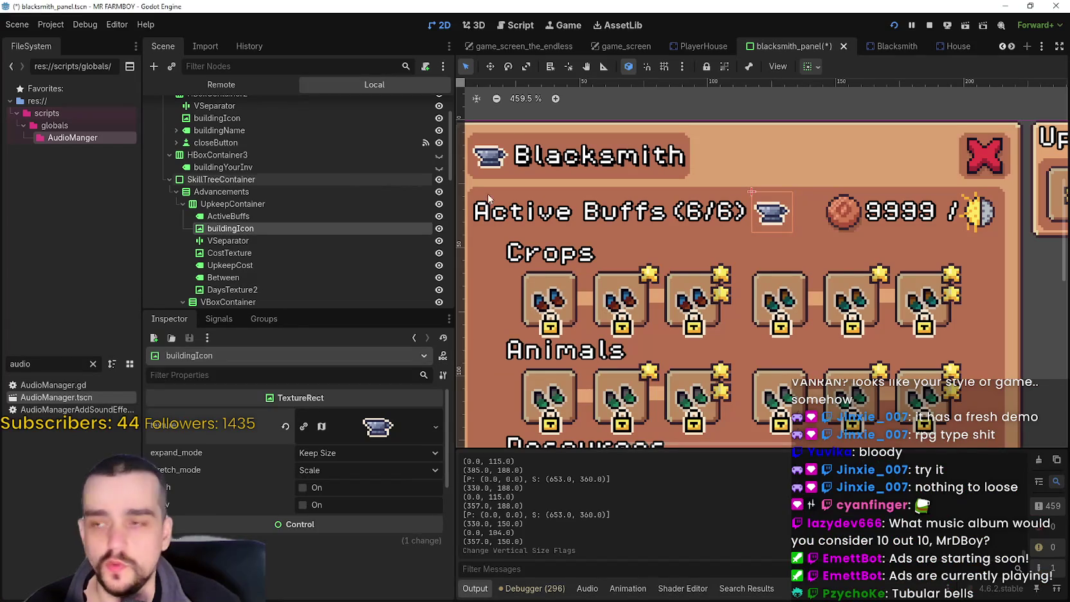
- Expand the anvil icon's atlas texture and open its Edit Region editor
click(306, 427)
click(362, 437)
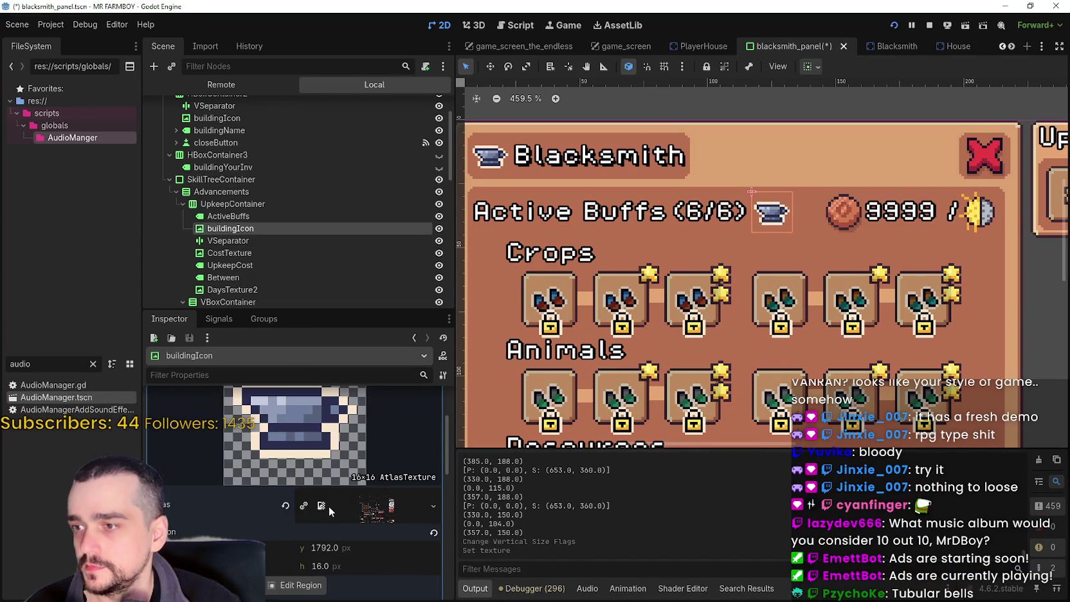
click(295, 584)
scroll(359, 236, down, 5)
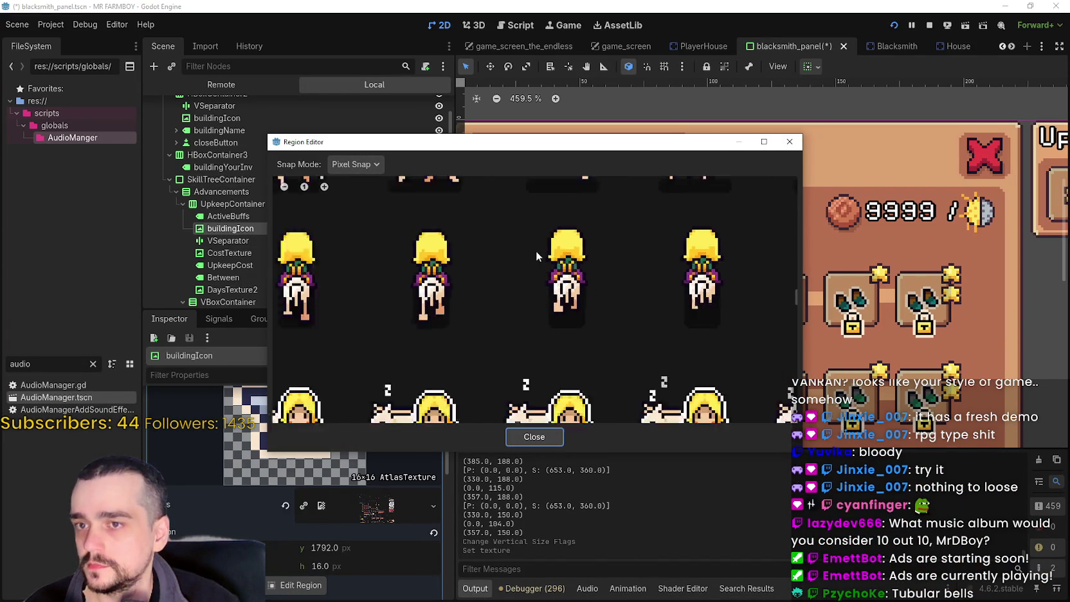
scroll(503, 262, down, 5)
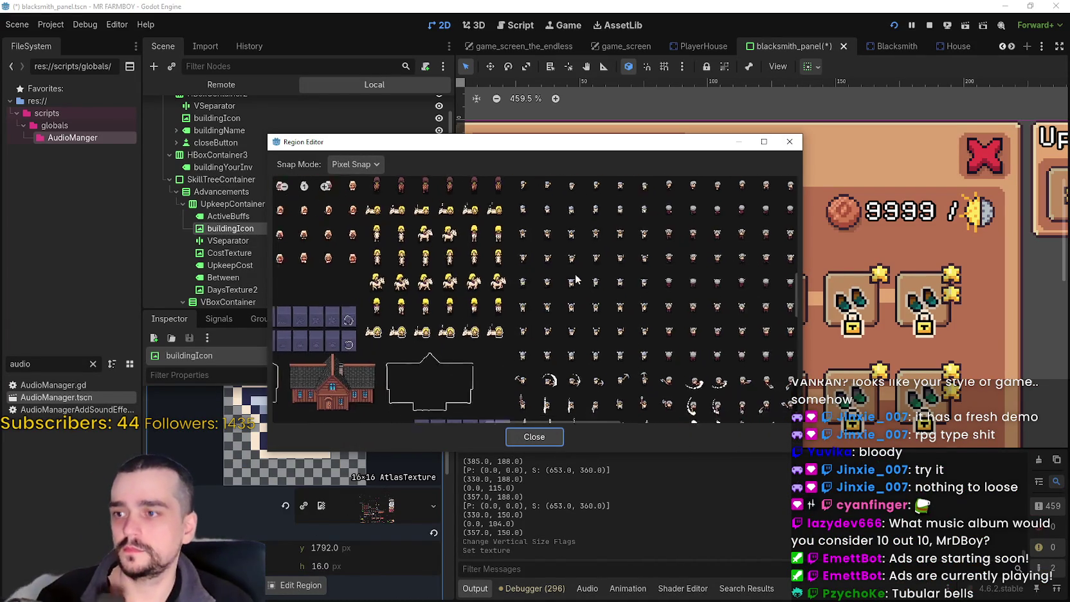
scroll(515, 251, down, 10)
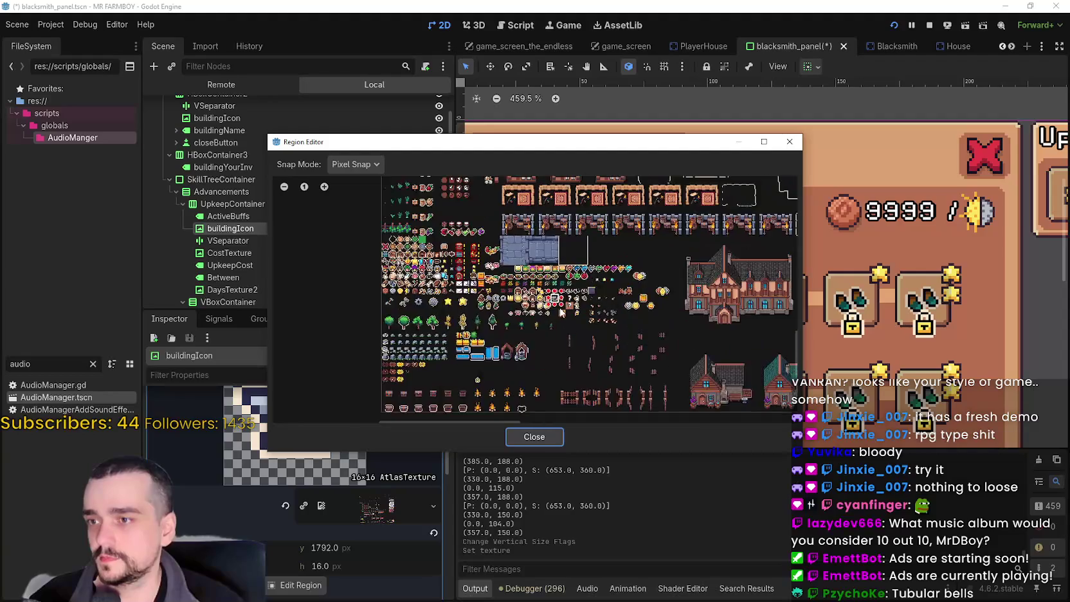
scroll(557, 297, up, 10)
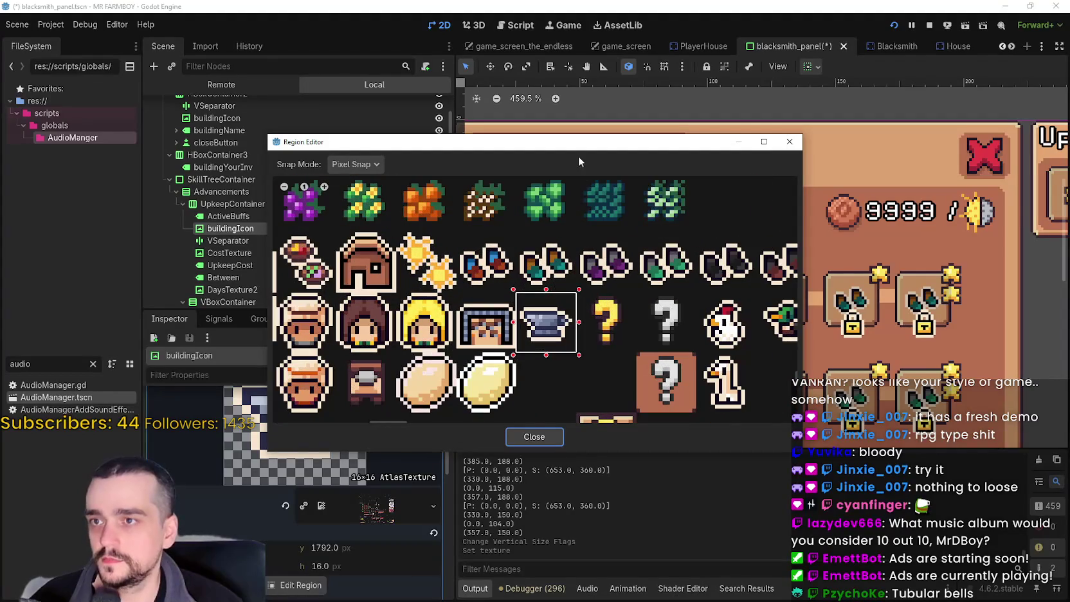
scroll(557, 308, up, 2)
mouse_move(566, 151)
mouse_down()
mouse_move(447, 187)
mouse_move(449, 240)
mouse_up()
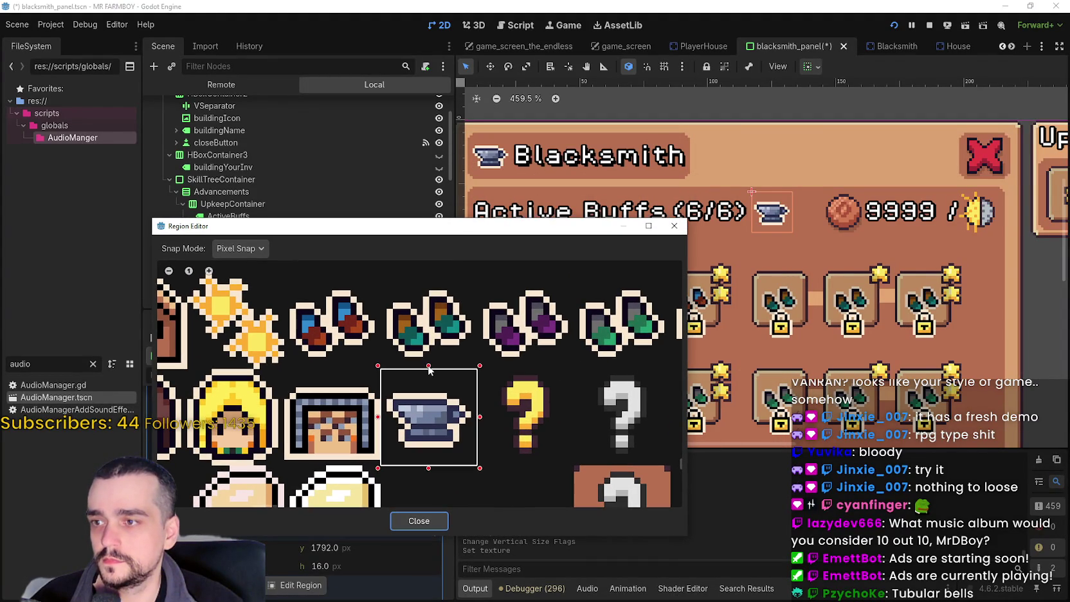
- Trim the anvil region's top edge to y 1793 (13 px tall), comparing against the running game
drag(428, 369, 429, 374)
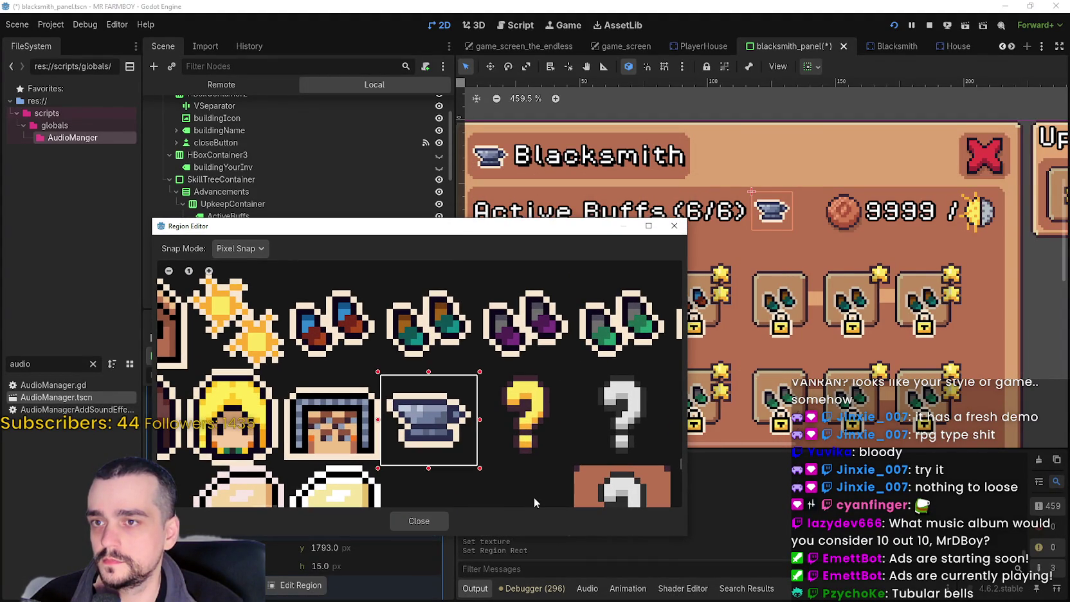
key(alt+Tab)
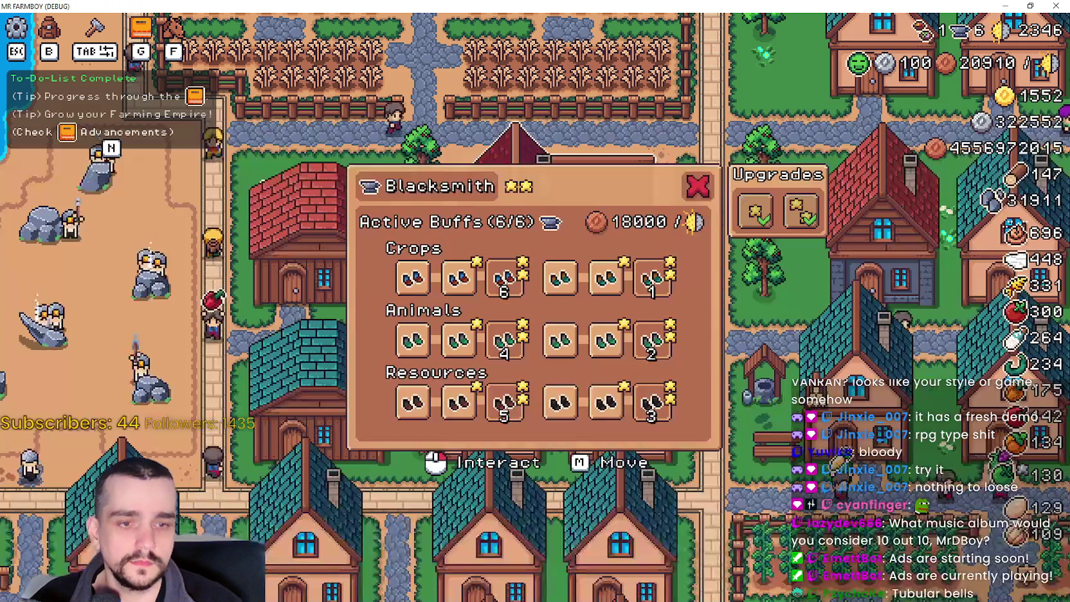
key(alt+Tab)
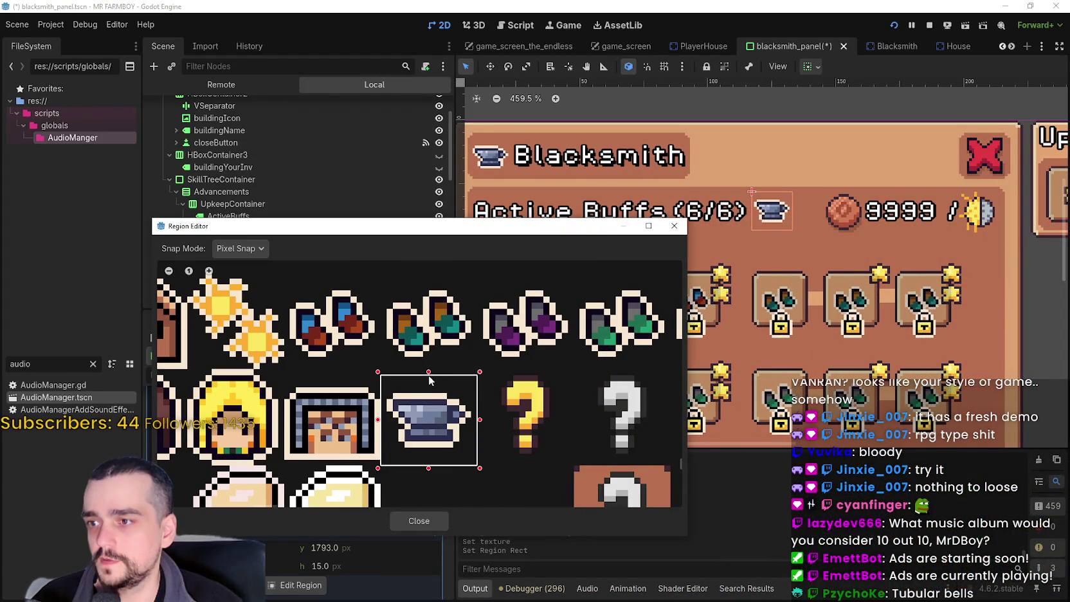
drag(429, 373, 428, 379)
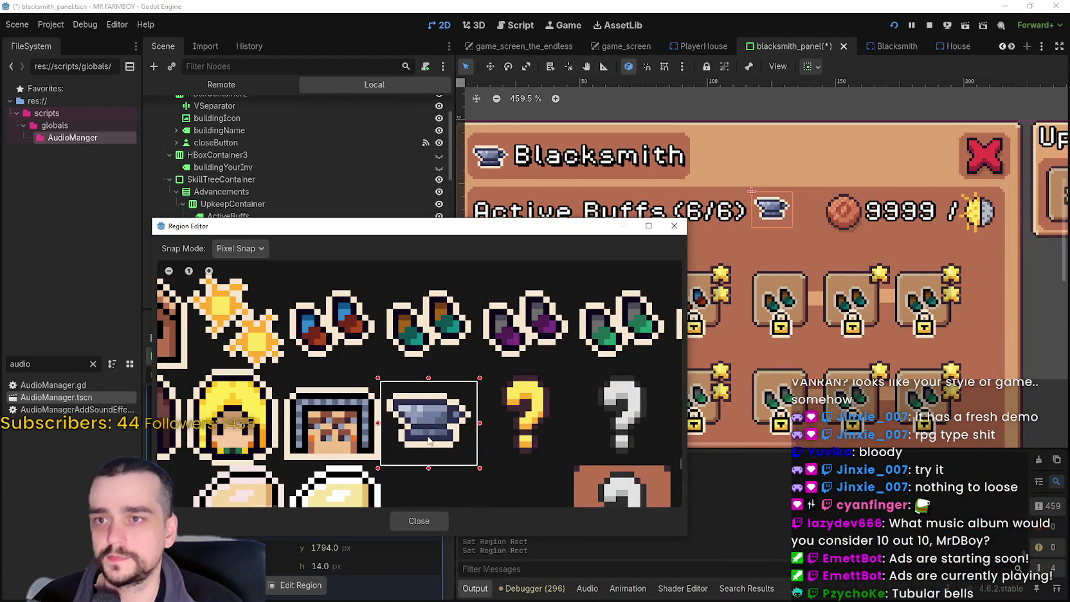
key(alt+Tab)
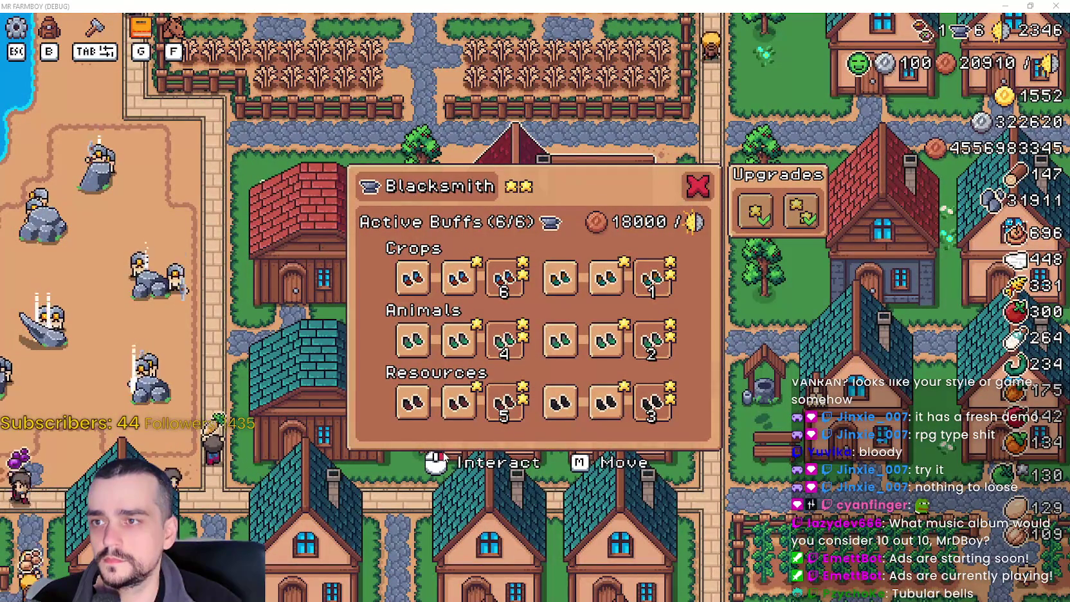
key(alt+Tab)
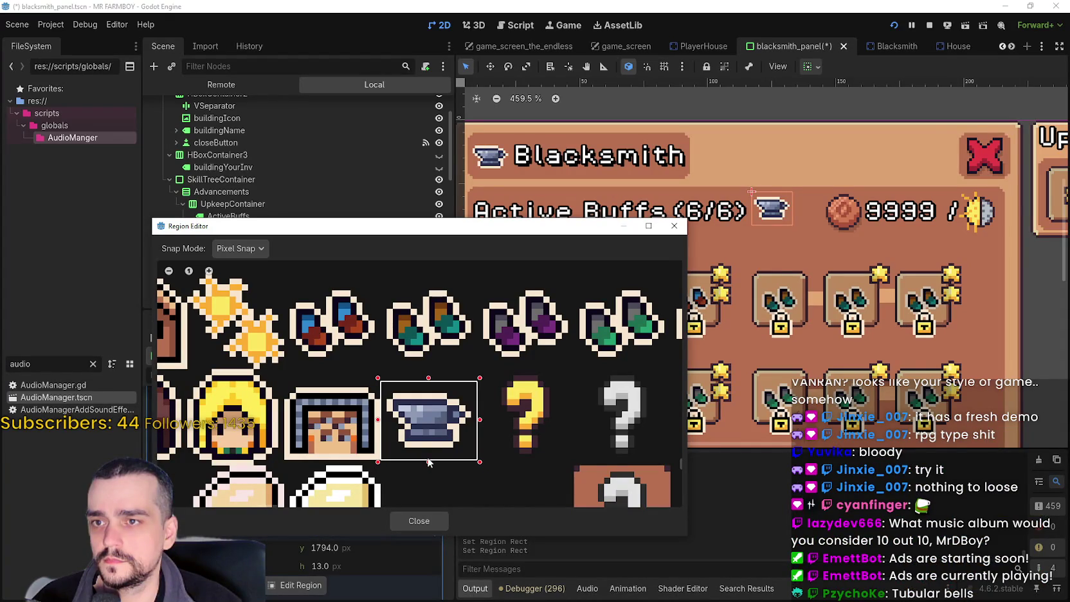
key(alt+Tab)
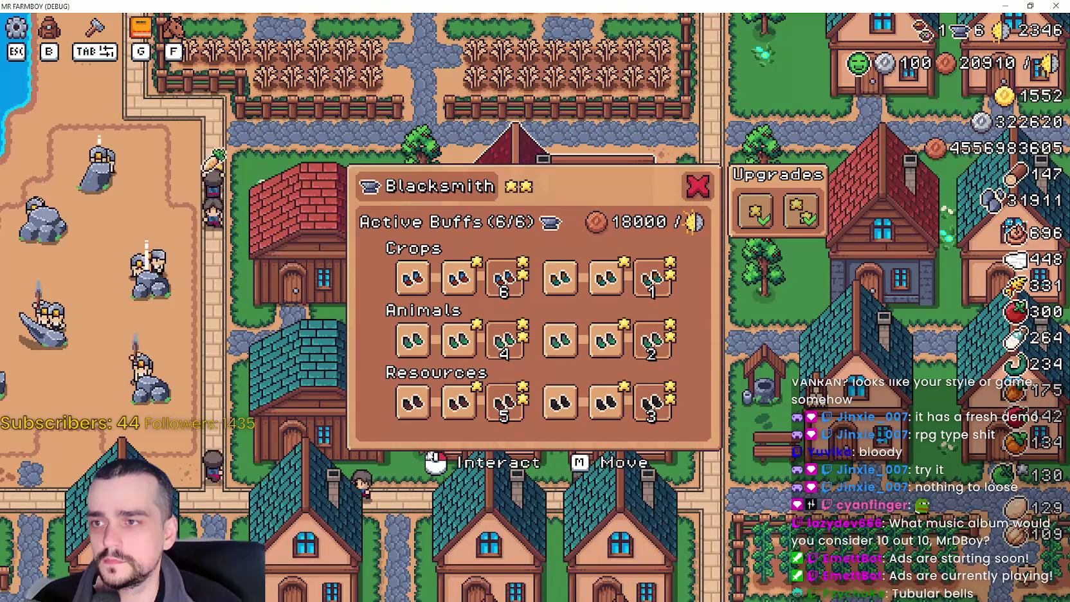
key(alt+Tab)
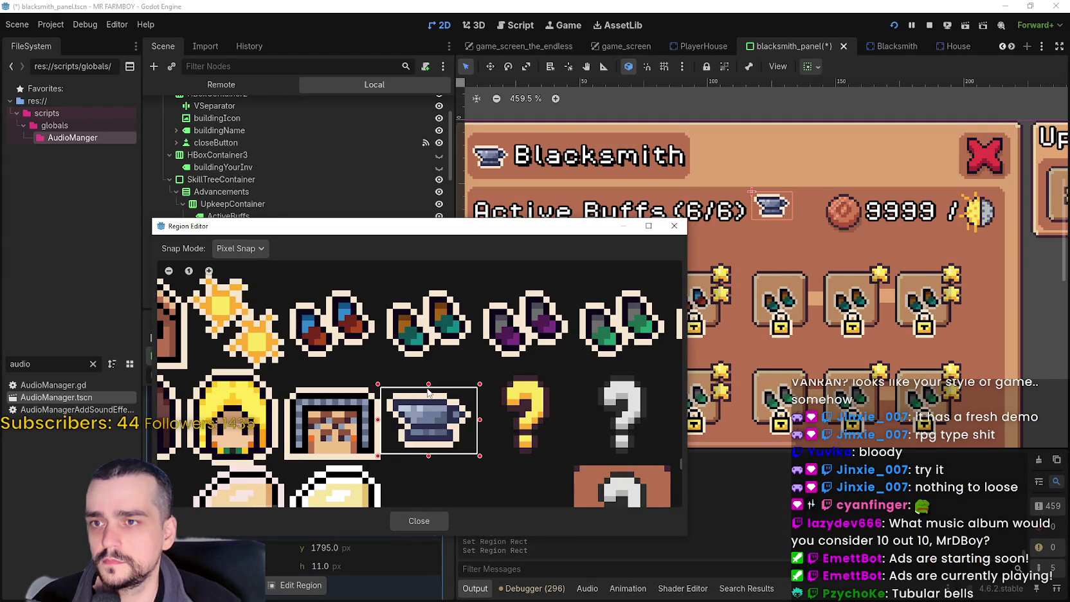
drag(429, 383, 429, 382)
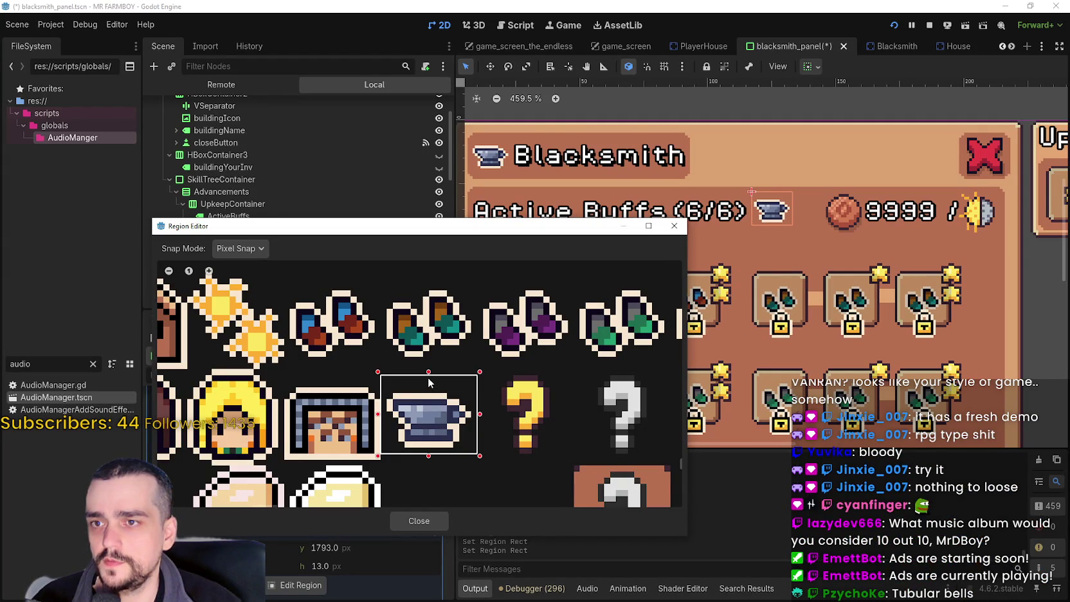
- Close the region editor, save and test-run the scene with F5, then close the game
mouse_move(544, 220)
mouse_down()
mouse_move(579, 376)
mouse_move(566, 227)
mouse_up()
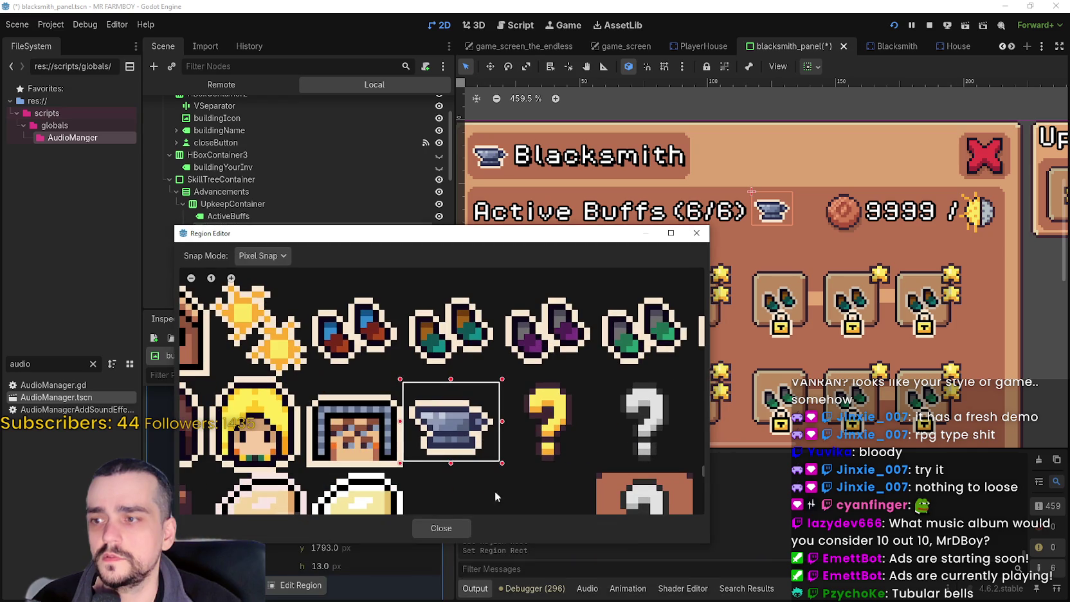
click(455, 529)
key(F5)
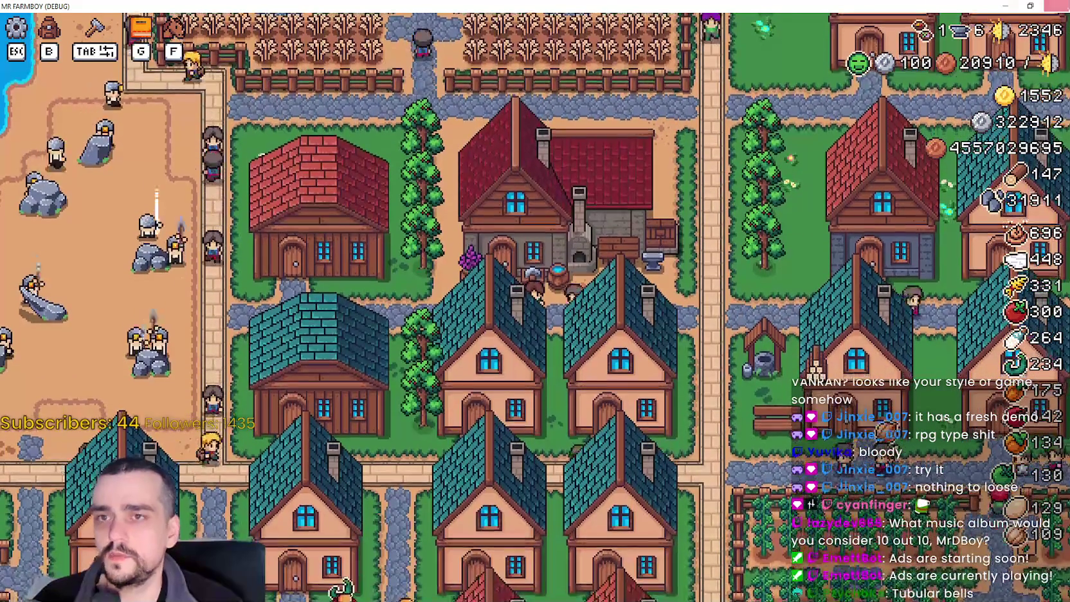
click(1056, 6)
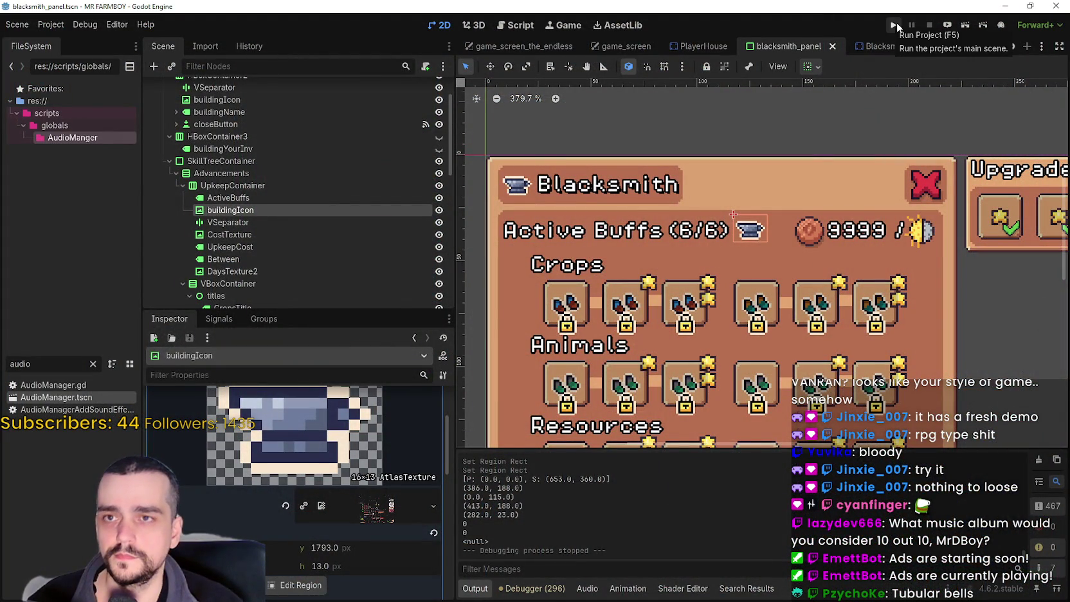
- Briefly run the project, then open blacksmith.gd from the Blacksmith scene's node
click(892, 24)
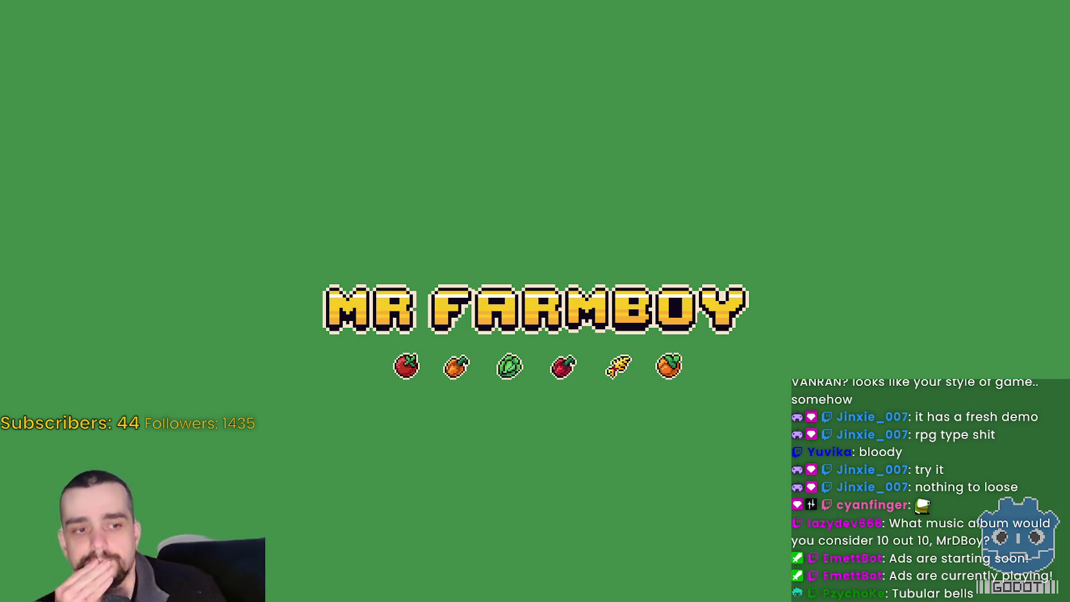
key(F8)
scroll(413, 180, up, 4)
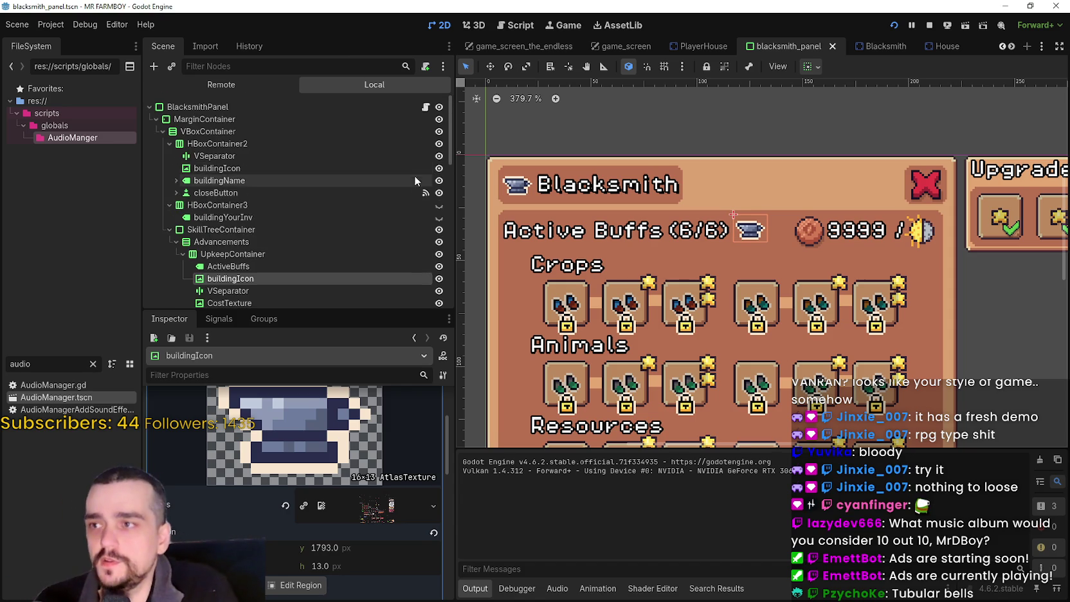
click(883, 48)
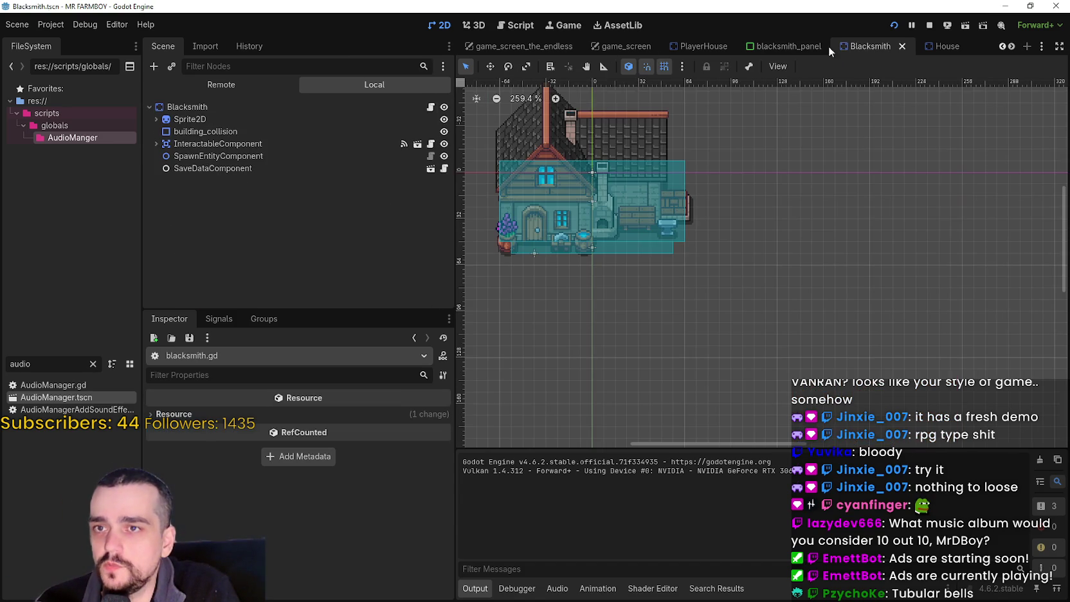
click(431, 107)
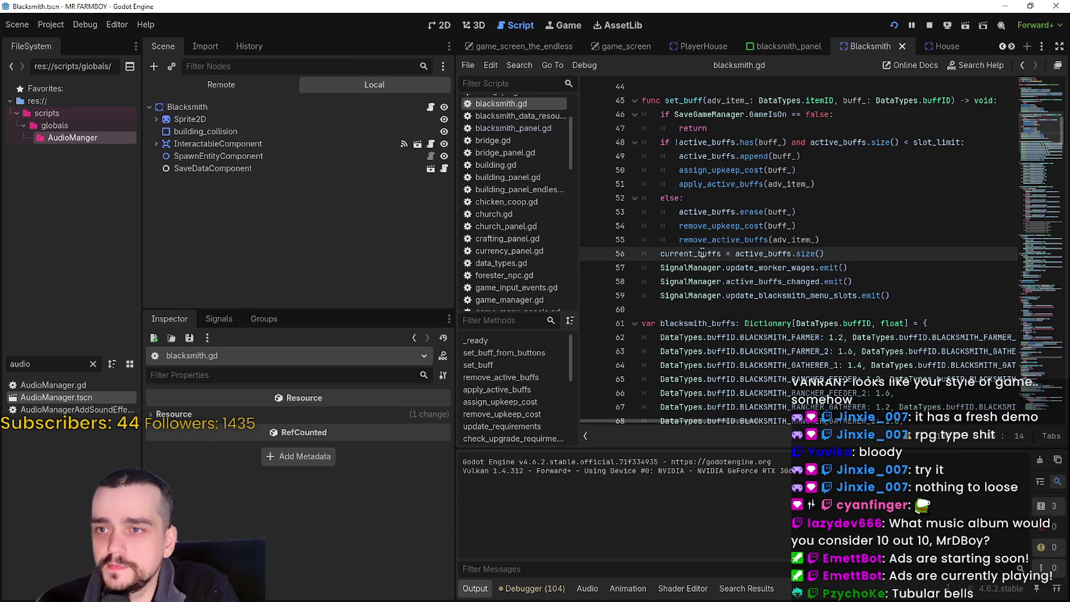
key(ctrl+shift+f)
click(530, 368)
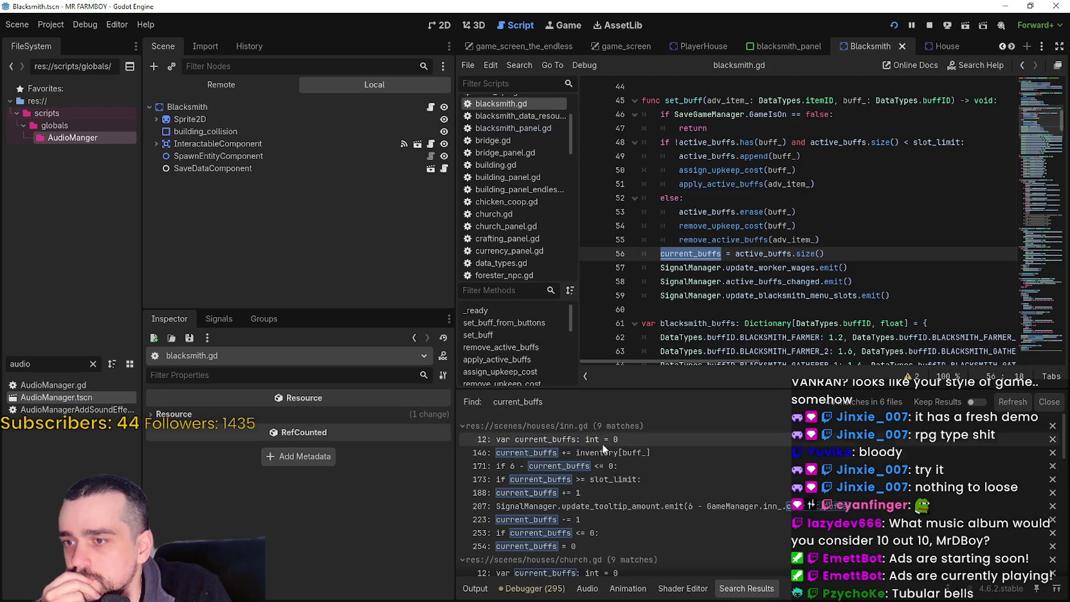
scroll(704, 514, down, 1)
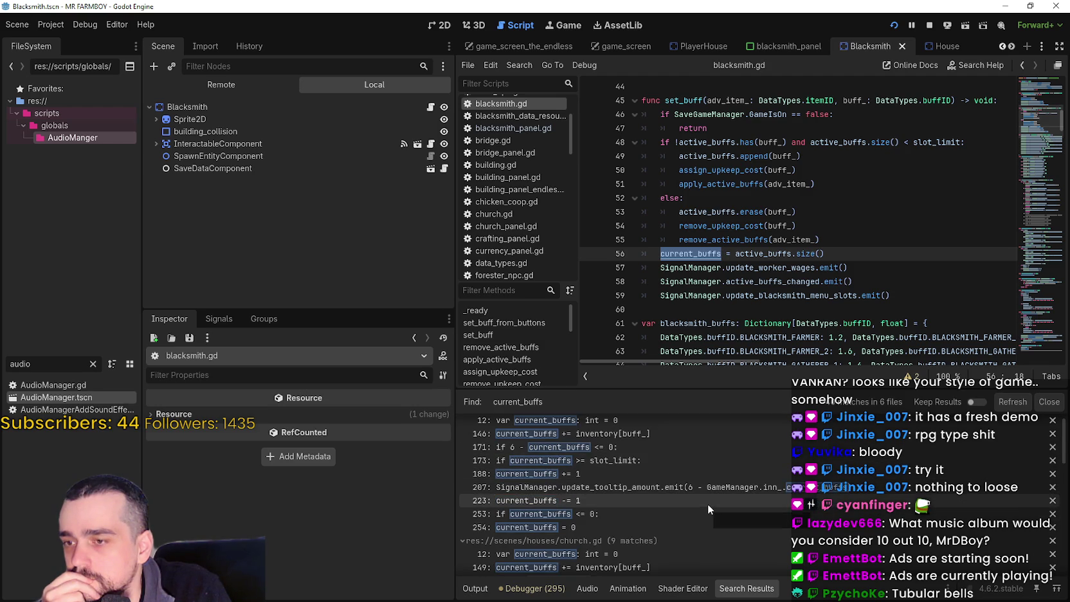
scroll(707, 503, down, 5)
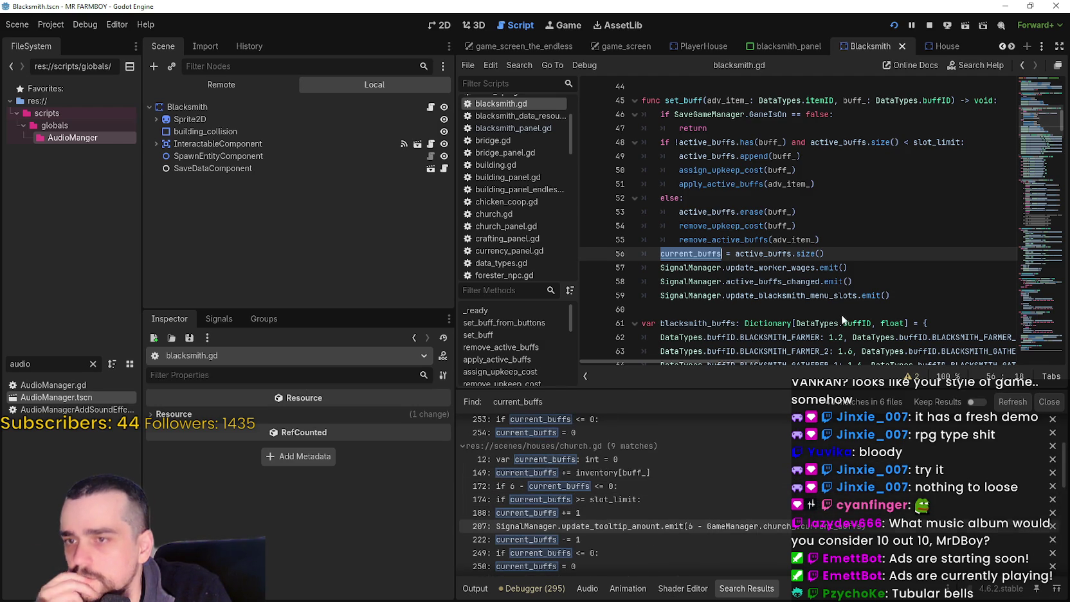
key(Return)
scroll(758, 355, left, 1)
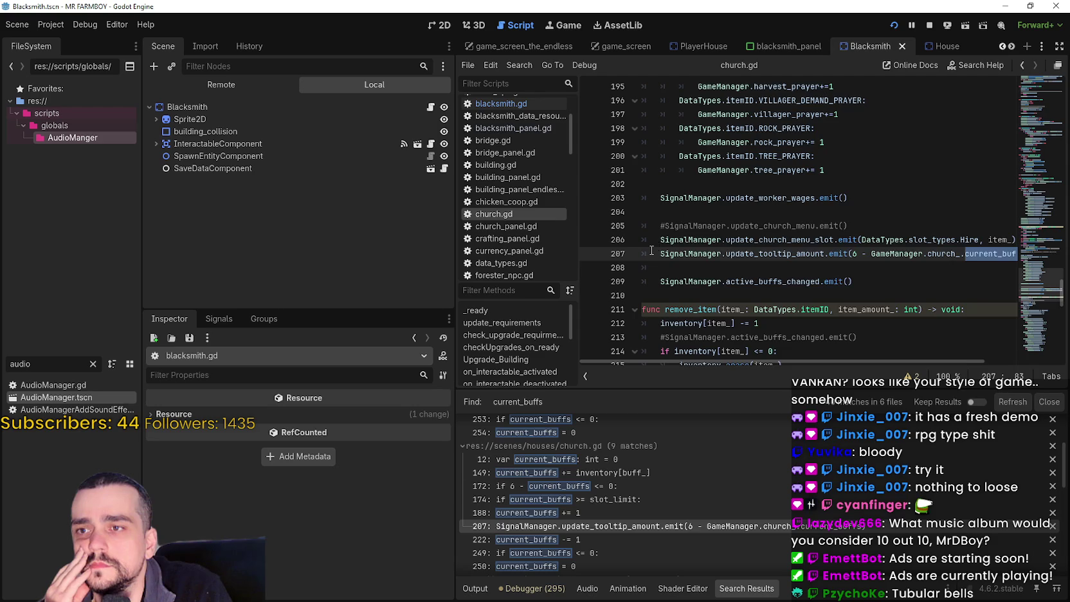
scroll(651, 249, up, 4)
scroll(651, 250, down, 4)
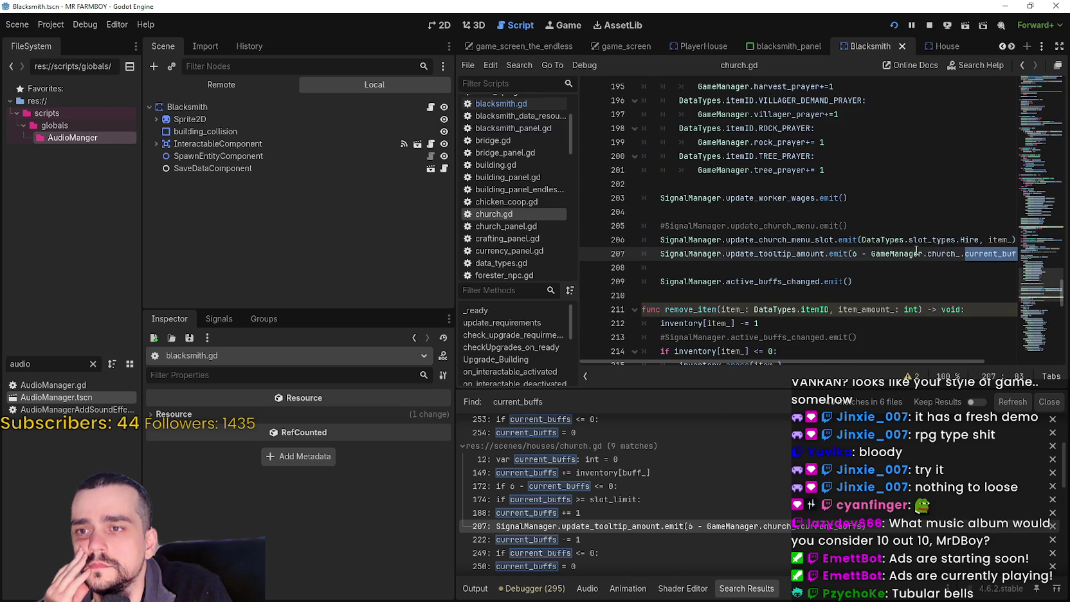
drag(937, 359, 983, 359)
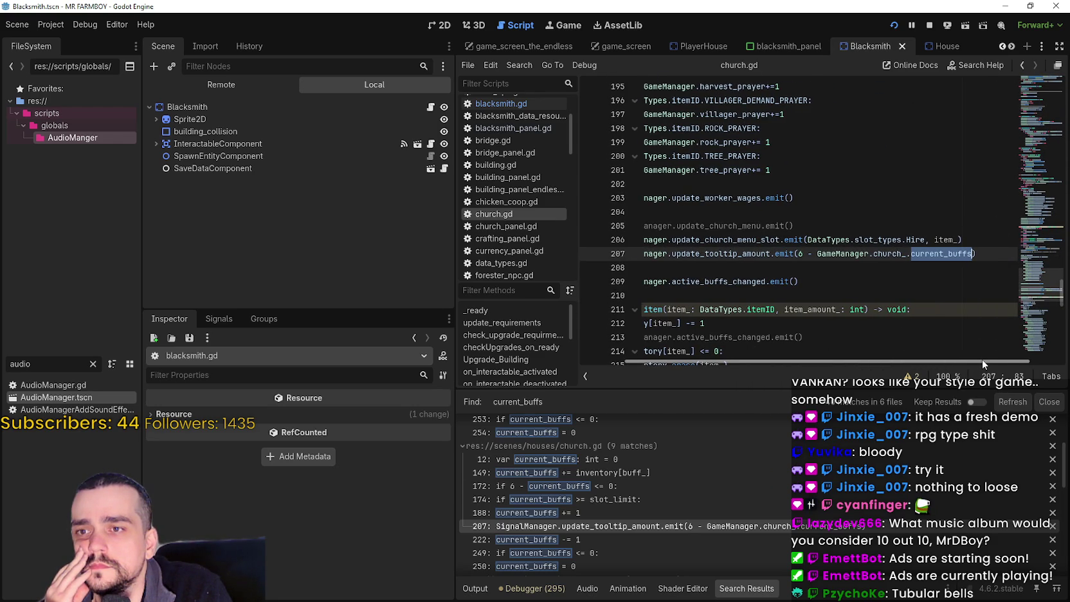
drag(983, 359, 867, 357)
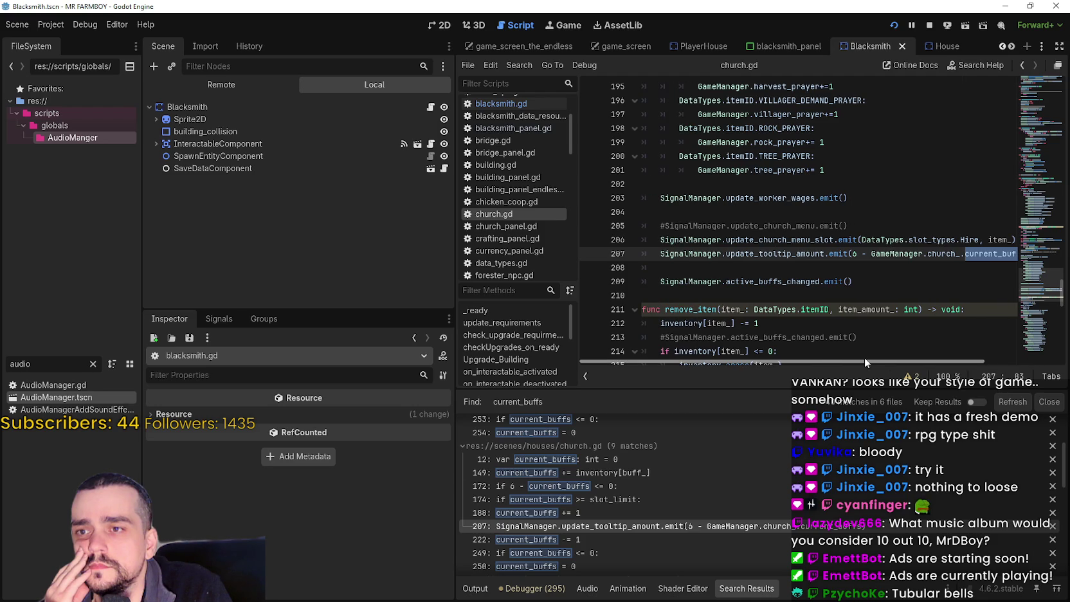
scroll(666, 539, down, 3)
scroll(676, 527, down, 3)
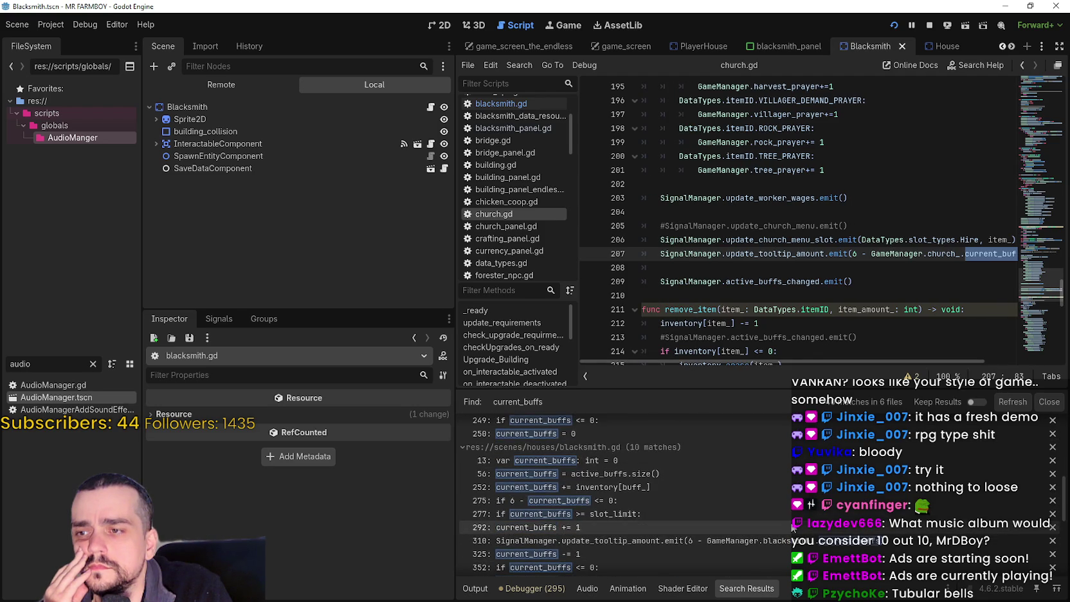
click(753, 516)
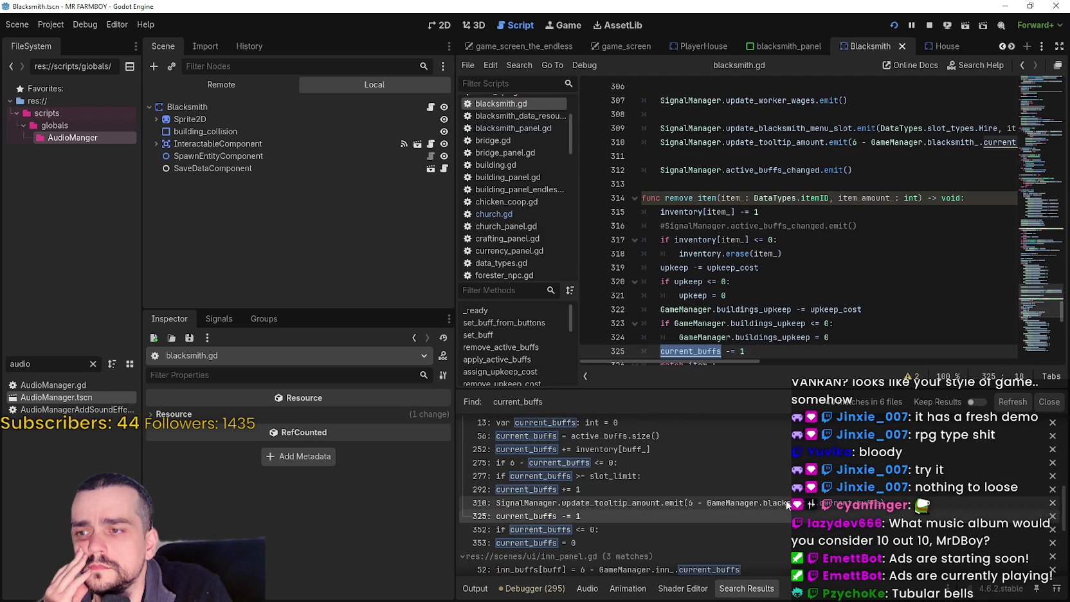
click(754, 501)
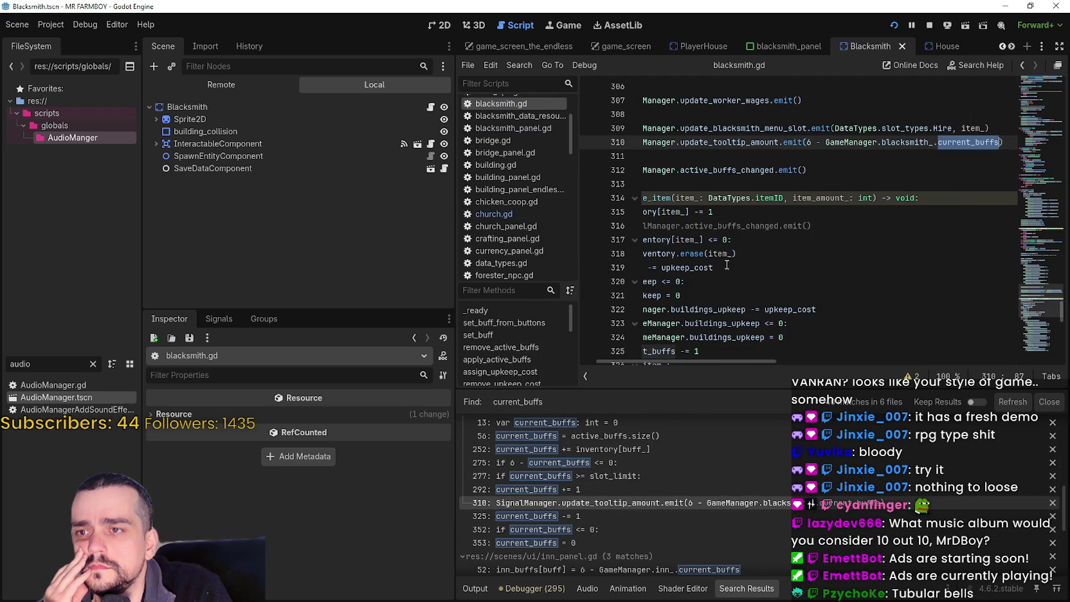
click(635, 265)
scroll(692, 245, up, 8)
scroll(685, 237, down, 8)
drag(829, 284, 643, 255)
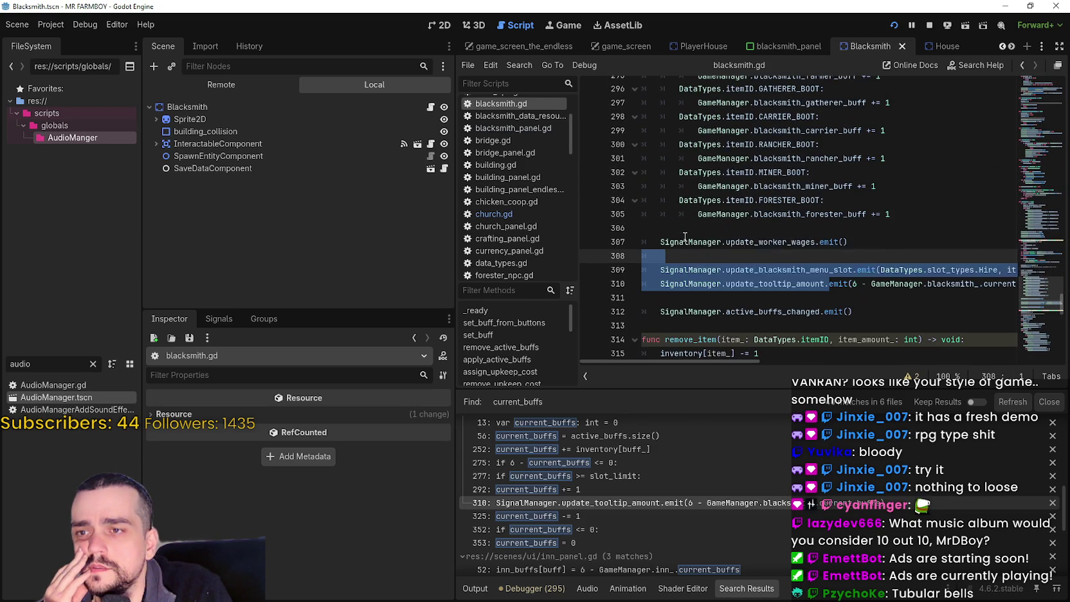
click(676, 283)
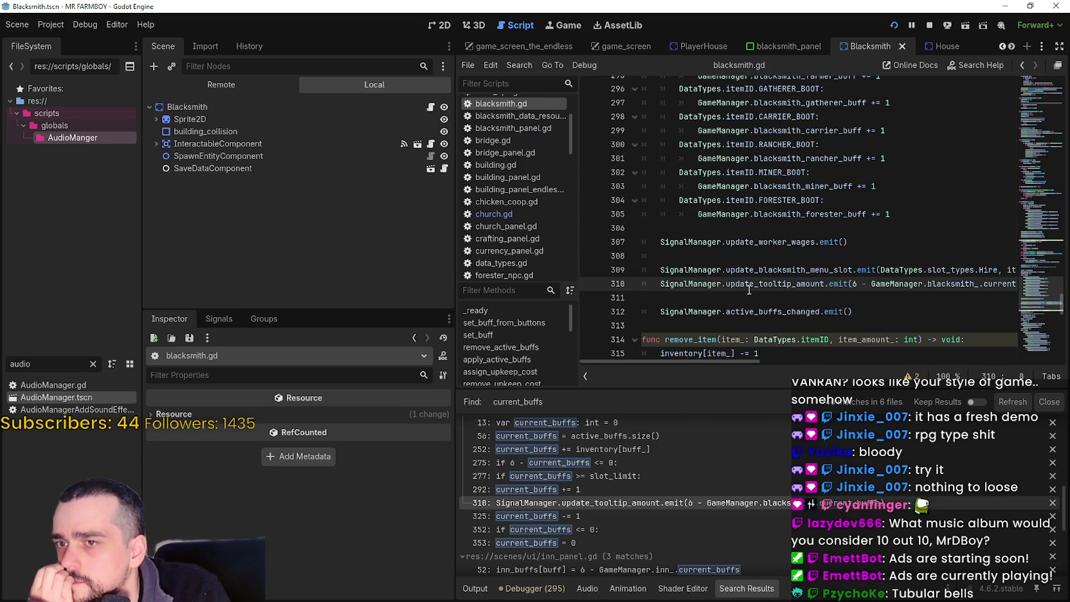
scroll(898, 546, down, 5)
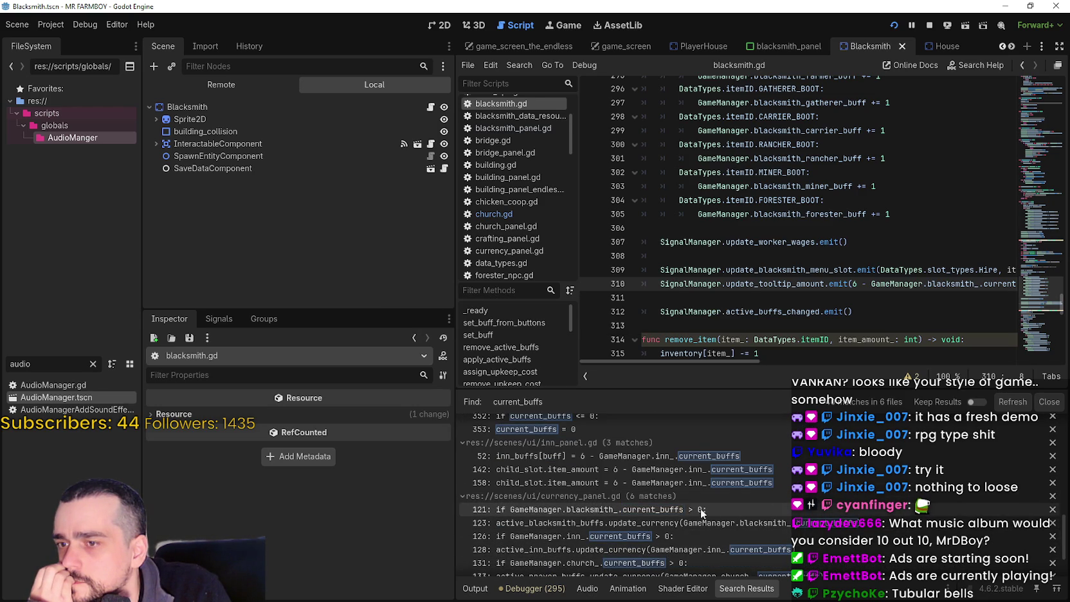
scroll(664, 509, down, 3)
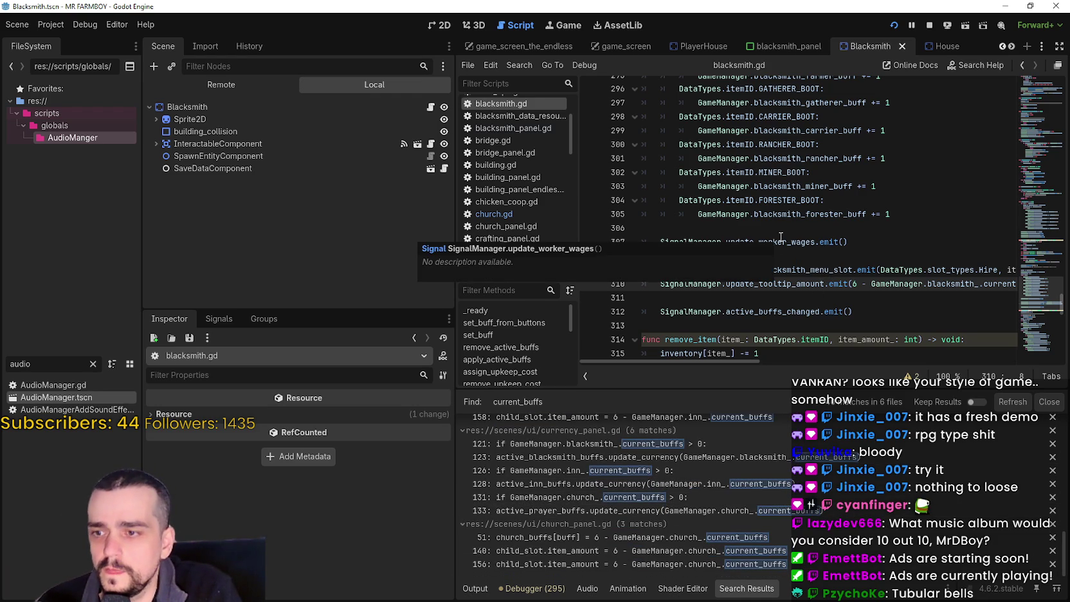
scroll(1038, 294, up, 4)
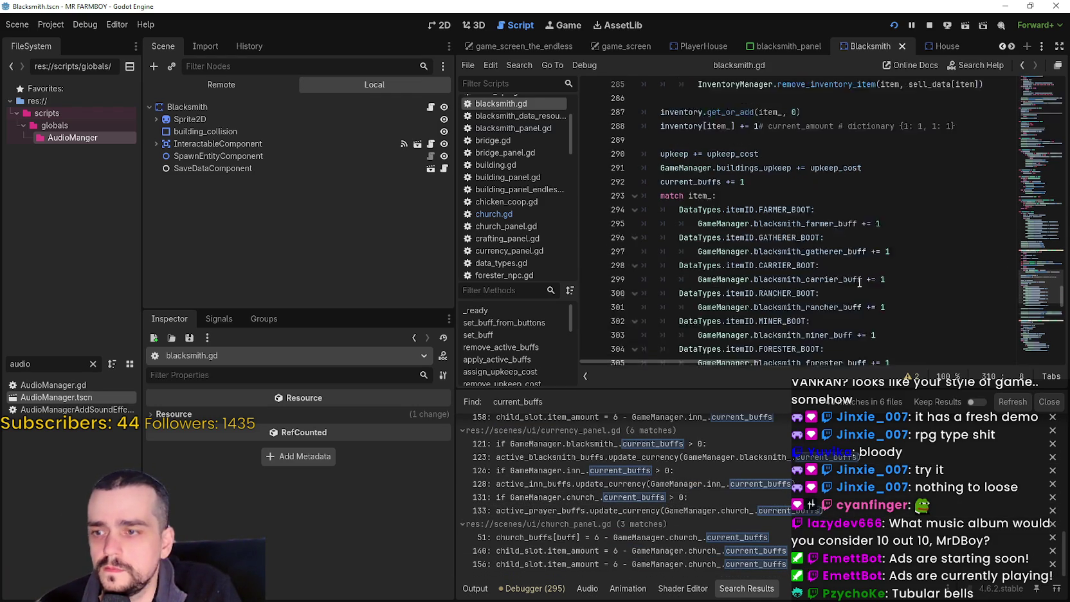
scroll(1038, 294, up, 15)
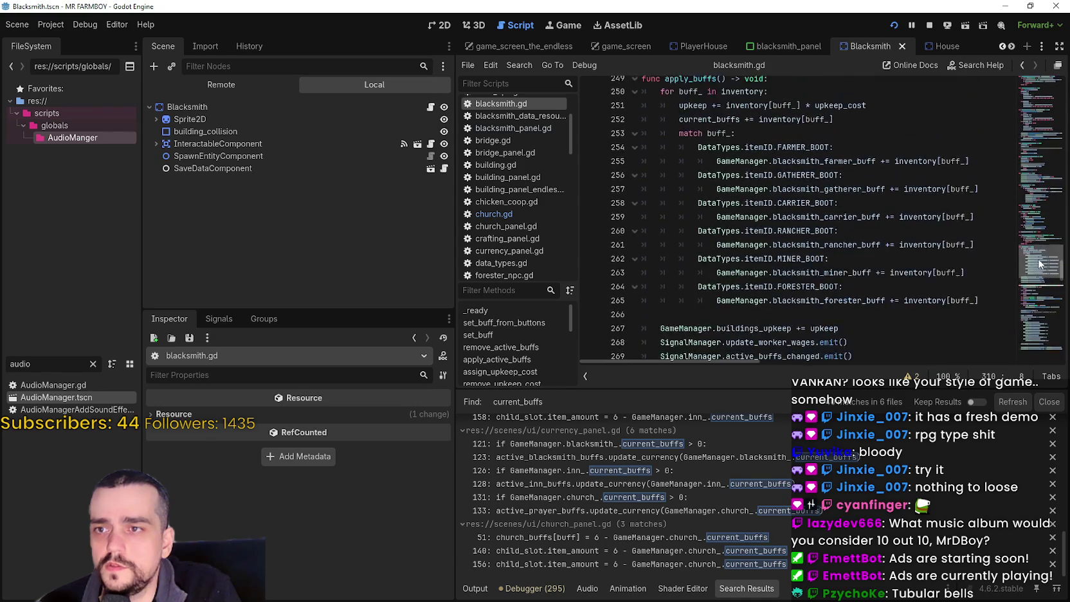
scroll(1041, 251, down, 1)
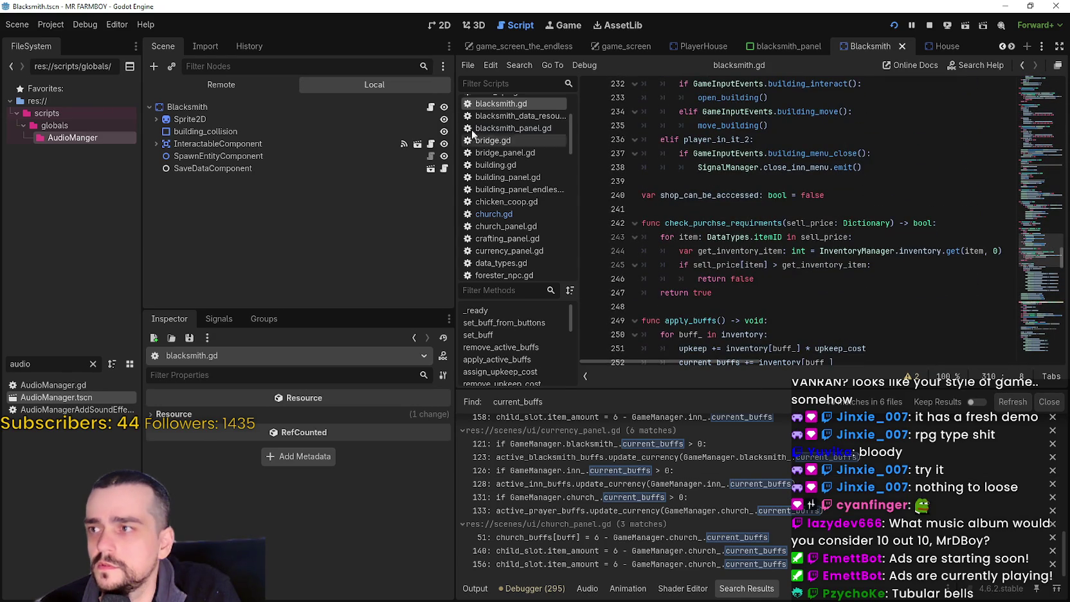
scroll(808, 238, up, 15)
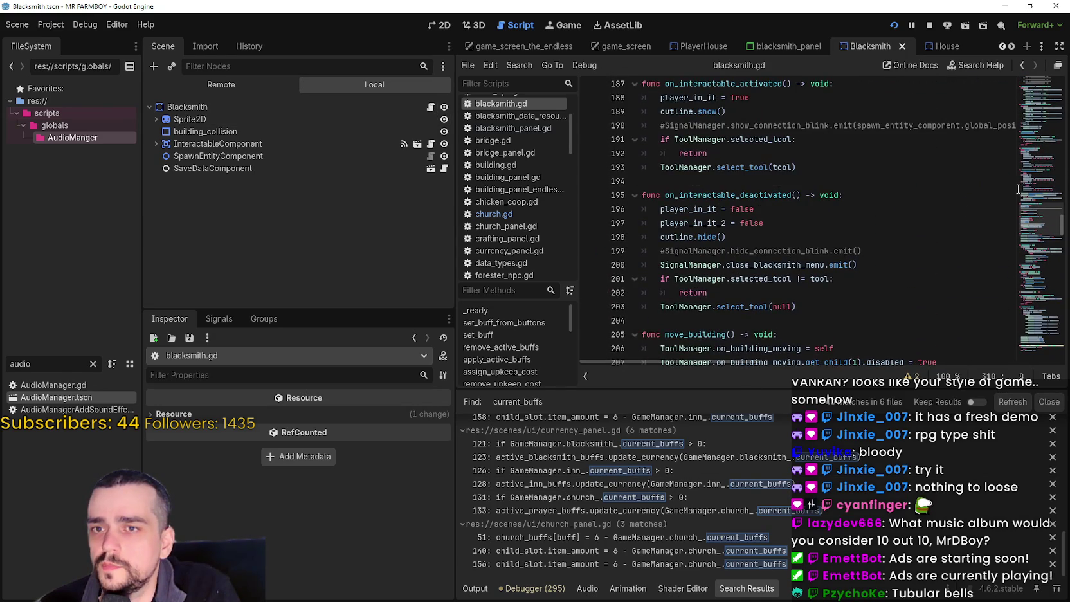
scroll(1034, 172, up, 15)
scroll(1033, 172, up, 19)
scroll(1036, 132, up, 9)
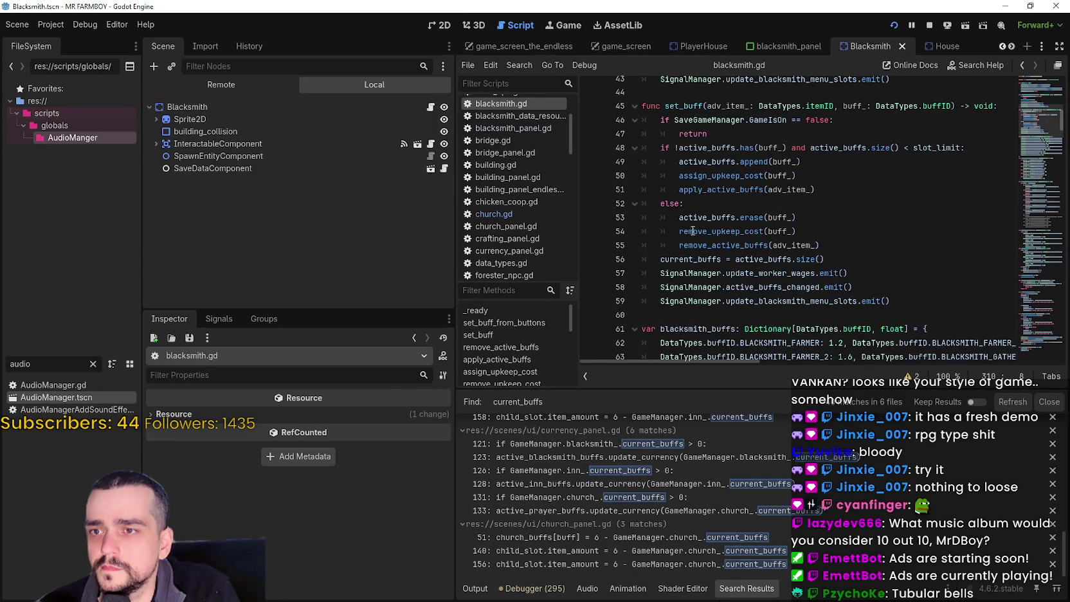
drag(680, 260, 837, 260)
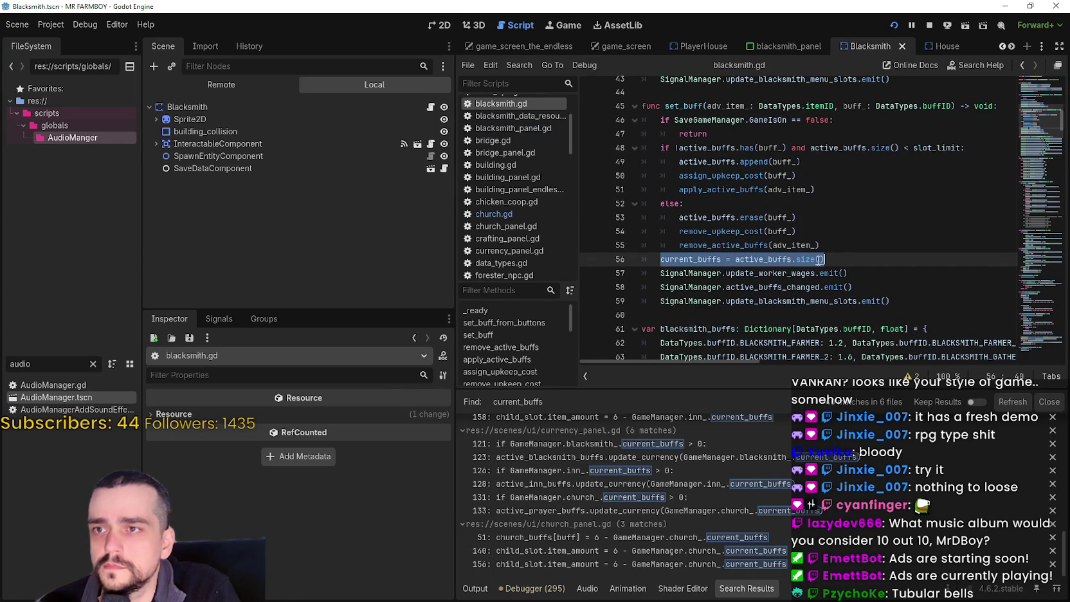
scroll(812, 257, up, 4)
click(776, 237)
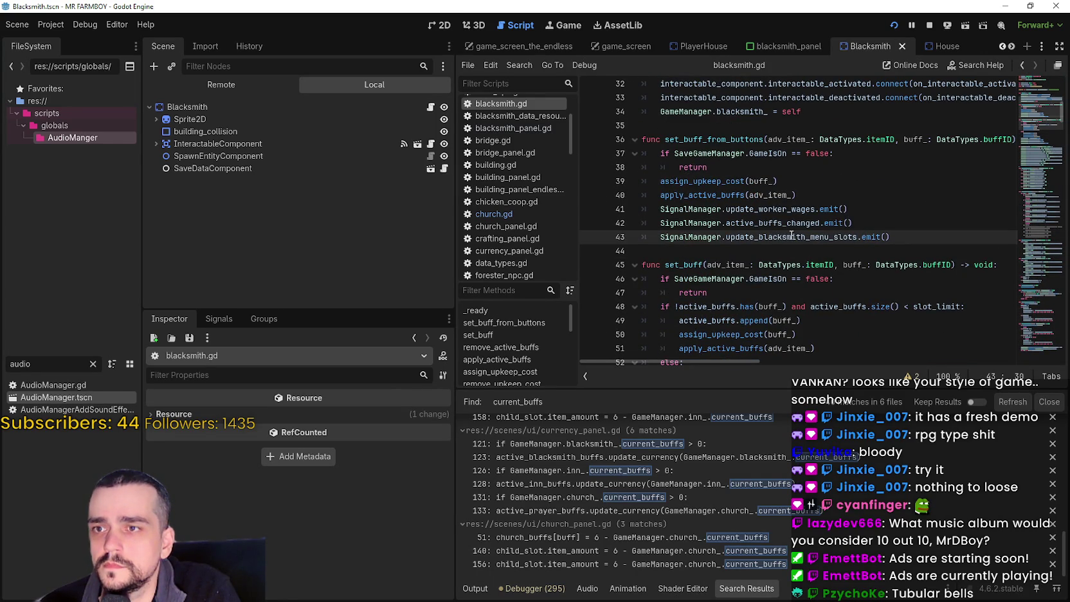
click(854, 194)
click(916, 238)
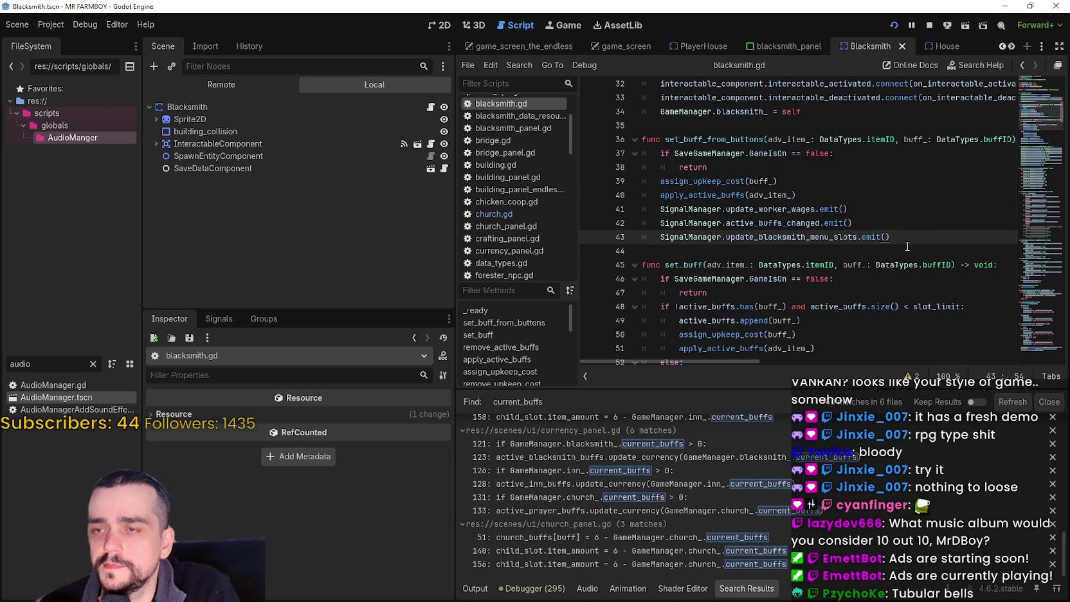
double_click(737, 143)
scroll(789, 209, up, 4)
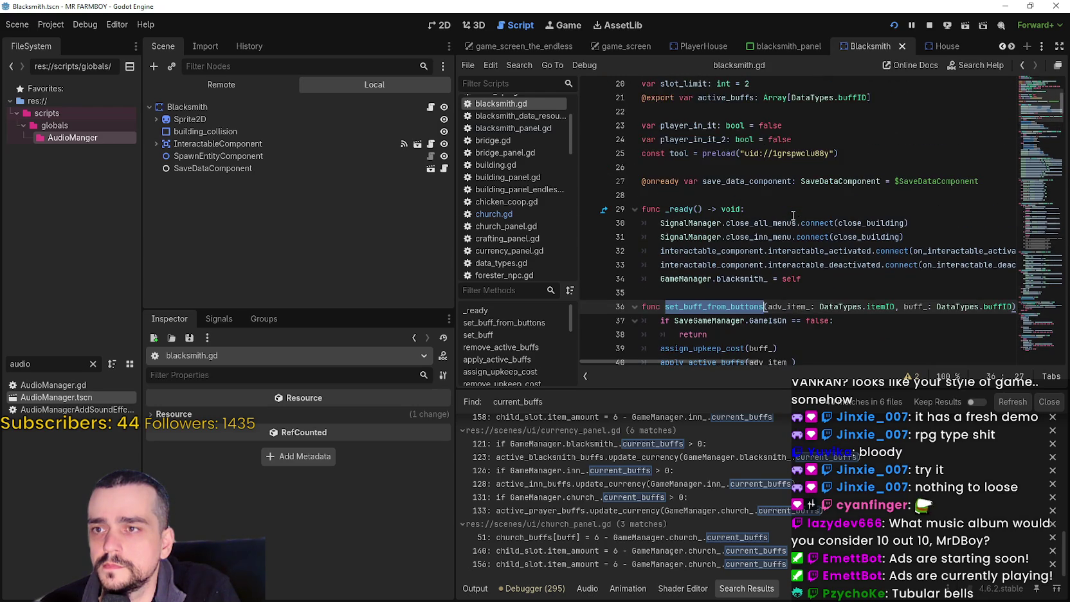
scroll(790, 209, down, 4)
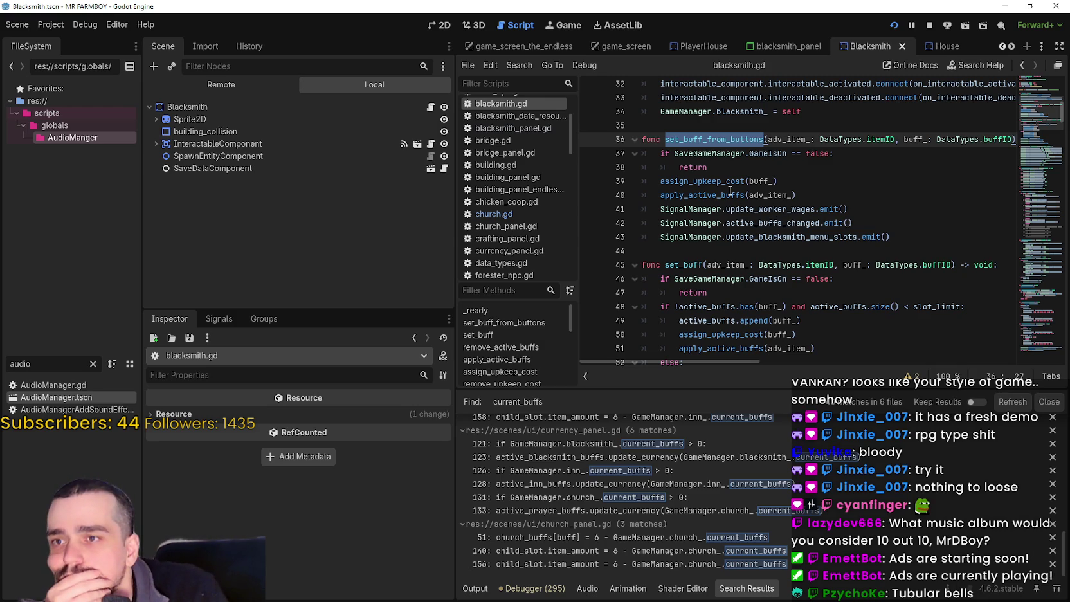
click(761, 195)
double_click(760, 194)
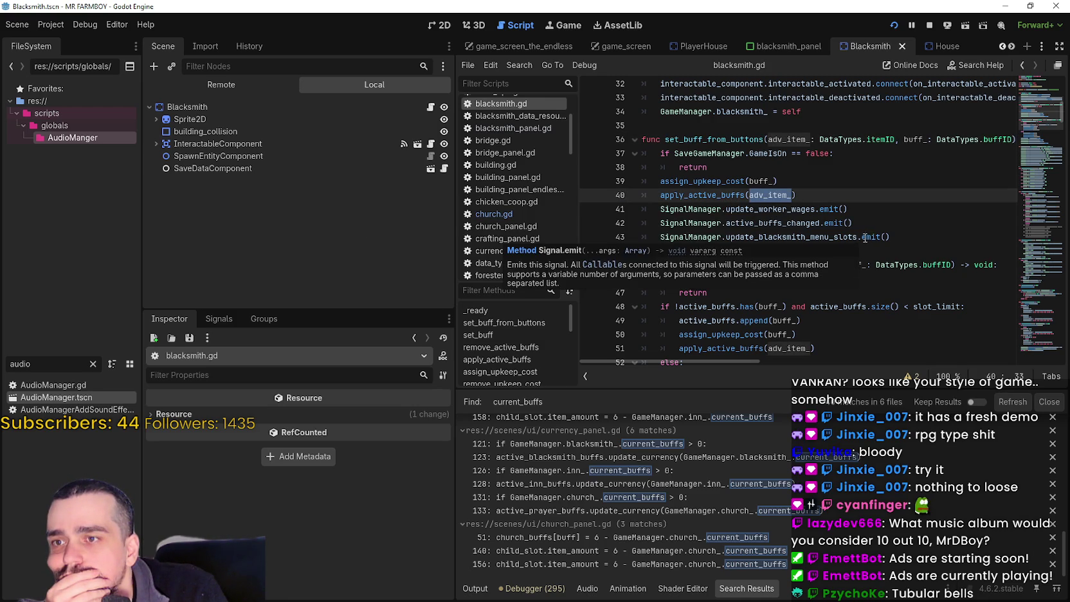
mouse_move(842, 218)
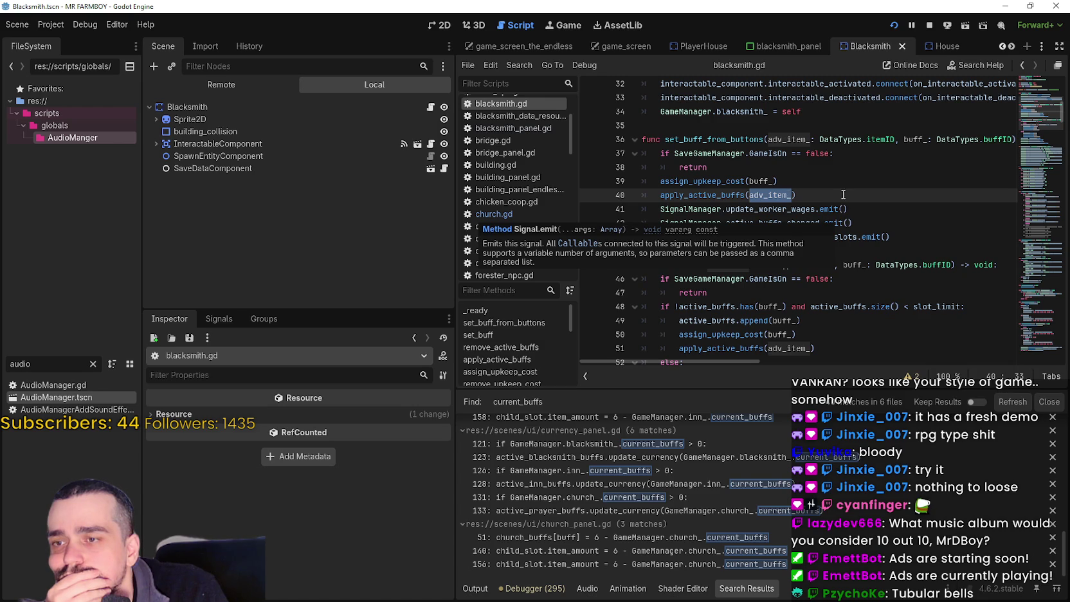
scroll(842, 201, down, 2)
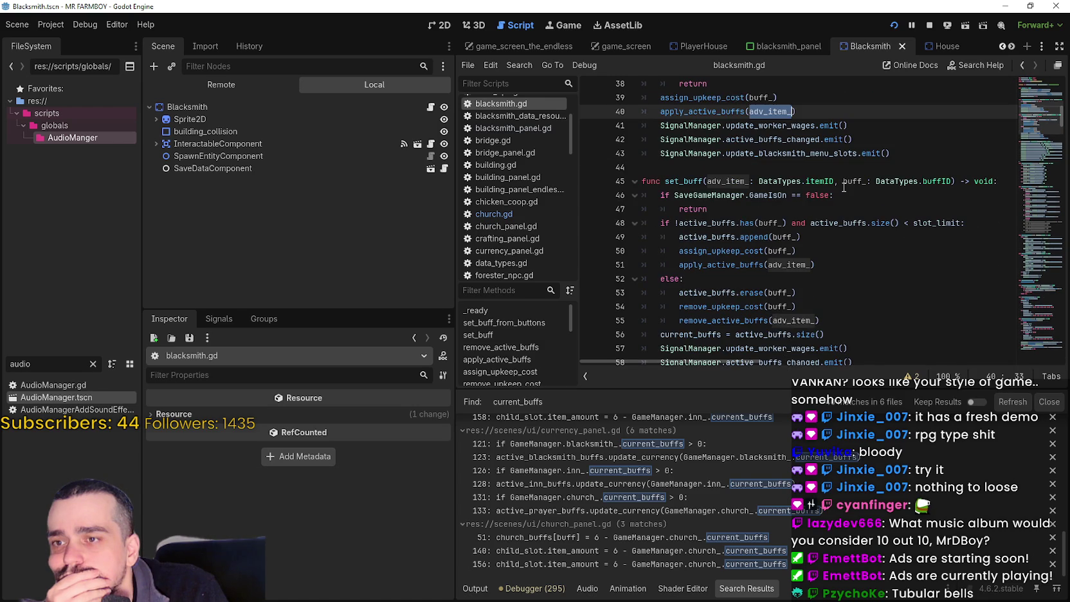
click(897, 262)
scroll(1046, 216, down, 3)
scroll(1030, 143, down, 13)
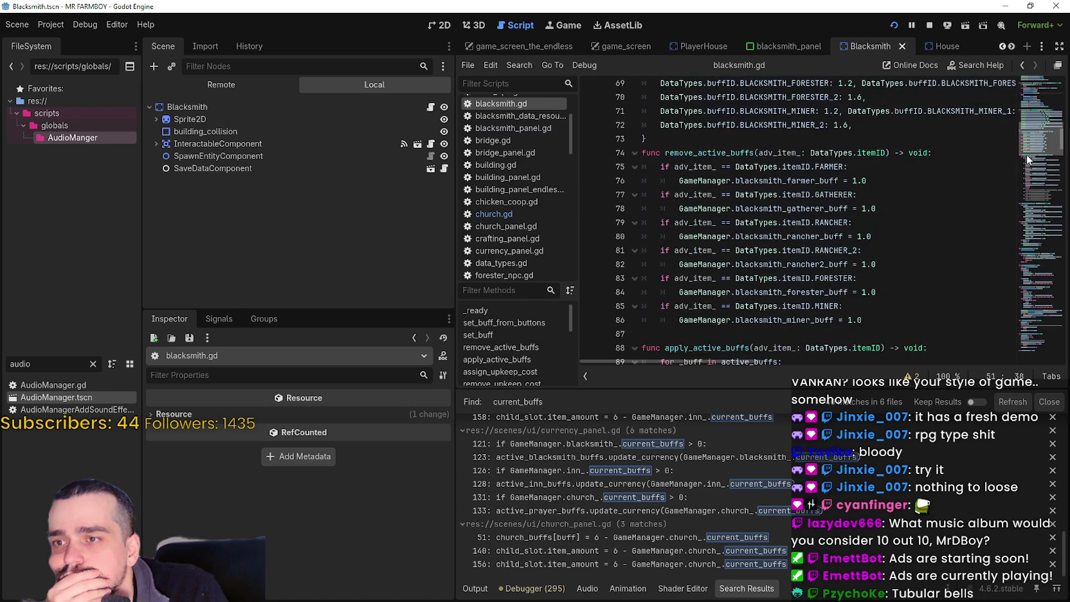
scroll(1020, 167, down, 10)
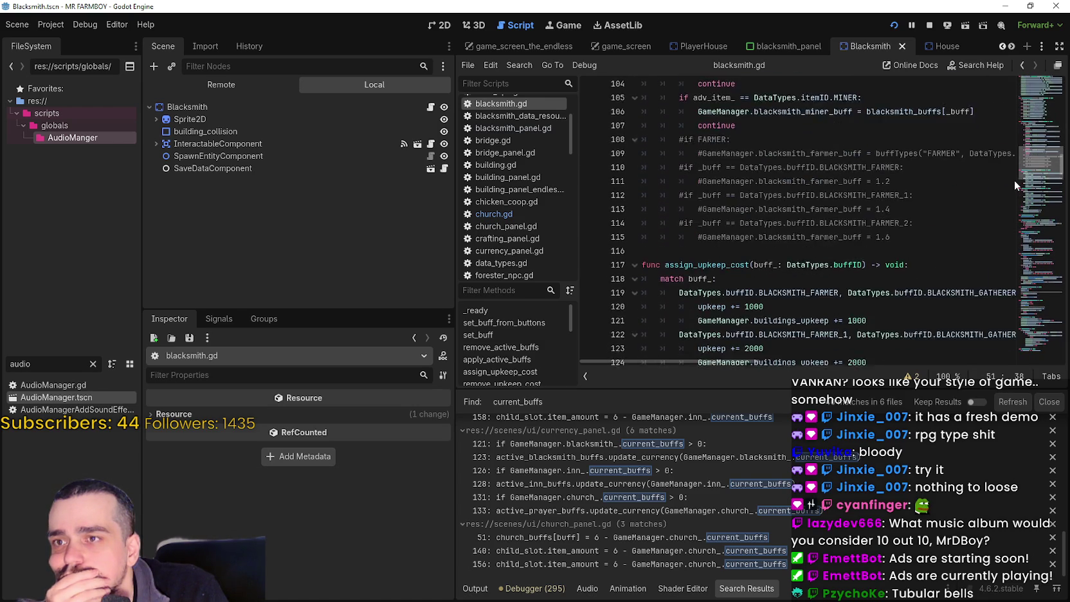
scroll(1015, 196, down, 6)
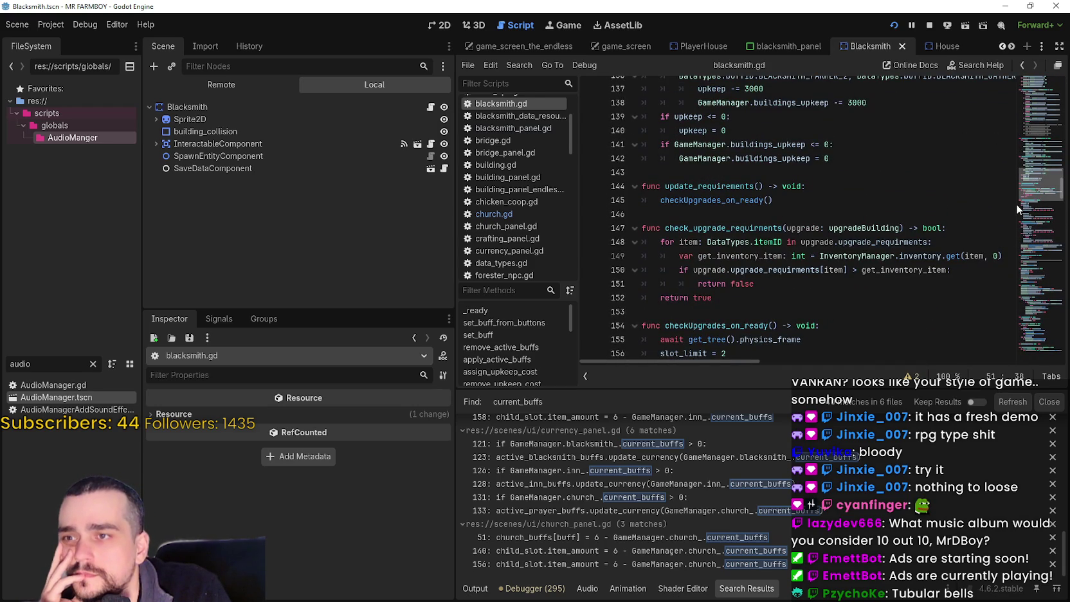
scroll(1016, 204, down, 1)
scroll(1016, 204, down, 12)
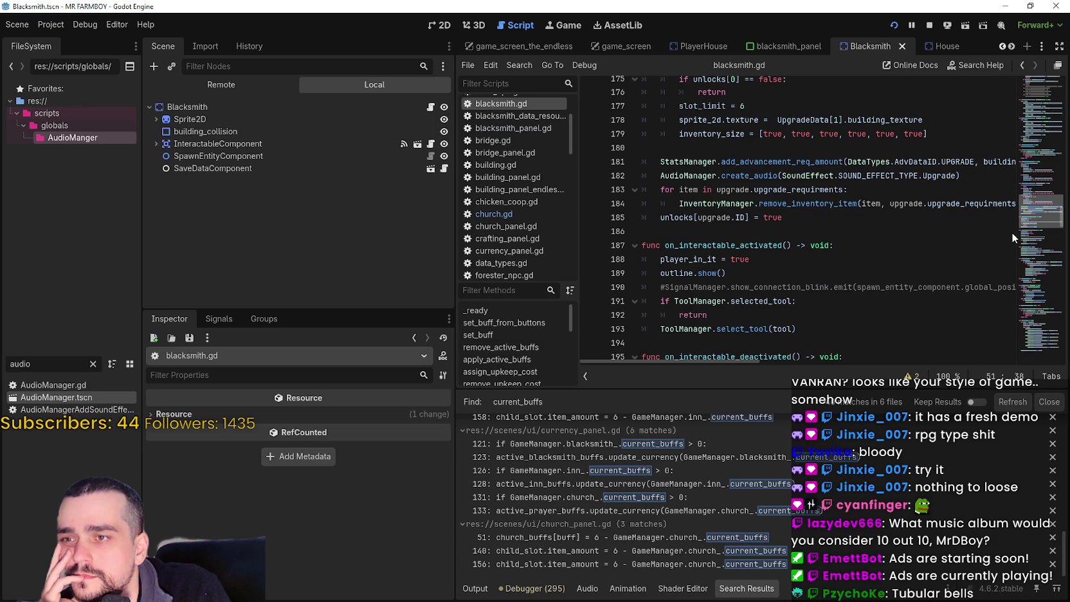
scroll(1012, 230, up, 4)
scroll(1012, 225, down, 3)
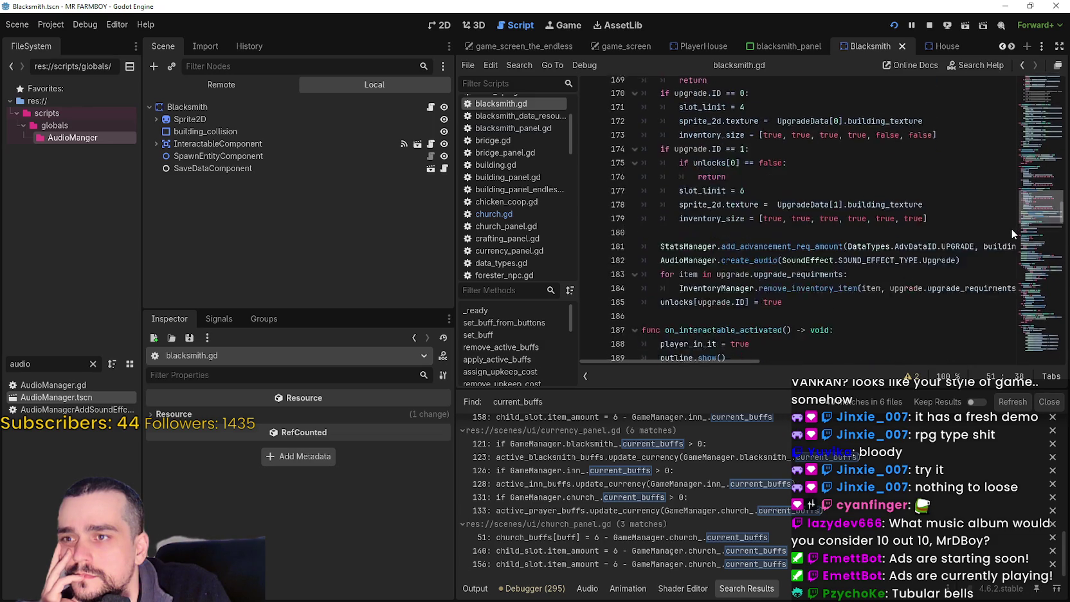
scroll(1010, 230, down, 1)
scroll(1015, 226, up, 1)
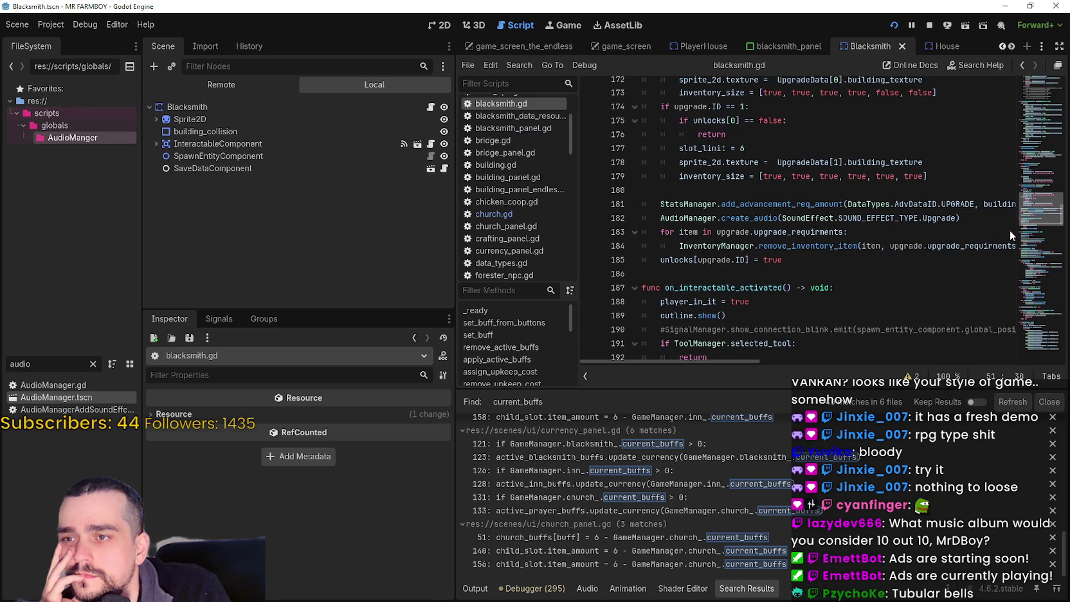
scroll(1010, 230, down, 10)
scroll(1012, 253, down, 17)
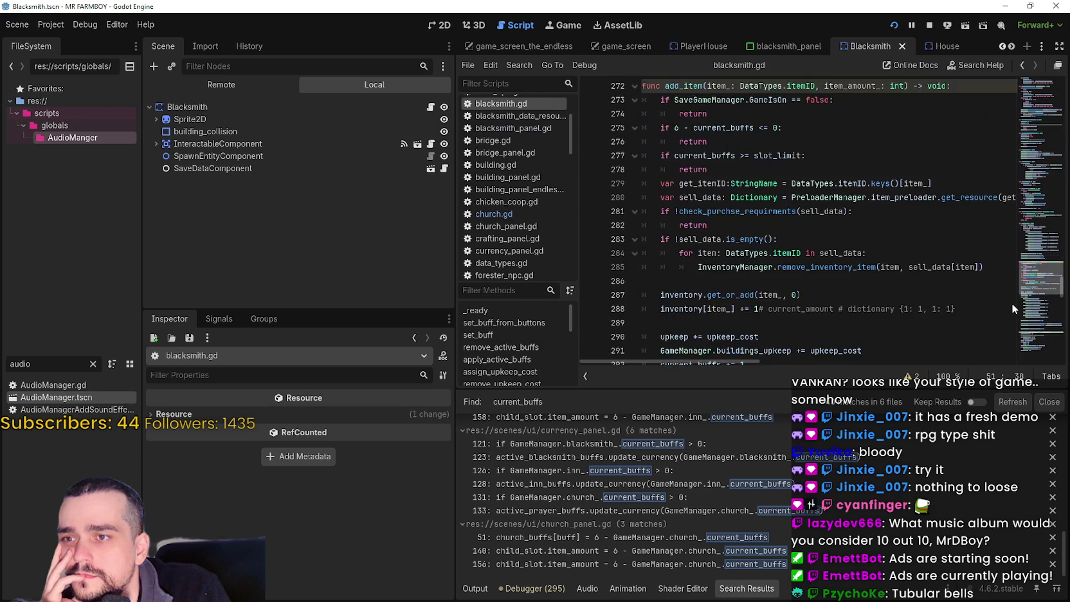
scroll(1017, 315, down, 16)
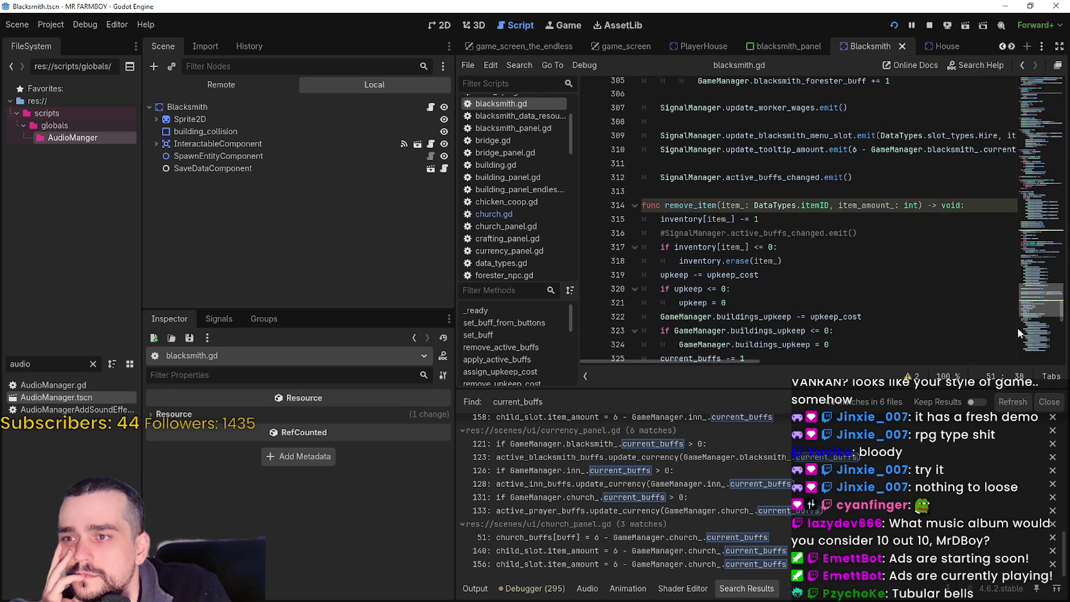
scroll(1017, 329, down, 2)
scroll(1017, 331, down, 10)
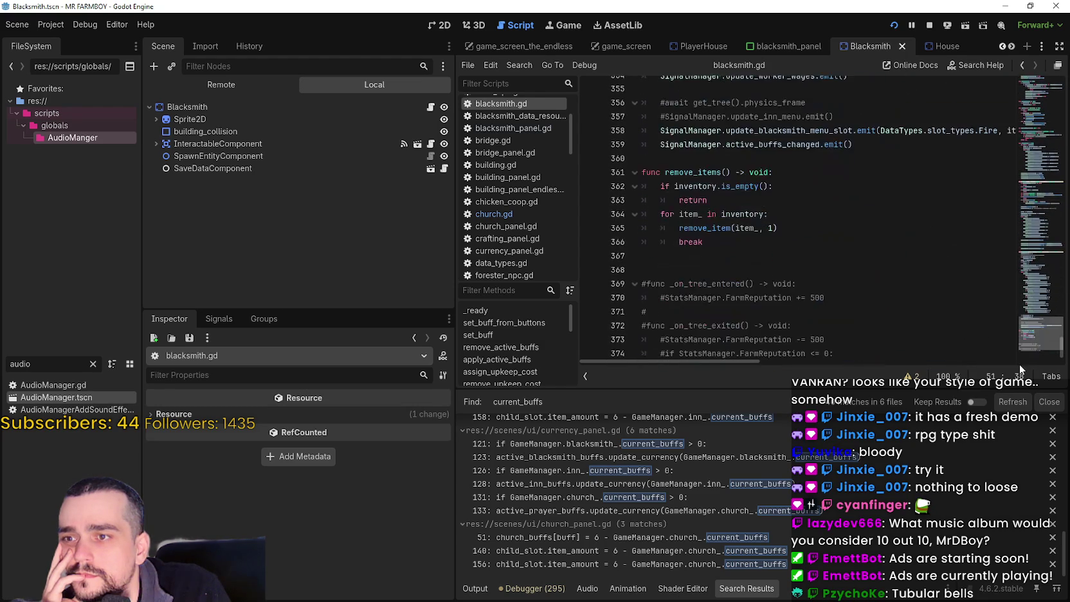
click(1027, 194)
drag(1027, 195, 1030, 107)
scroll(1022, 106, down, 9)
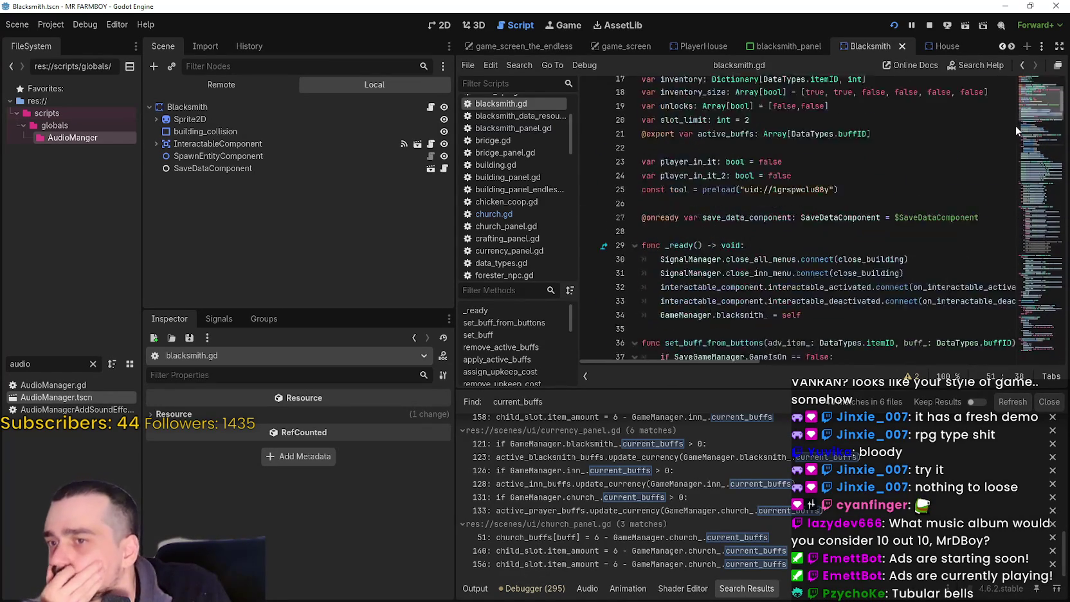
- Select the current_buffs = active_buffs.size() line in blacksmith.gd
scroll(1016, 127, down, 1)
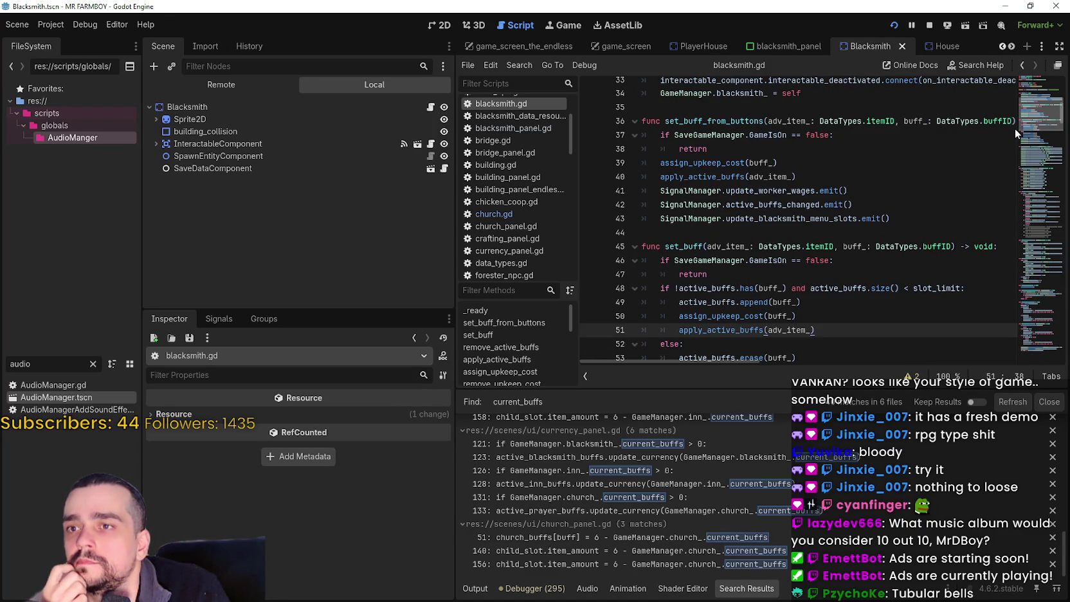
scroll(1015, 128, down, 2)
scroll(1014, 130, down, 1)
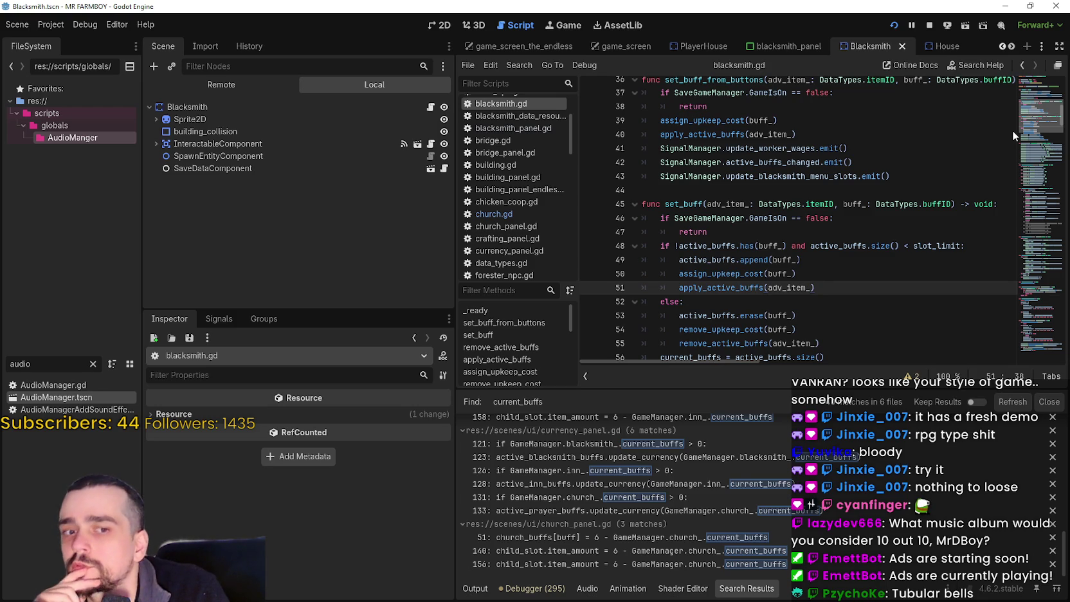
scroll(1012, 130, up, 3)
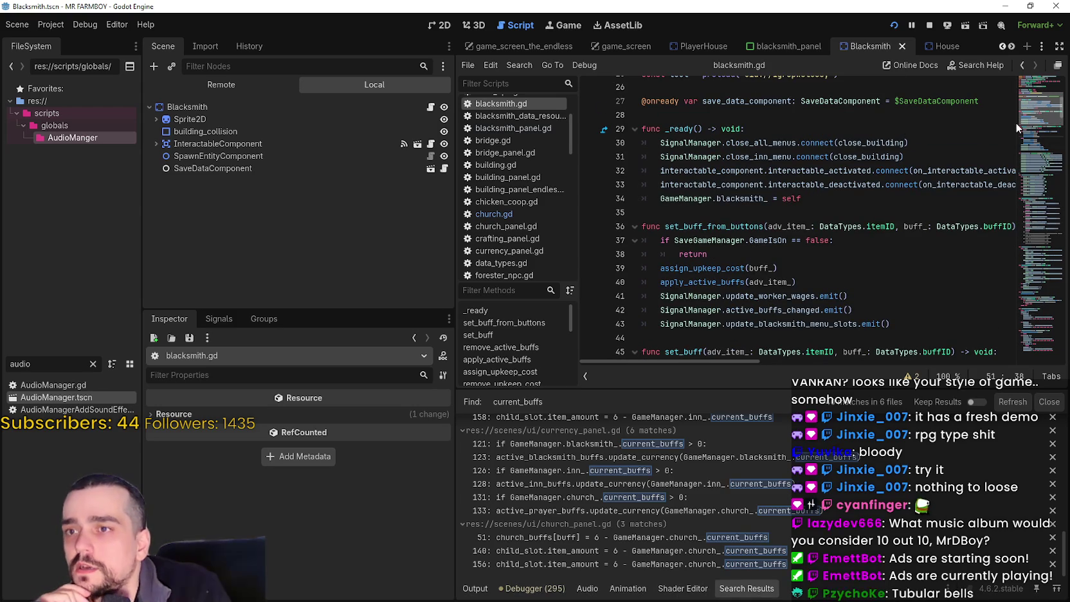
scroll(1015, 123, down, 5)
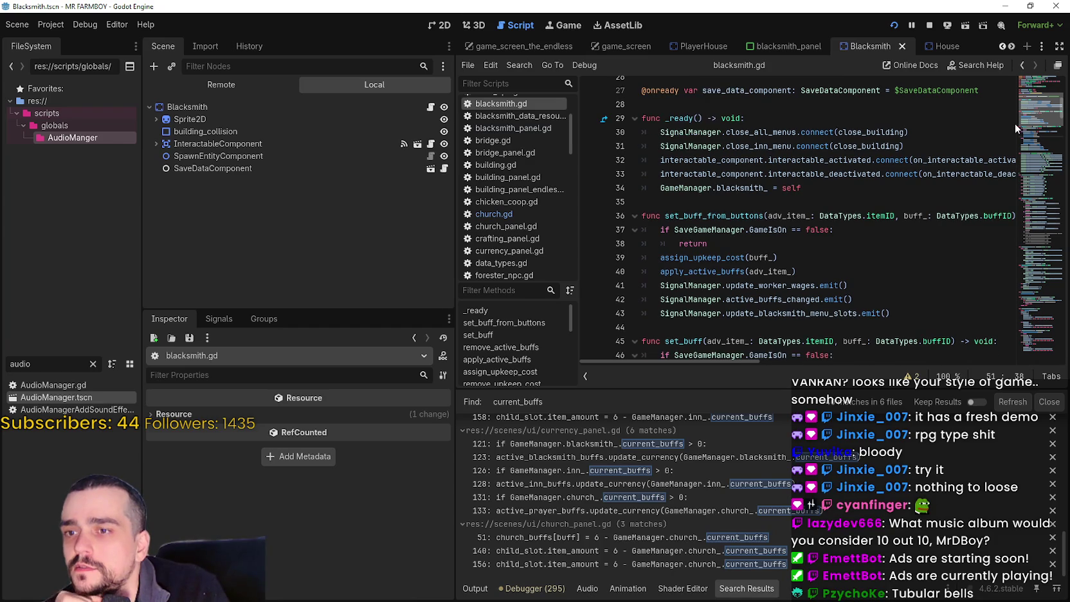
scroll(1011, 136, down, 3)
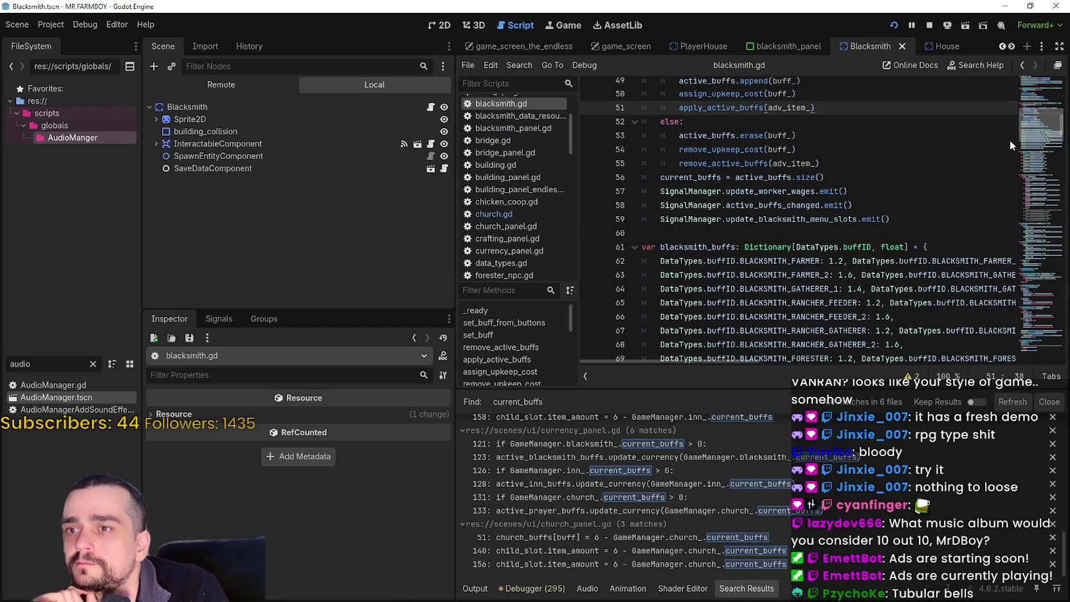
scroll(1010, 139, up, 4)
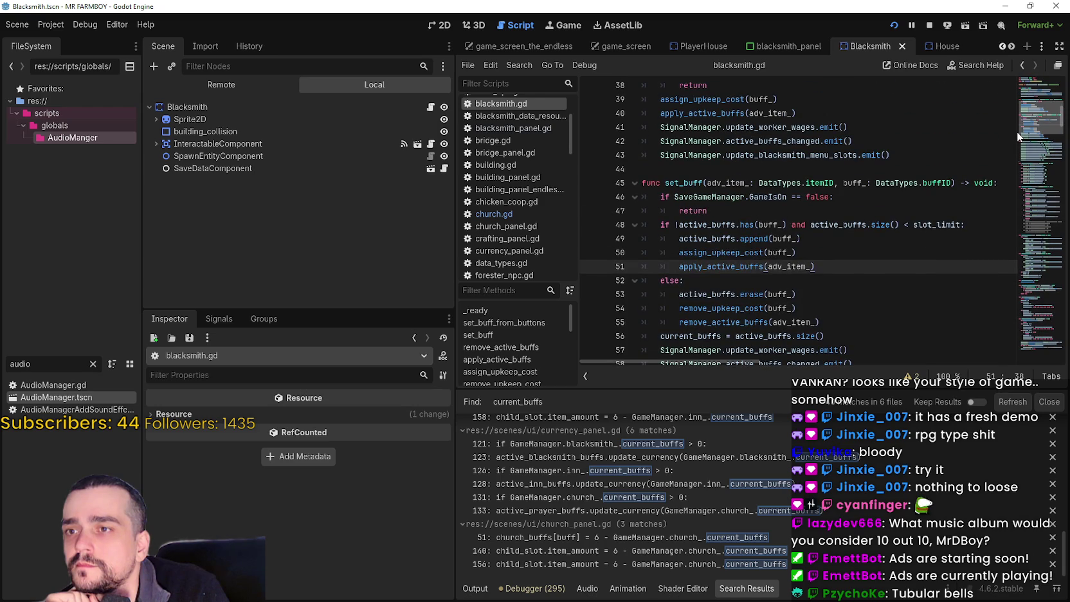
scroll(1017, 131, down, 2)
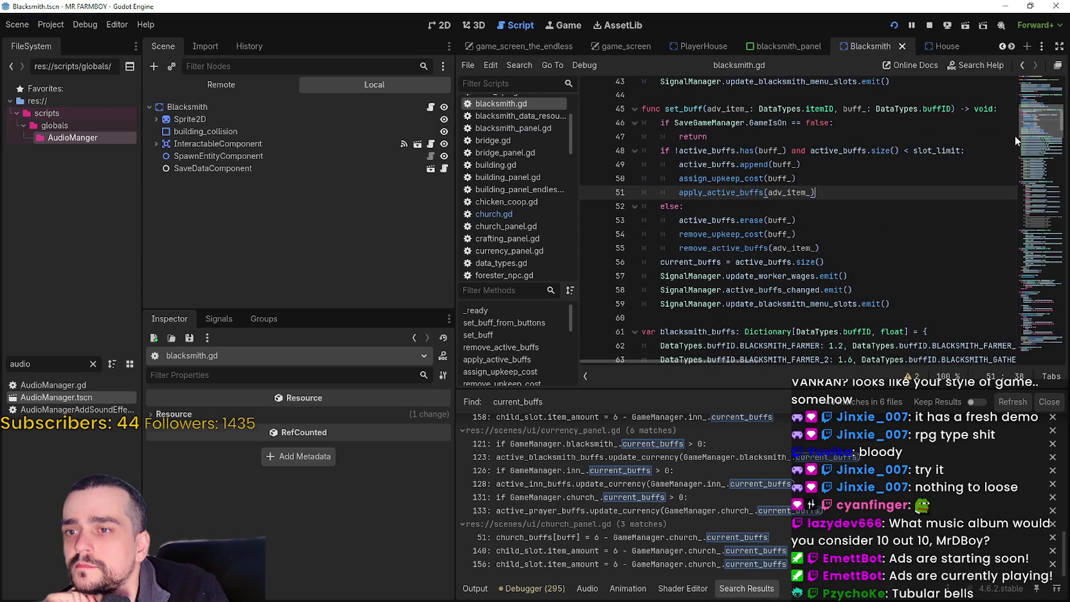
scroll(1015, 135, up, 3)
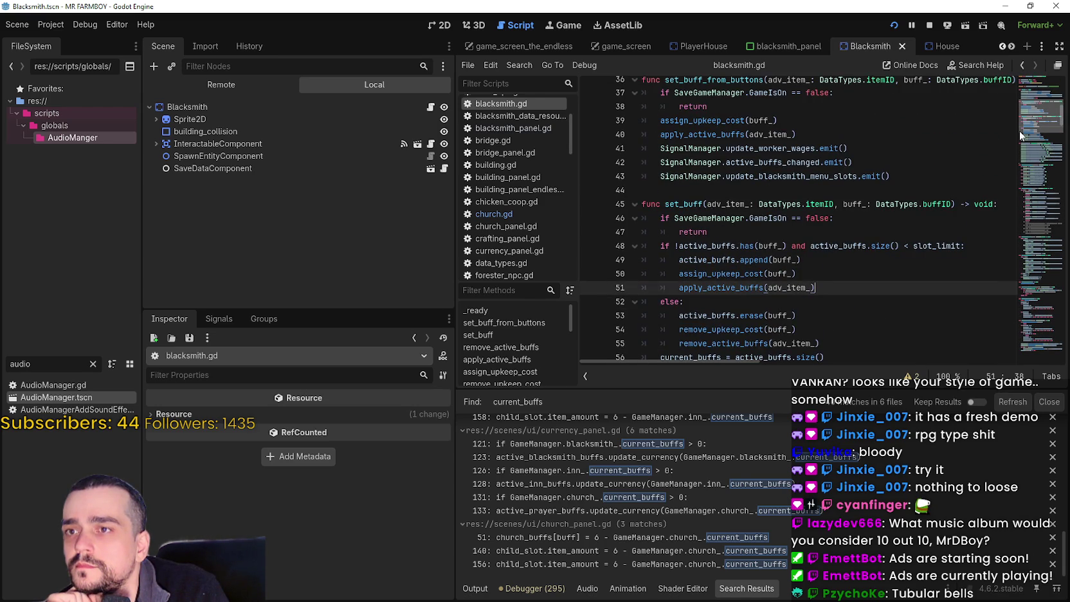
scroll(1019, 131, down, 3)
click(698, 230)
triple_click(698, 229)
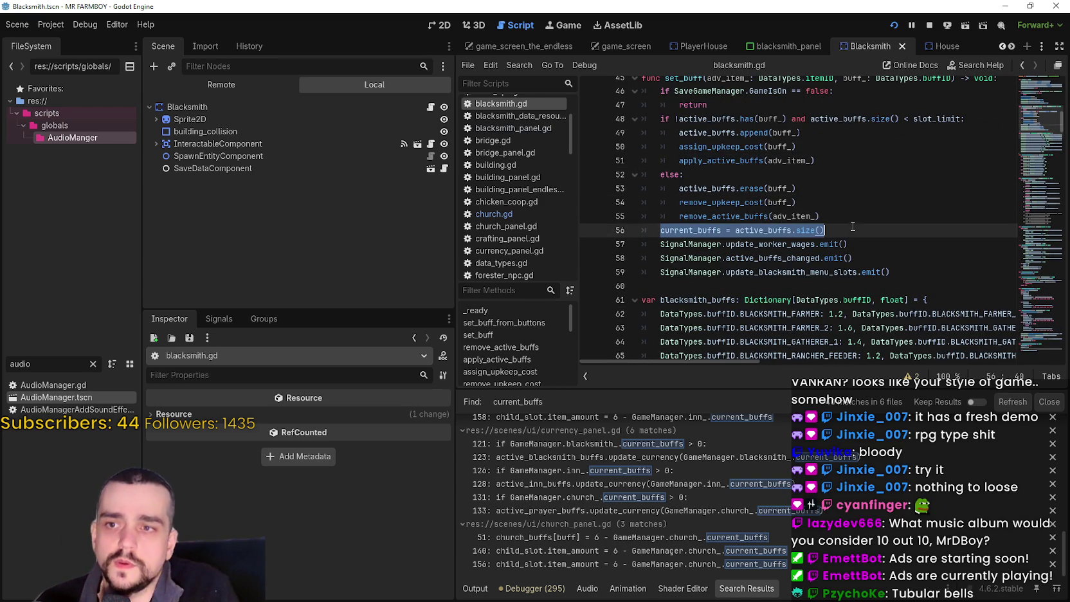
- Add a blank line after the apply_active_buffs call in set_buff_from_buttons and save
scroll(815, 181, up, 2)
scroll(815, 181, up, 3)
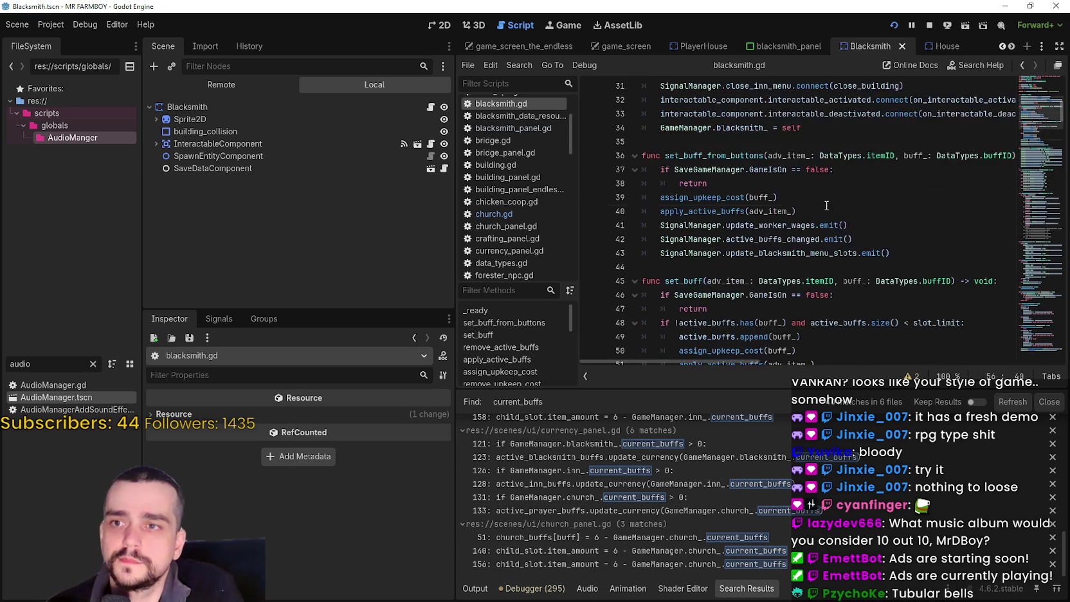
click(826, 213)
key(Return)
key(ctrl+s)
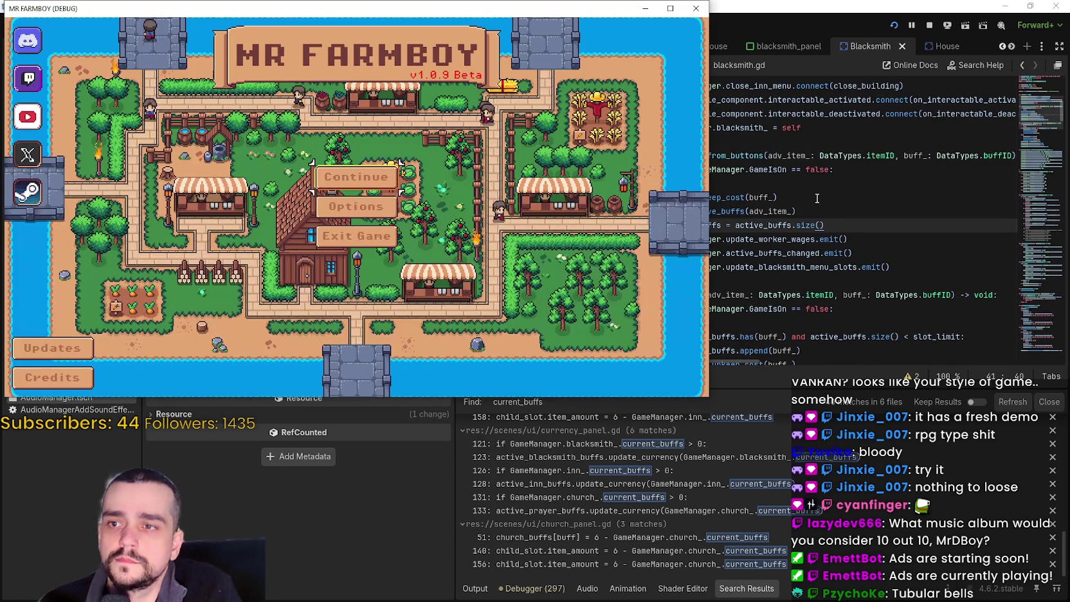
- Continue from save slot 1 and open the Blacksmith buff panel
click(364, 178)
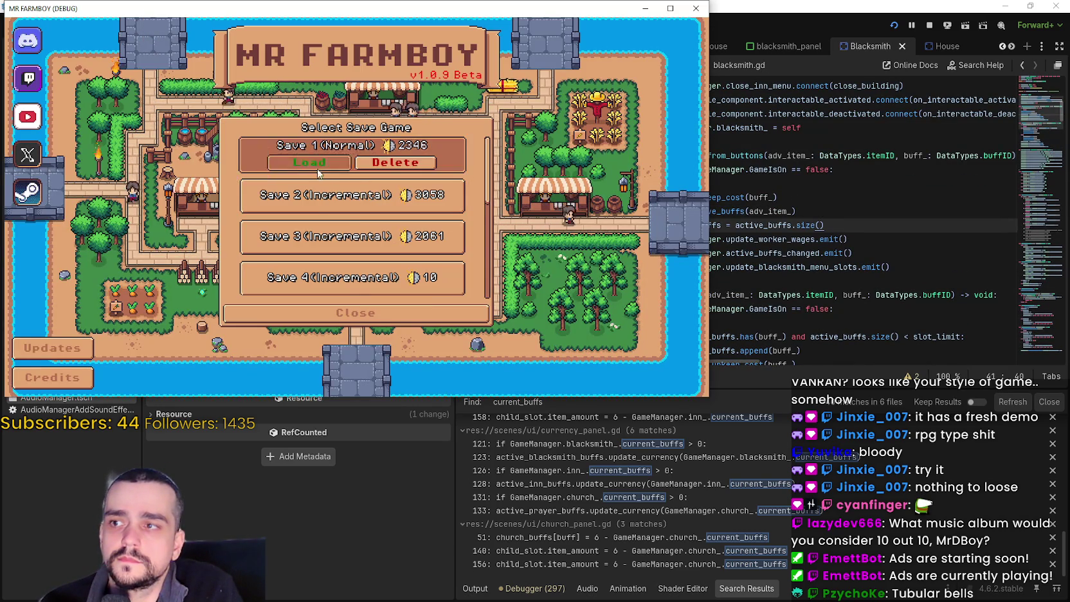
click(421, 171)
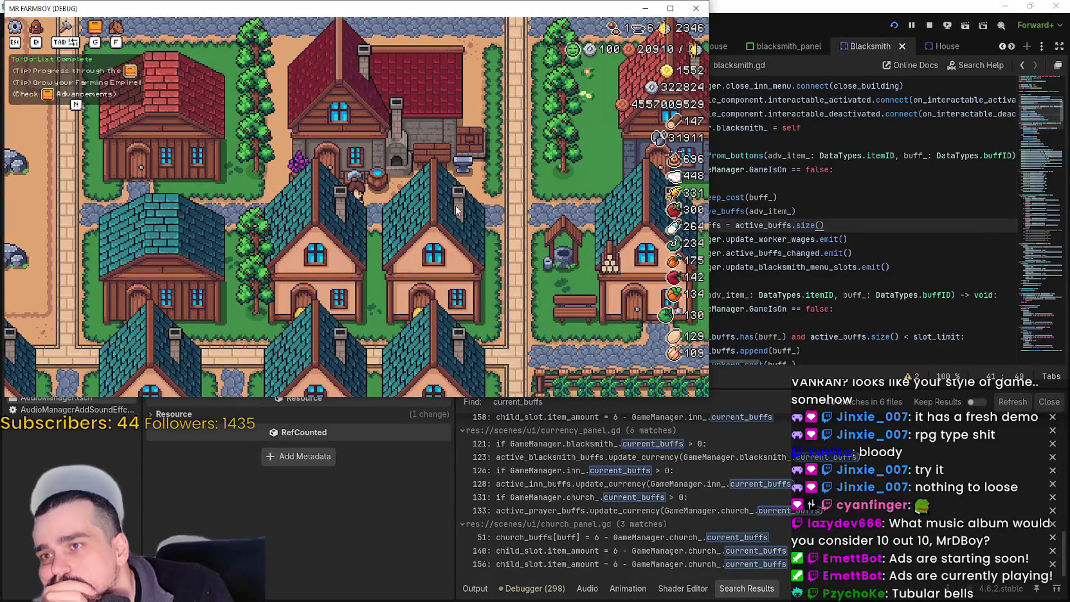
click(456, 205)
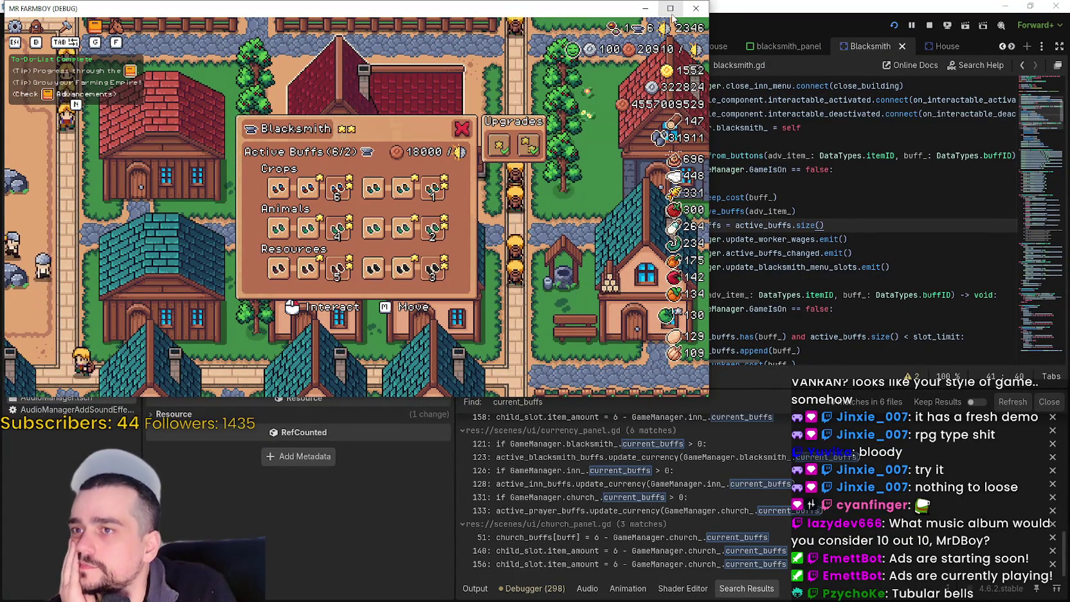
- Maximize the game window and toggle off all six active boot buffs
click(670, 8)
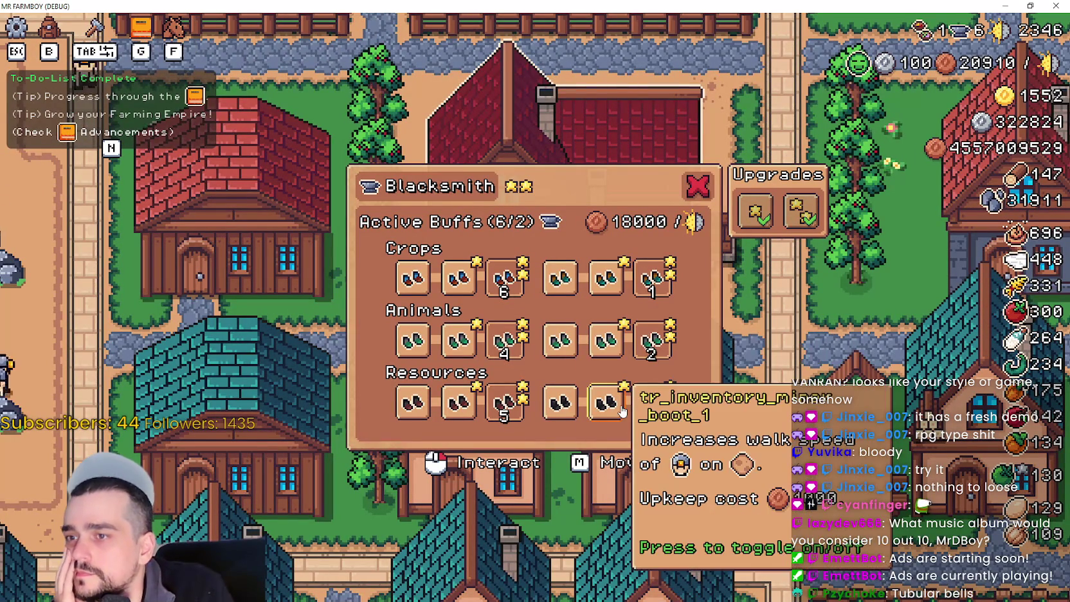
click(651, 400)
click(651, 339)
click(656, 277)
click(505, 339)
click(505, 402)
click(505, 278)
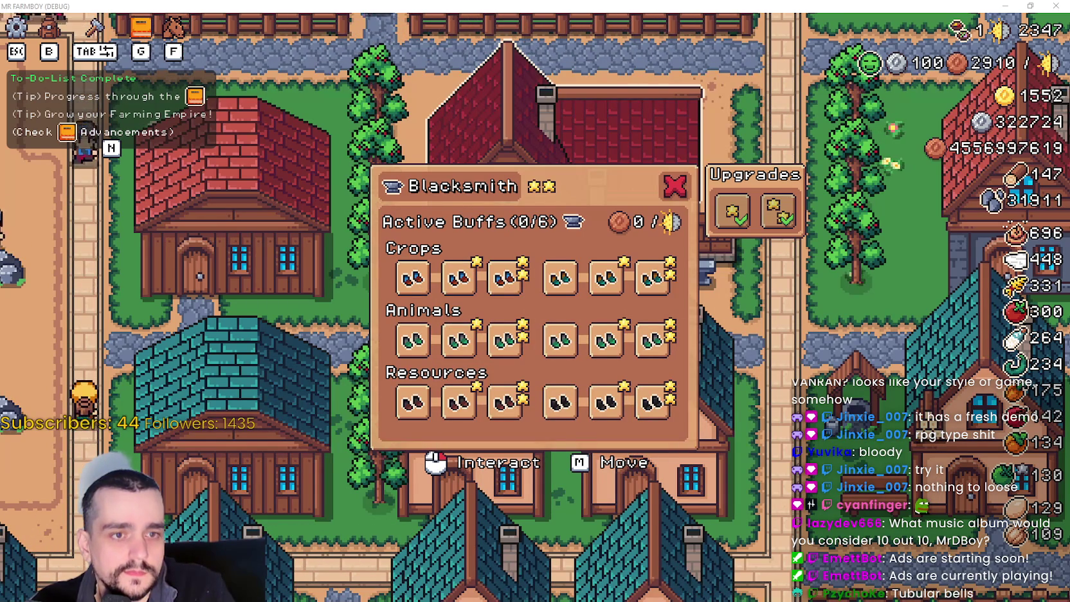
key(alt+Tab)
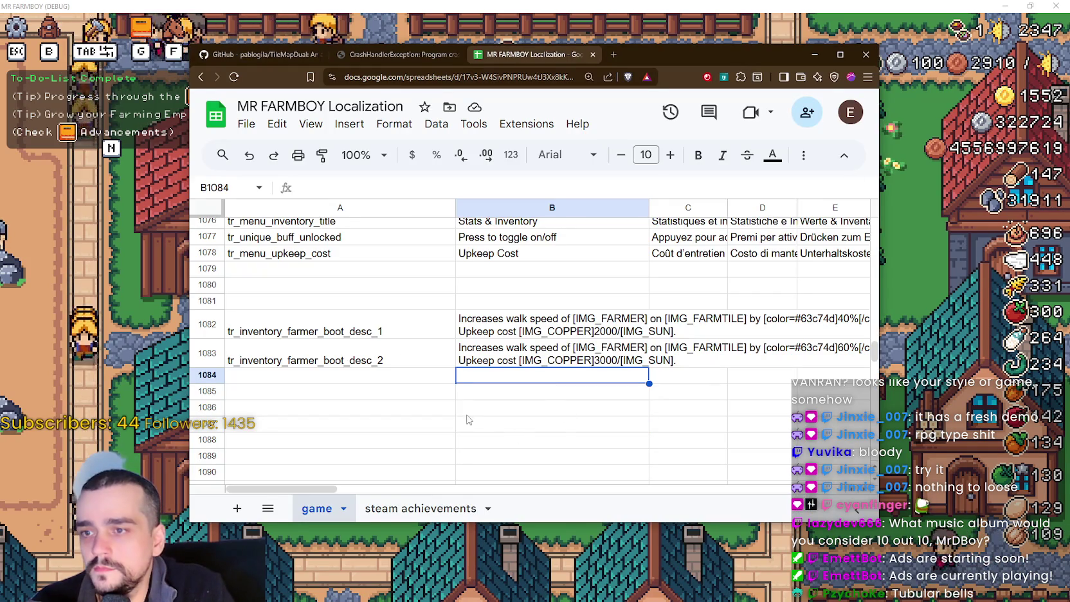
- Scroll the localization sheet up to the tr_inventory_farmer_boot rows near row 796
click(341, 378)
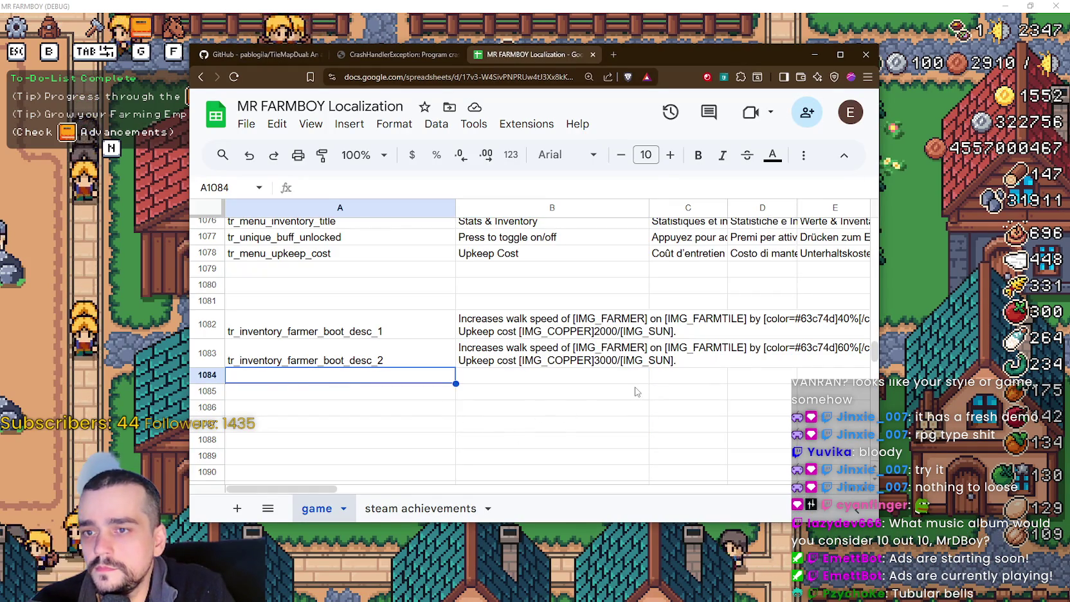
scroll(655, 409, up, 1)
drag(876, 351, 880, 330)
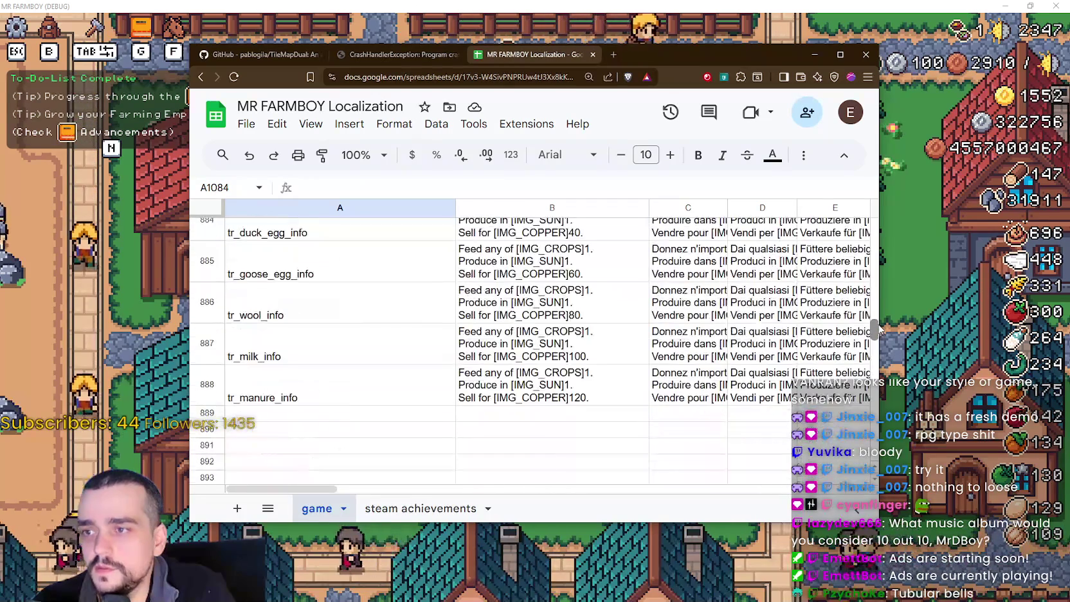
scroll(506, 383, up, 15)
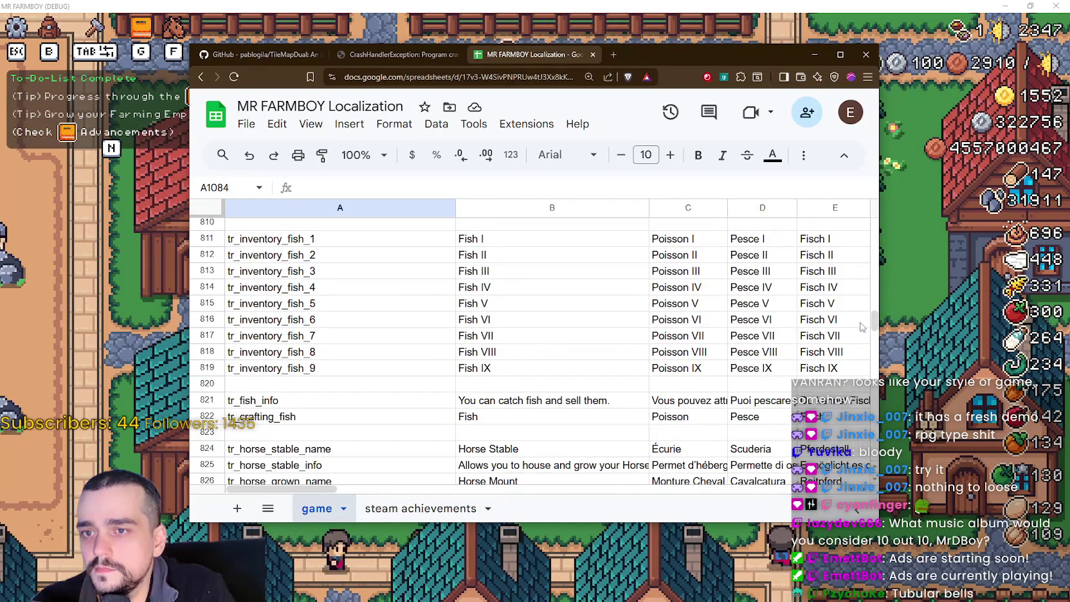
scroll(587, 337, up, 10)
scroll(586, 336, up, 5)
scroll(585, 336, down, 8)
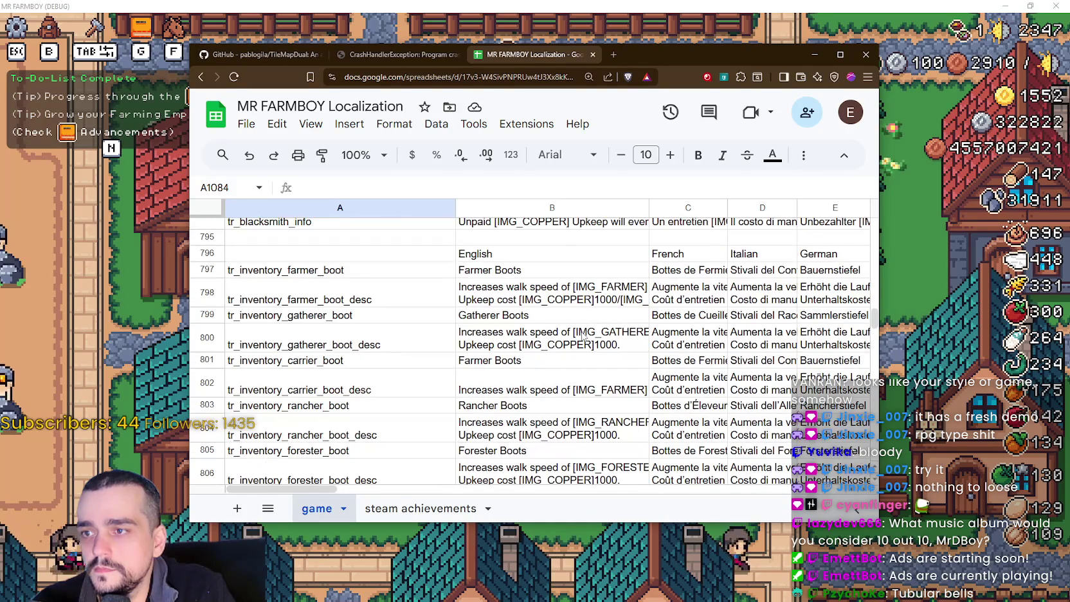
scroll(584, 337, down, 2)
scroll(584, 337, up, 2)
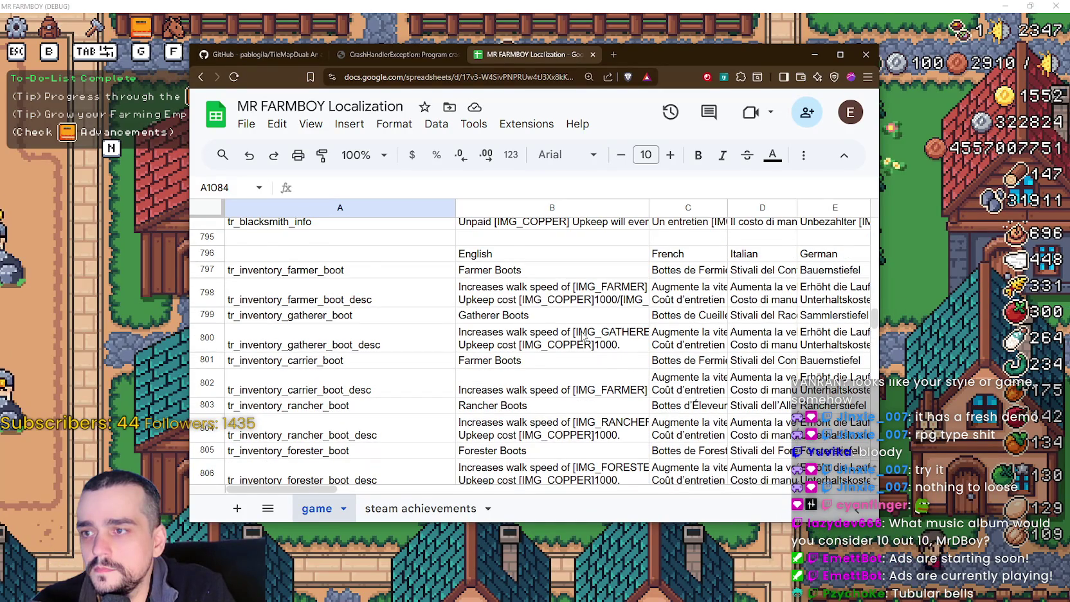
scroll(584, 336, down, 5)
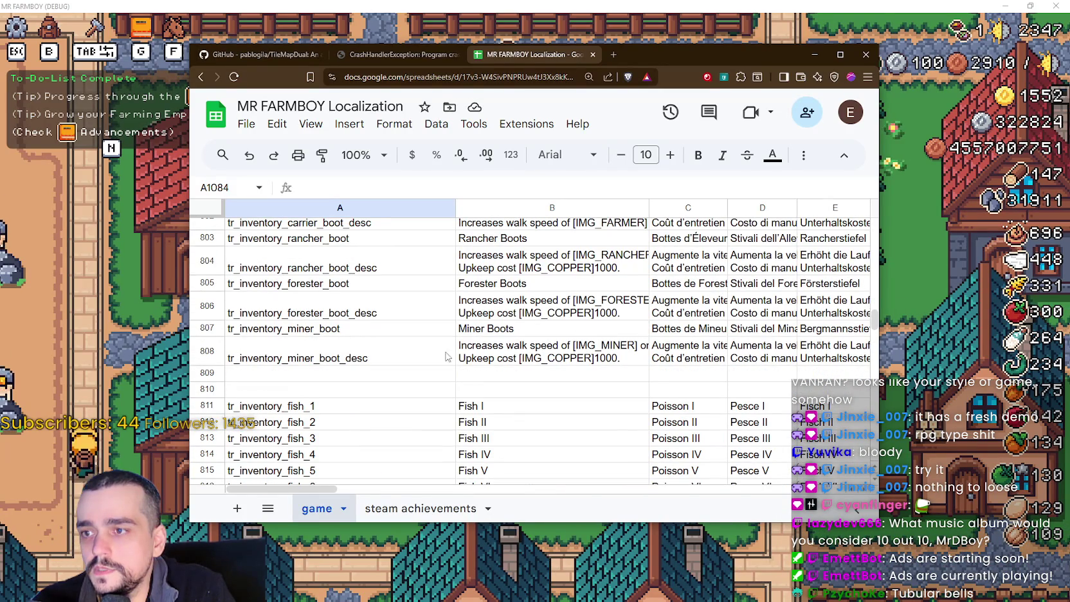
scroll(386, 347, down, 2)
scroll(355, 339, up, 3)
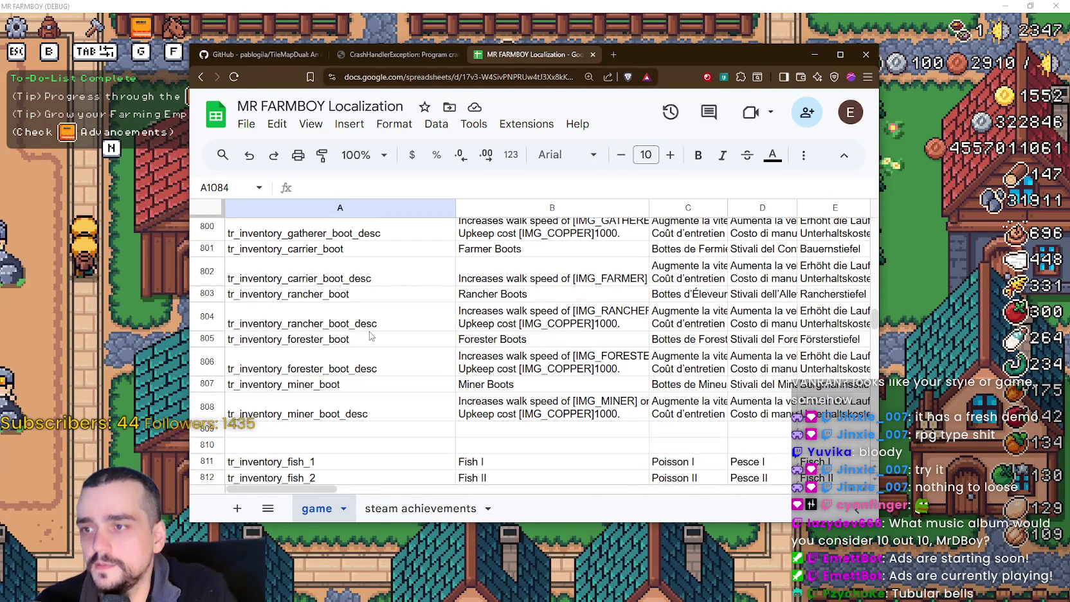
scroll(386, 341, up, 4)
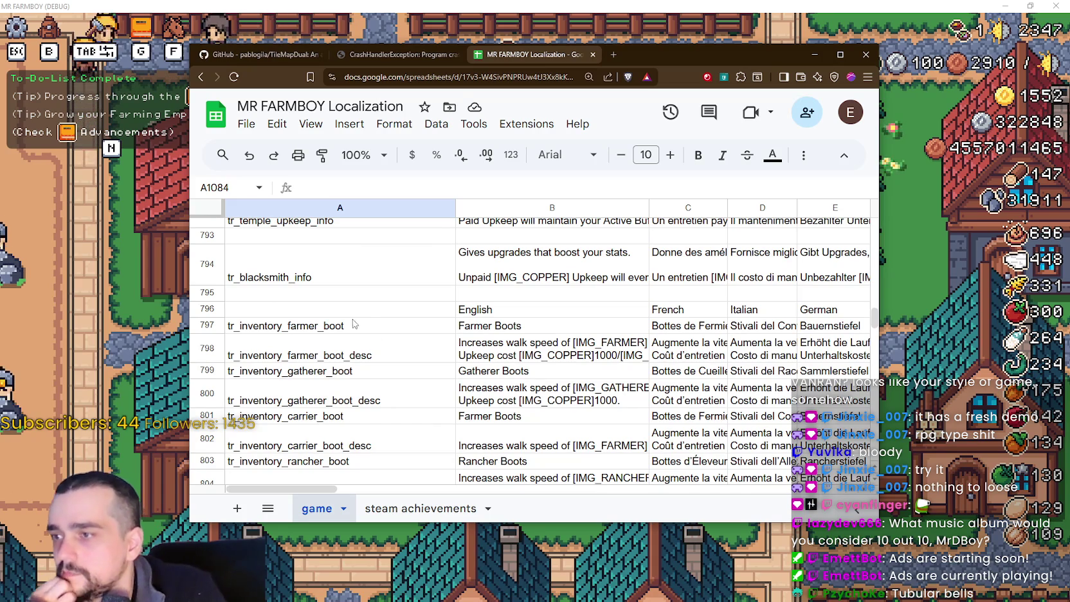
- Select the language header row 796 and delete its contents
drag(319, 329, 530, 362)
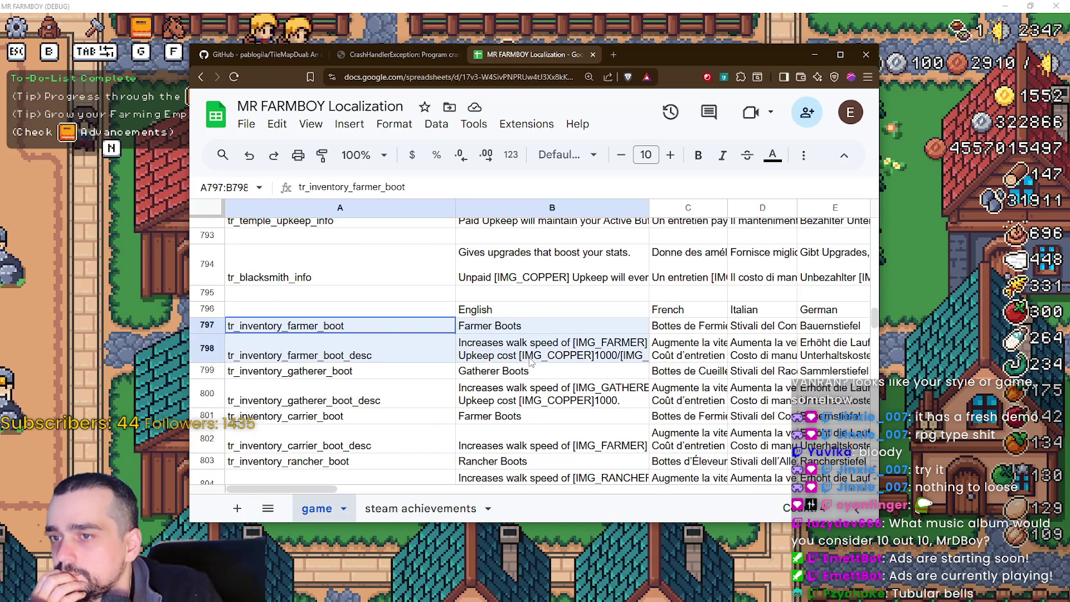
mouse_move(289, 310)
mouse_down()
mouse_move(996, 304)
mouse_move(737, 318)
mouse_up()
key(Delete)
scroll(450, 386, left, 15)
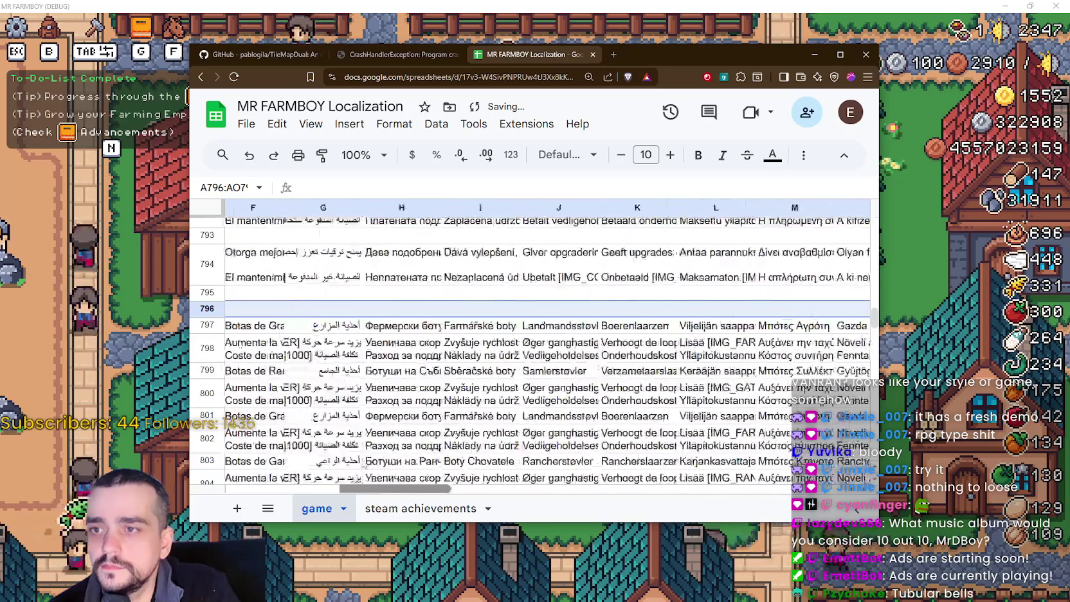
click(392, 277)
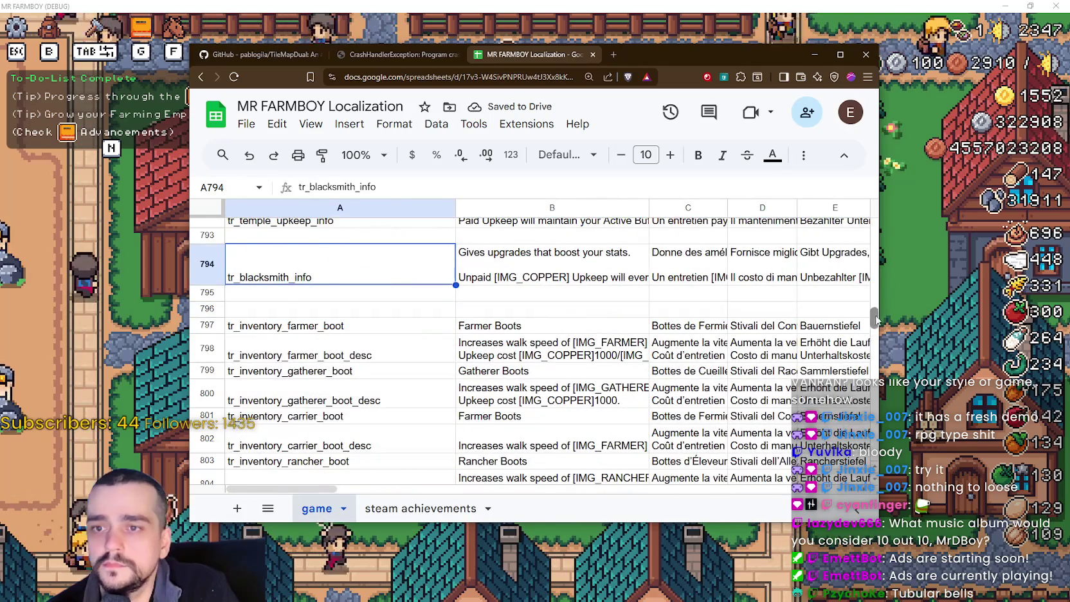
- Select header row 1 and search its row actions and format menus for a freeze option
drag(874, 318, 872, 201)
click(199, 224)
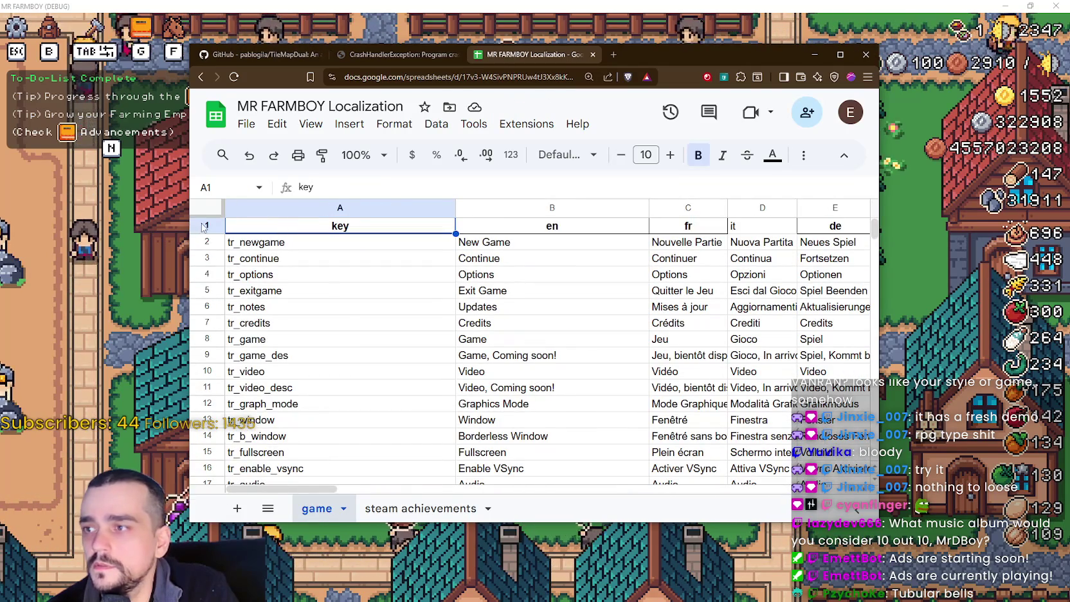
right_click(199, 223)
scroll(340, 411, down, 1)
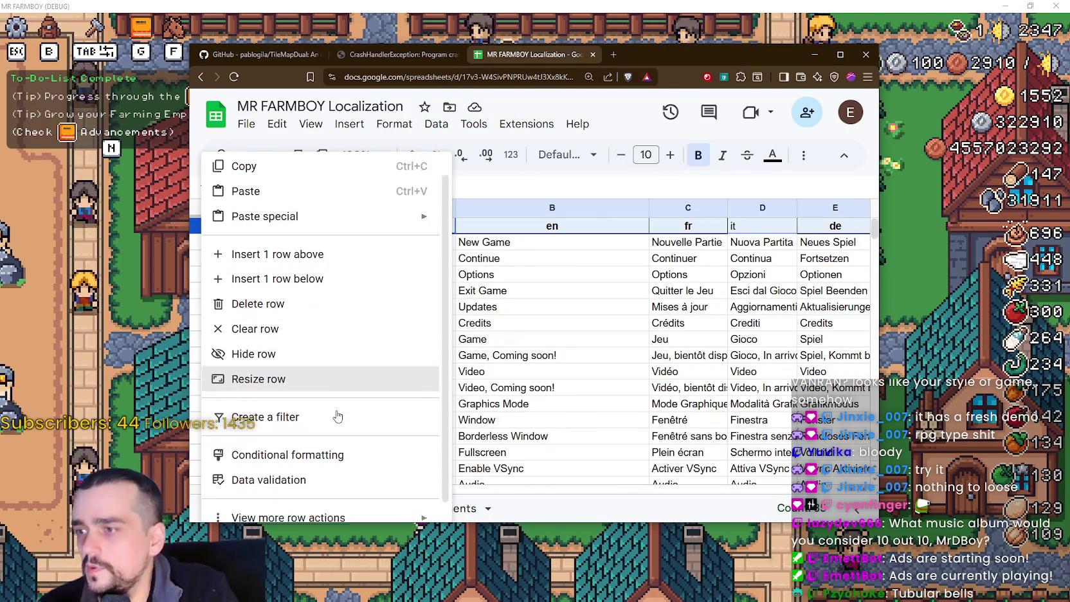
mouse_move(360, 505)
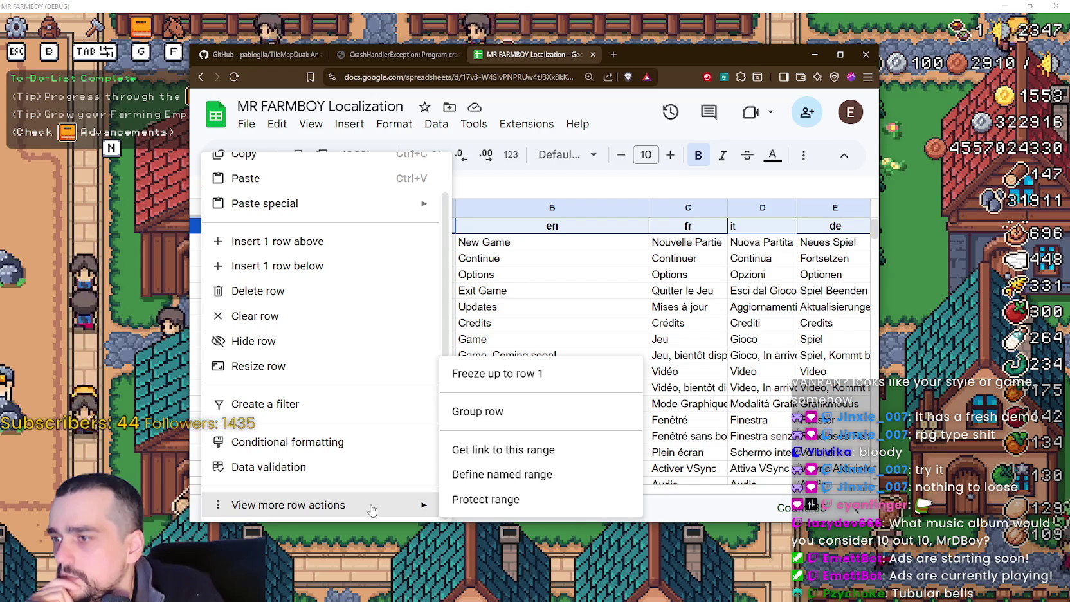
click(387, 123)
mouse_move(309, 124)
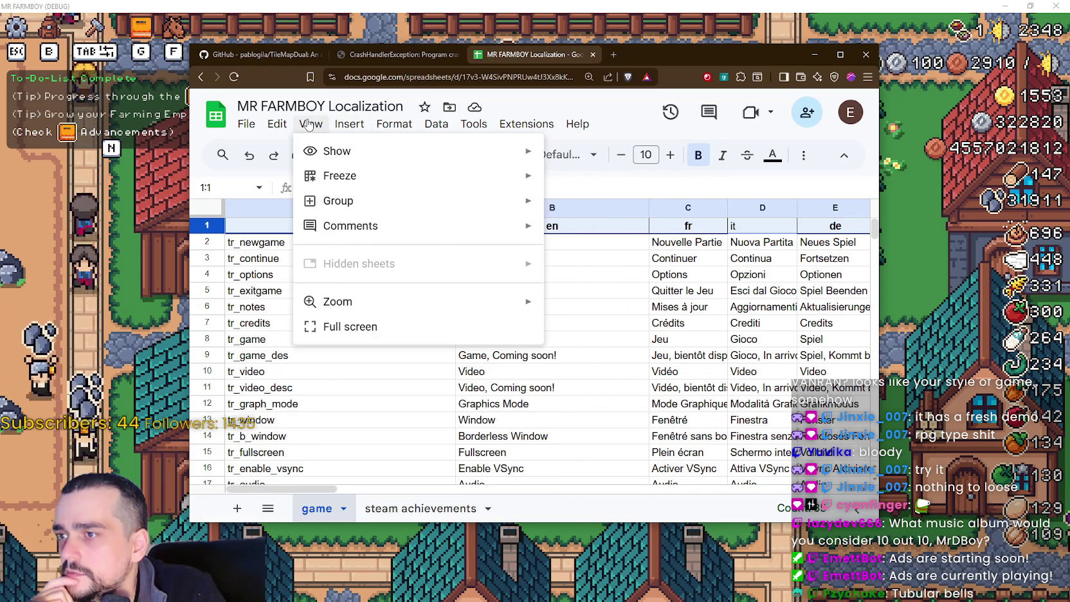
mouse_move(413, 173)
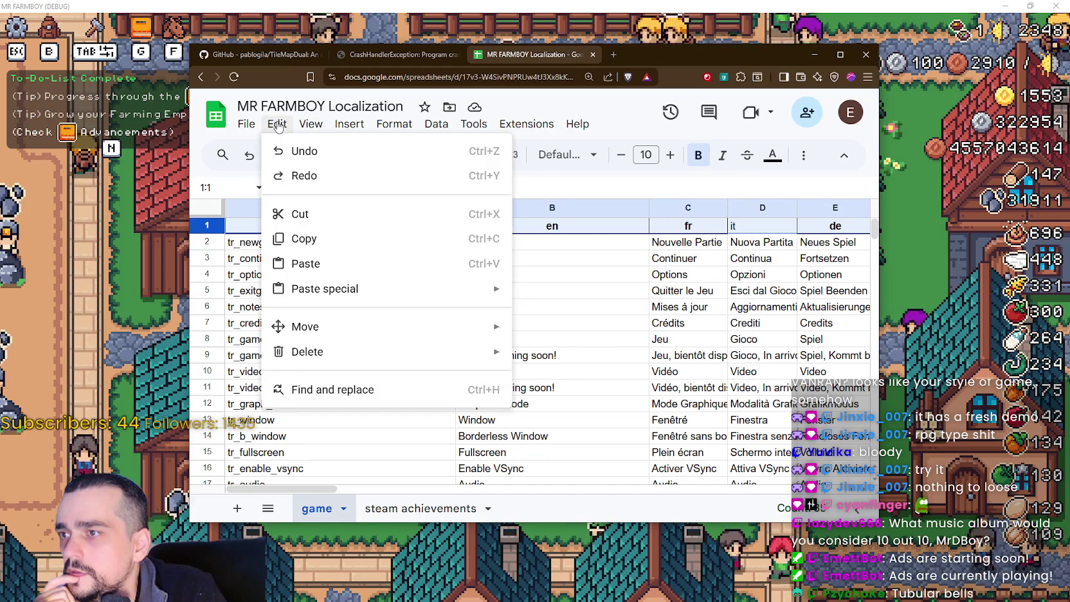
mouse_move(237, 126)
mouse_move(456, 132)
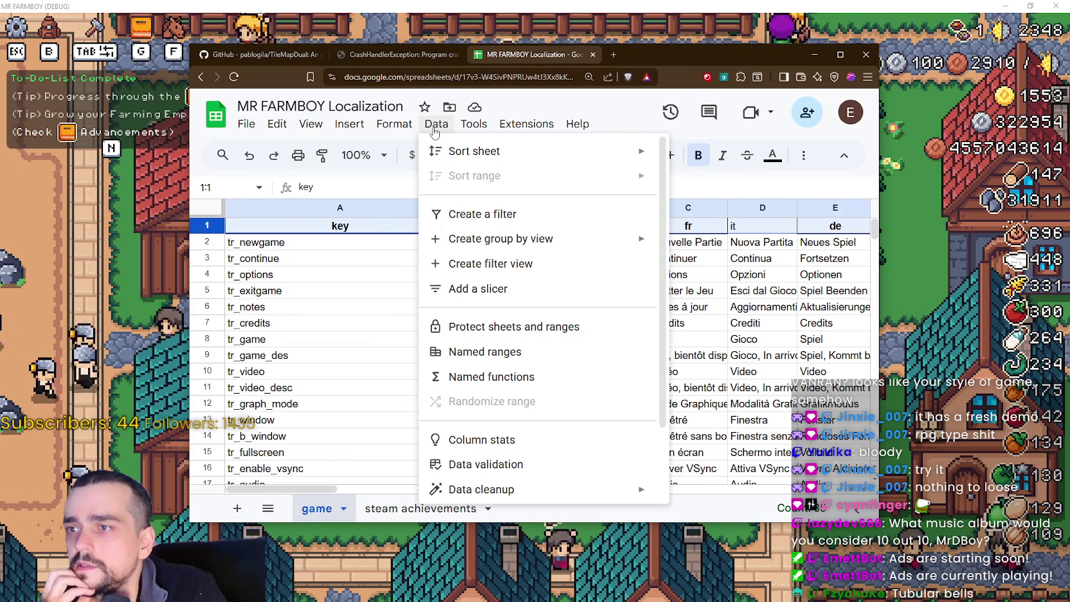
scroll(531, 245, down, 2)
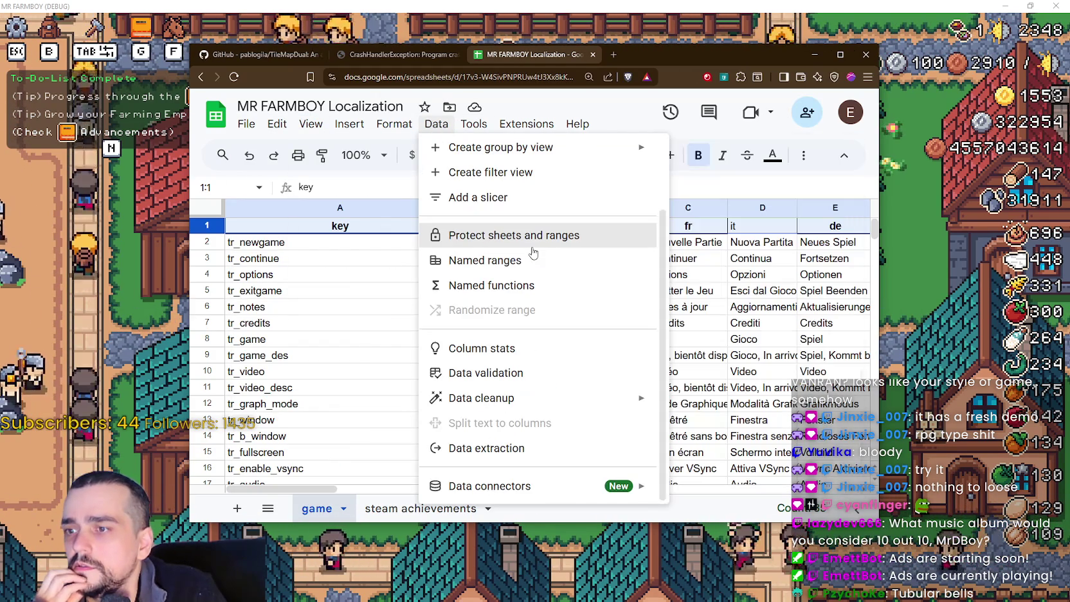
scroll(522, 248, up, 2)
mouse_move(394, 124)
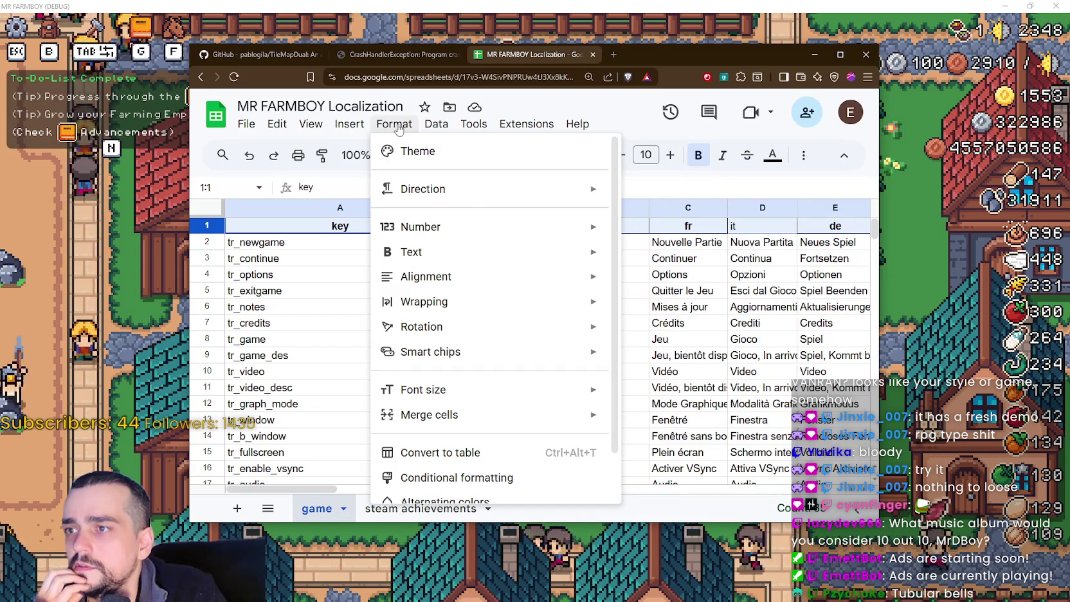
mouse_move(509, 310)
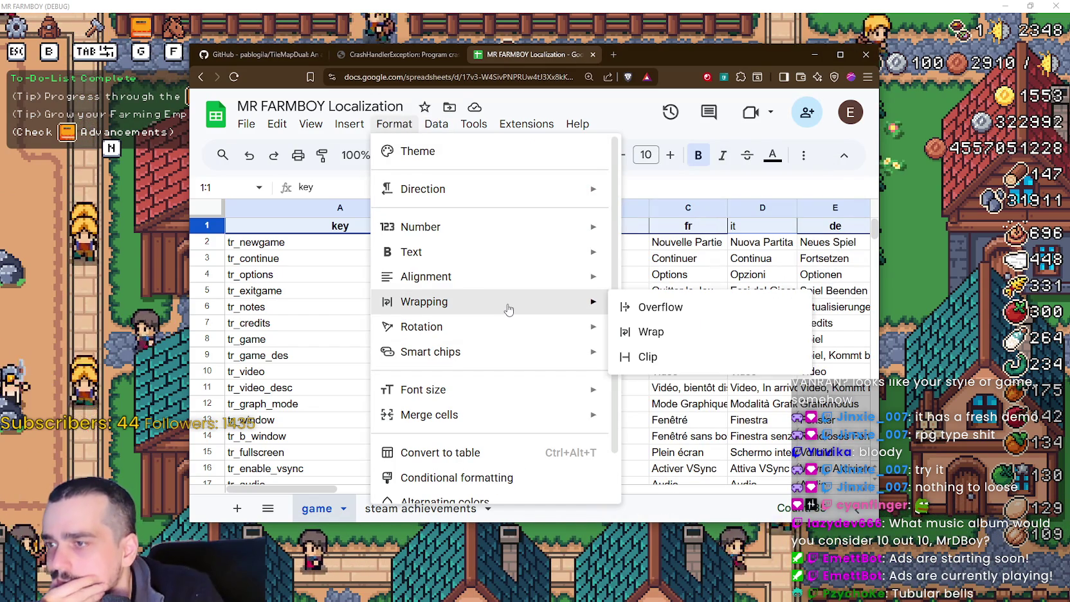
scroll(509, 308, down, 1)
scroll(508, 308, up, 2)
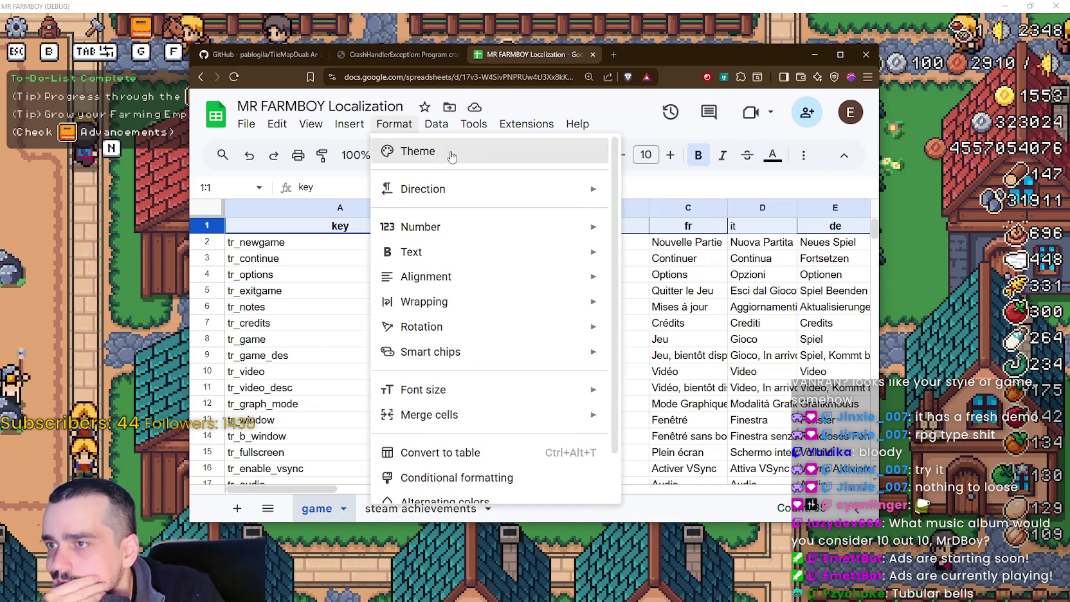
mouse_move(350, 123)
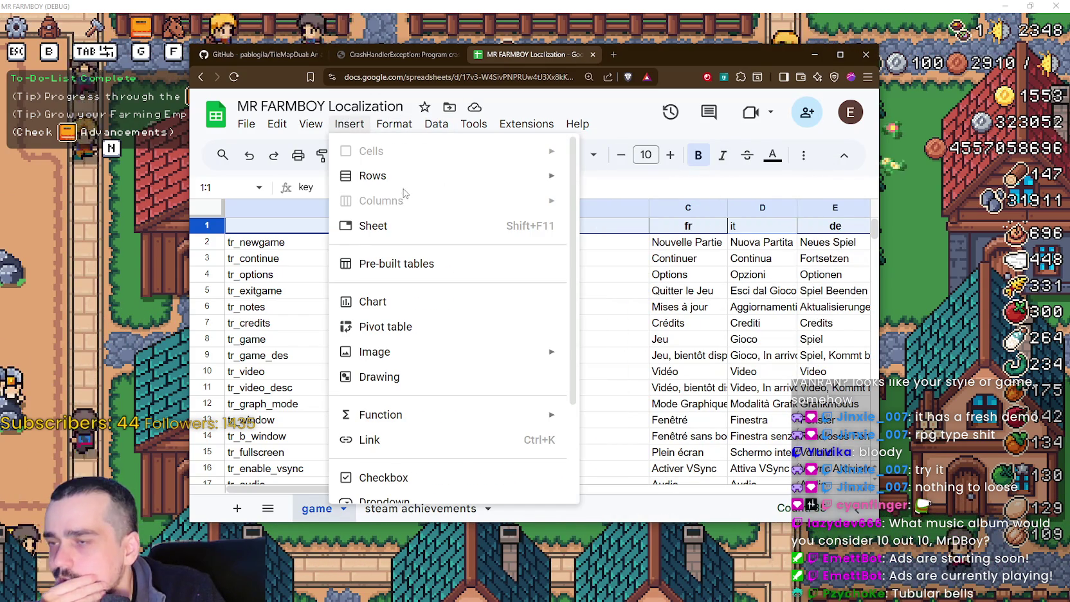
mouse_move(360, 175)
- Freeze the sheet up to row 1 via the header row's context menu
right_click(205, 227)
right_click(203, 223)
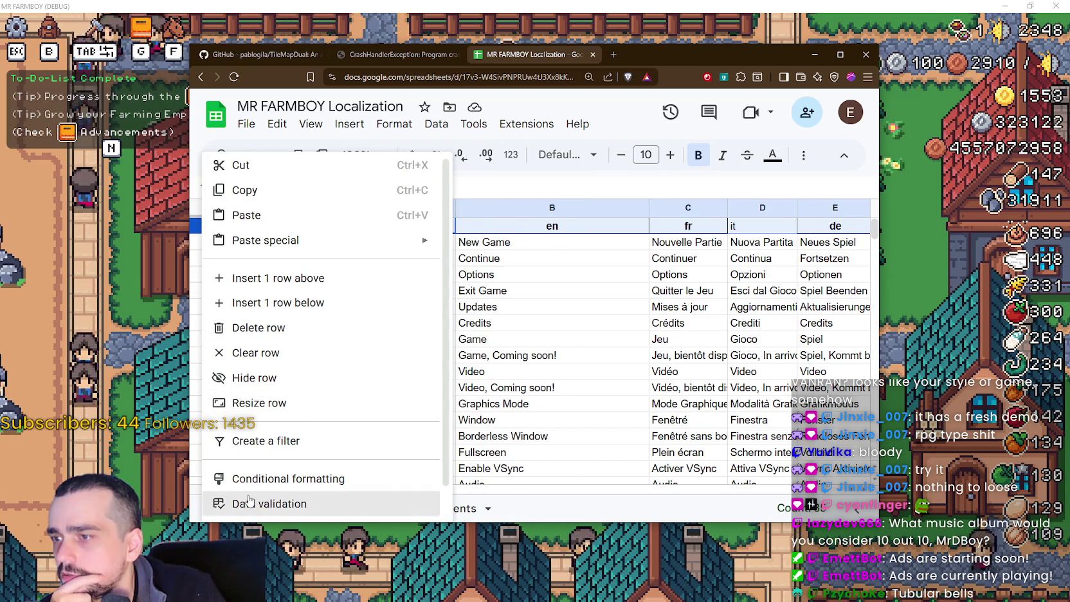
scroll(325, 440, down, 2)
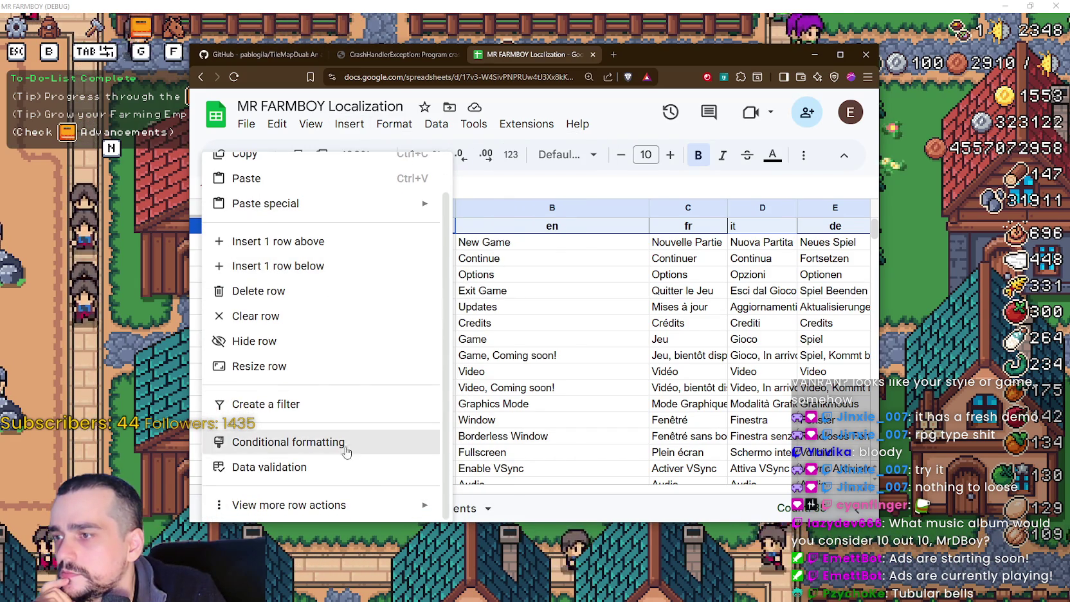
mouse_move(396, 514)
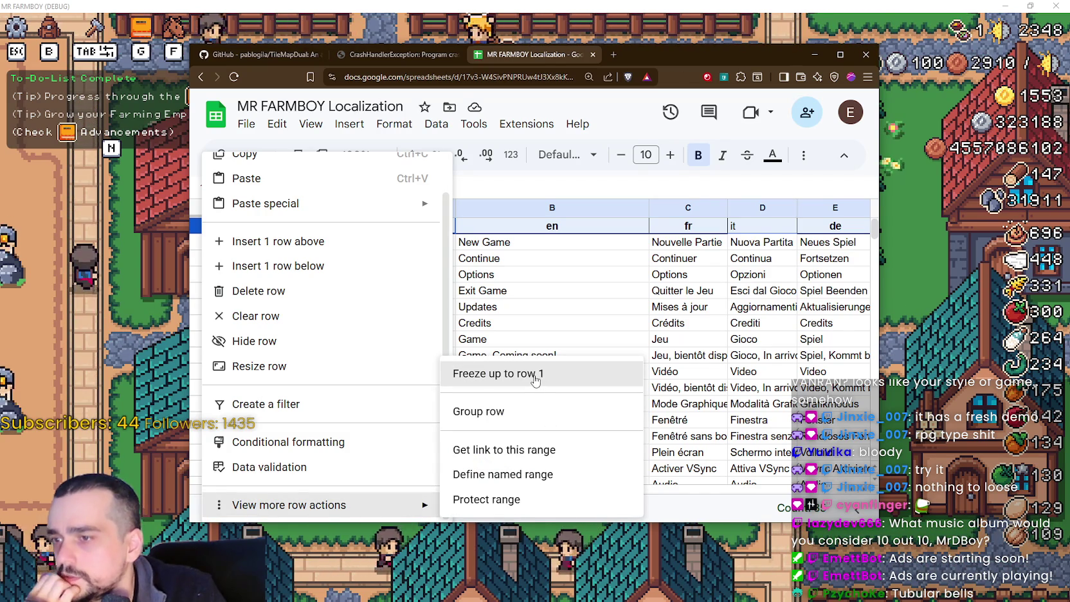
click(534, 381)
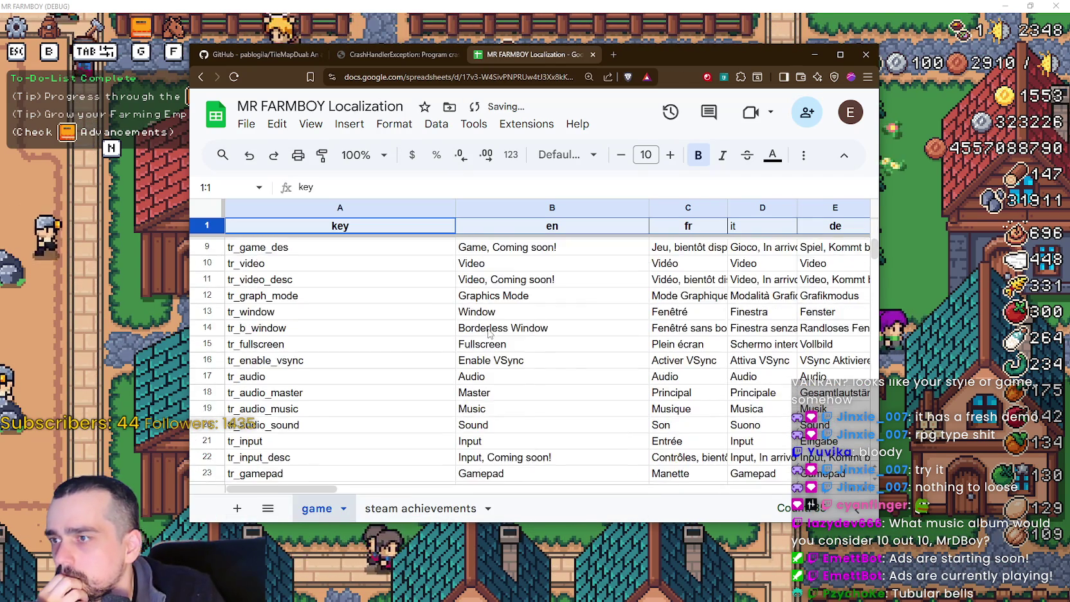
- Scroll down the sheet to locate the boot rows around row 797
scroll(488, 333, down, 2)
scroll(522, 337, down, 15)
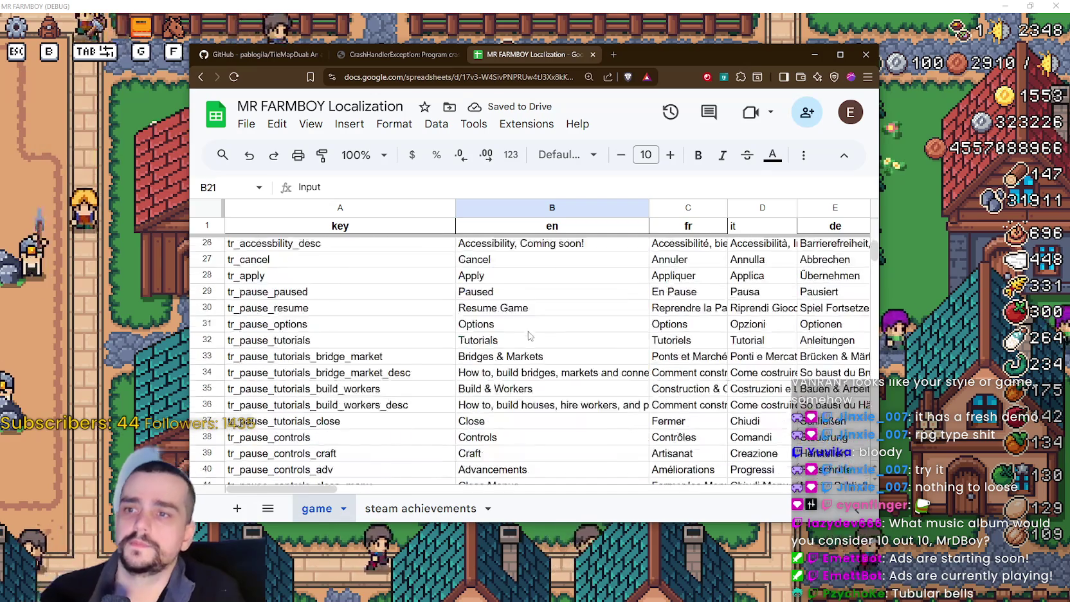
scroll(491, 403, down, 14)
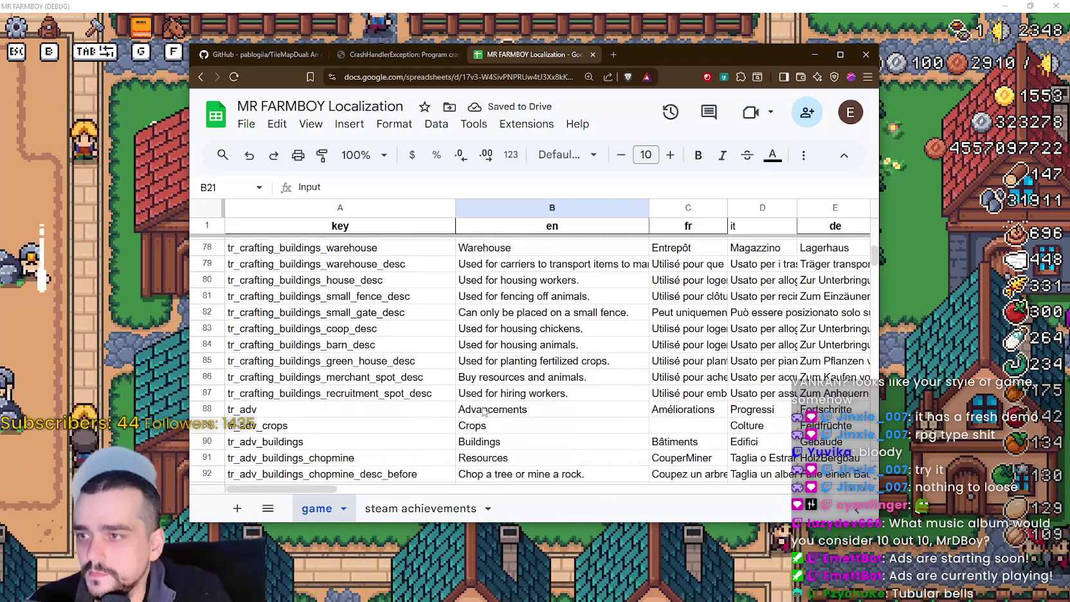
scroll(395, 429, down, 14)
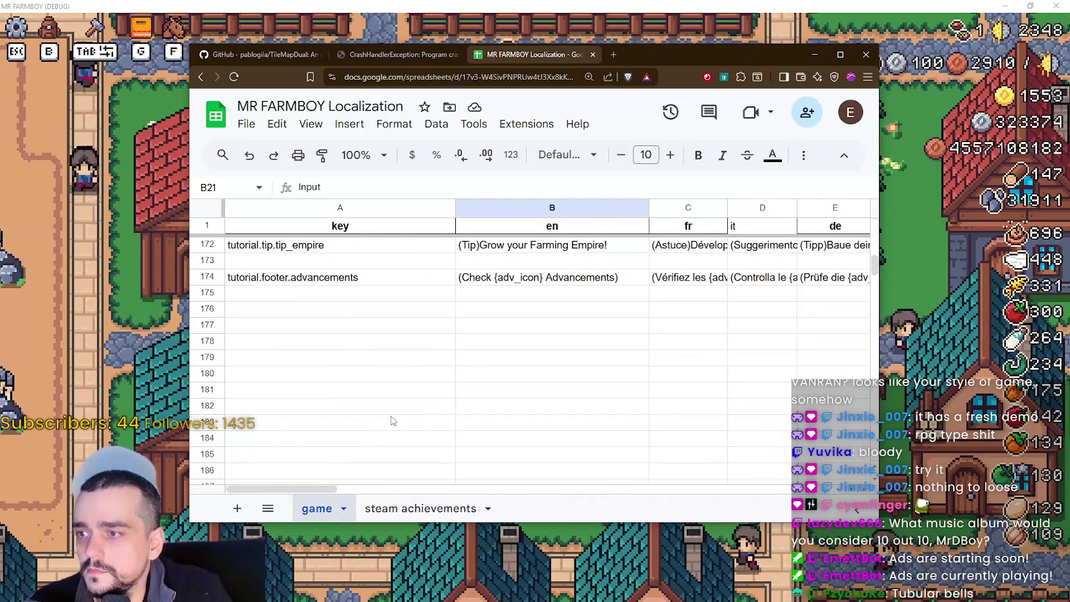
scroll(392, 420, up, 13)
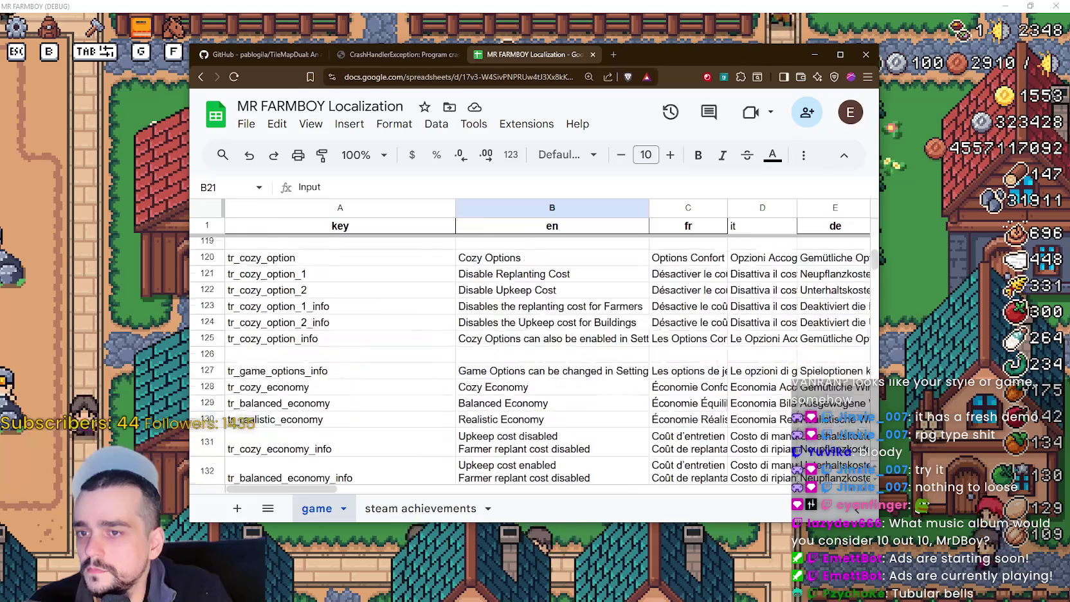
scroll(431, 388, up, 20)
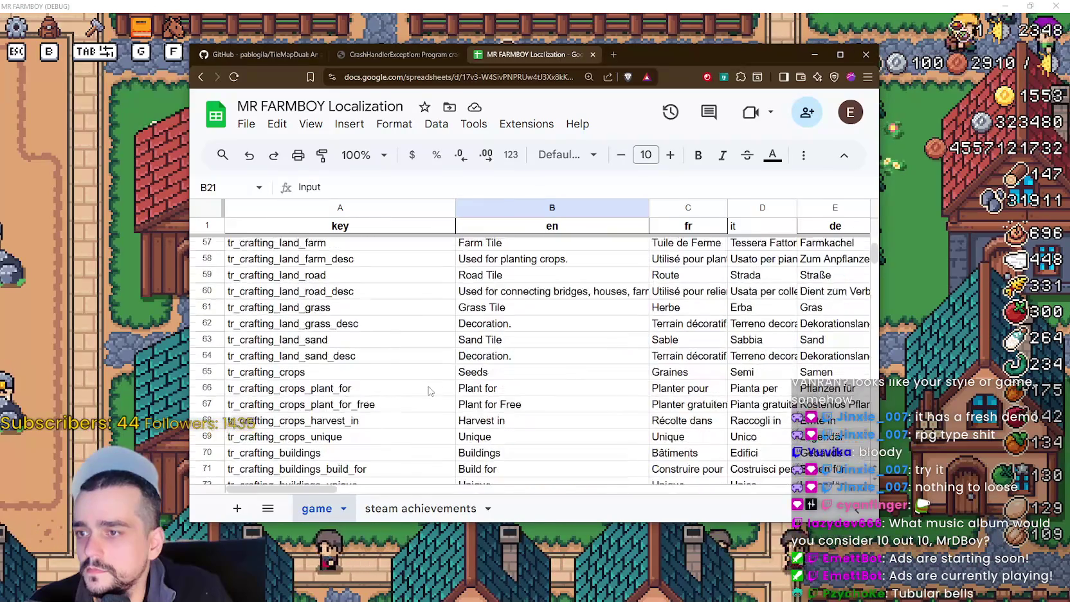
scroll(431, 388, up, 2)
scroll(442, 386, down, 4)
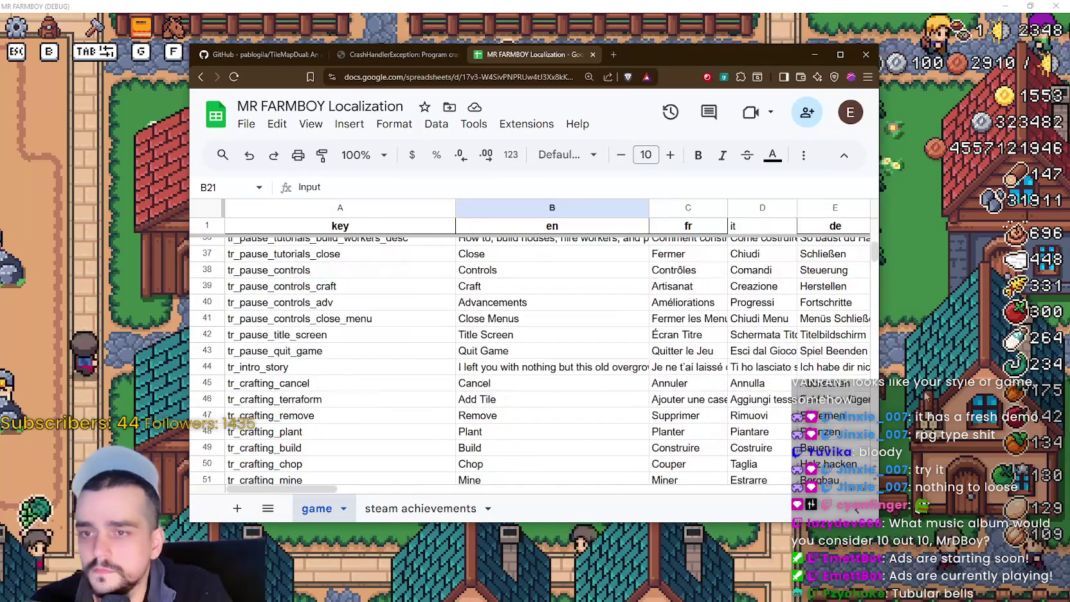
drag(874, 252, 873, 292)
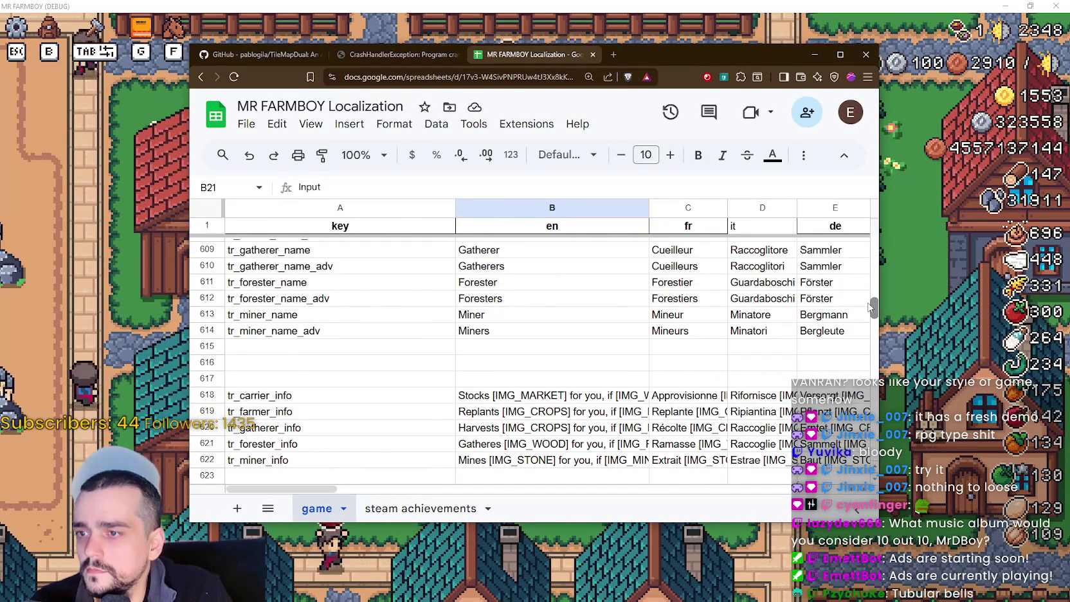
- Select boot rows 797–808 from column A across all language columns through kk
scroll(496, 360, down, 3)
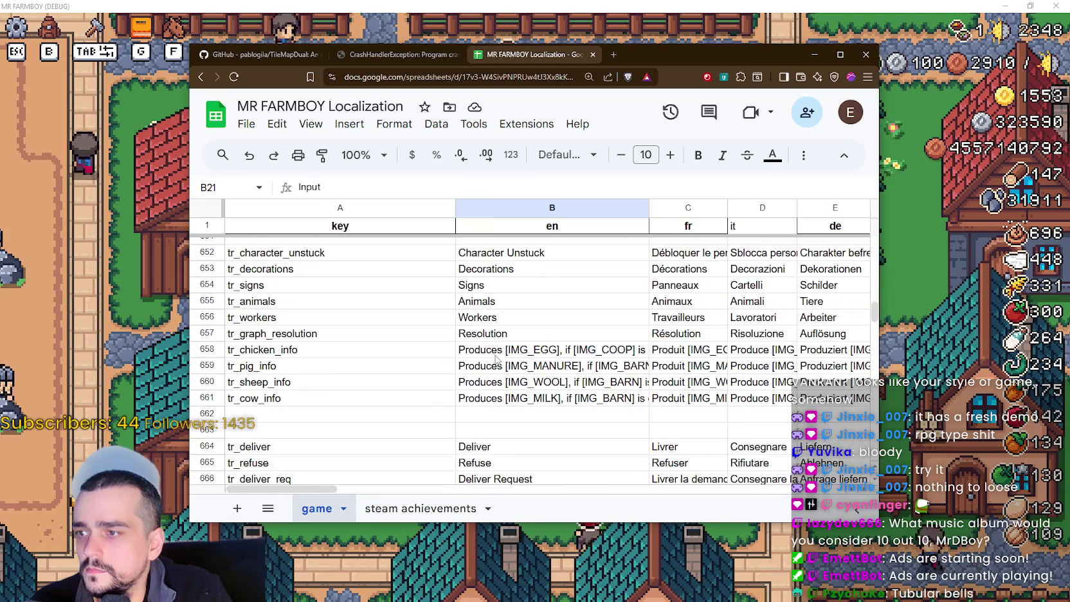
scroll(556, 374, down, 20)
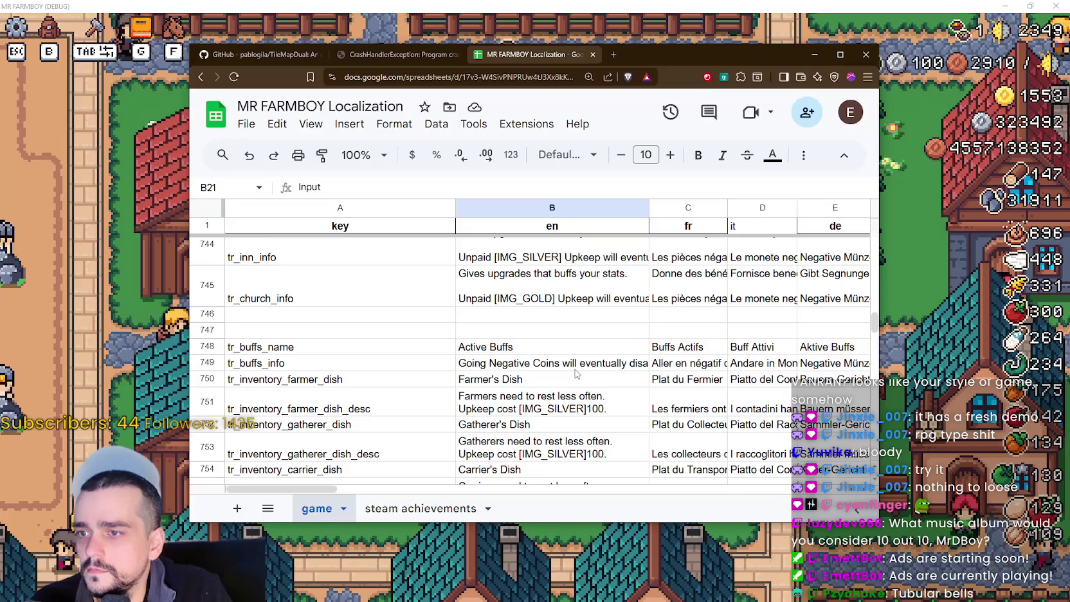
scroll(454, 318, up, 2)
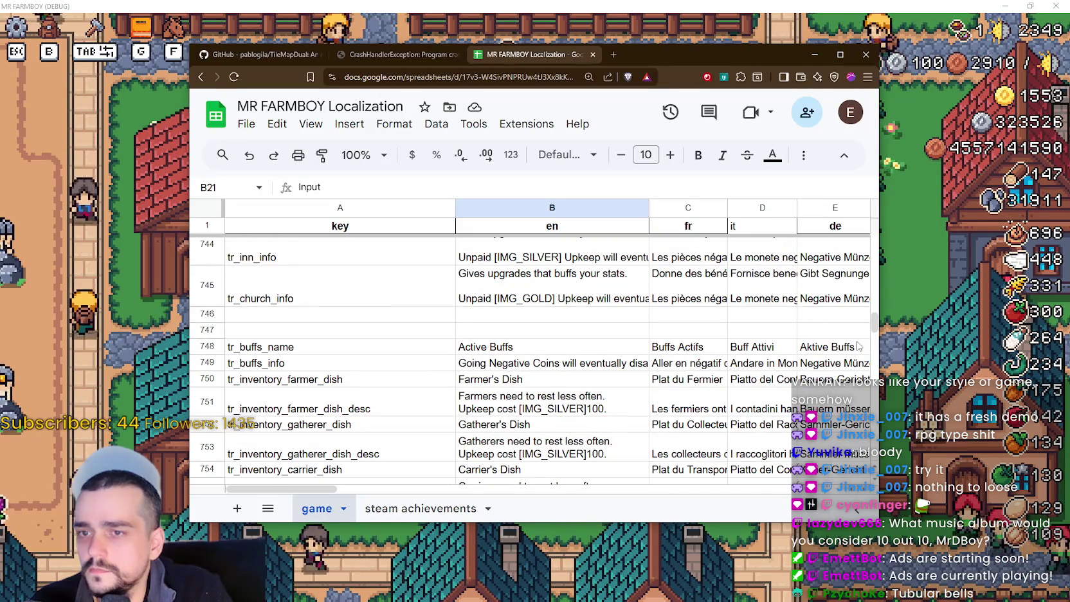
scroll(875, 324, up, 3)
scroll(548, 384, down, 12)
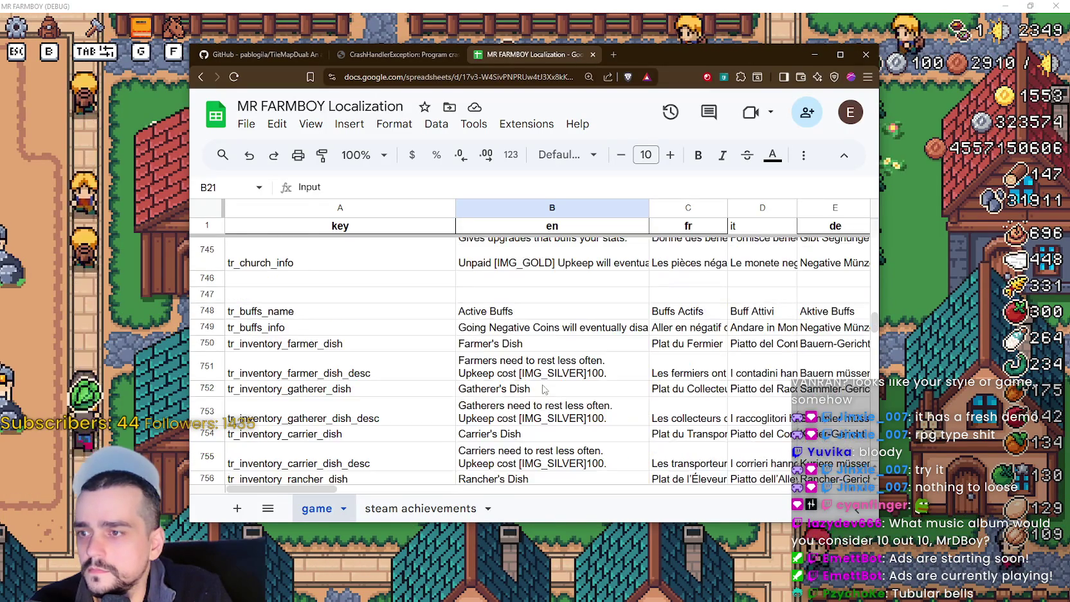
scroll(548, 384, down, 4)
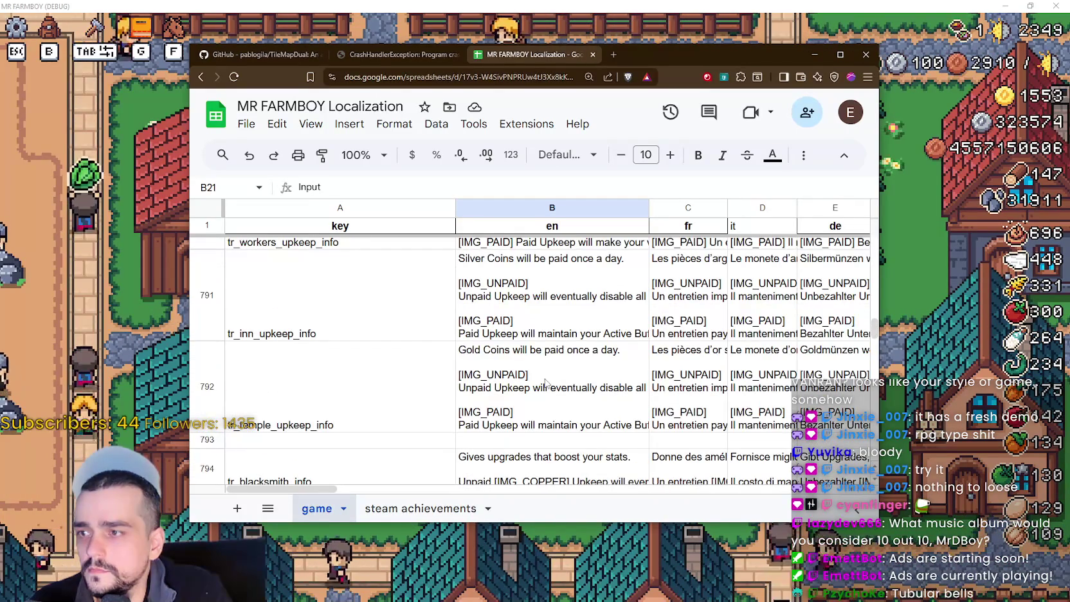
scroll(547, 380, down, 5)
scroll(440, 344, up, 1)
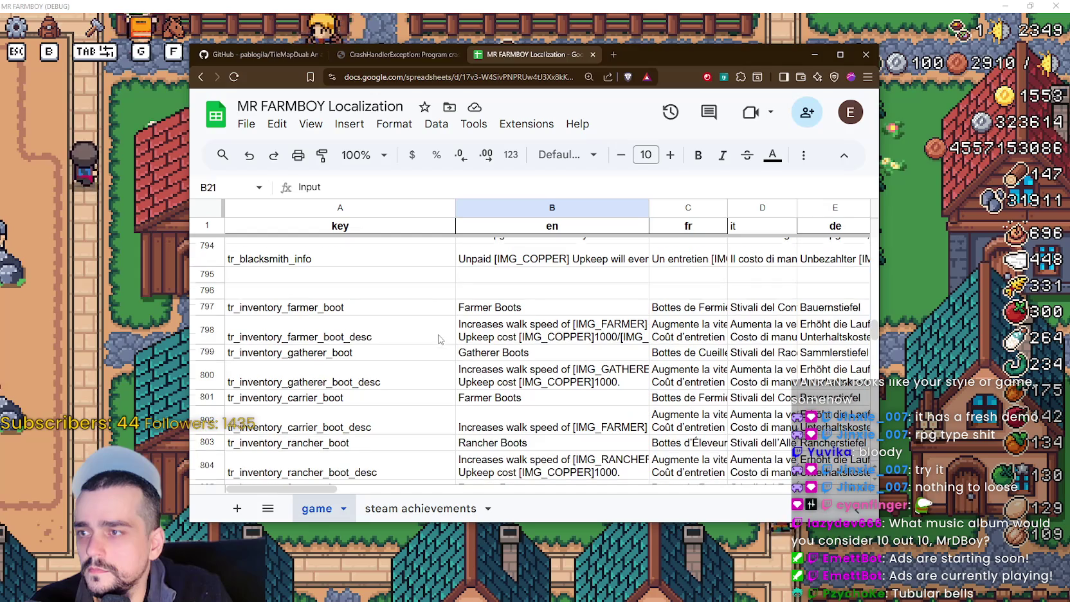
mouse_move(297, 309)
mouse_down()
mouse_move(309, 422)
mouse_move(869, 421)
mouse_move(847, 442)
mouse_move(616, 425)
mouse_move(624, 397)
mouse_up()
scroll(619, 418, down, 3)
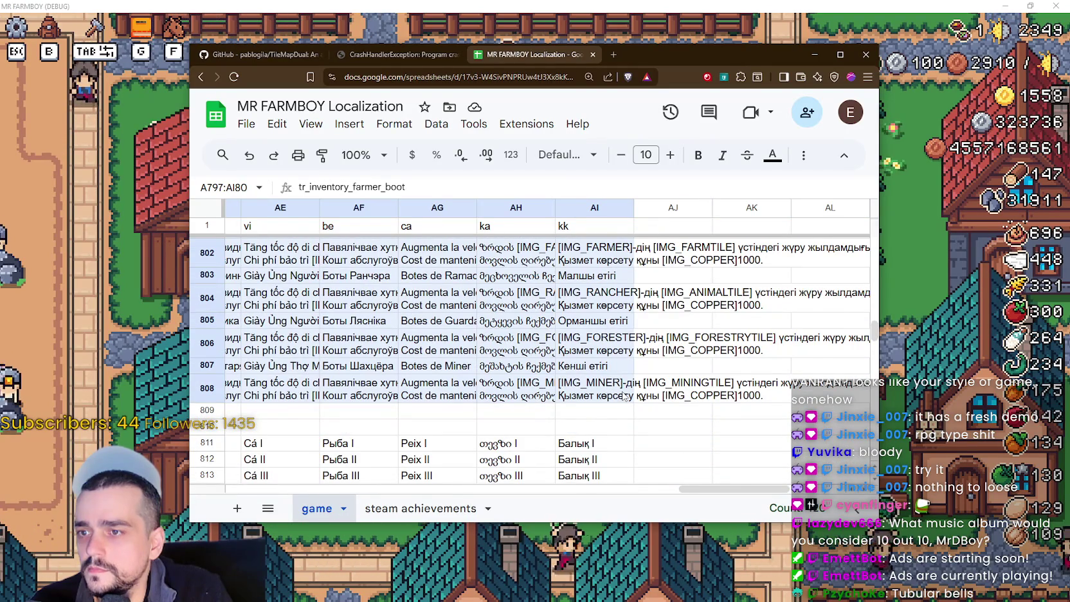
- Move down past the sheet's last entries to the blank rows around row 1088
mouse_move(754, 495)
mouse_down()
mouse_move(463, 486)
mouse_move(256, 461)
mouse_up()
scroll(357, 333, up, 3)
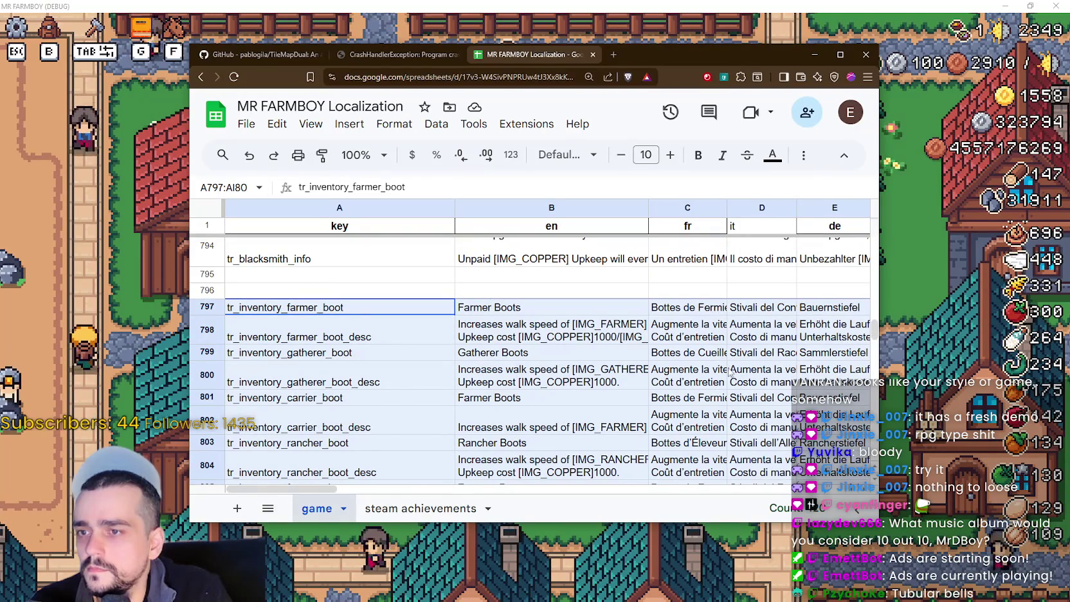
mouse_move(876, 333)
mouse_down()
mouse_move(873, 365)
mouse_move(870, 330)
mouse_up()
scroll(322, 315, down, 2)
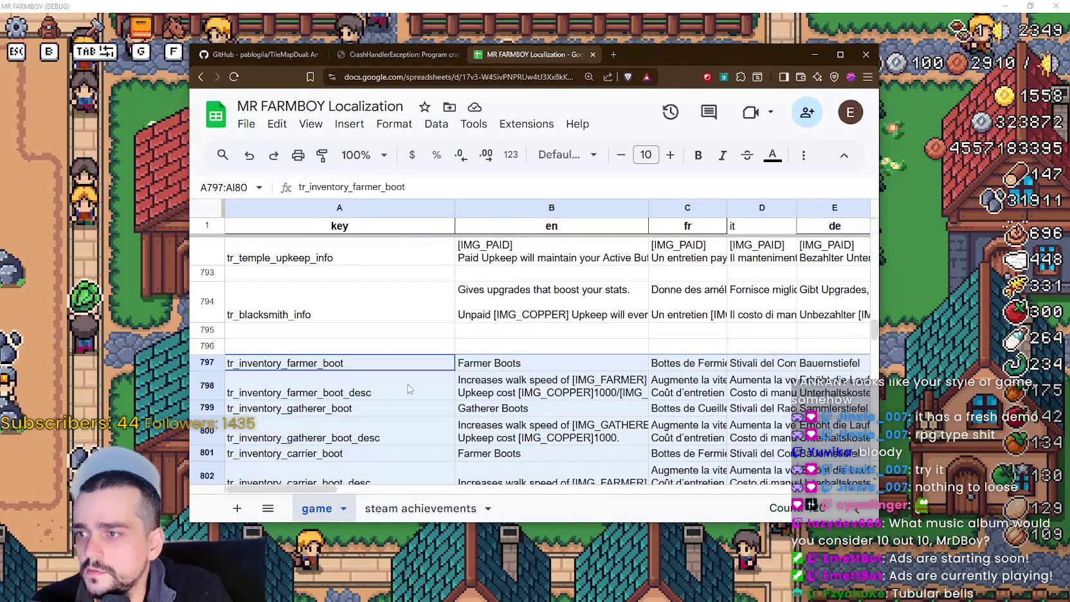
scroll(321, 316, down, 5)
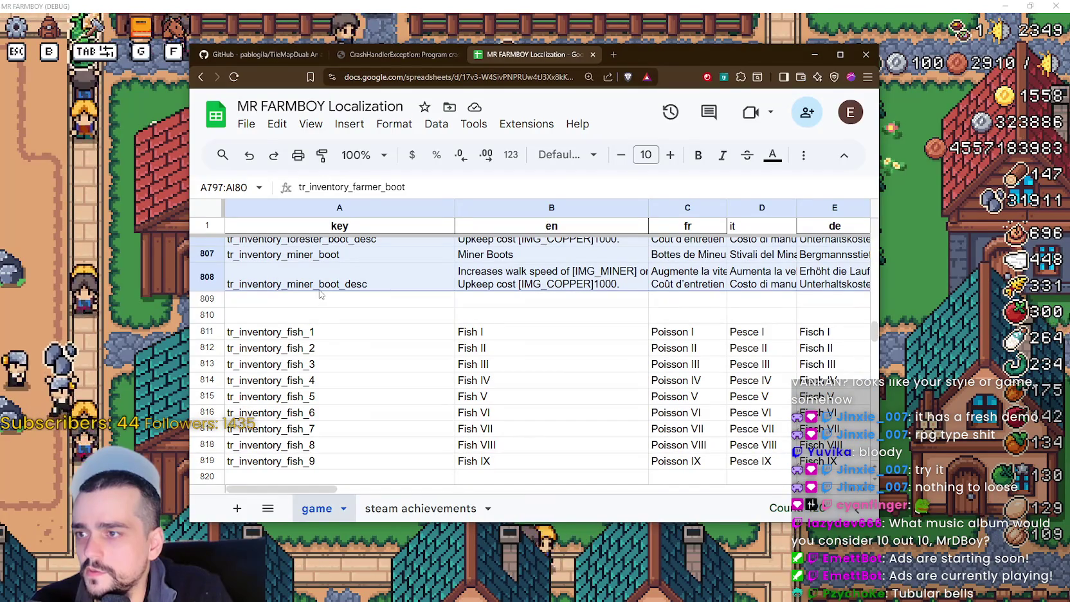
scroll(321, 508, down, 1)
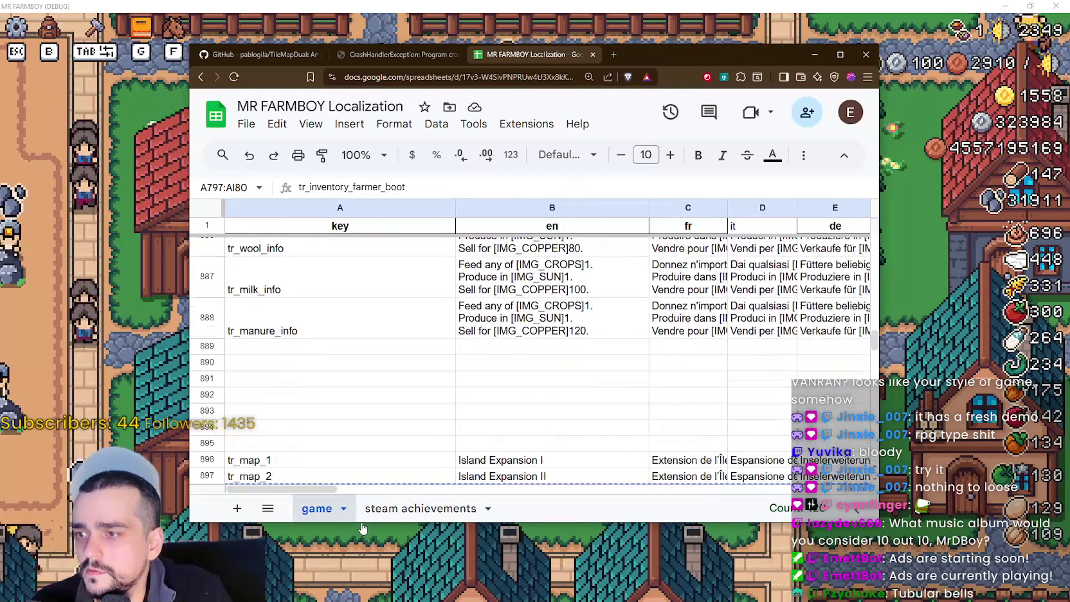
scroll(365, 522, down, 12)
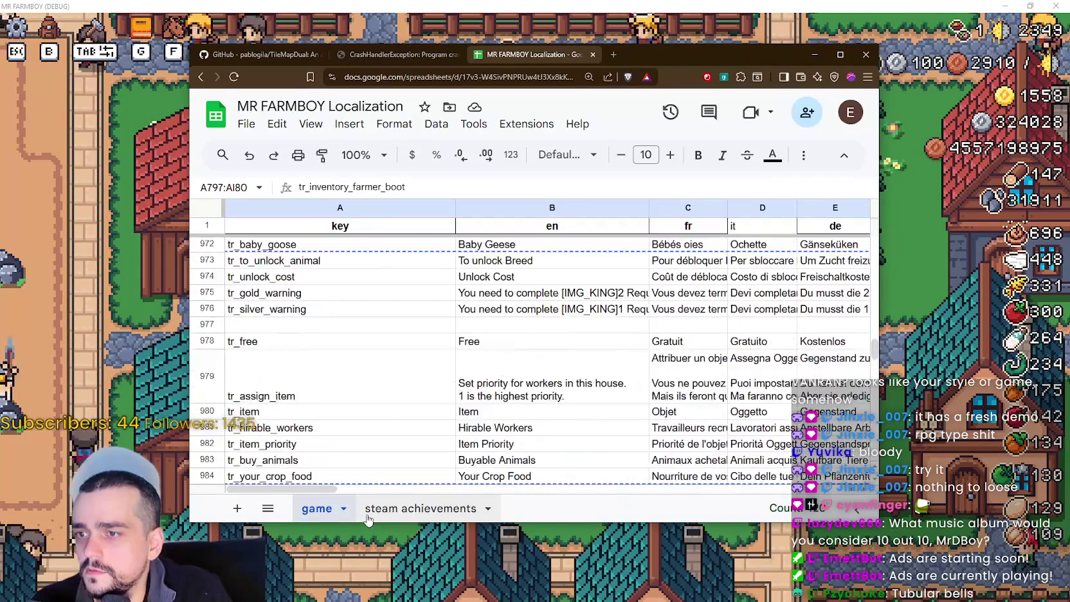
scroll(370, 518, down, 3)
scroll(386, 459, down, 10)
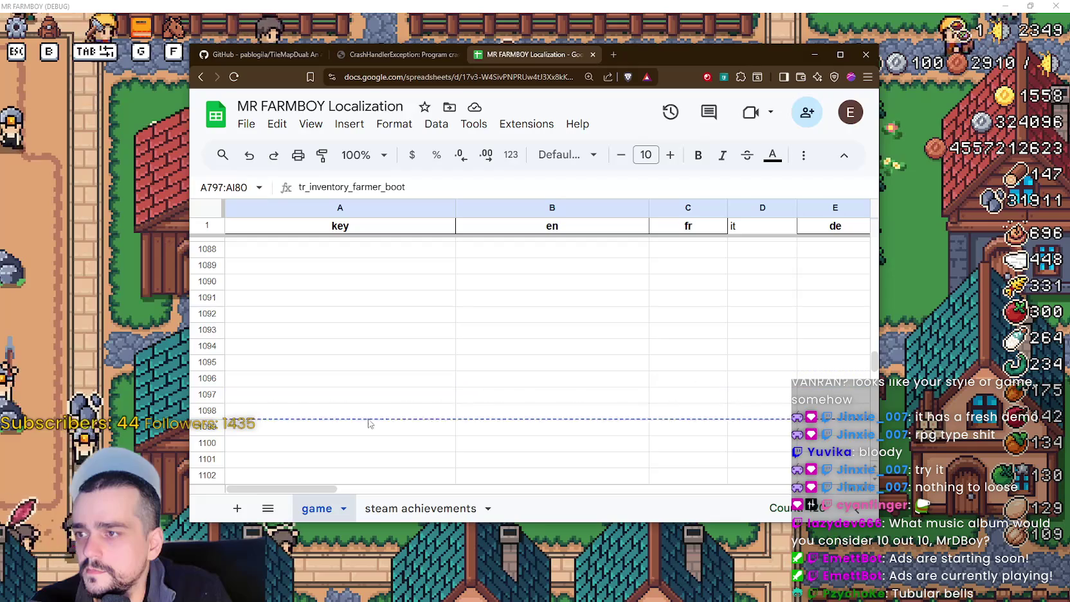
- Paste the boot rows at A1088 and move the farmer boot name and description rows up to 1086–1087
key(ctrl+v)
scroll(375, 386, up, 2)
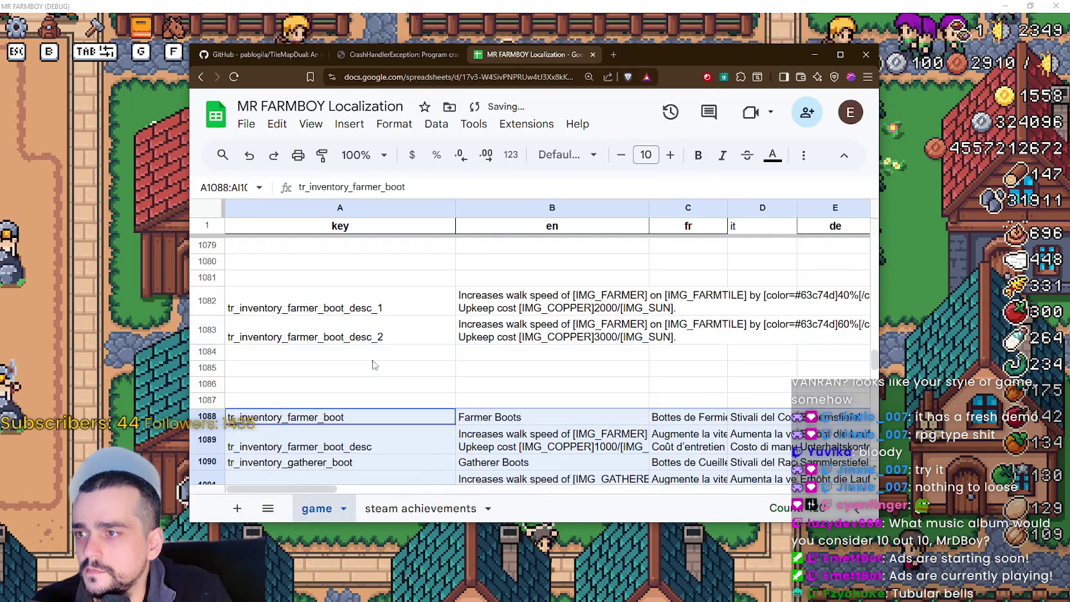
click(351, 331)
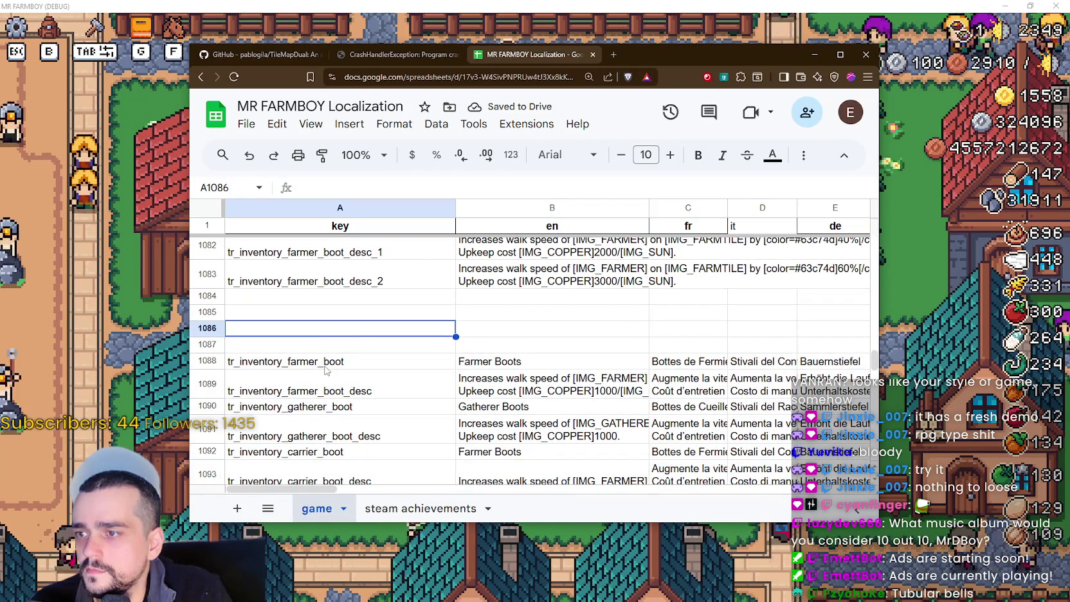
drag(319, 364, 874, 385)
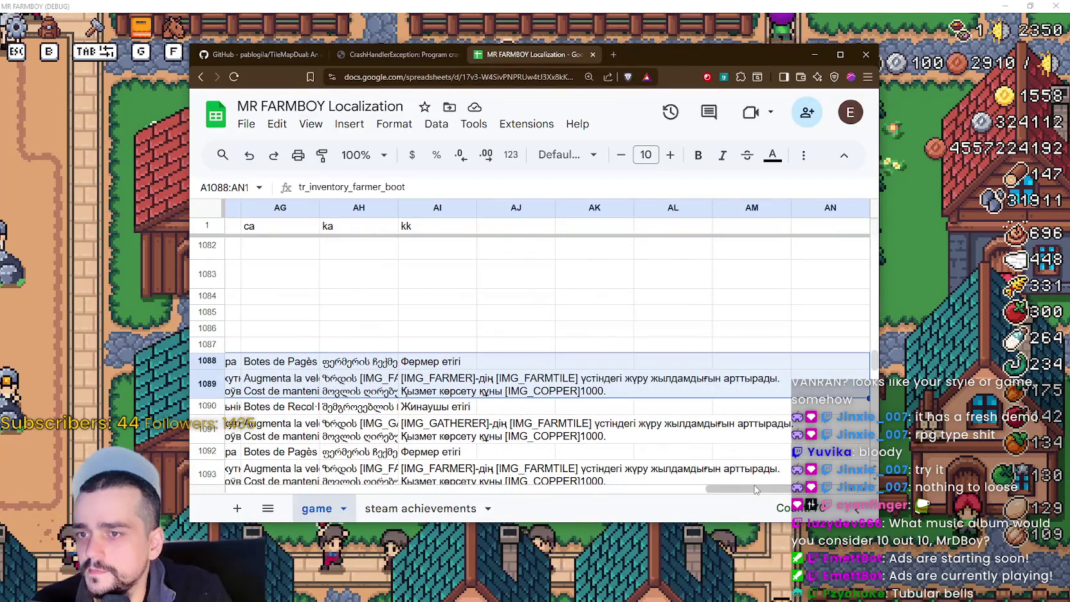
scroll(544, 470, left, 3)
scroll(544, 470, left, 10)
key(ctrl+c)
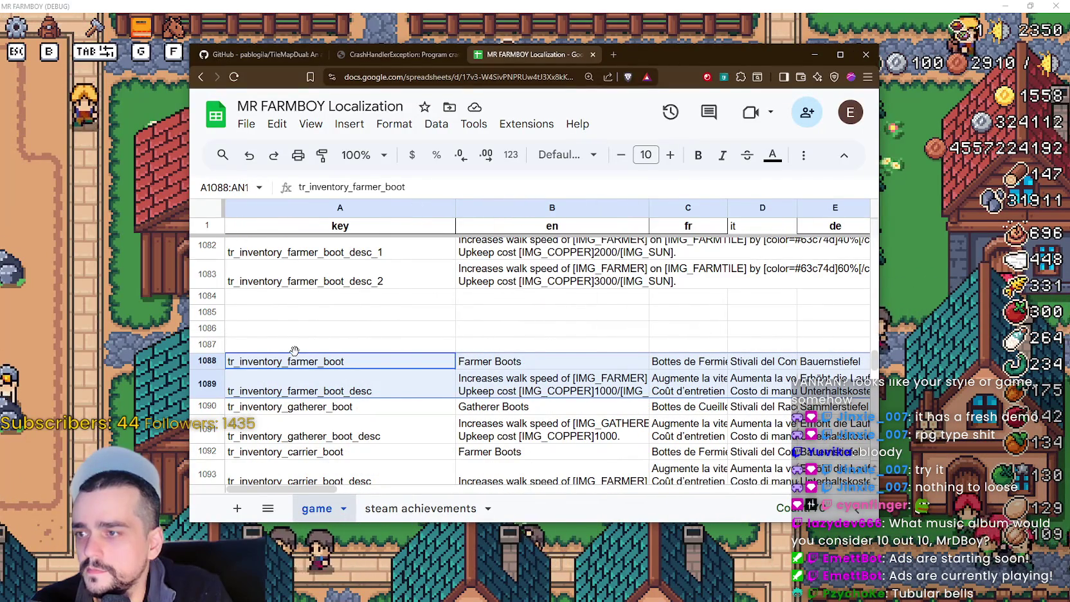
drag(295, 353, 294, 341)
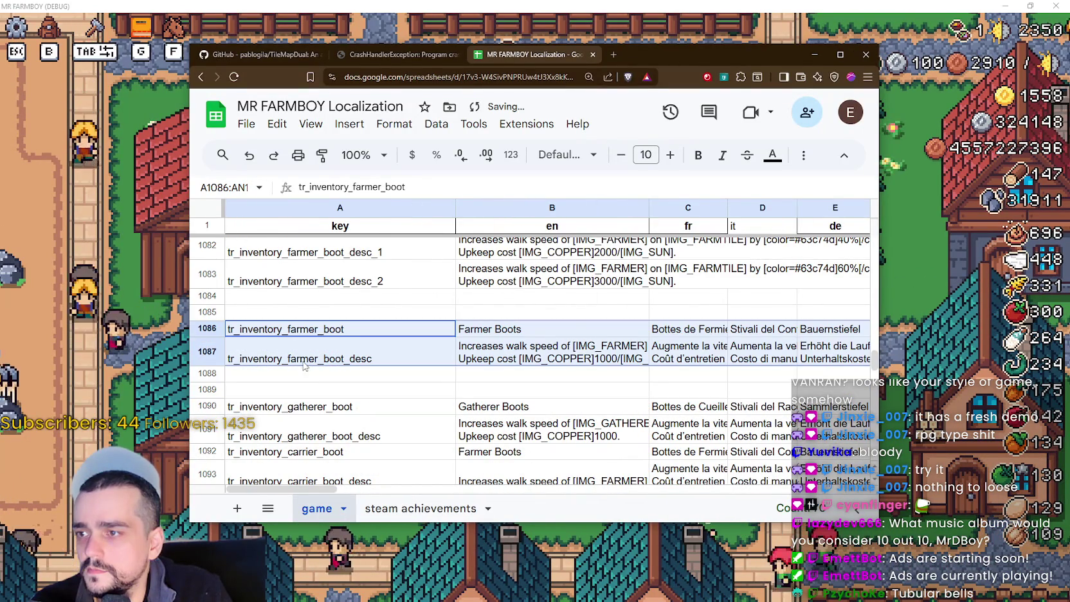
scroll(294, 341, up, 1)
- Place the farmer boot desc_1 and desc_2 rows after the farmer boot description
drag(308, 302, 656, 328)
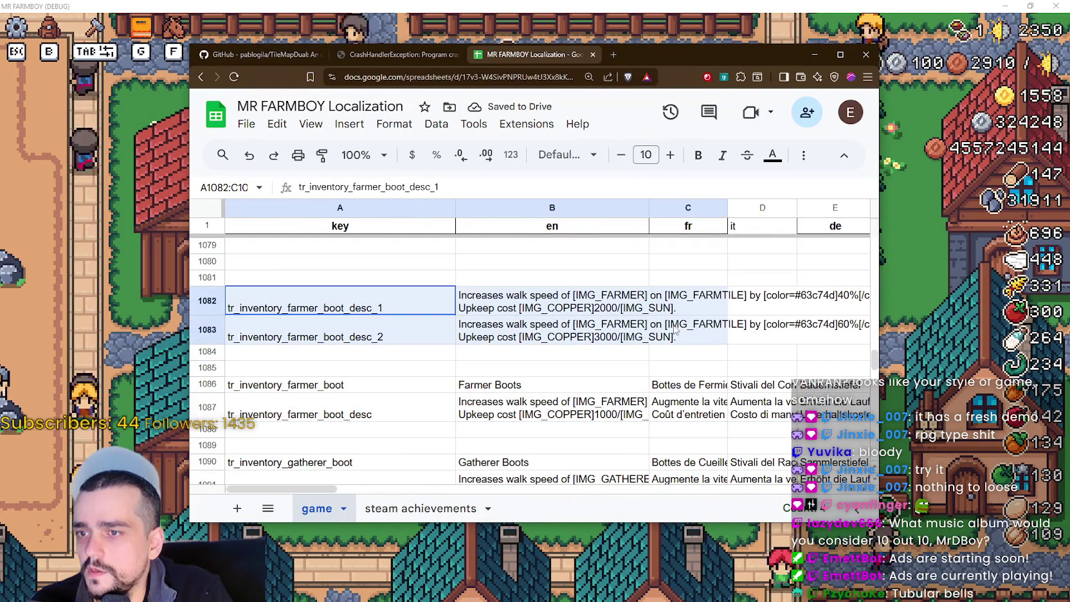
key(ctrl+c)
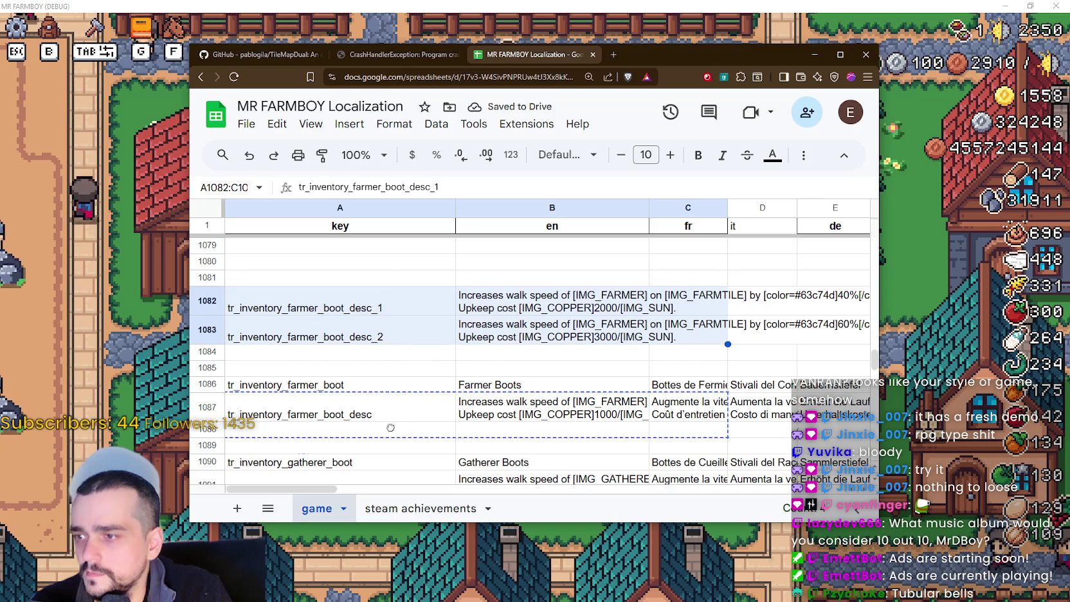
drag(394, 437, 392, 435)
scroll(390, 391, down, 3)
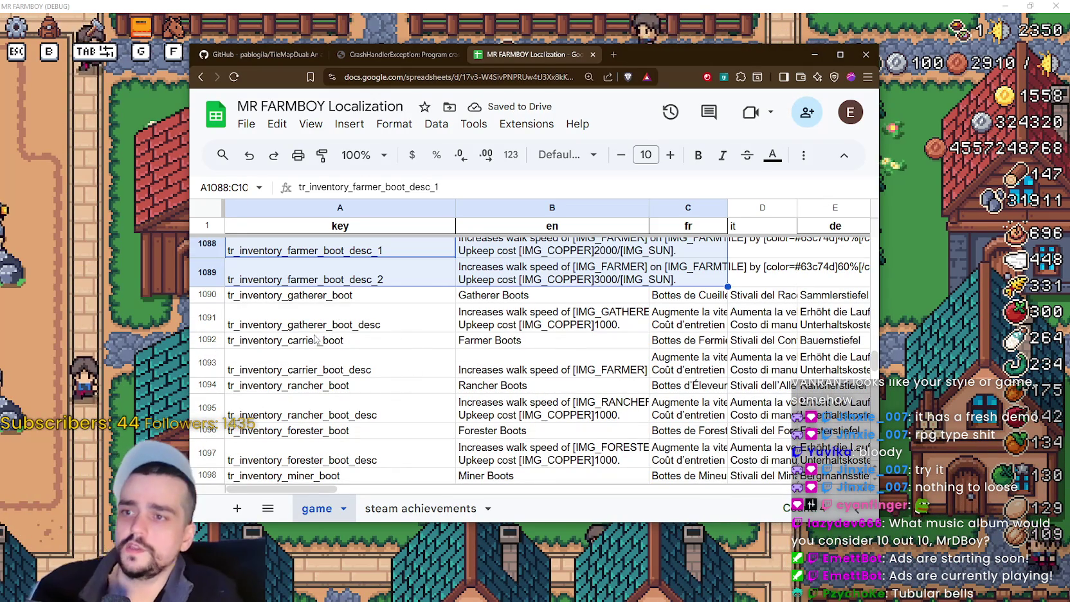
mouse_move(274, 339)
mouse_down()
mouse_move(283, 366)
mouse_move(321, 386)
mouse_move(468, 368)
mouse_move(754, 382)
mouse_up()
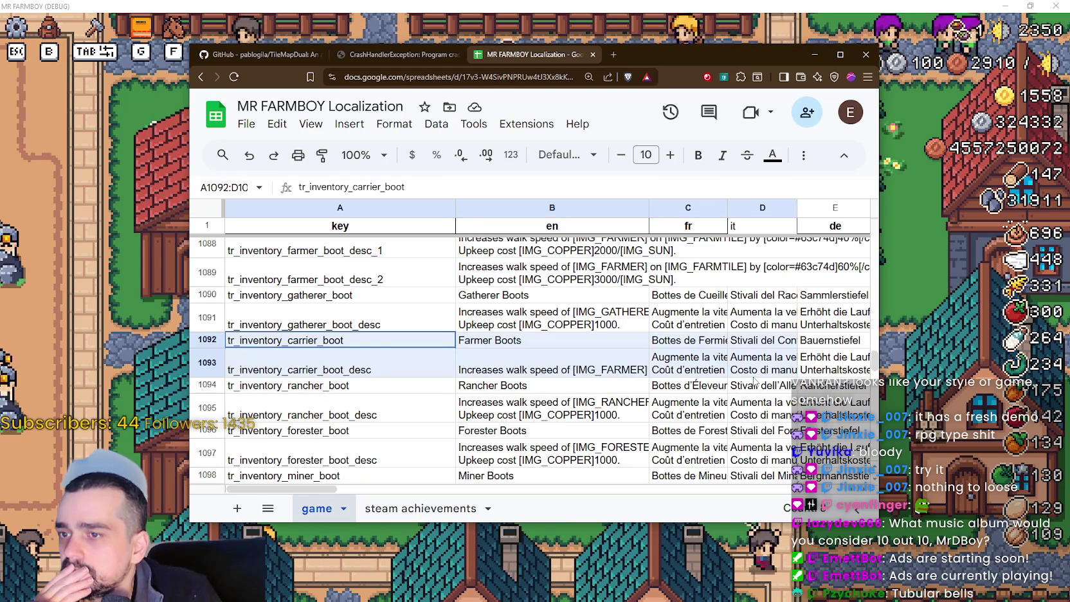
scroll(418, 405, down, 3)
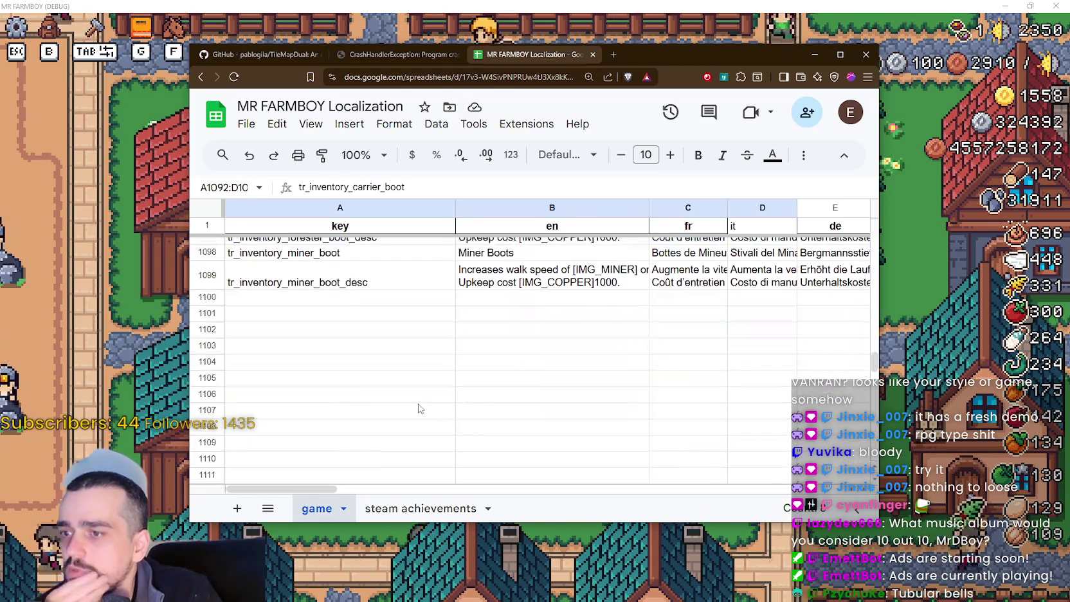
click(382, 364)
scroll(360, 367, up, 1)
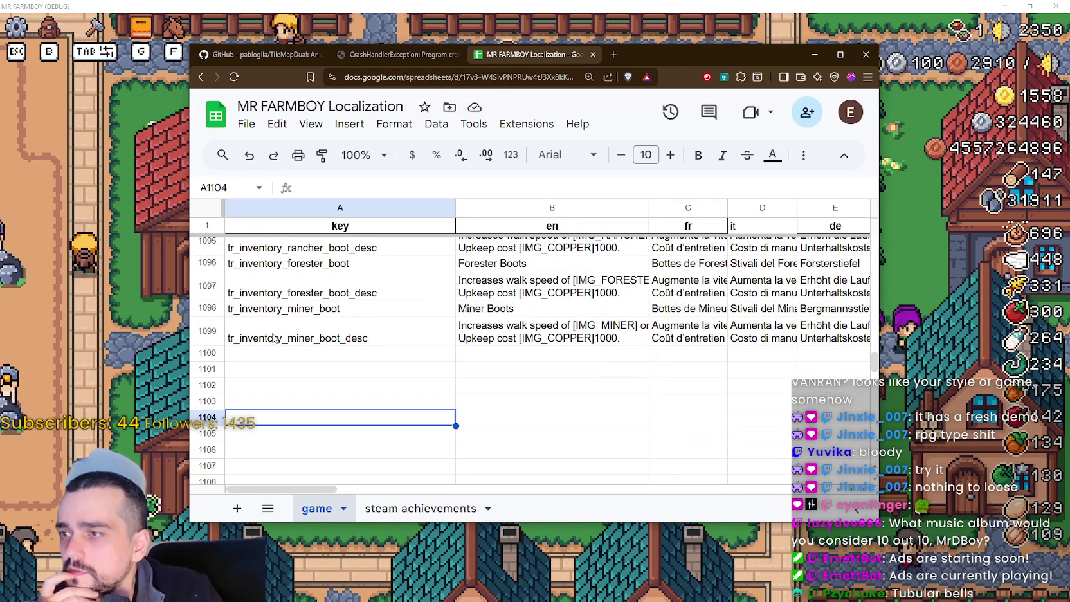
- Move the miner boot rows down to rows 1100–1101
mouse_move(302, 331)
mouse_down()
mouse_move(637, 329)
mouse_move(909, 302)
mouse_move(909, 333)
mouse_move(899, 333)
mouse_up()
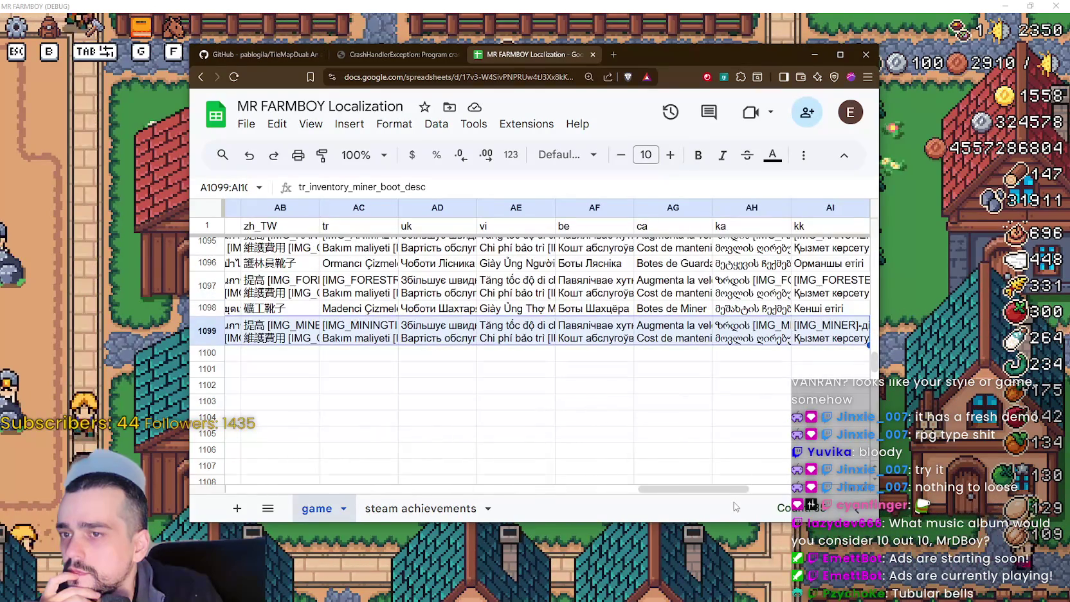
mouse_move(725, 491)
mouse_down()
mouse_move(746, 491)
mouse_move(312, 491)
mouse_up()
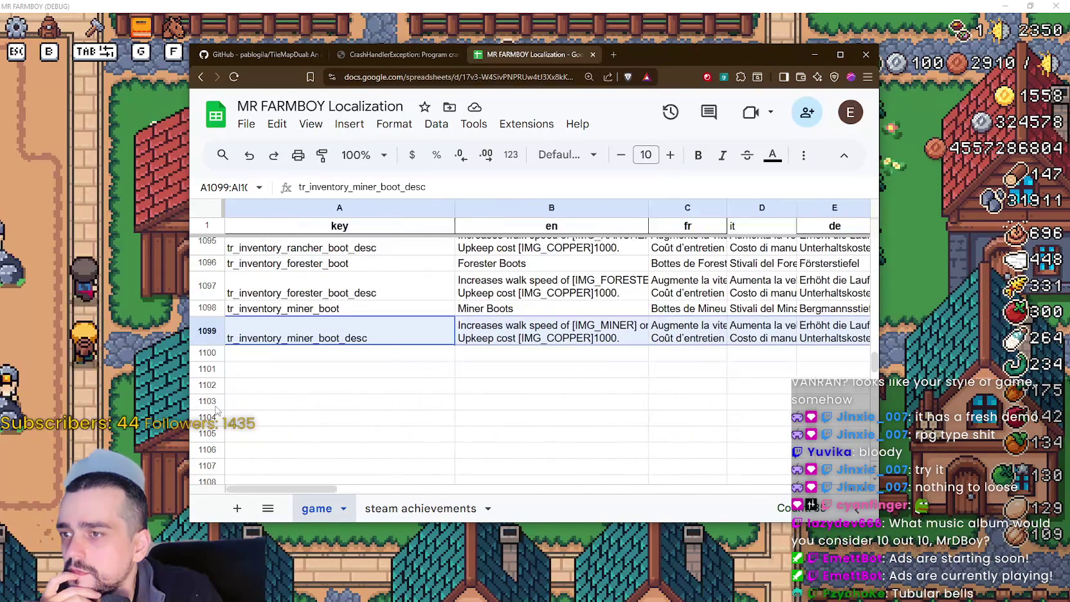
click(335, 368)
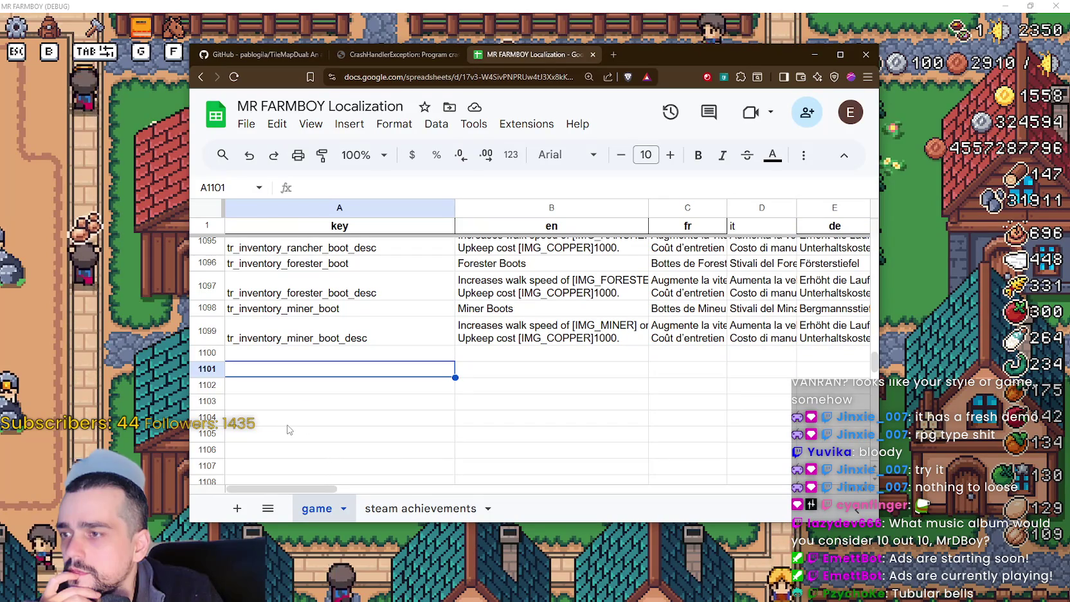
drag(292, 418, 381, 361)
click(602, 425)
mouse_move(354, 310)
mouse_down()
mouse_move(579, 331)
mouse_move(975, 339)
mouse_move(734, 342)
mouse_up()
key(ctrl+c)
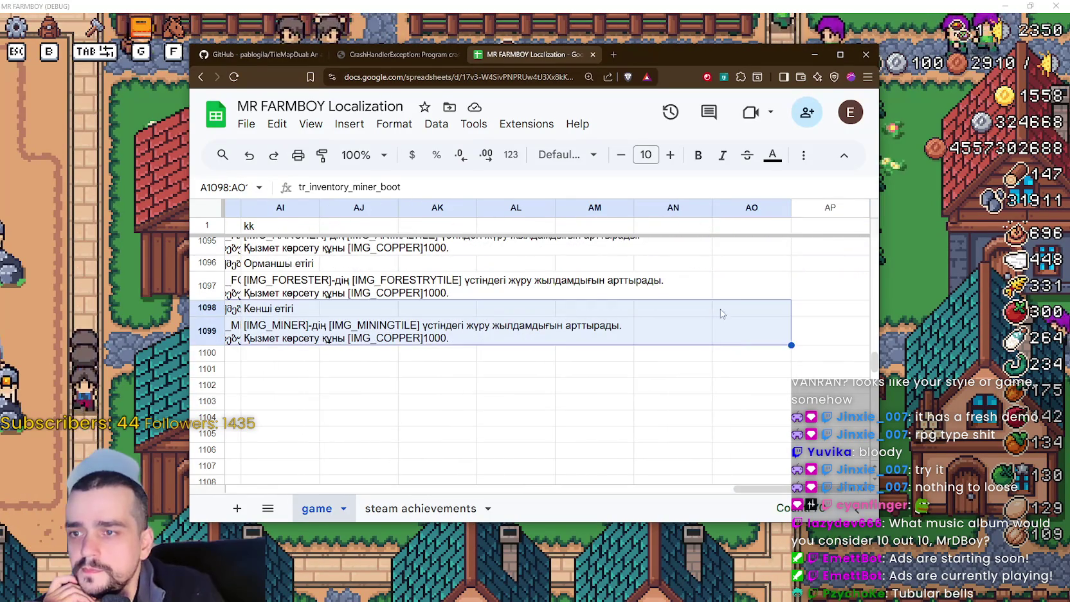
drag(714, 300, 714, 357)
- Shift the forester and miner boot rows two rows down so forester starts at row 1098
scroll(348, 303, up, 2)
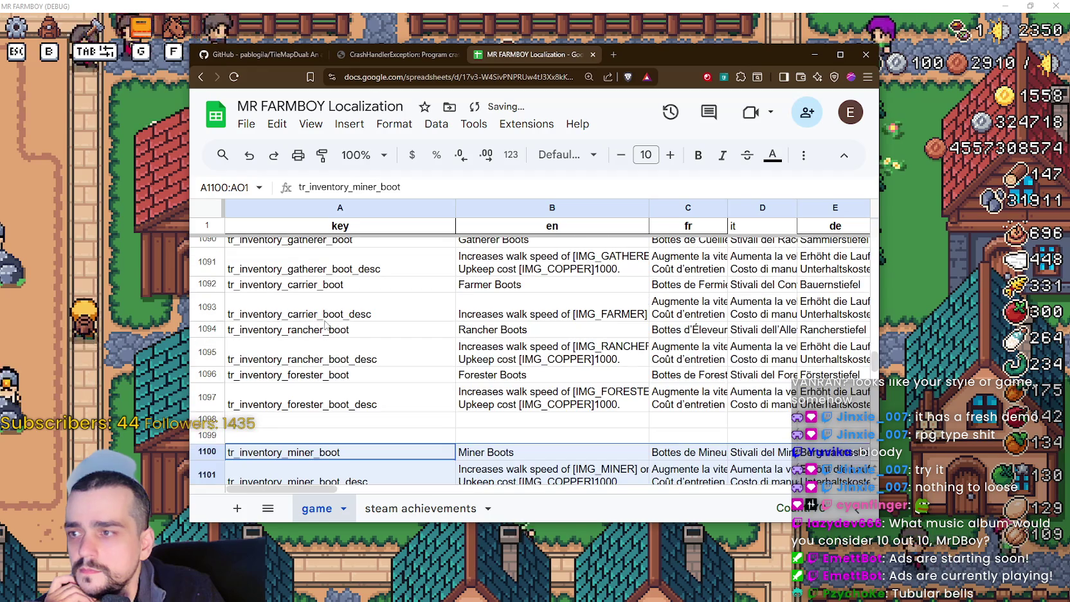
drag(313, 324, 489, 293)
click(479, 364)
mouse_move(304, 328)
mouse_down()
mouse_move(514, 367)
mouse_move(874, 392)
mouse_move(709, 428)
mouse_up()
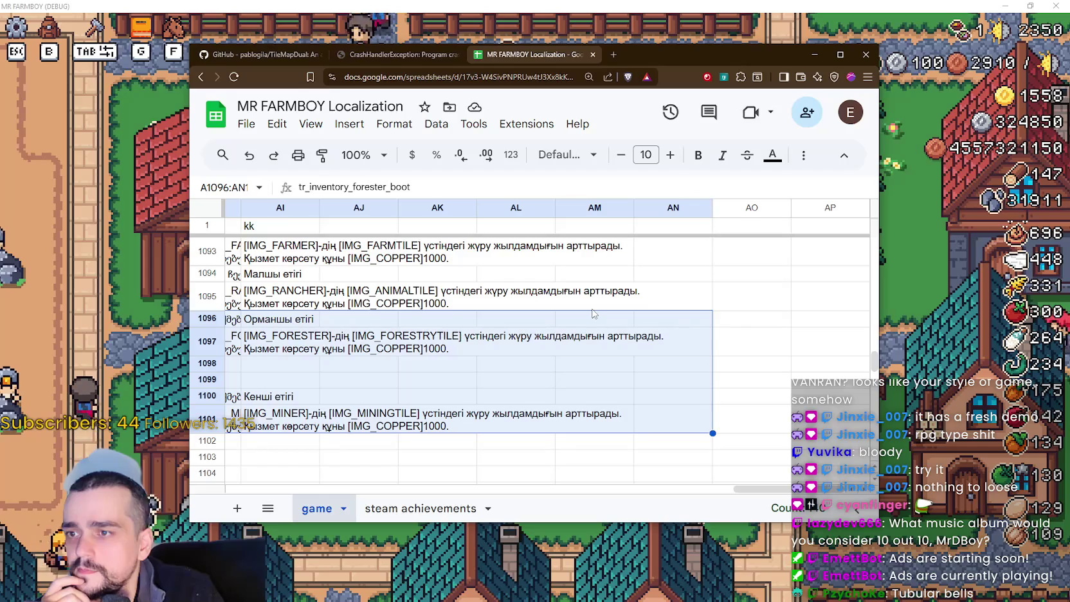
drag(592, 309, 597, 367)
scroll(304, 339, up, 1)
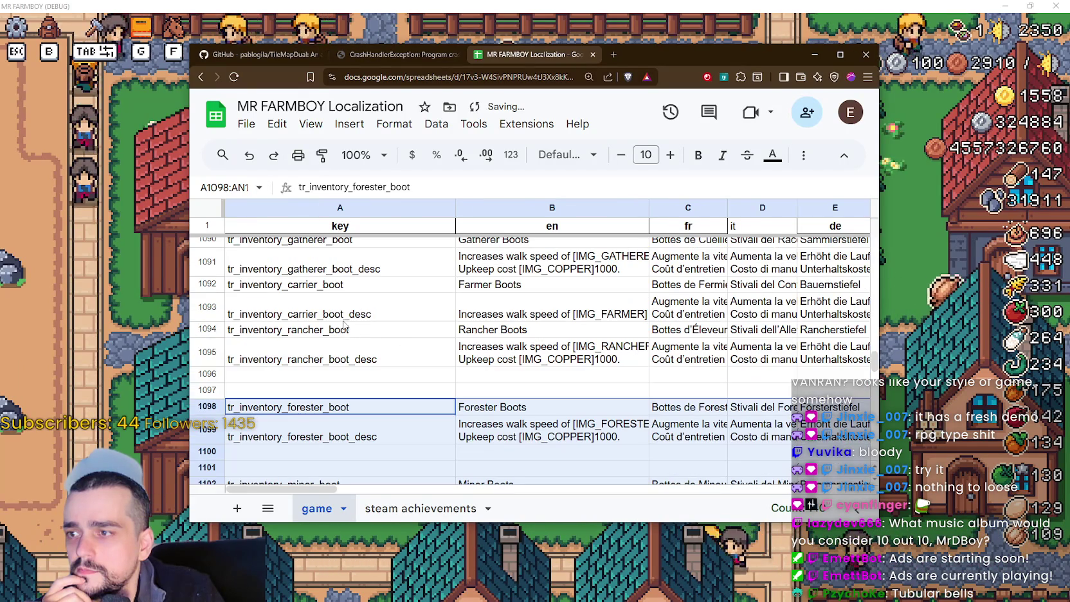
mouse_move(304, 339)
mouse_down()
mouse_move(868, 422)
mouse_move(868, 451)
mouse_move(840, 310)
mouse_move(700, 377)
mouse_move(707, 388)
mouse_up()
scroll(730, 480, right, 5)
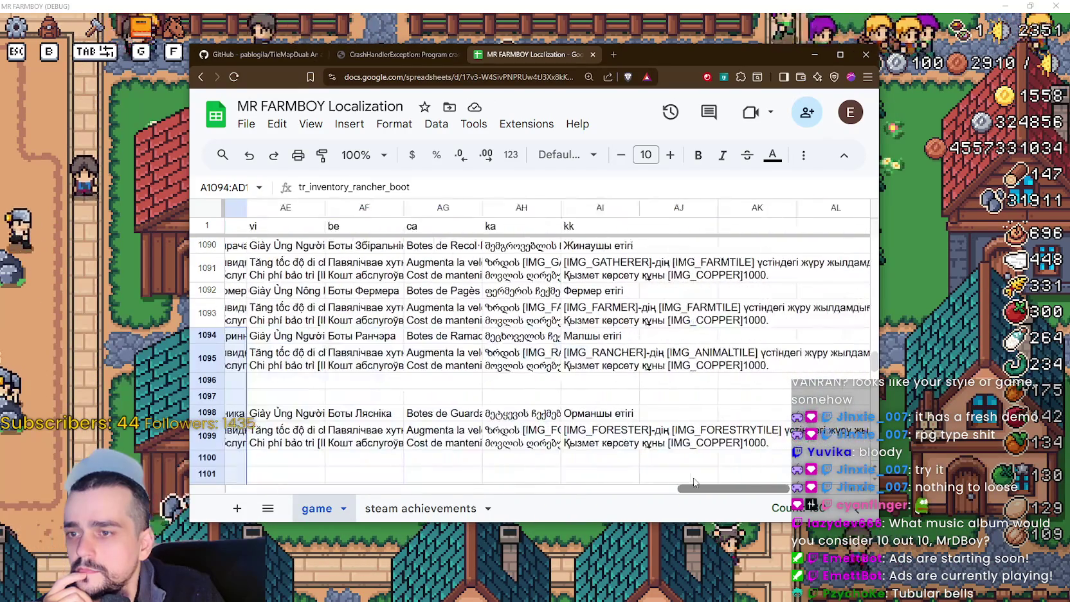
- Undo the last move and shift the farmer boot rows up to just below row 1080
key(ctrl+z)
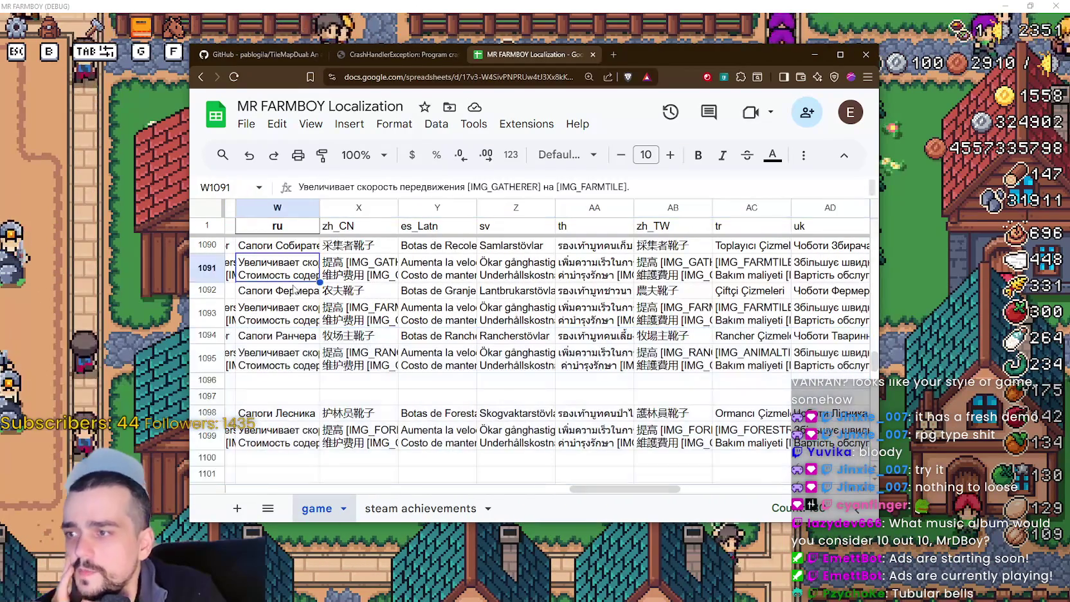
scroll(435, 470, left, 15)
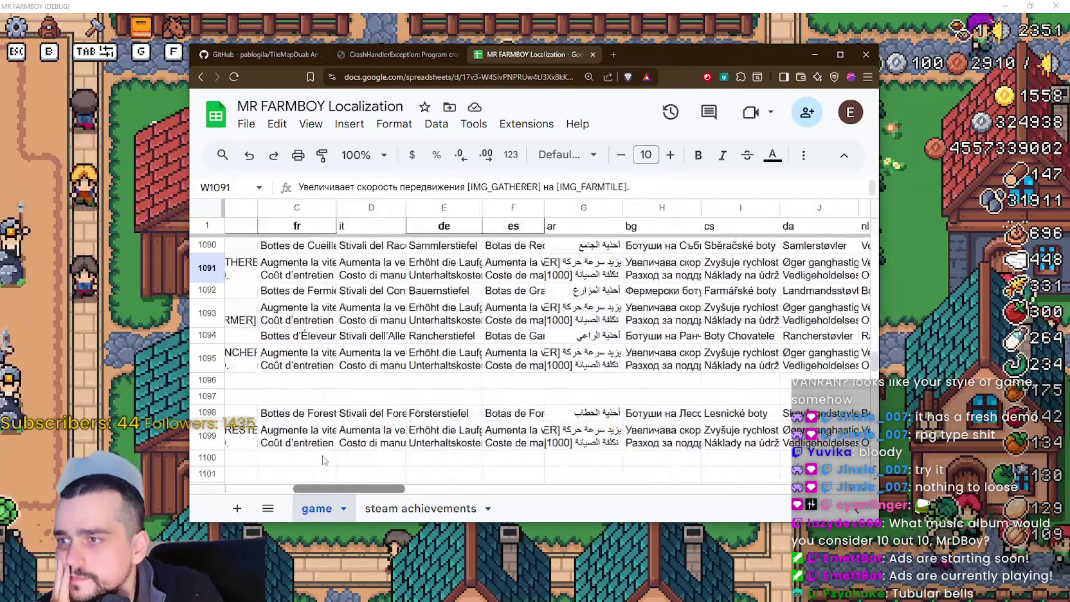
scroll(352, 364, up, 2)
scroll(352, 361, up, 3)
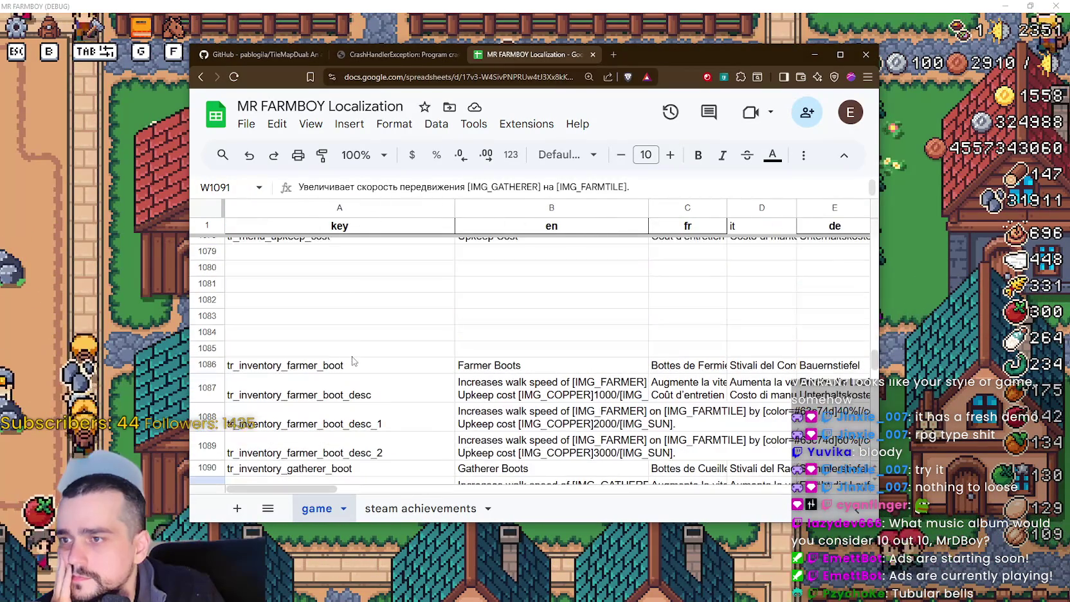
mouse_move(295, 375)
mouse_down()
mouse_move(688, 392)
mouse_move(691, 422)
mouse_move(905, 399)
mouse_up()
scroll(693, 421, down, 1)
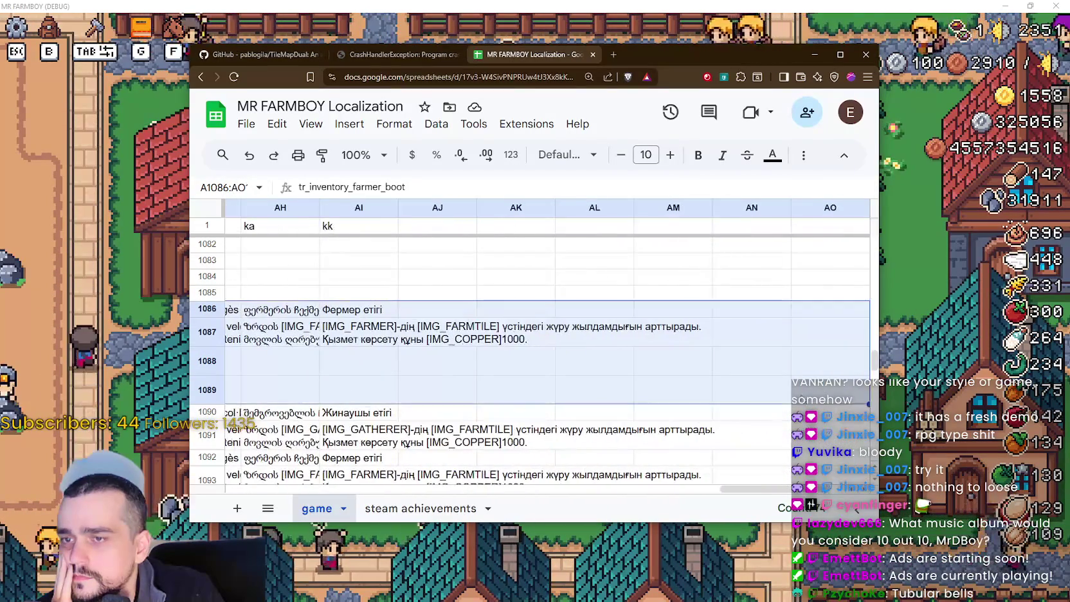
scroll(377, 464, left, 10)
scroll(377, 463, left, 5)
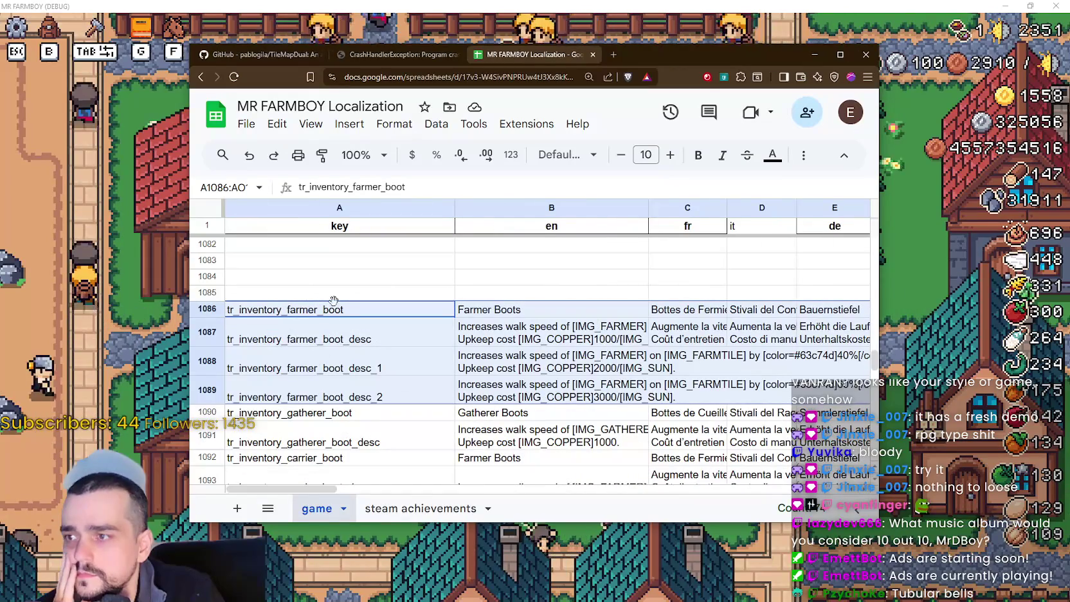
drag(336, 285, 336, 285)
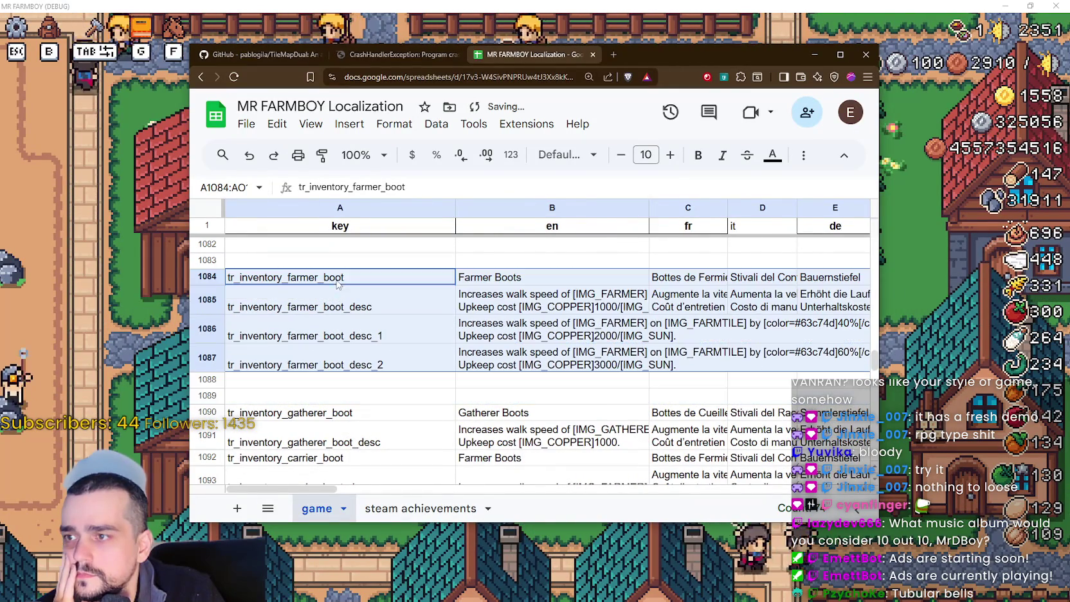
scroll(334, 417, down, 2)
scroll(333, 409, up, 5)
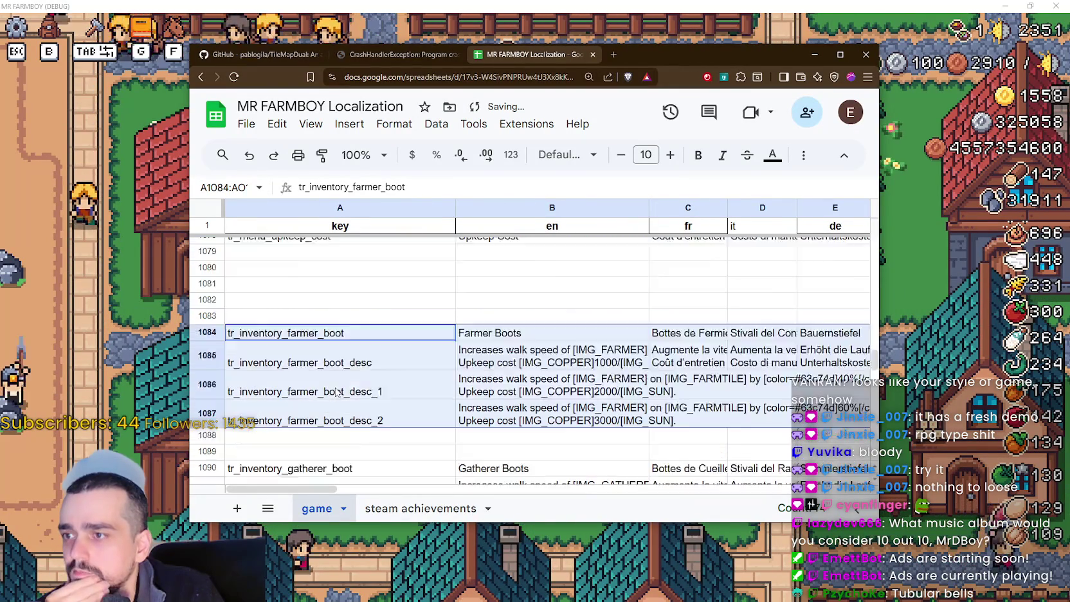
scroll(333, 384, down, 5)
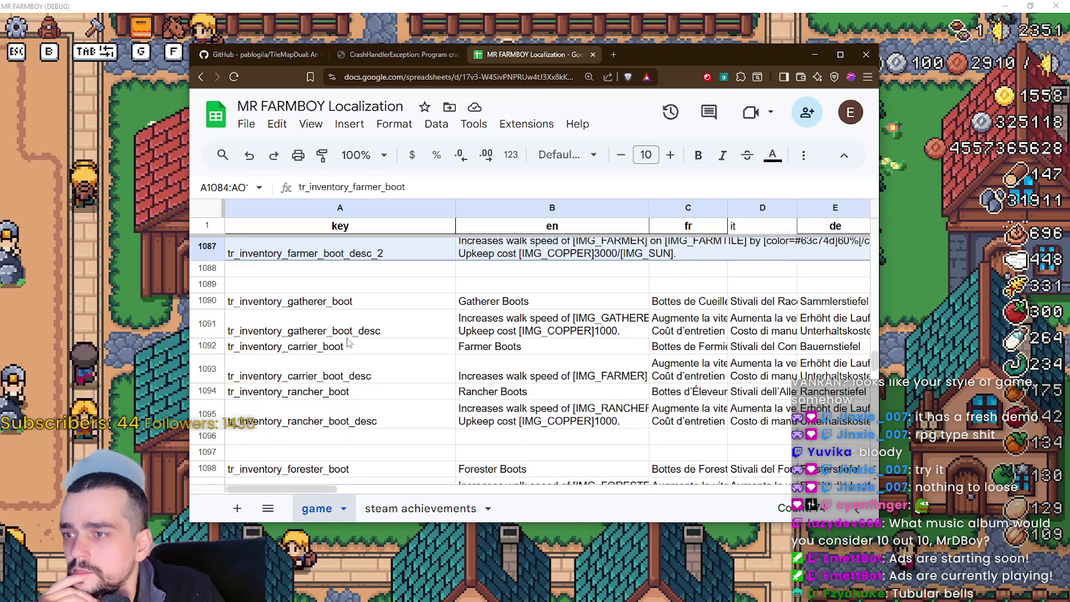
scroll(349, 340, up, 5)
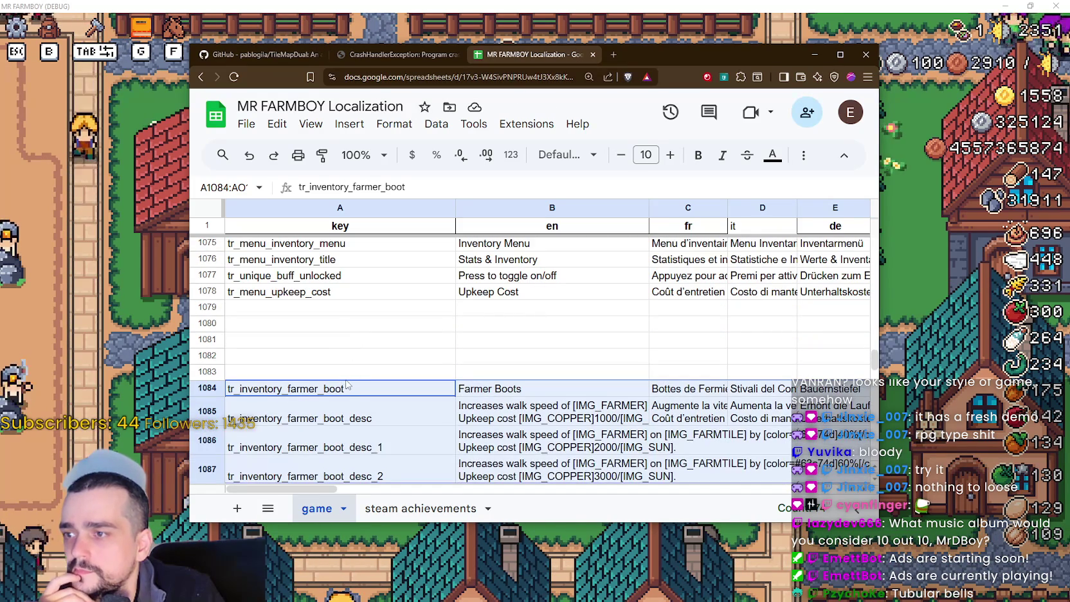
drag(495, 380, 495, 334)
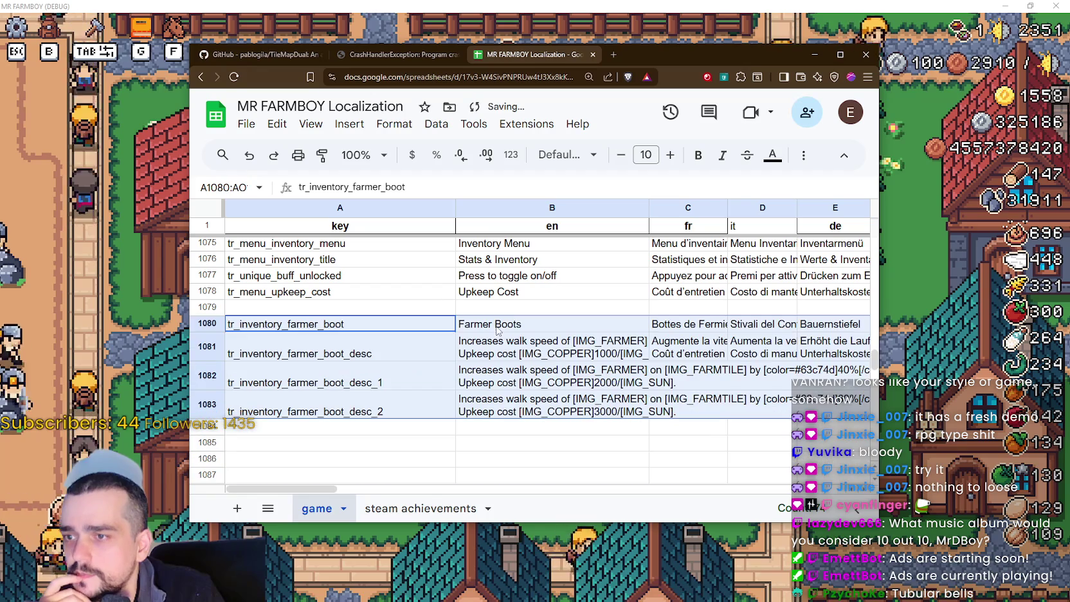
scroll(370, 363, down, 3)
- Move the gatherer boot rows 1090–1091 up to 1084–1085, directly under the farmer boot rows
mouse_move(325, 356)
mouse_down()
mouse_move(554, 357)
mouse_move(553, 379)
mouse_move(762, 380)
mouse_up()
drag(890, 386, 890, 386)
drag(765, 488, 258, 489)
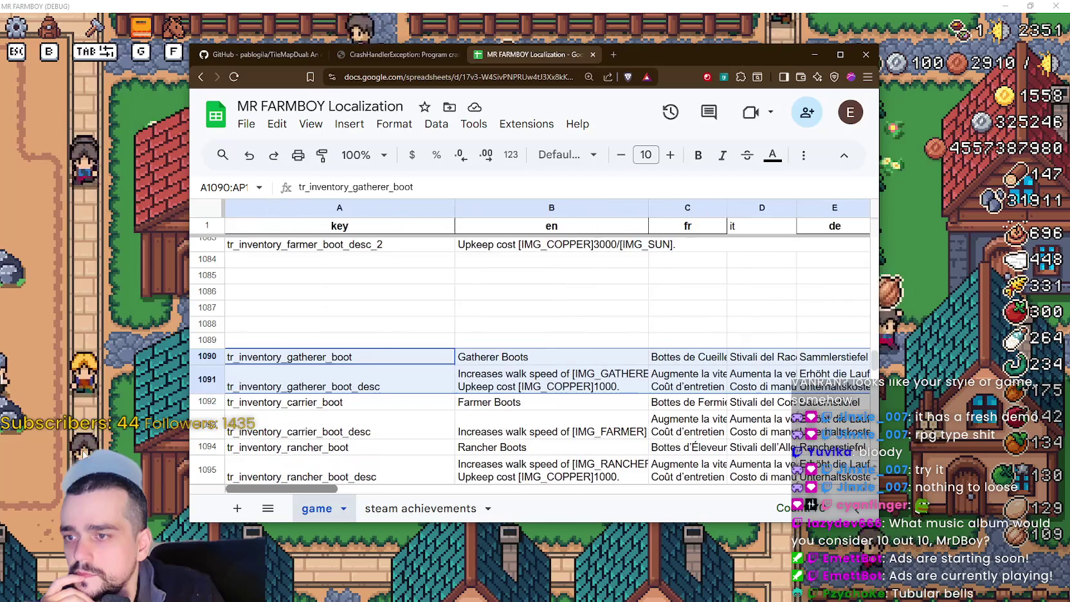
scroll(312, 344, up, 1)
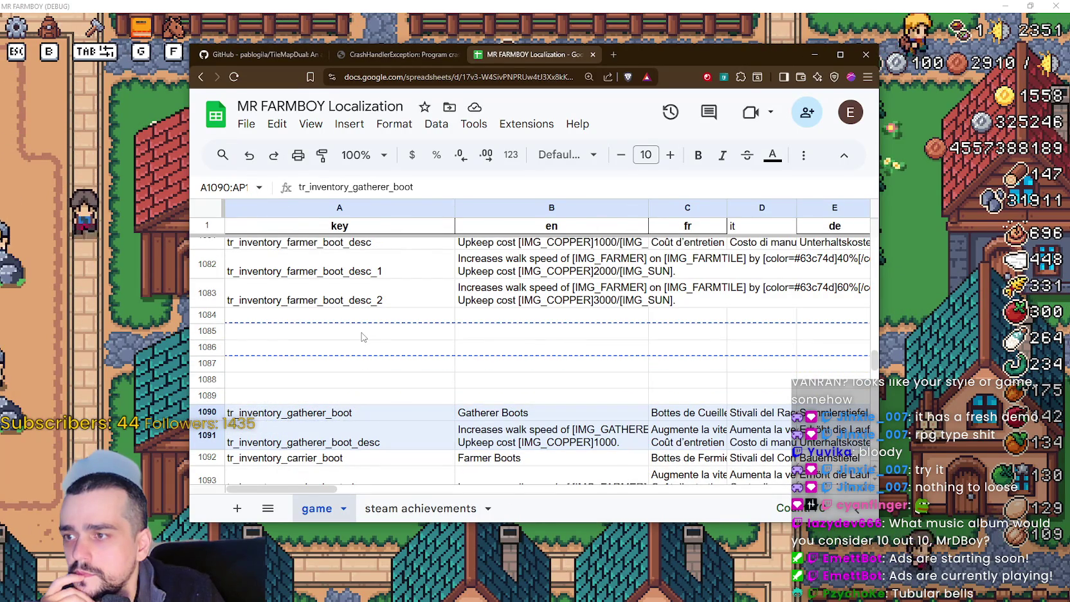
drag(364, 335, 364, 315)
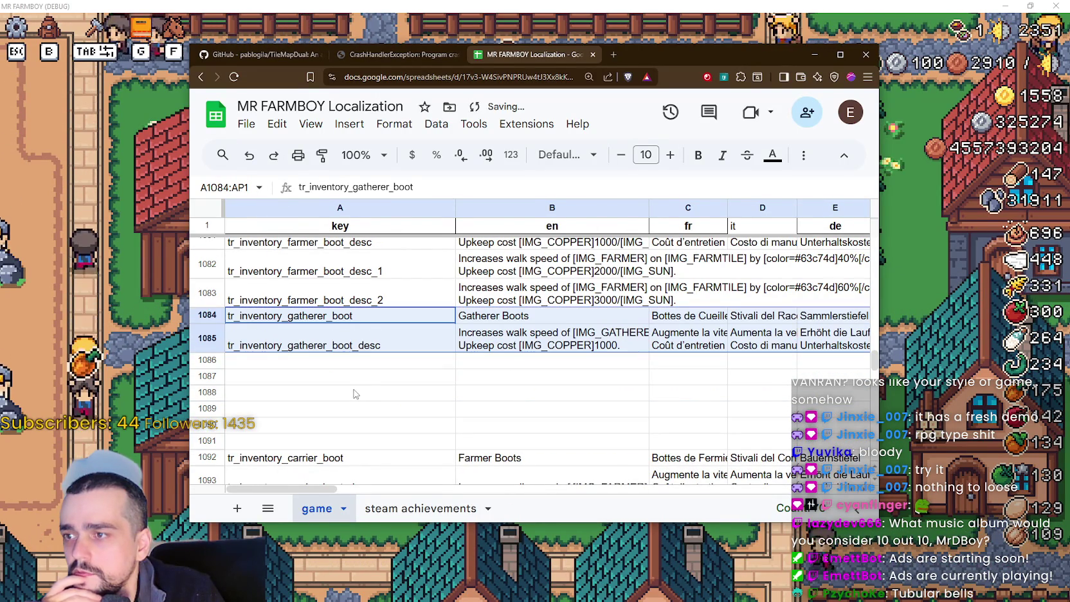
- Clear the contents of the carrier boot rows 1092–1093
drag(348, 364, 369, 381)
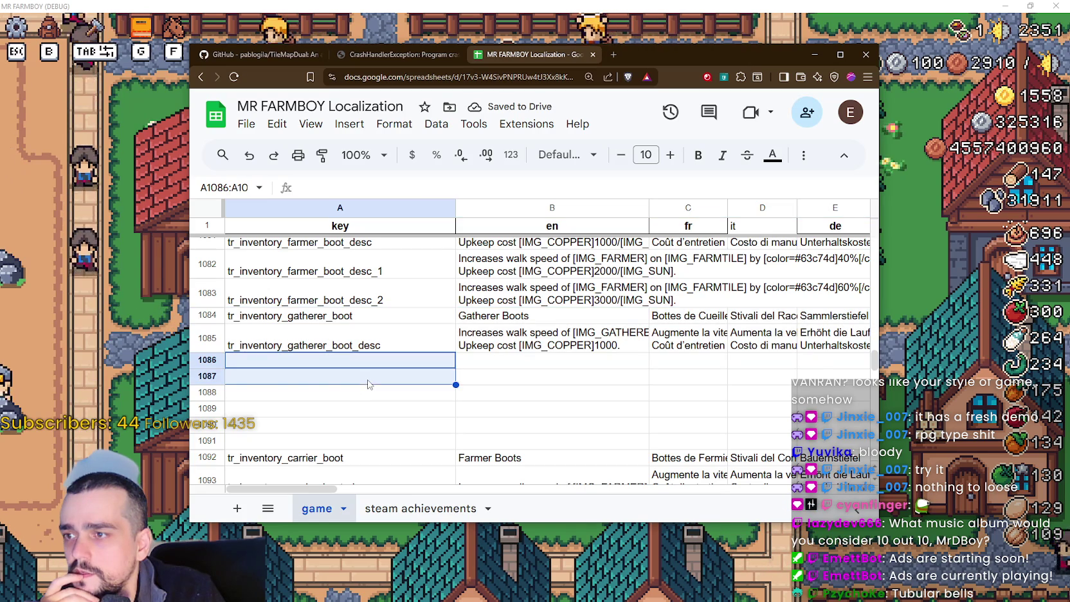
scroll(377, 396, down, 2)
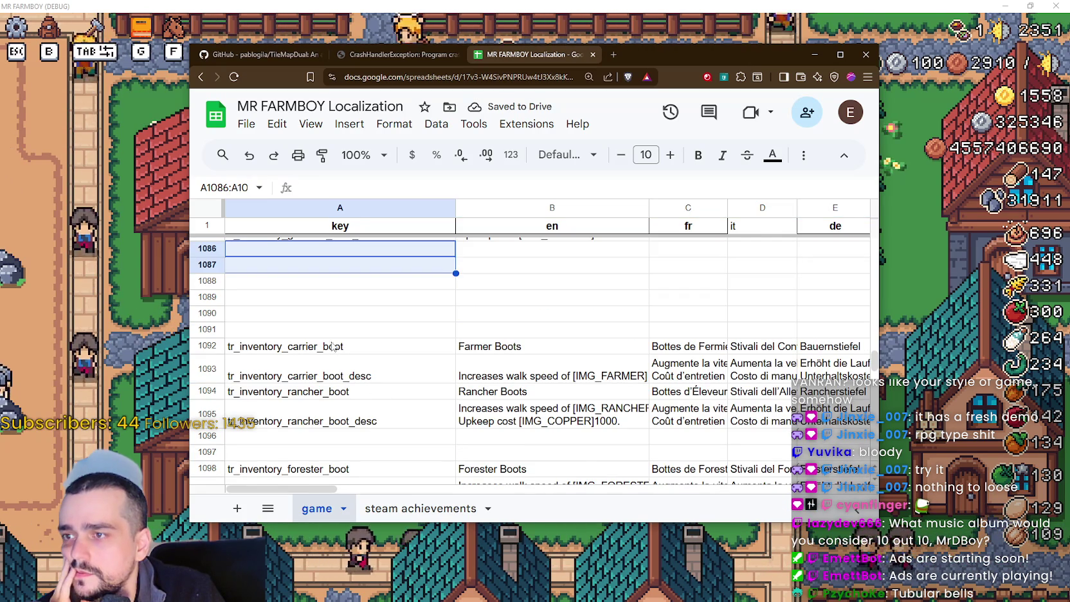
mouse_move(283, 352)
mouse_down()
mouse_move(534, 366)
mouse_move(536, 349)
mouse_move(598, 367)
mouse_up()
mouse_move(633, 371)
mouse_down()
mouse_move(868, 368)
mouse_move(724, 370)
mouse_up()
key(Delete)
scroll(527, 360, left, 15)
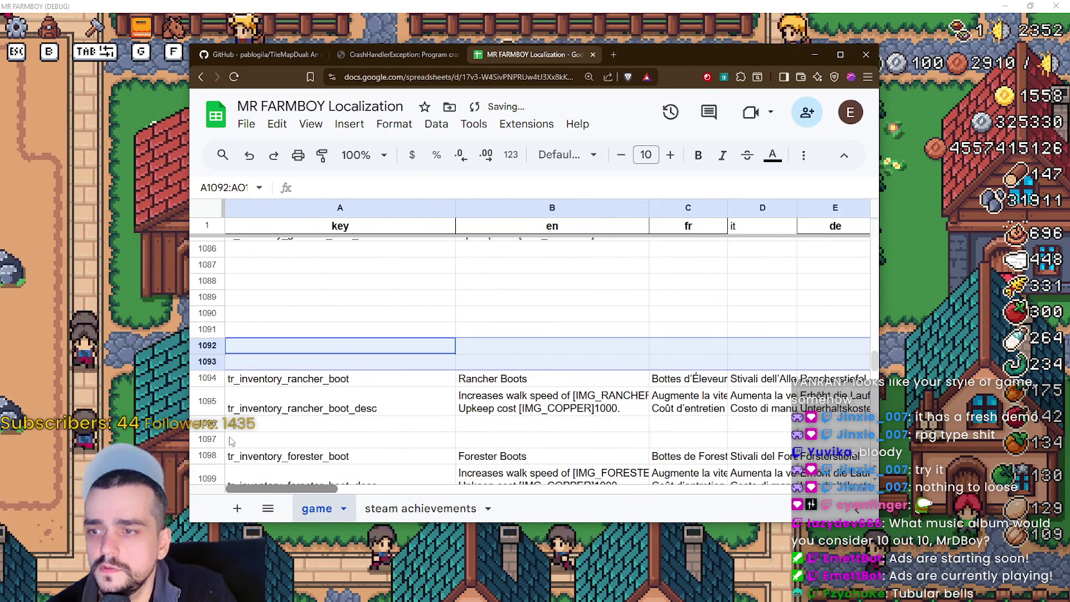
- Move the rancher boot rows up to rows 1088–1089 under the gatherer rows
click(317, 412)
drag(309, 380, 919, 415)
scroll(527, 360, left, 15)
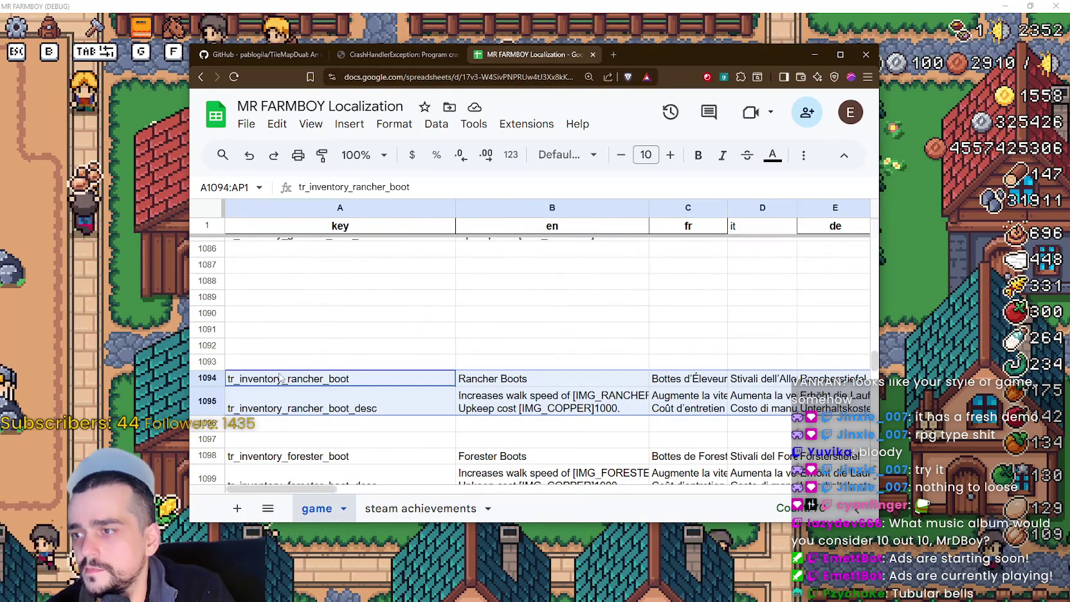
scroll(335, 371, up, 5)
scroll(341, 401, down, 2)
drag(354, 427, 364, 343)
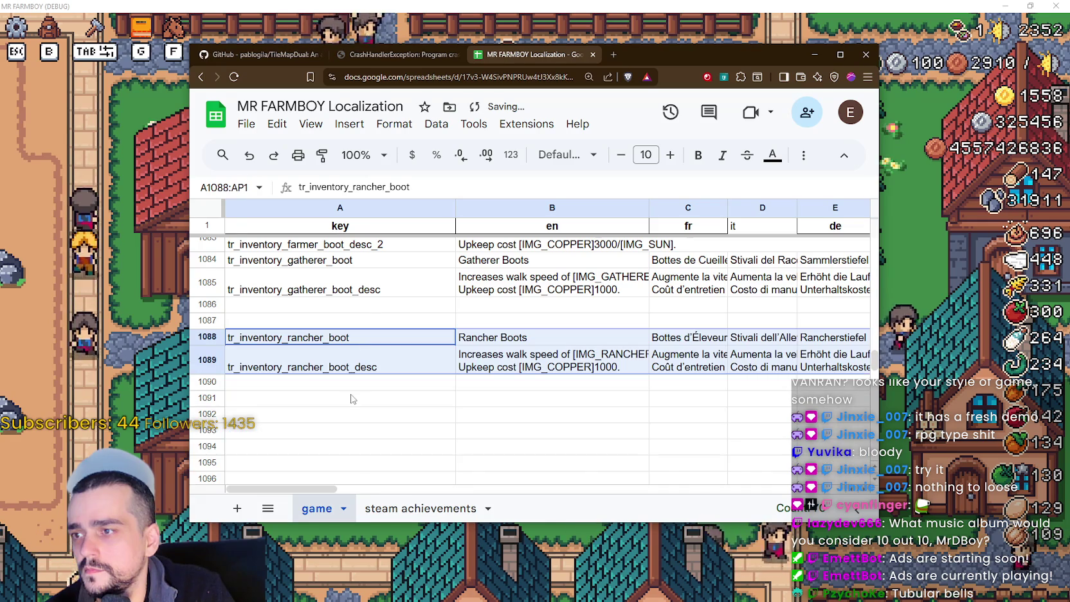
scroll(364, 342, down, 2)
scroll(361, 345, up, 1)
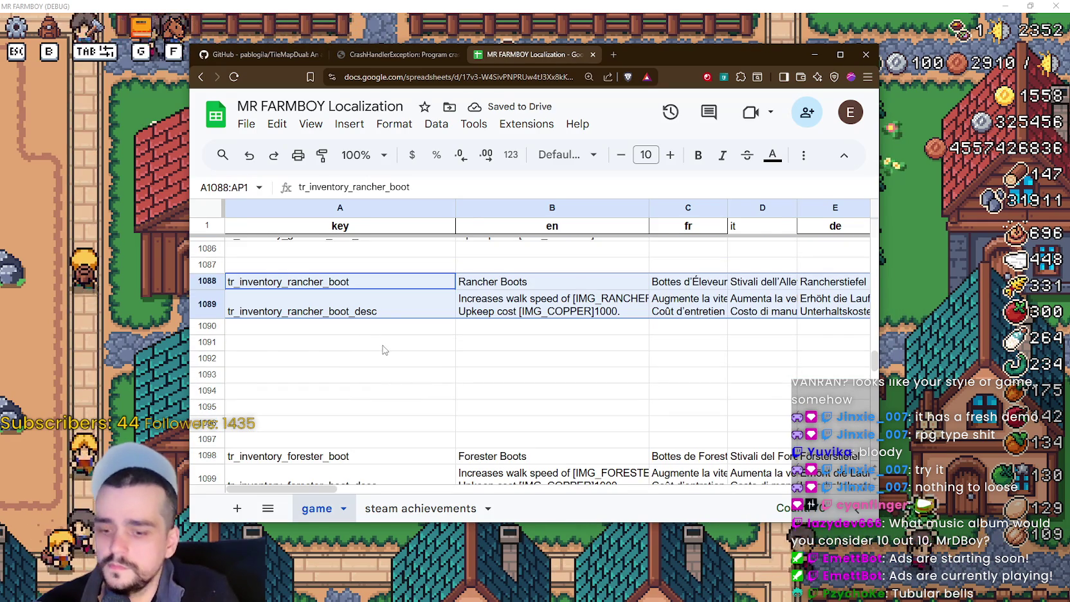
- Duplicate the rancher boot rows at A1091, then shift the copy down to rows 1092–1093
key(ctrl+c)
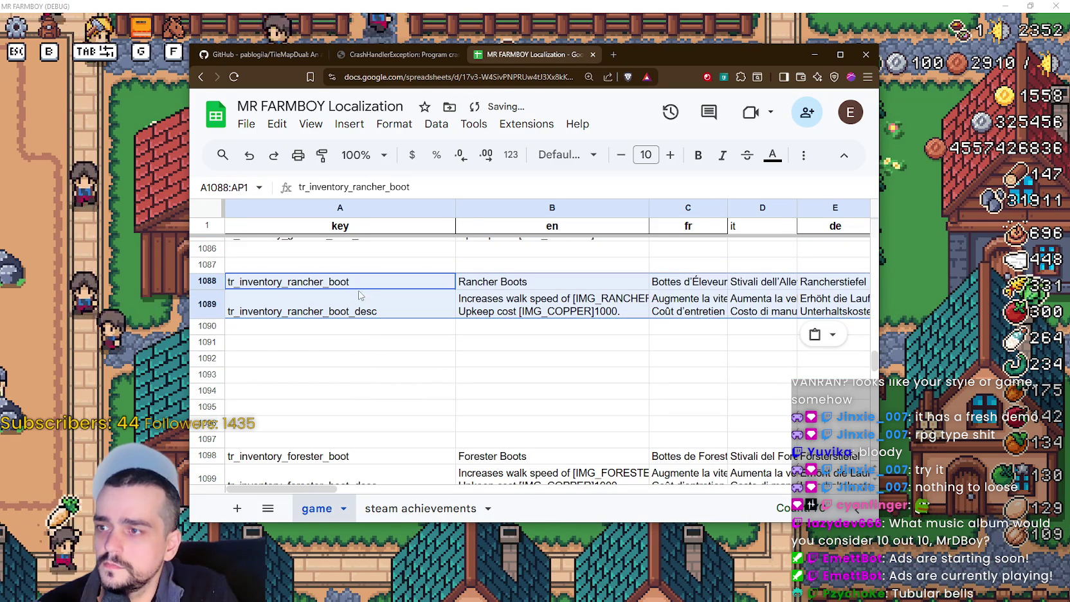
click(378, 343)
key(ctrl+v)
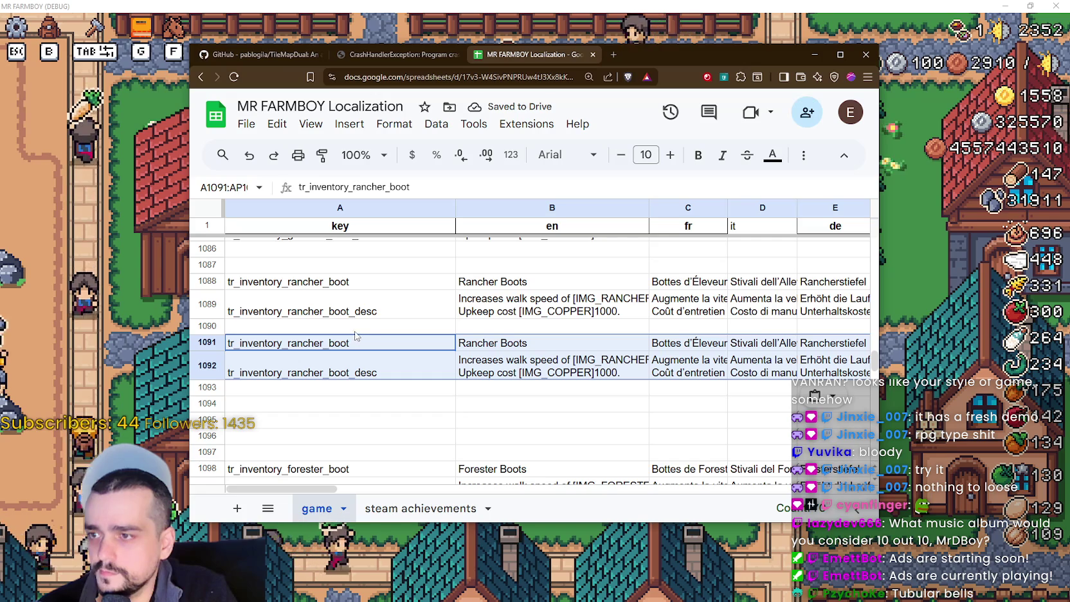
drag(355, 335, 498, 364)
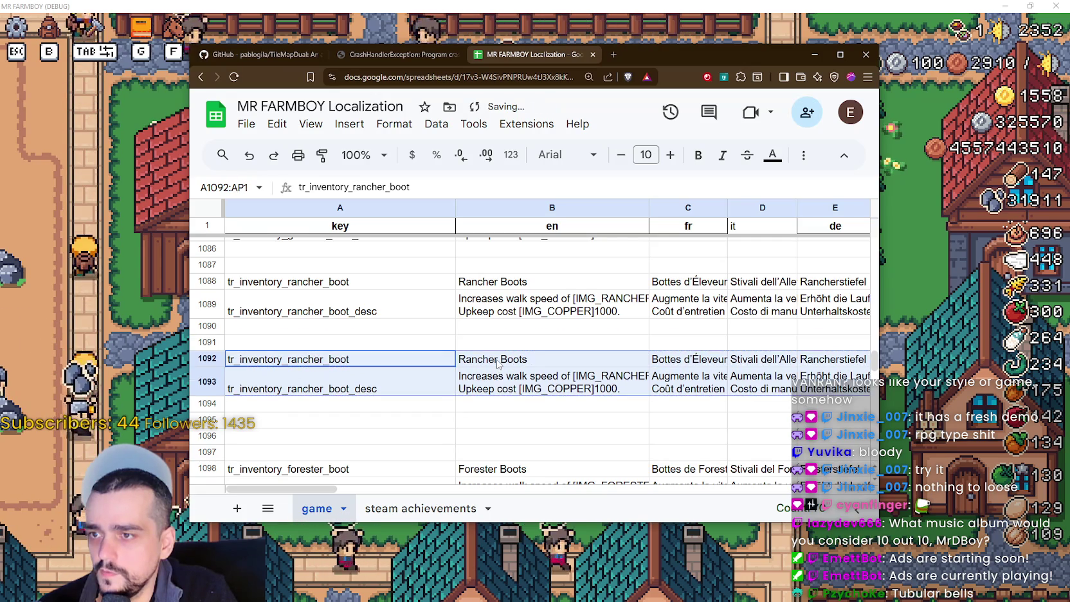
scroll(498, 364, up, 5)
scroll(454, 400, down, 3)
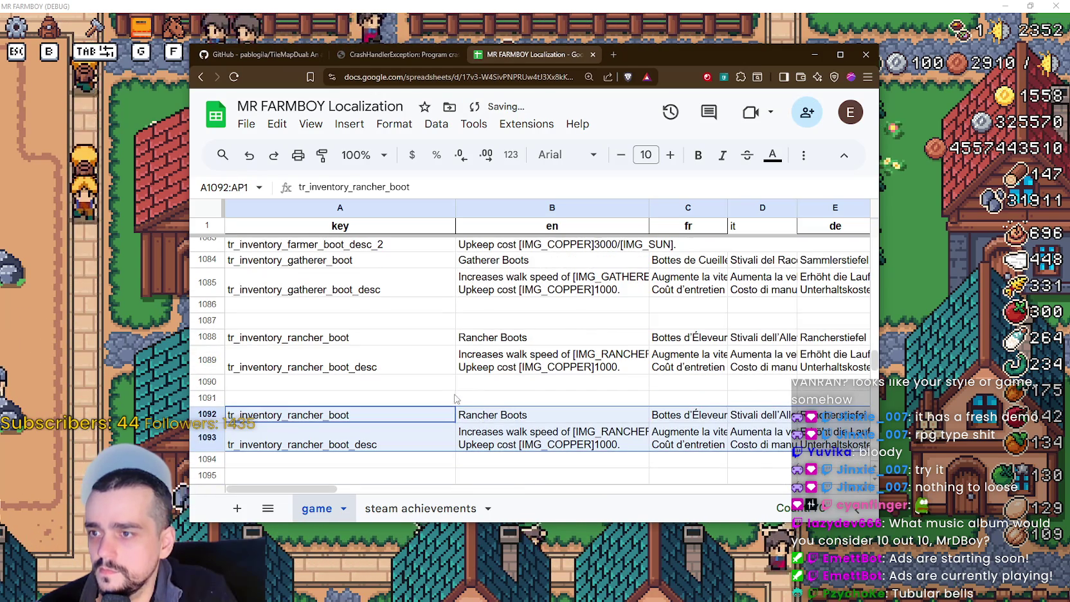
scroll(453, 400, down, 3)
click(475, 348)
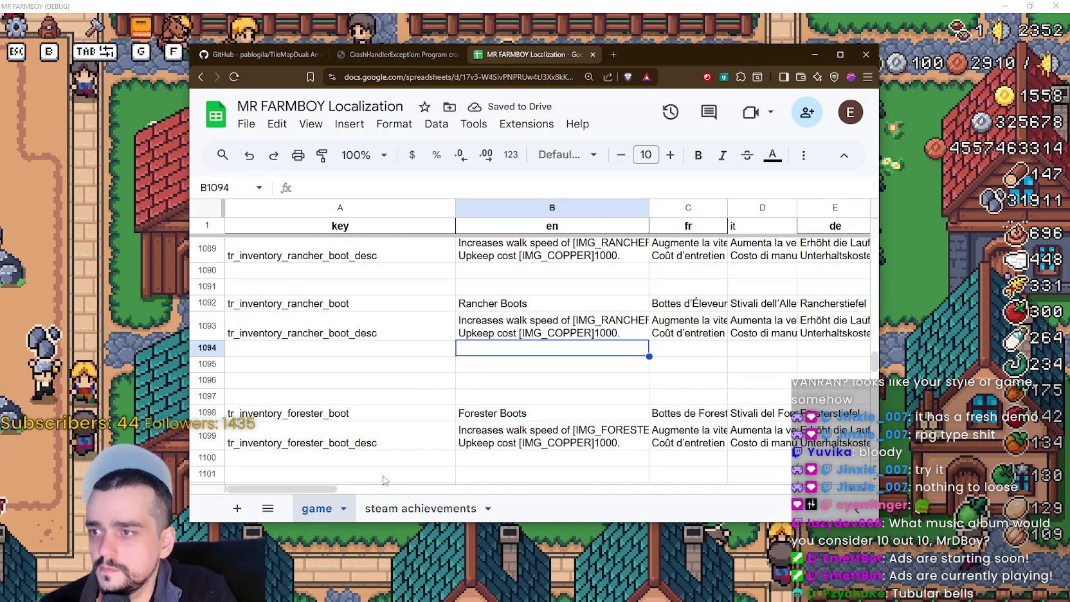
mouse_move(337, 489)
mouse_down()
mouse_move(837, 489)
mouse_move(335, 489)
mouse_up()
scroll(309, 380, down, 2)
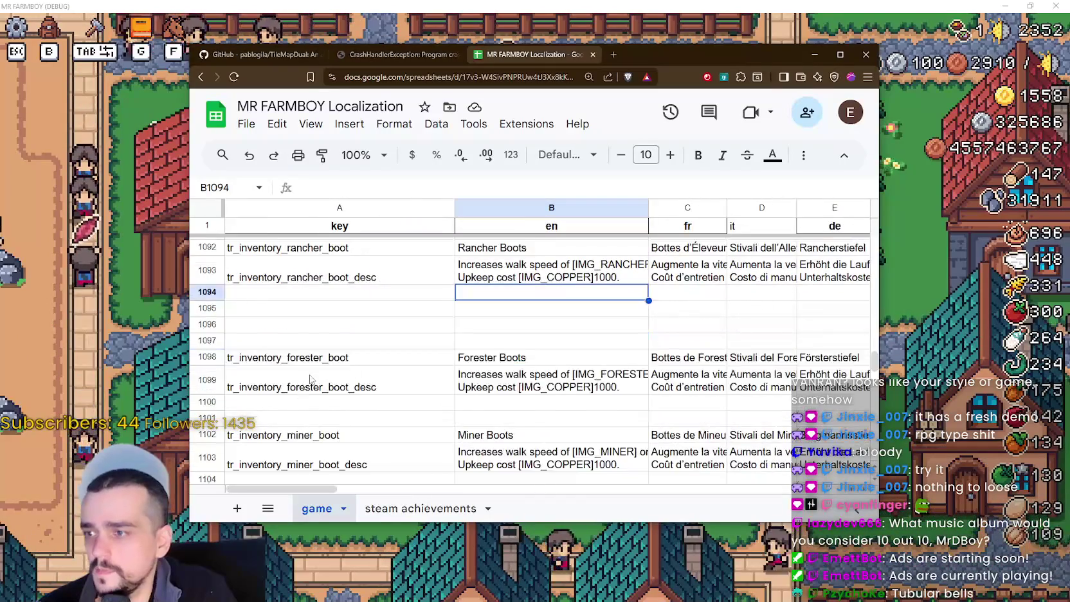
scroll(309, 381, down, 2)
scroll(311, 376, up, 1)
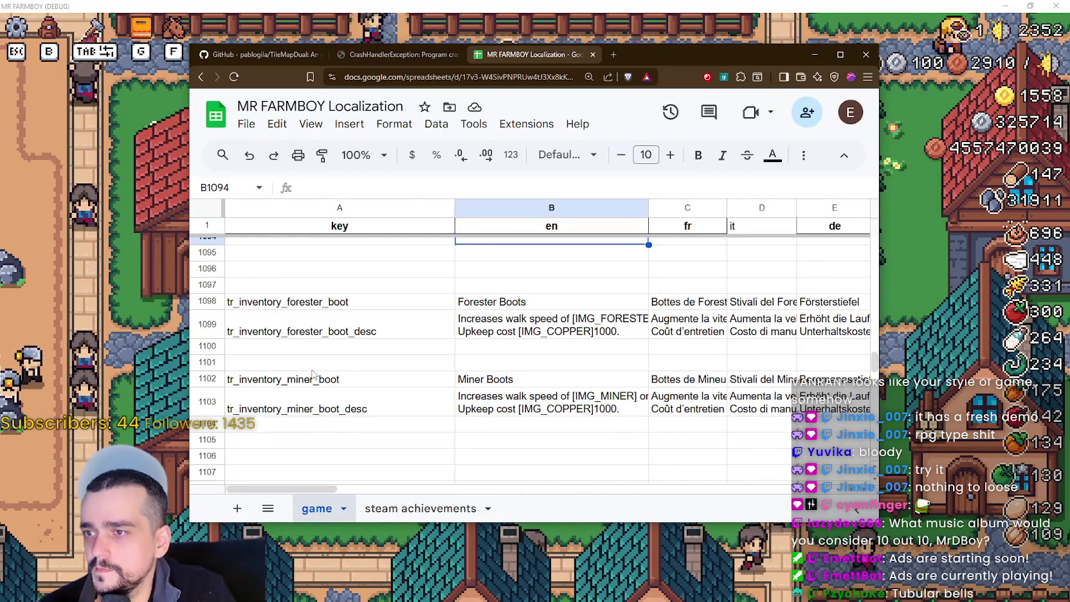
scroll(311, 376, up, 5)
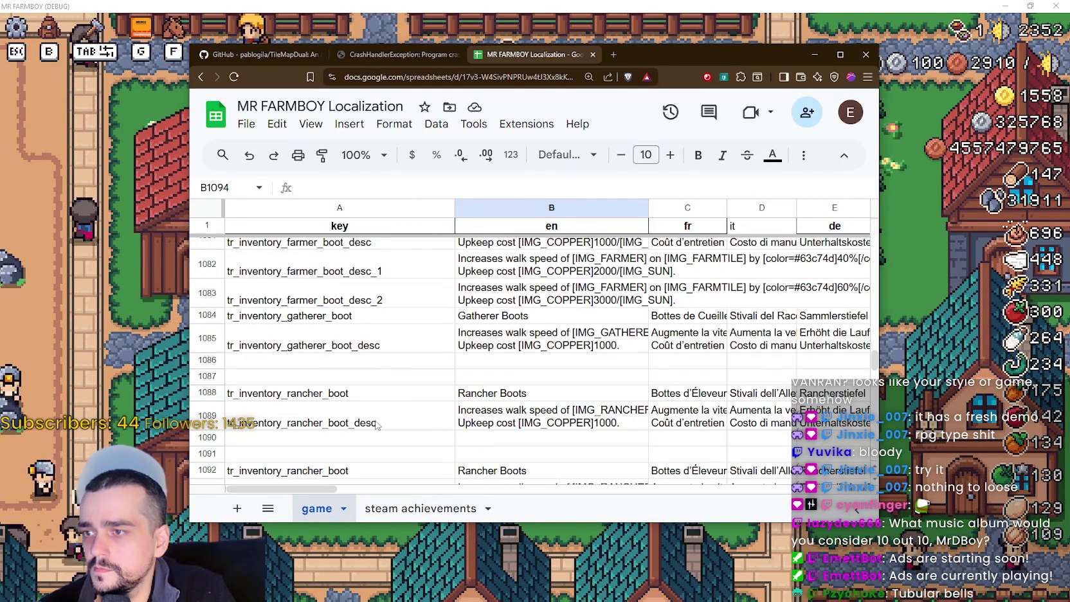
- Copy the gatherer boot description key into cells A1086 and A1087
click(354, 340)
key(ctrl+c)
click(354, 361)
key(ctrl+v)
click(354, 380)
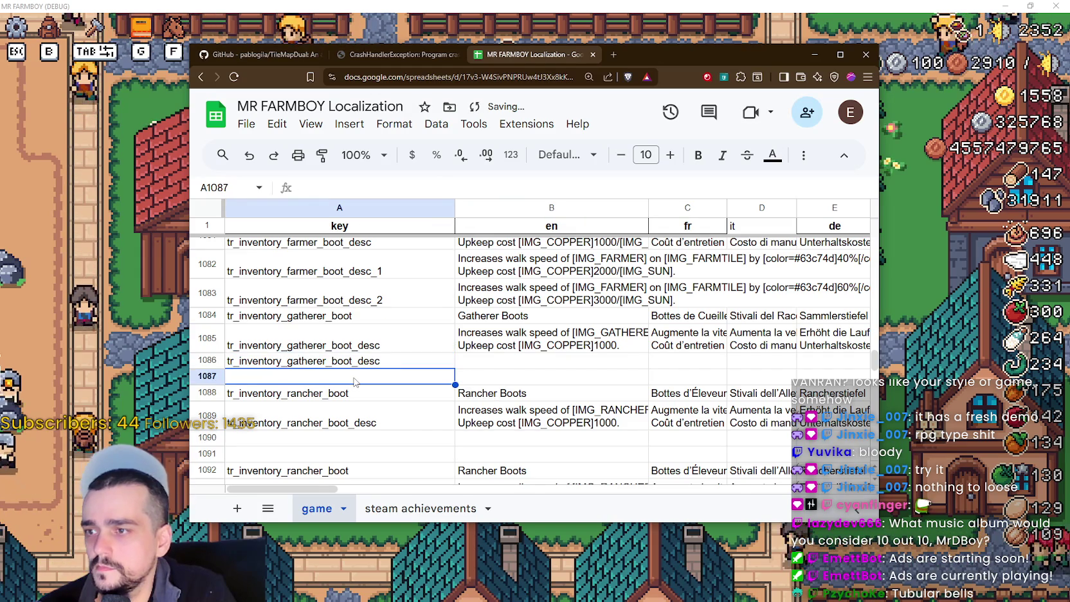
key(ctrl+v)
- Rename the copied keys to tr_inventory_gatherer_boot_desc_1 and tr_inventory_gatherer_boot_desc_2
click(451, 362)
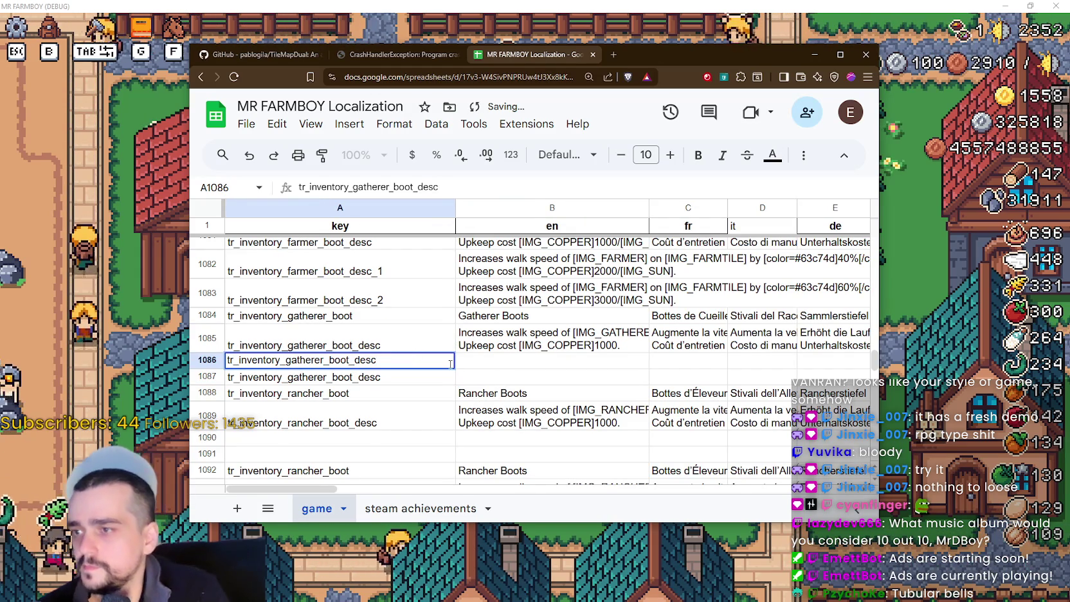
text(_2)
key(Return)
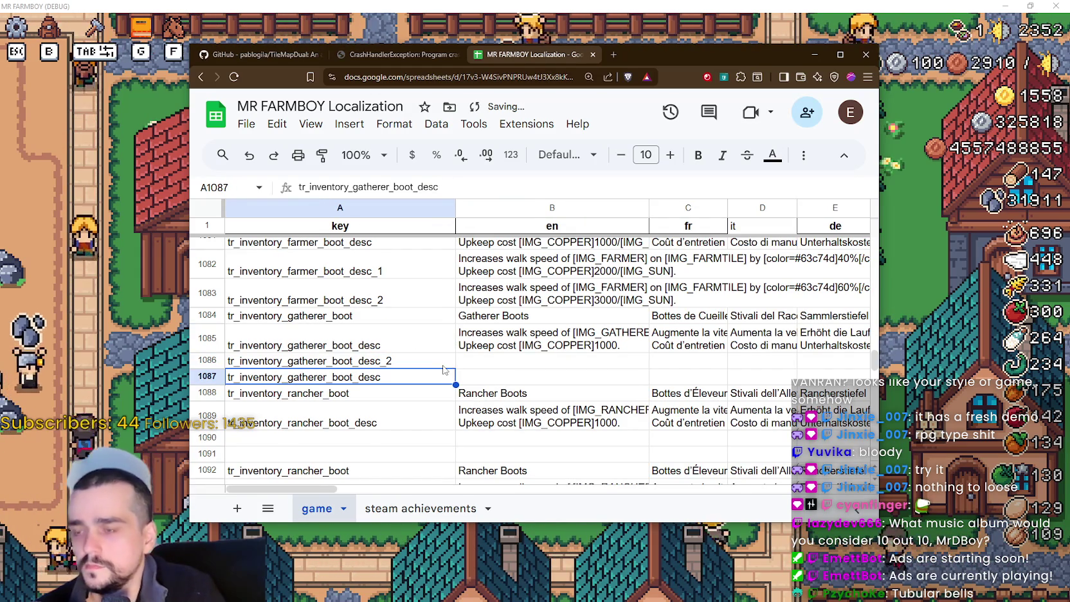
text(_2)
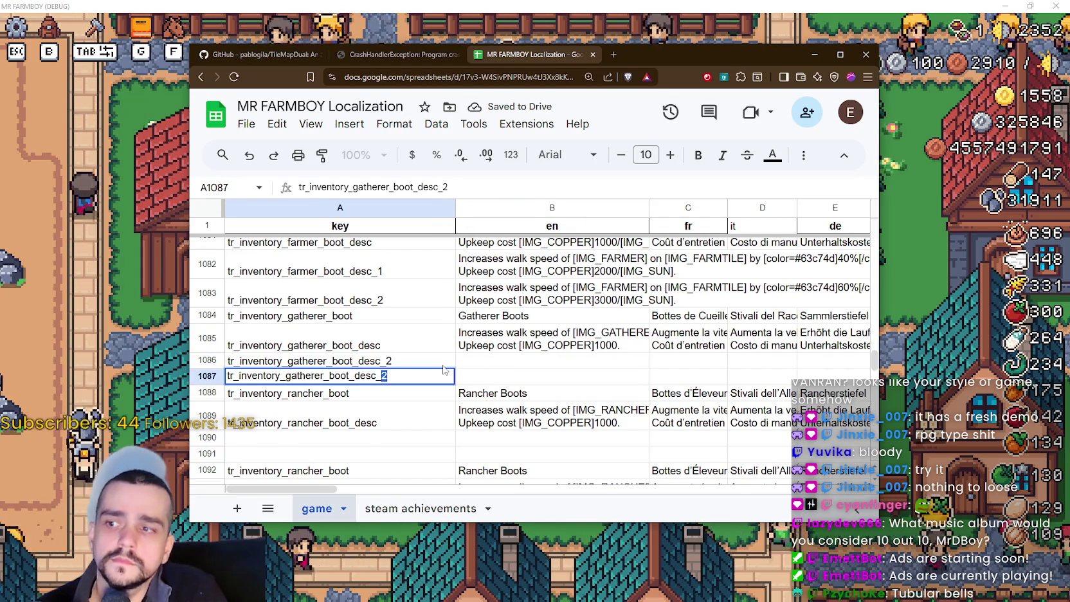
key(Return)
click(413, 361)
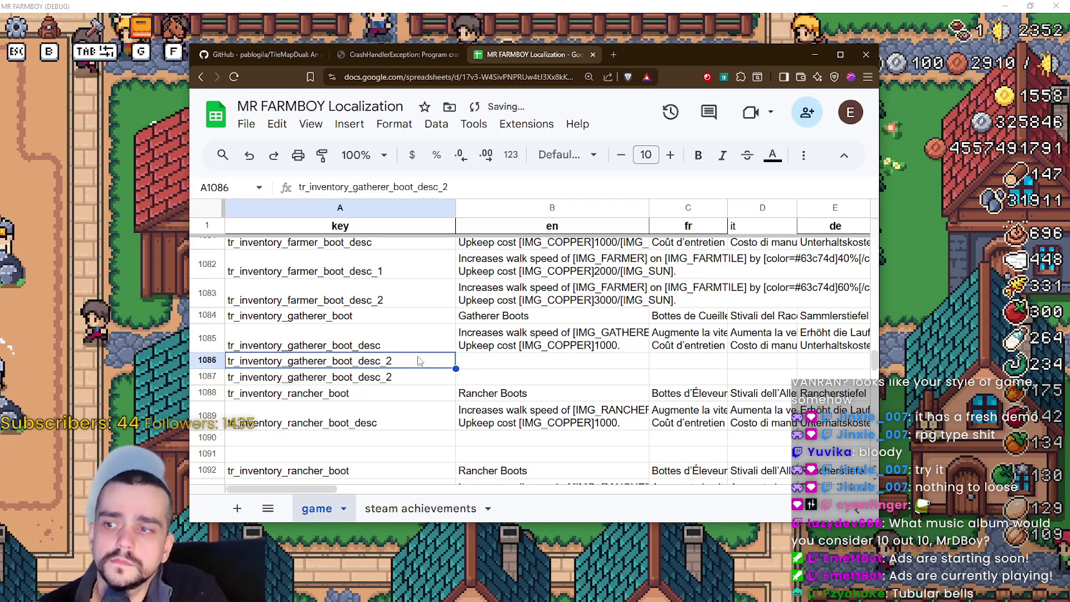
double_click(413, 361)
key(BackSpace)
text(1)
key(Return)
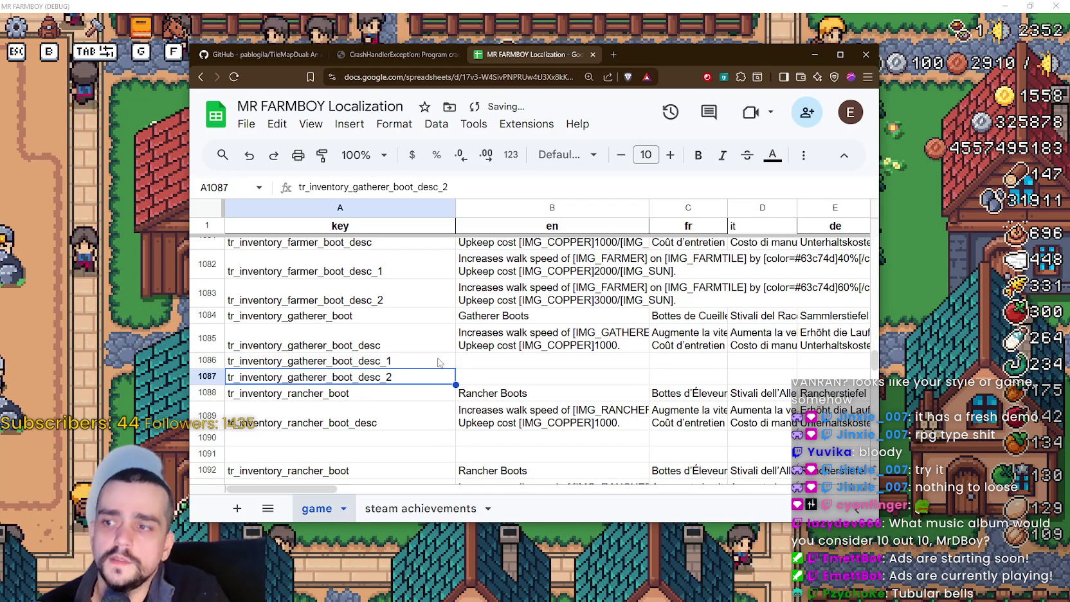
click(342, 395)
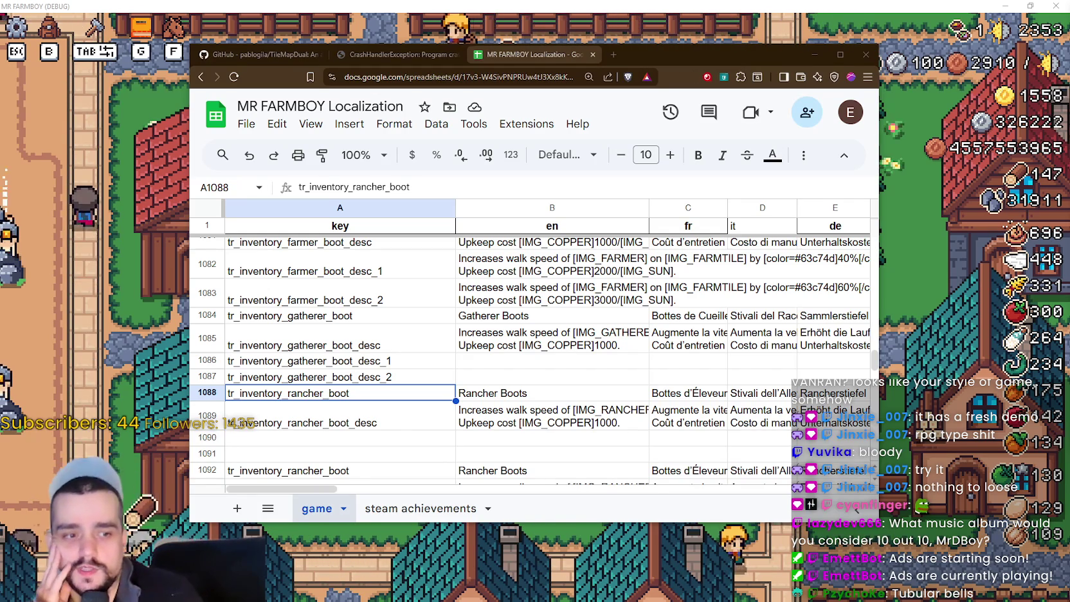
- Check the boot buff tooltips in the running game, then return to the Godot editor
key(alt+Tab)
mouse_move(435, 281)
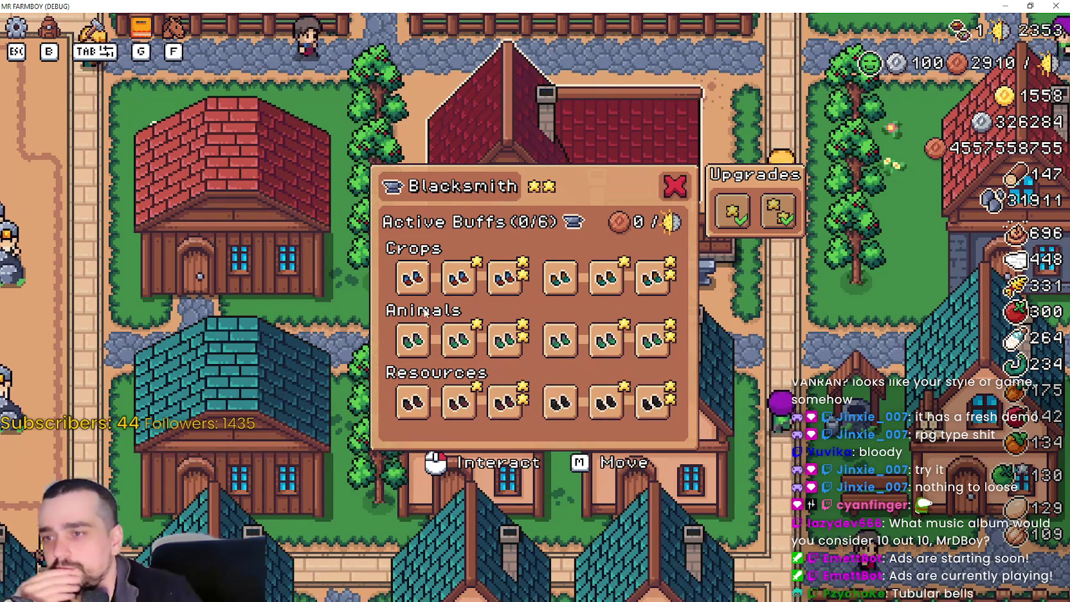
mouse_move(473, 290)
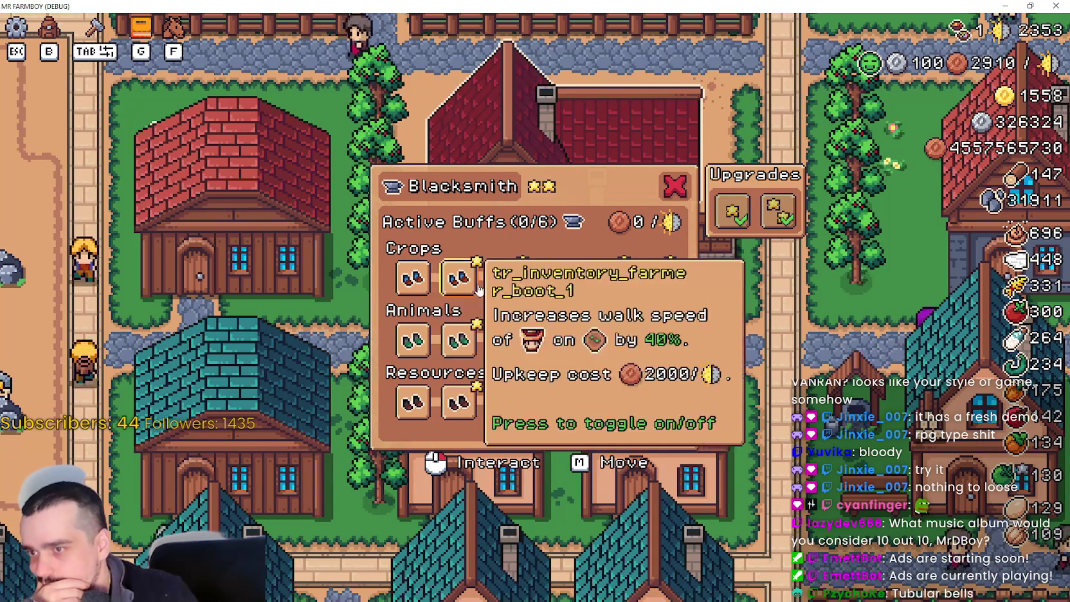
key(alt+Tab)
click(715, 213)
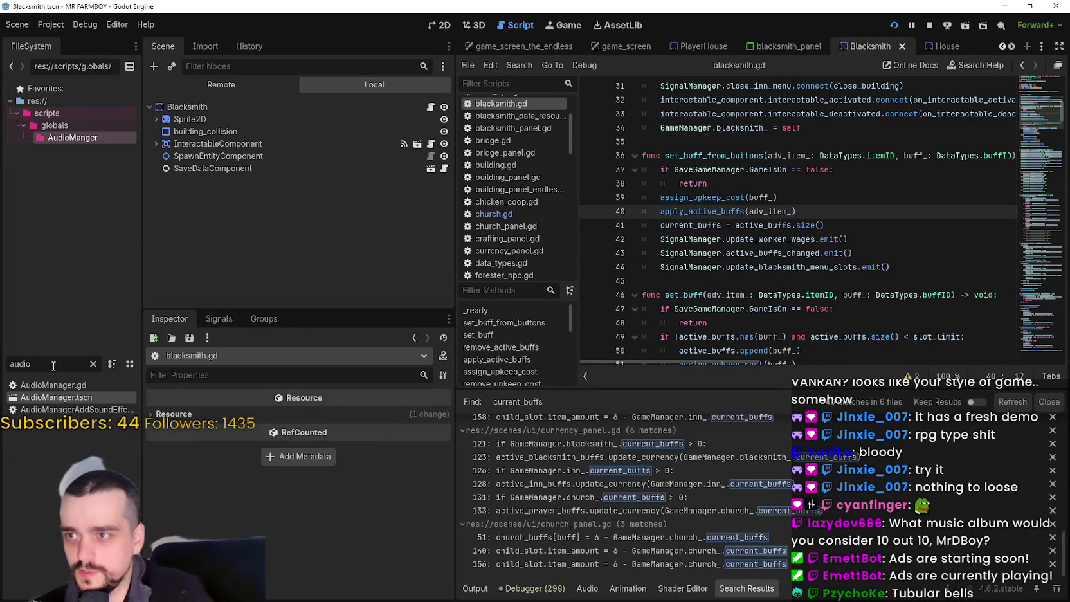
text(tooltip)
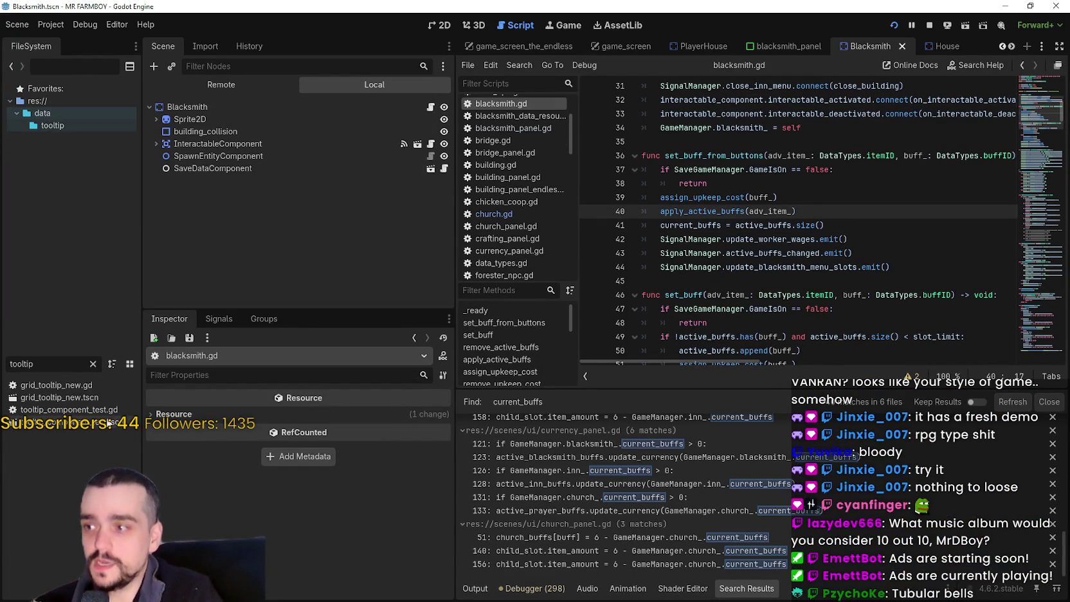
double_click(108, 413)
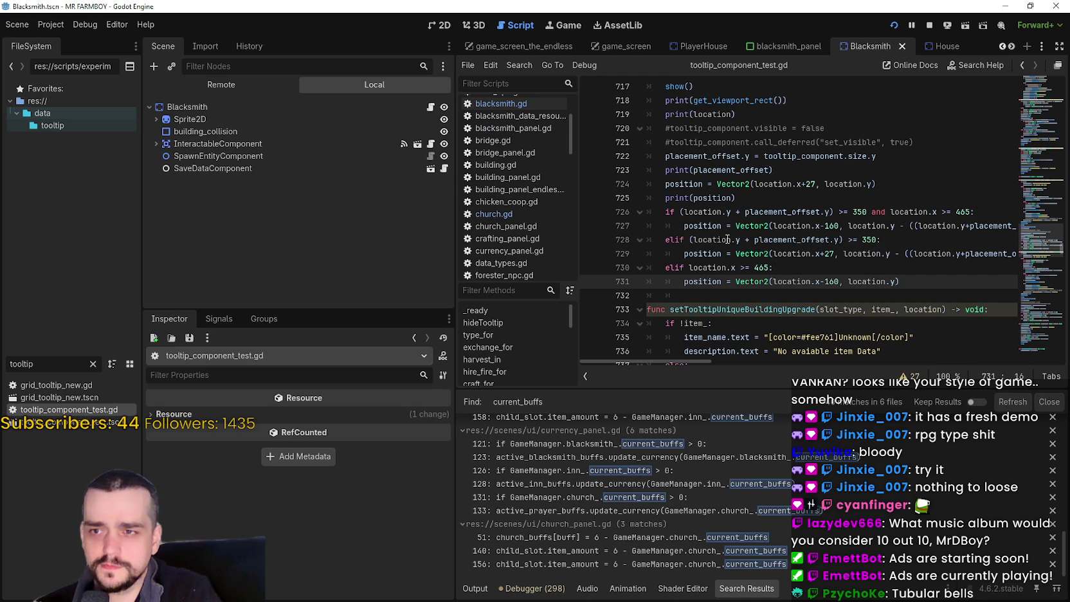
scroll(787, 284, down, 2)
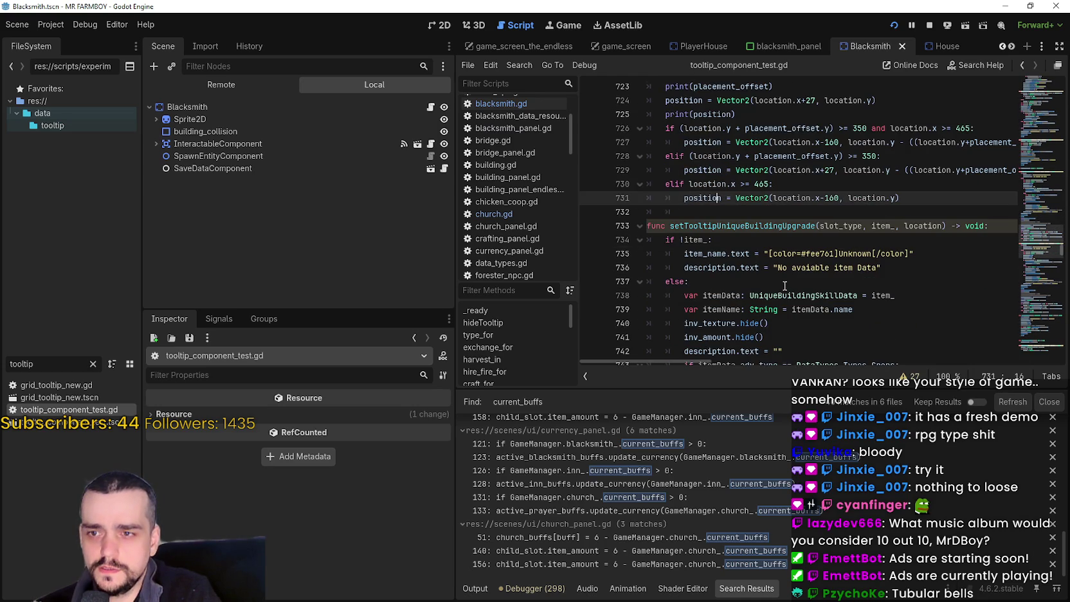
double_click(856, 226)
scroll(878, 242, down, 3)
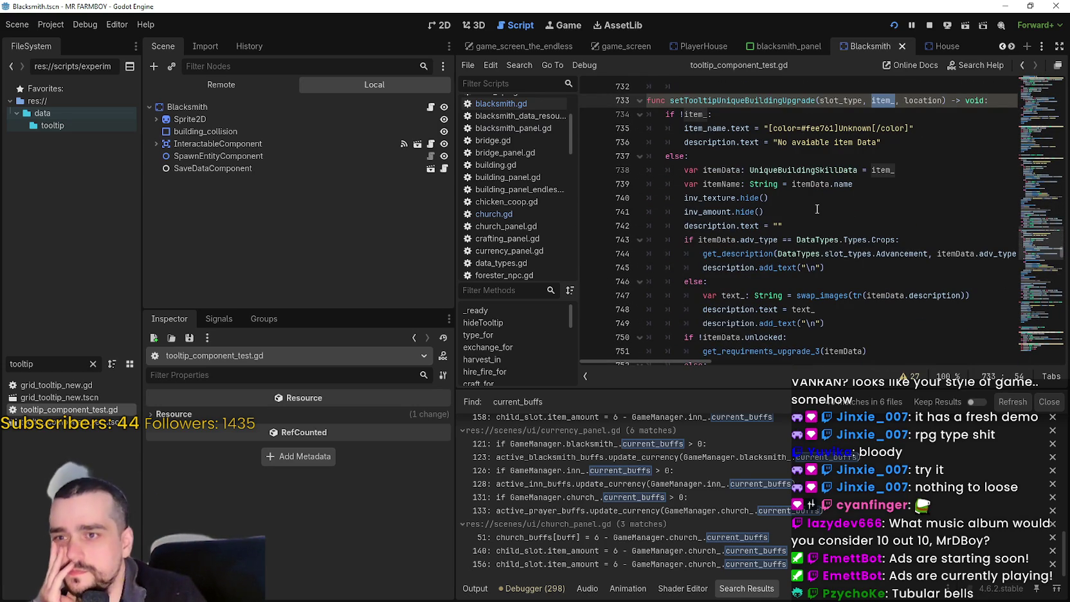
scroll(817, 209, down, 4)
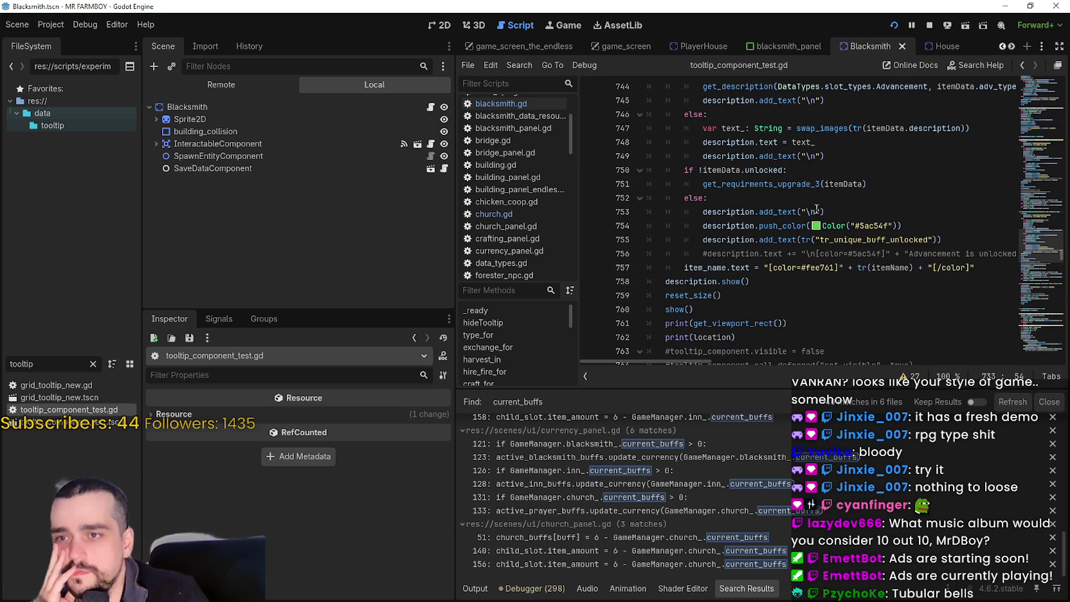
scroll(804, 221, down, 2)
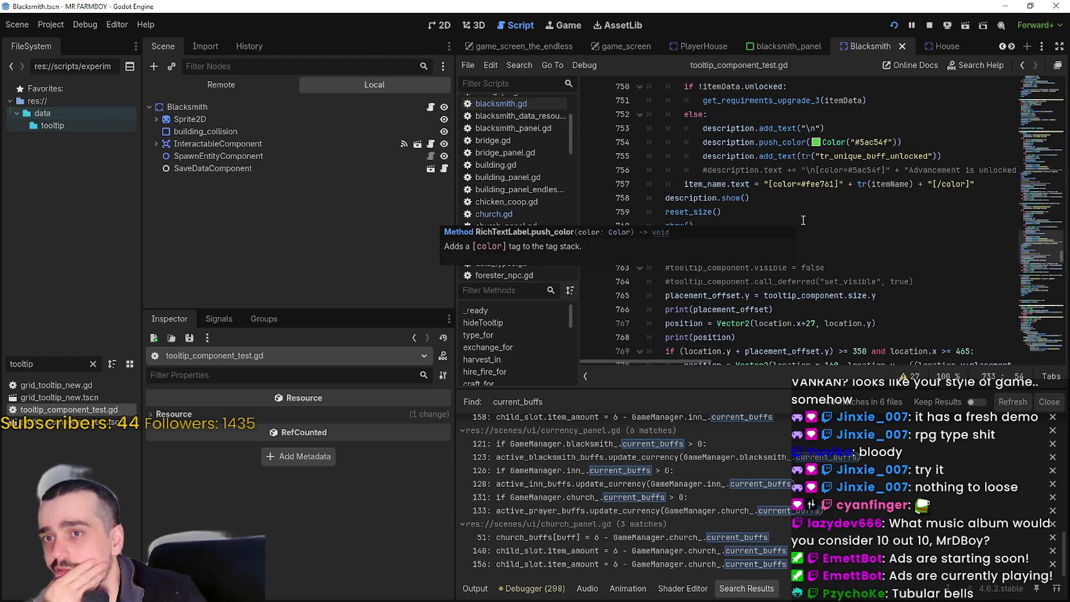
scroll(873, 260, down, 3)
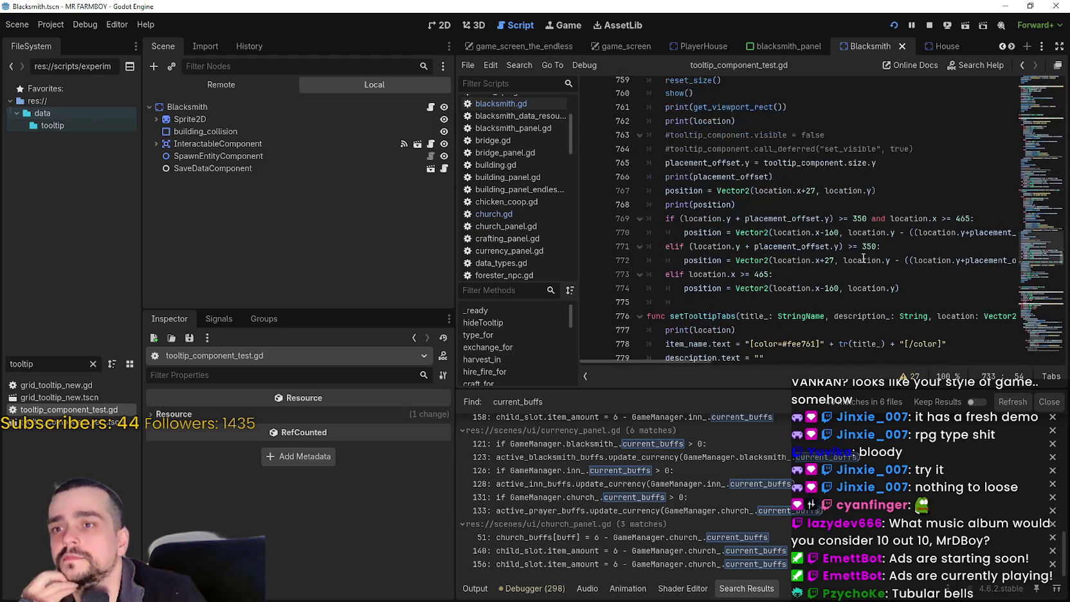
scroll(855, 249, down, 2)
scroll(810, 246, up, 7)
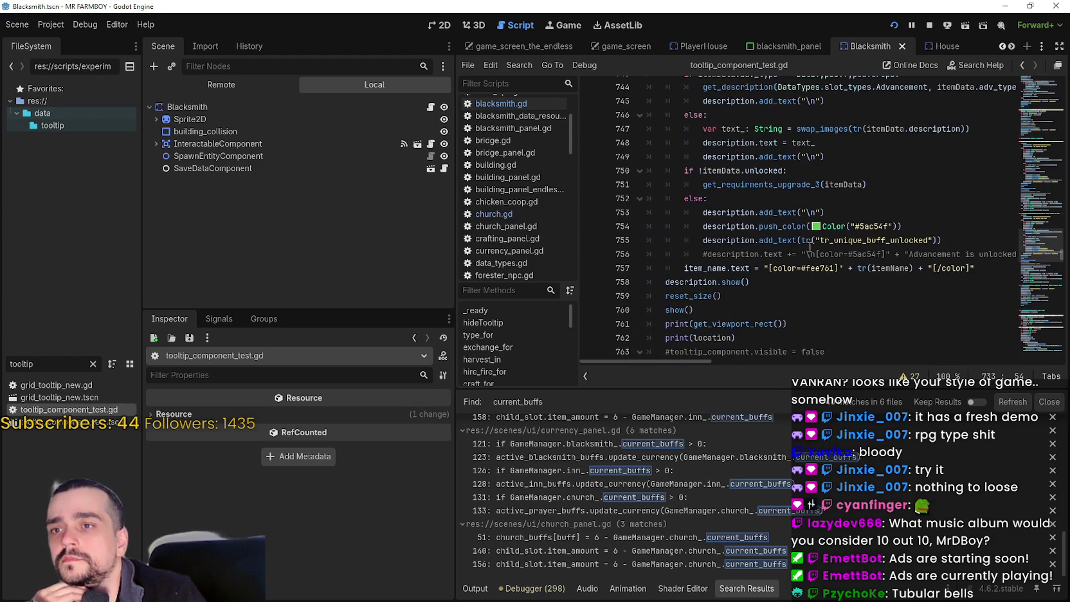
mouse_move(772, 187)
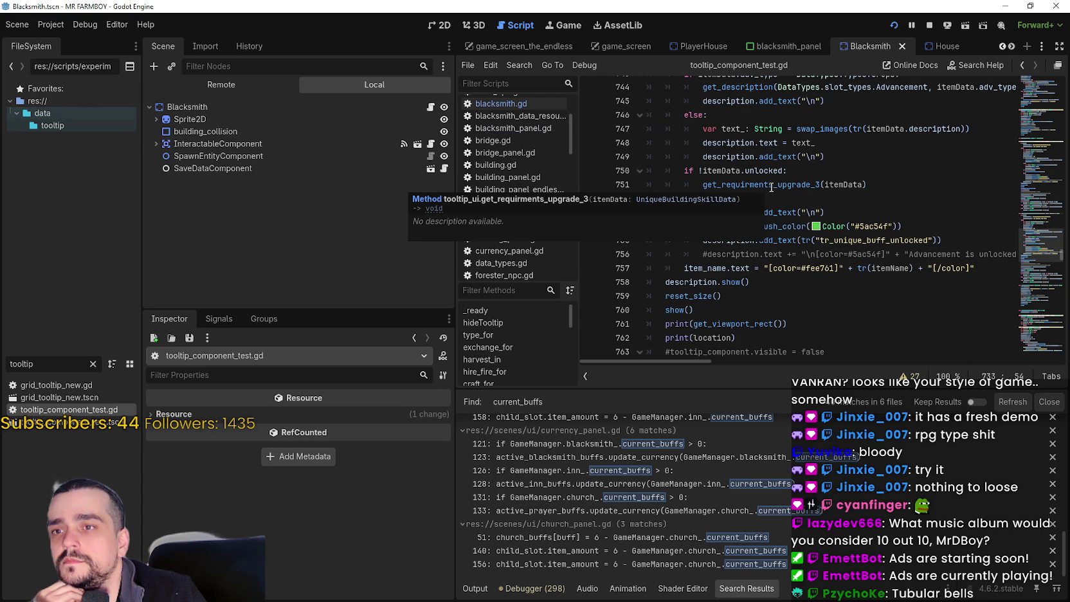
scroll(851, 236, up, 1)
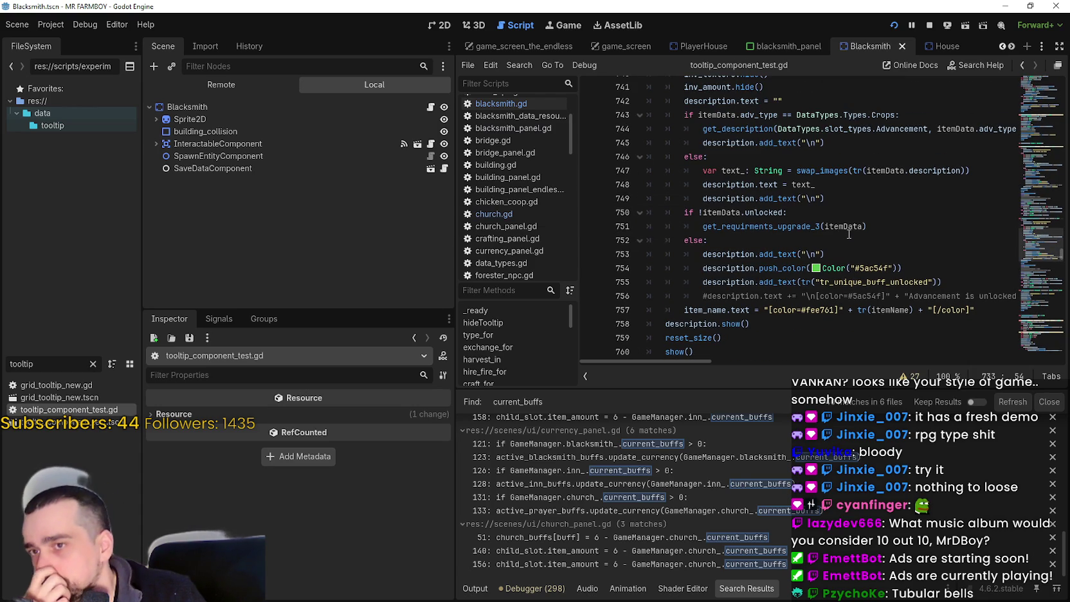
scroll(844, 233, up, 2)
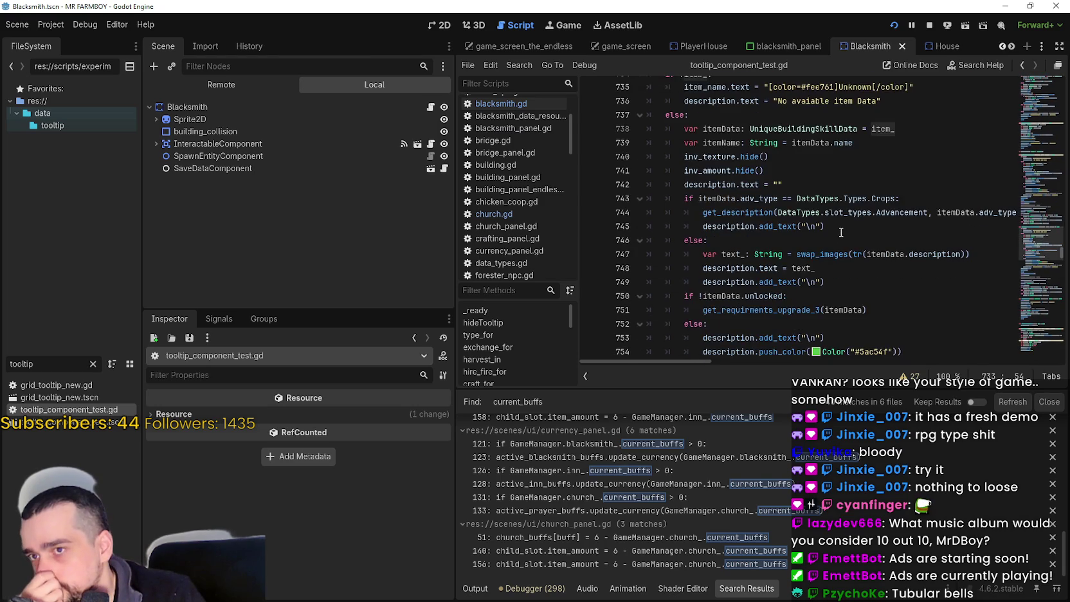
scroll(840, 233, down, 1)
scroll(838, 231, down, 1)
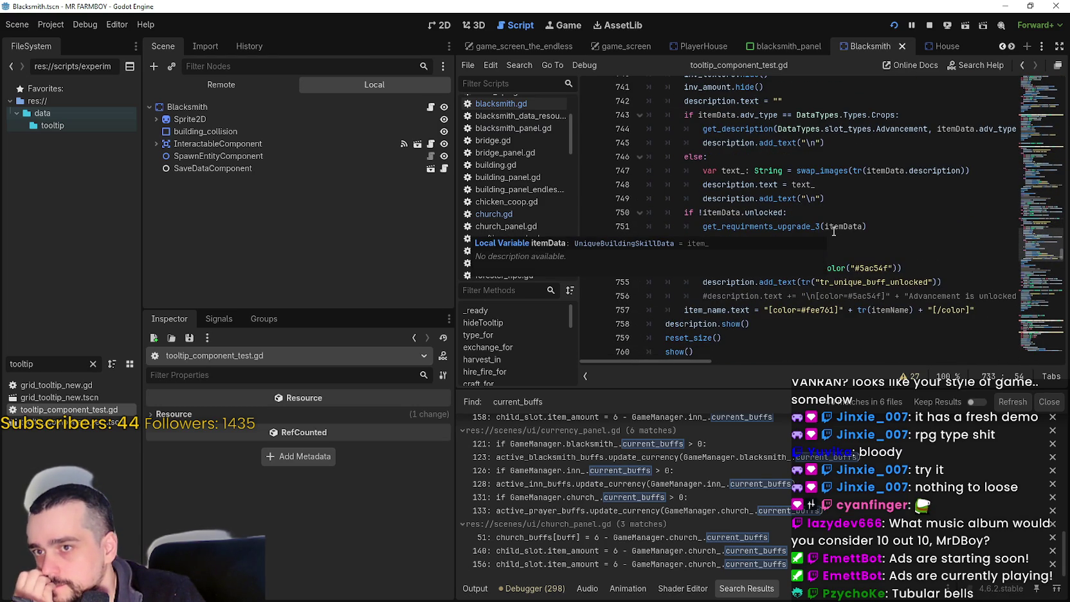
click(853, 204)
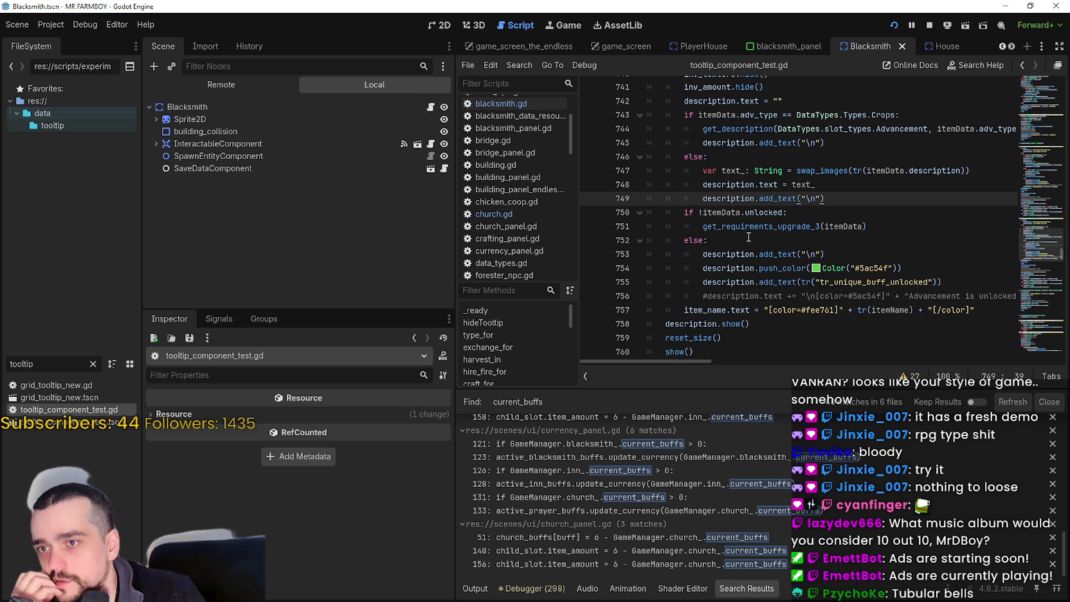
drag(703, 268, 945, 286)
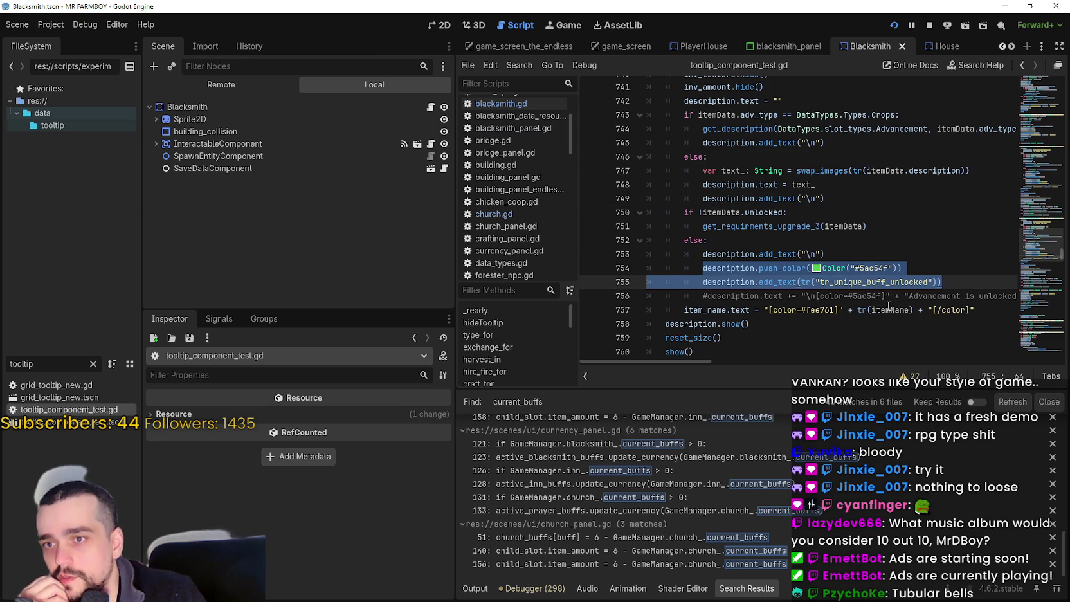
drag(696, 214, 907, 229)
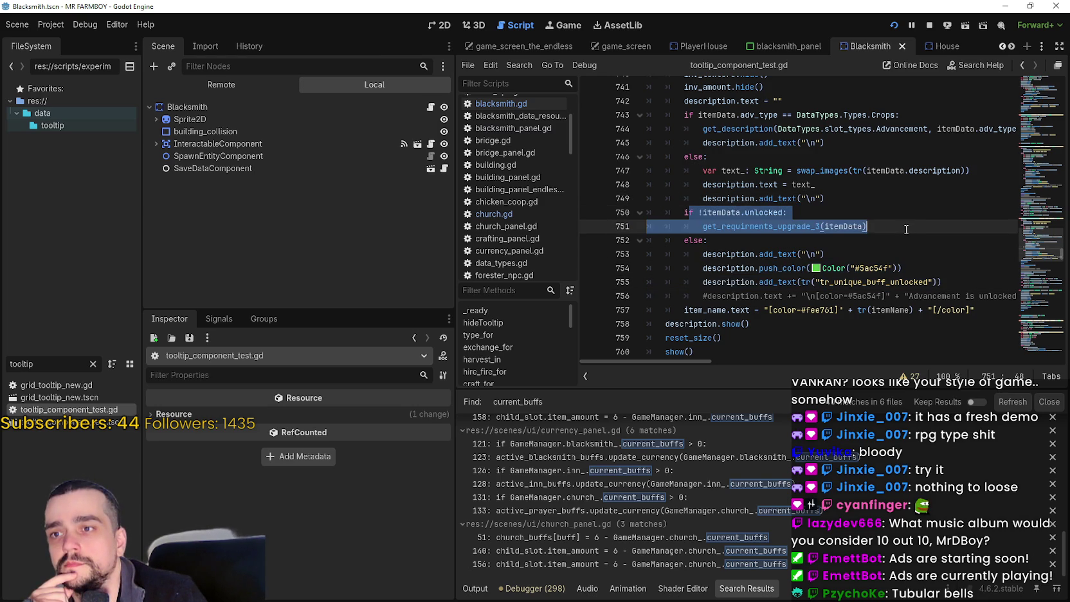
drag(677, 206, 769, 310)
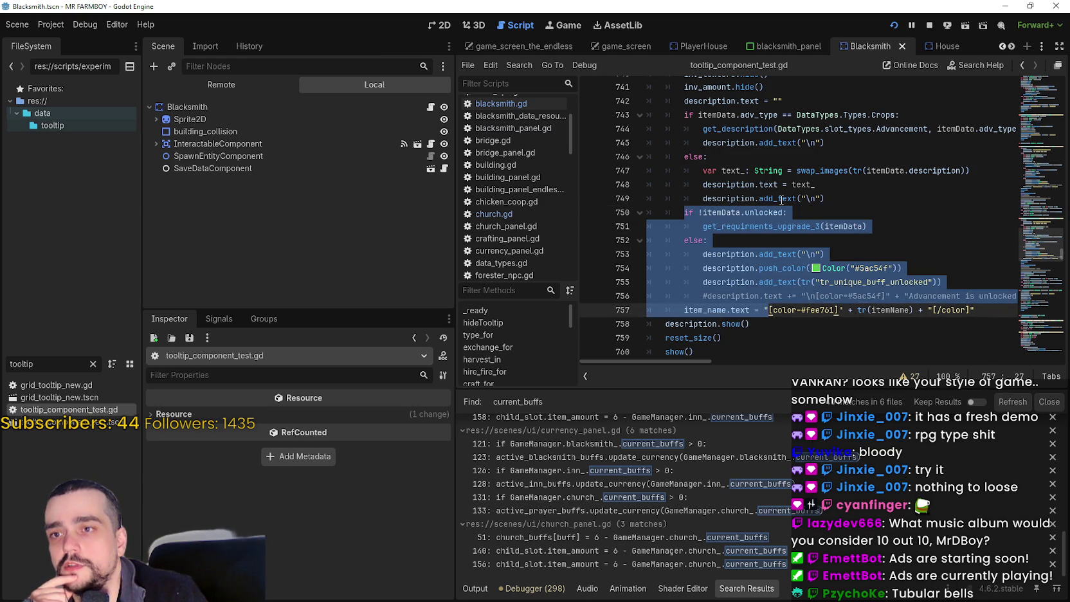
click(735, 186)
double_click(756, 185)
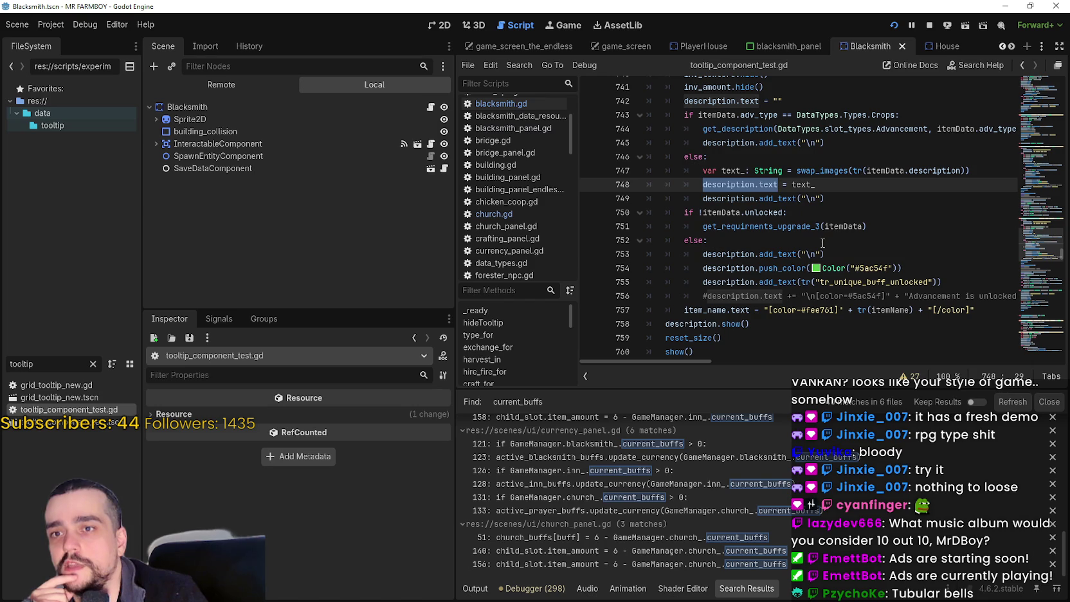
drag(960, 171, 868, 171)
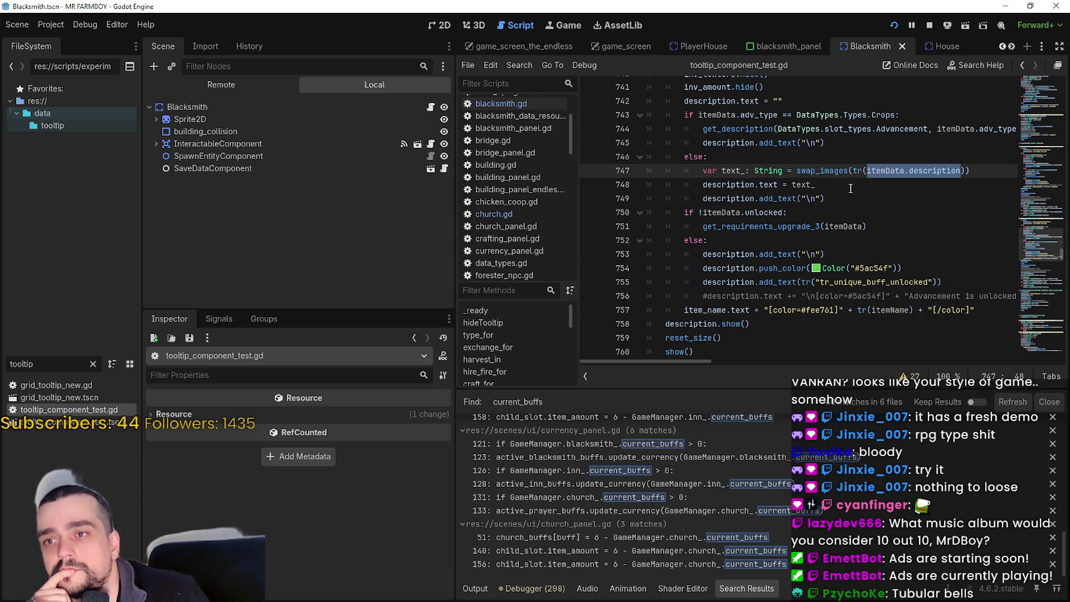
drag(828, 198, 693, 196)
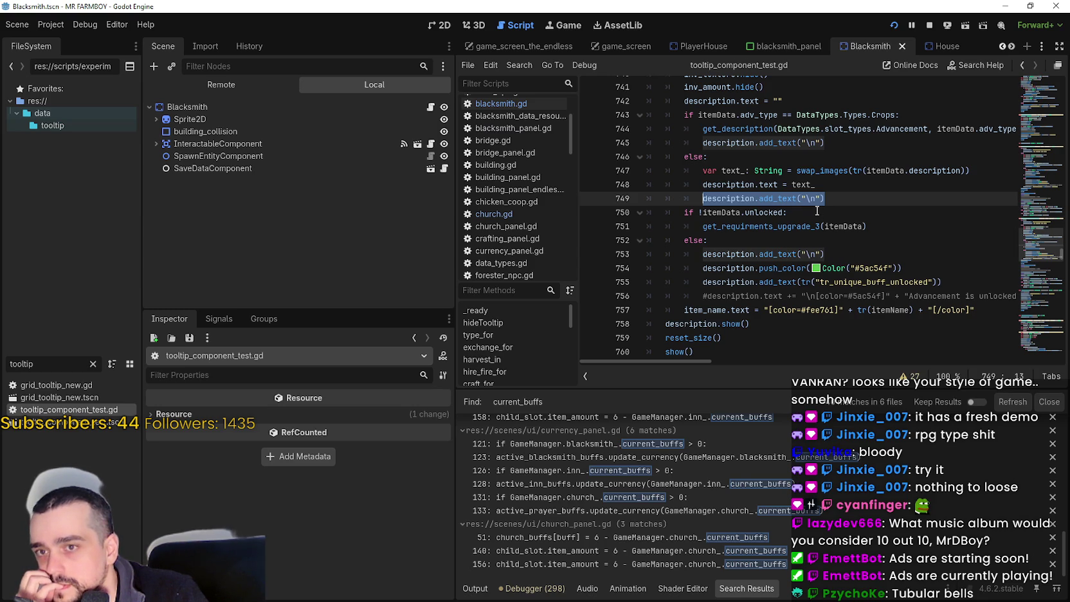
scroll(1042, 242, up, 2)
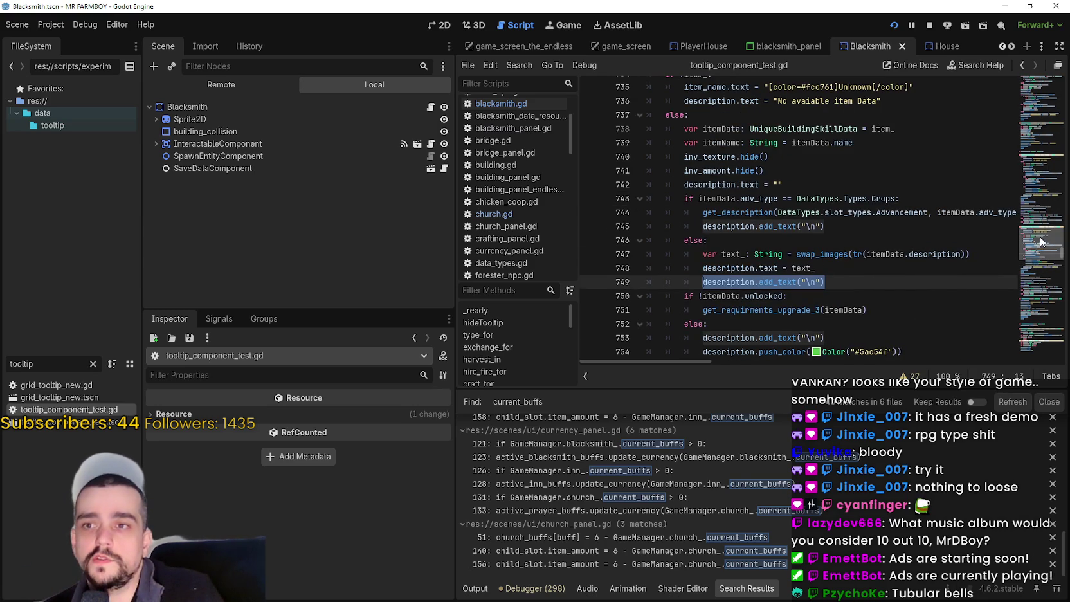
- Scroll tooltip_component_test.gd up to the Hire tooltip code and select the tr_menu_upkeep_cost key
scroll(1041, 238, up, 13)
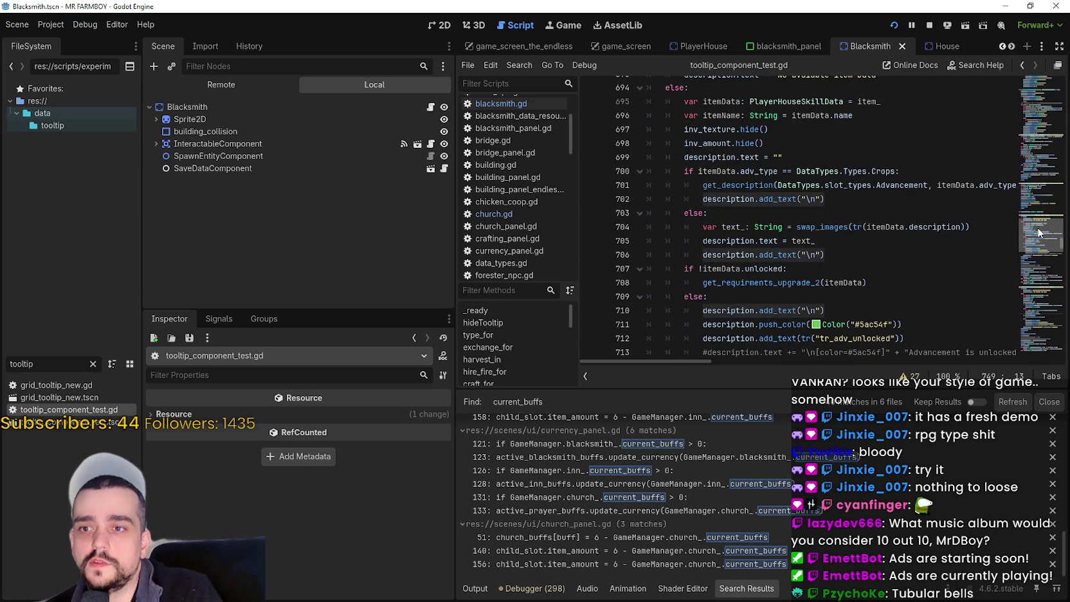
scroll(868, 215, up, 3)
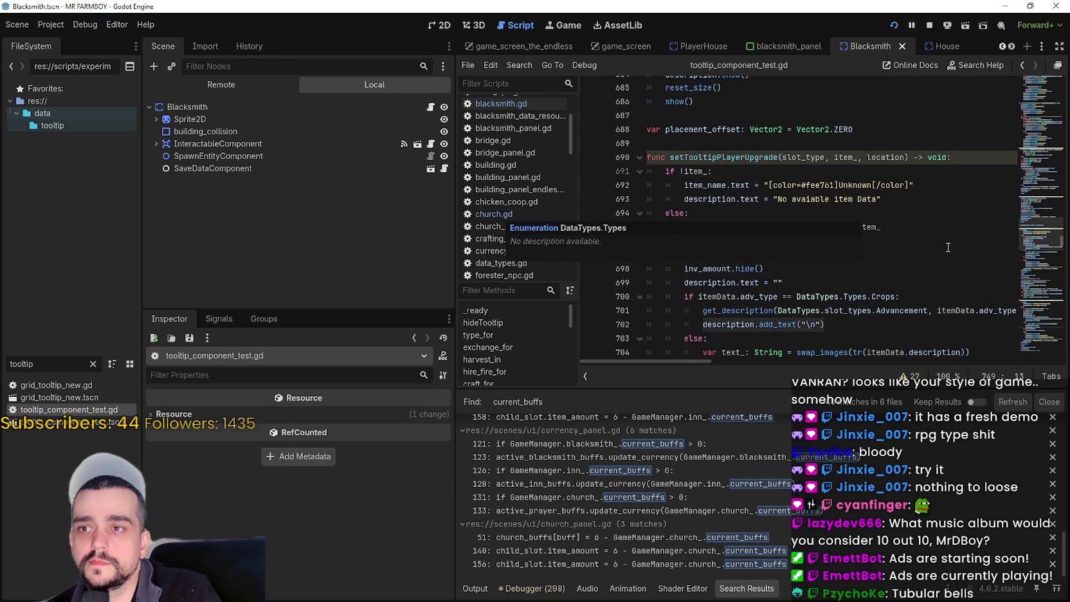
scroll(861, 168, down, 3)
click(865, 217)
scroll(1036, 246, down, 2)
scroll(1037, 232, up, 20)
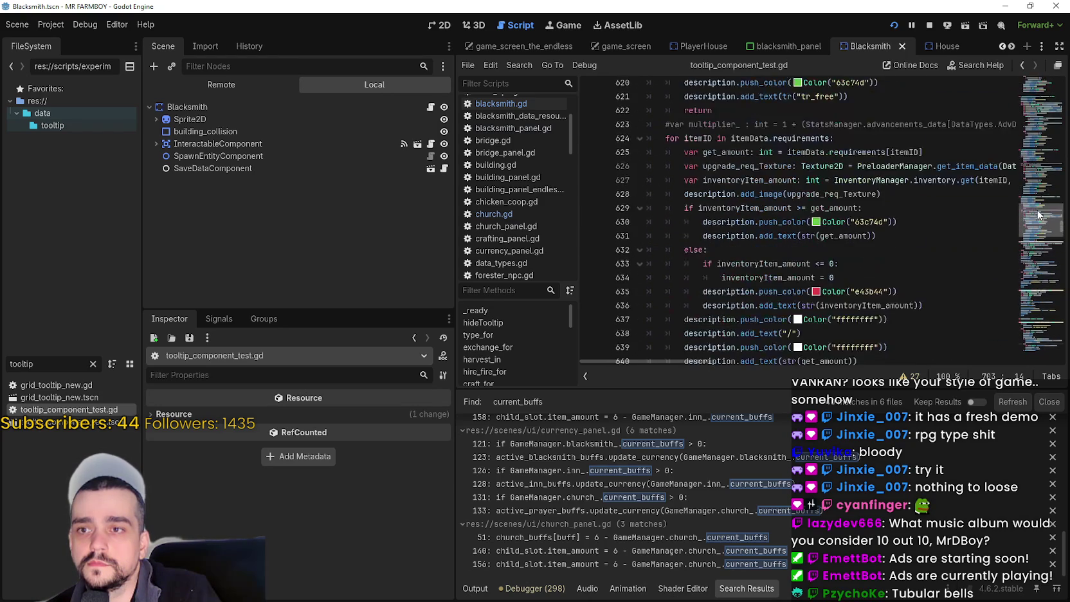
scroll(1038, 215, up, 5)
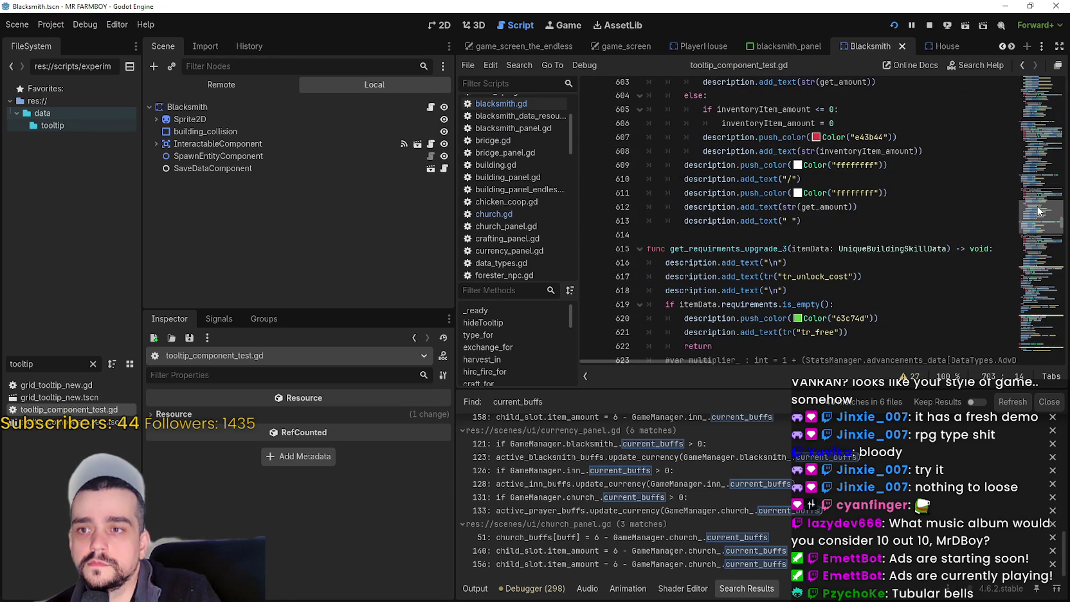
scroll(1038, 211, up, 6)
scroll(1036, 203, up, 8)
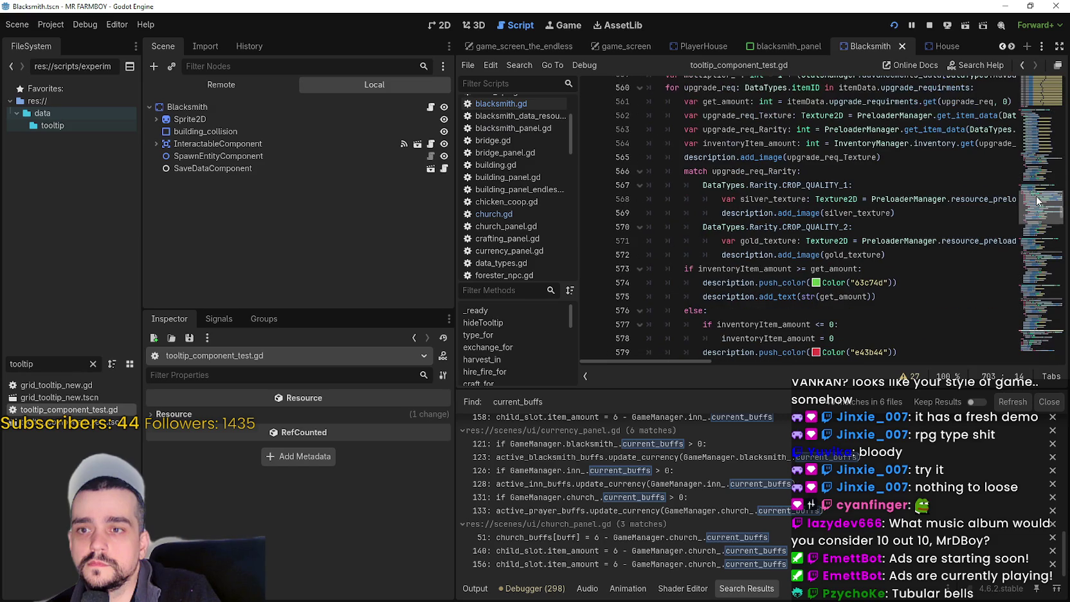
scroll(1037, 200, down, 3)
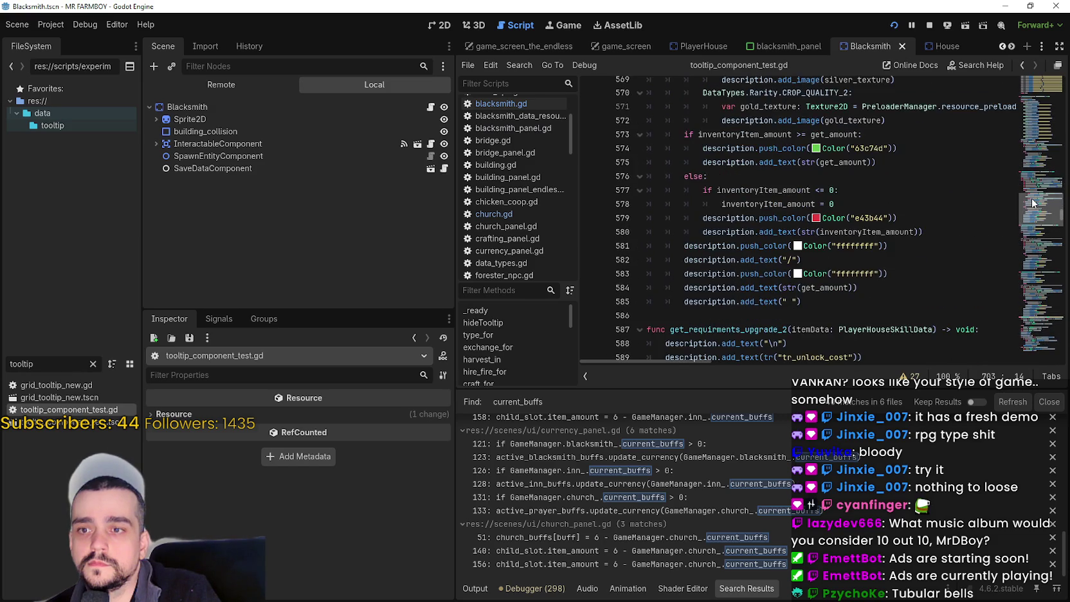
scroll(1033, 202, up, 10)
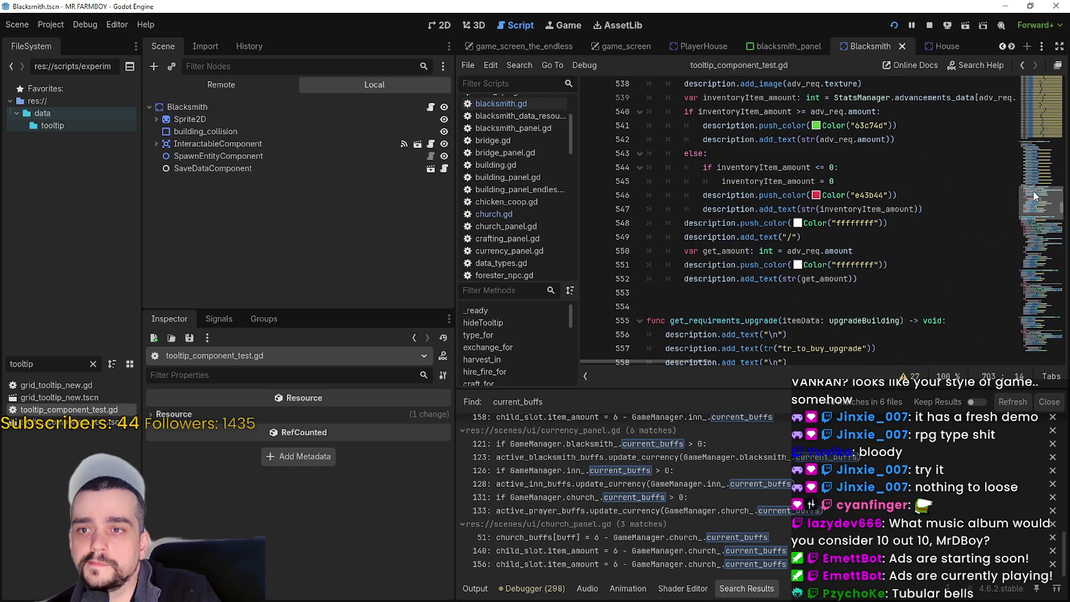
scroll(1034, 194, up, 8)
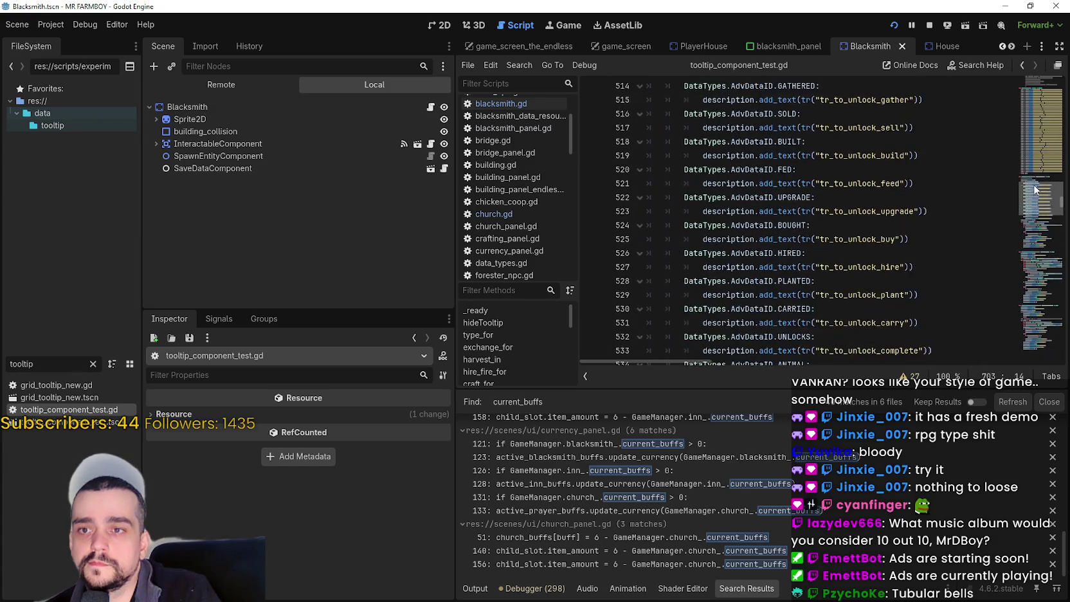
scroll(1034, 186, up, 20)
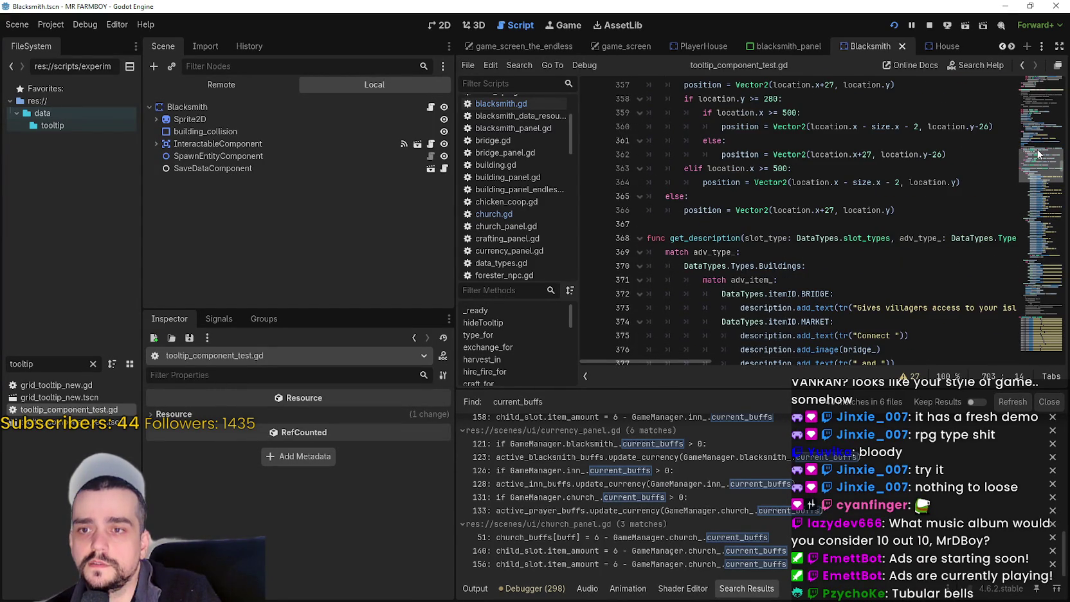
scroll(1037, 135, up, 15)
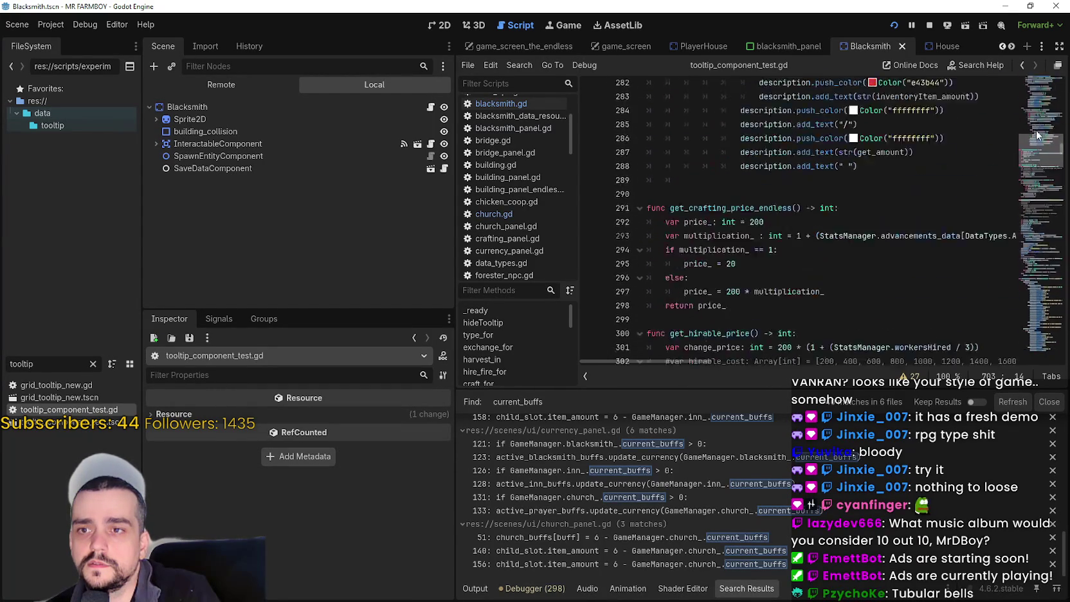
scroll(1040, 128, up, 5)
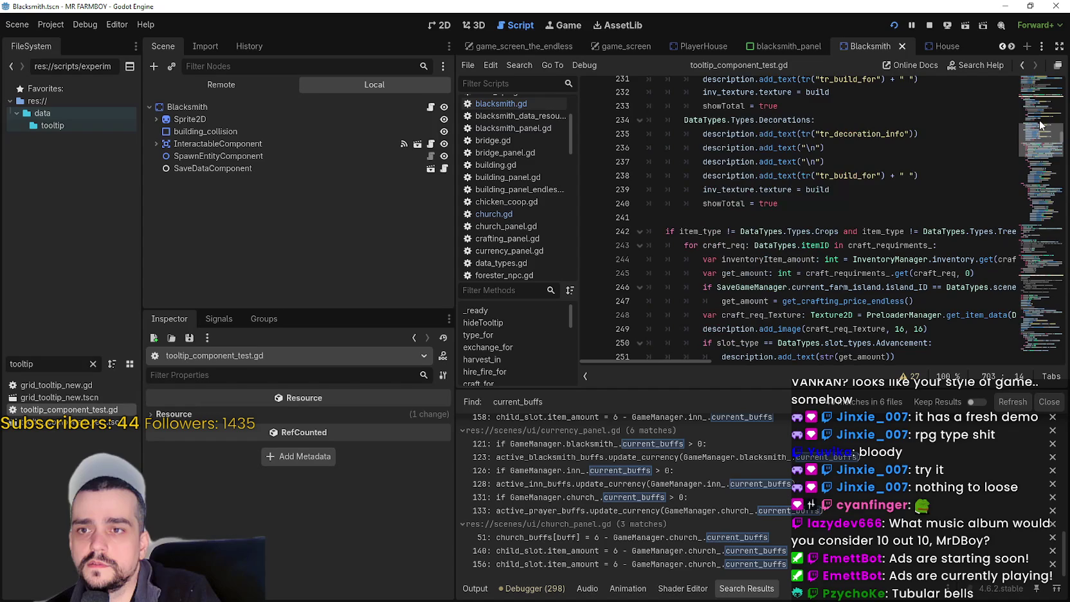
scroll(1040, 124, up, 2)
scroll(1040, 122, up, 9)
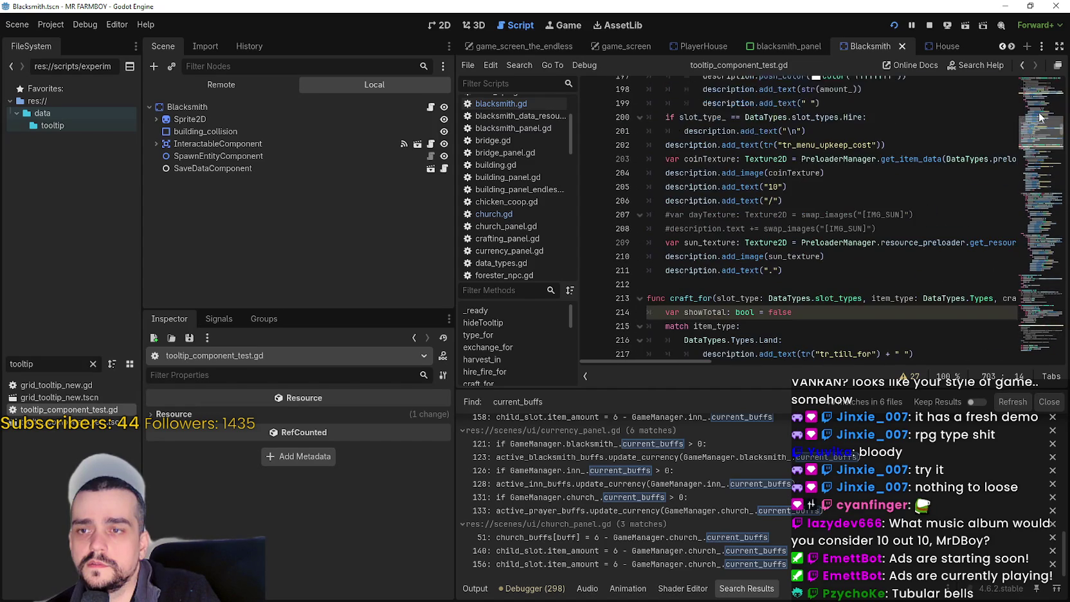
scroll(1040, 116, up, 2)
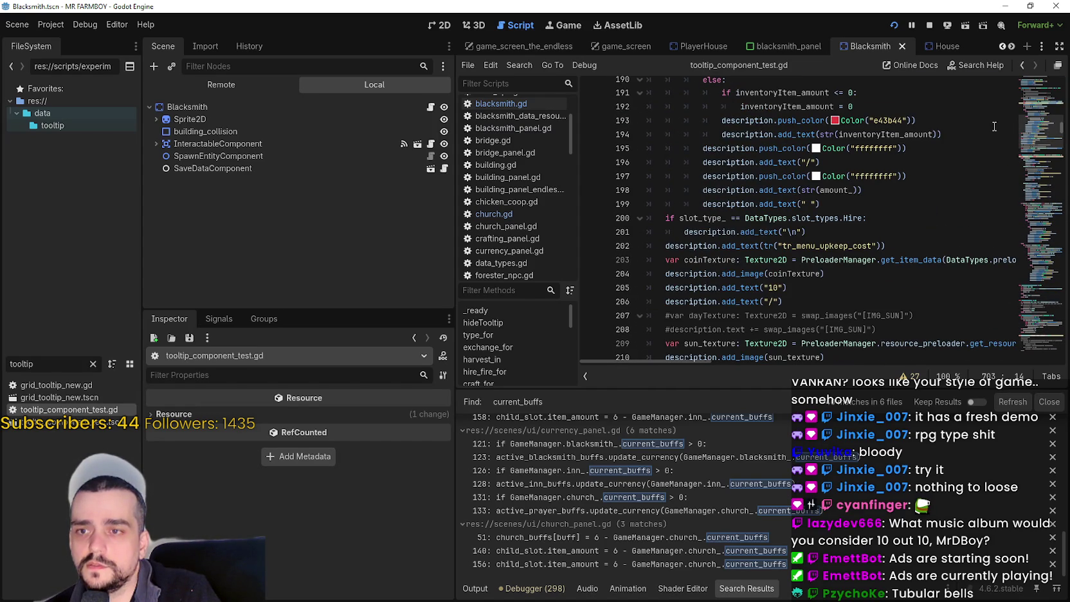
double_click(814, 247)
- Copy the upkeep cost code on lines 203–211 with the coin and sun images
scroll(784, 344, down, 1)
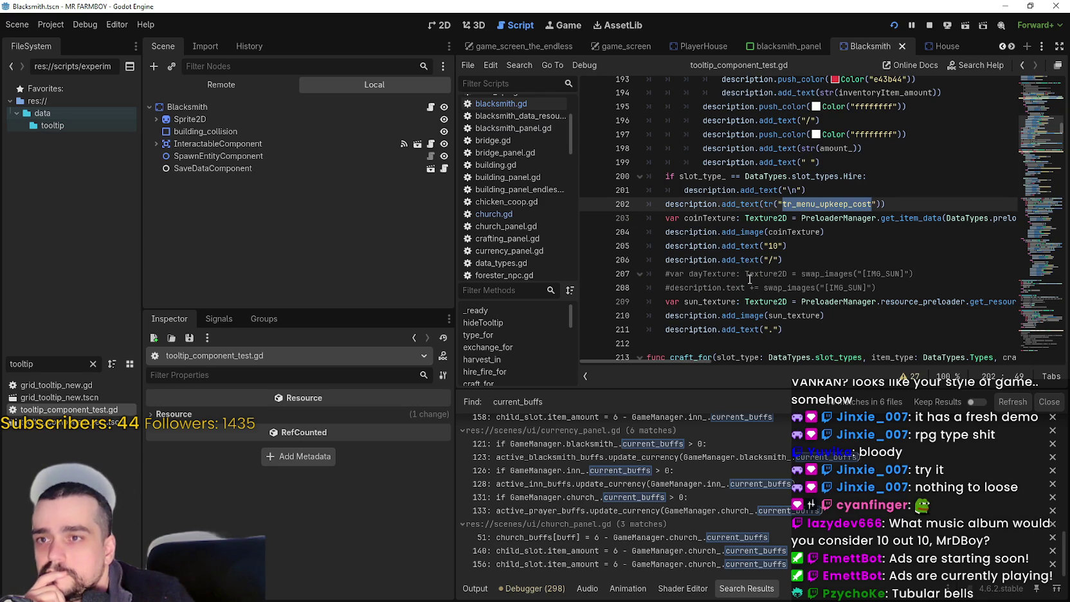
mouse_move(749, 279)
scroll(751, 279, down, 1)
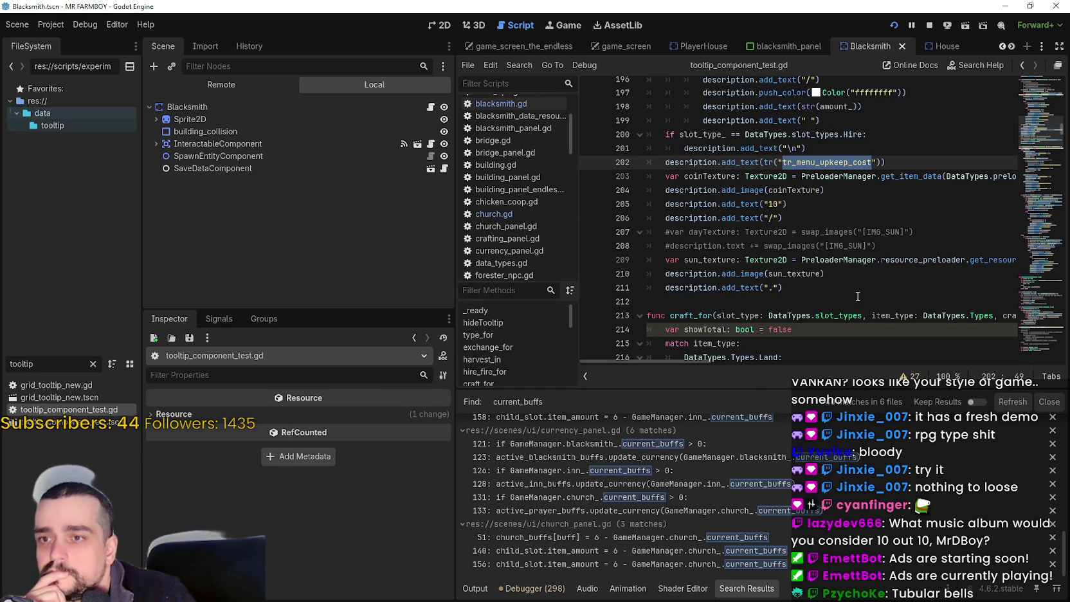
scroll(806, 288, up, 3)
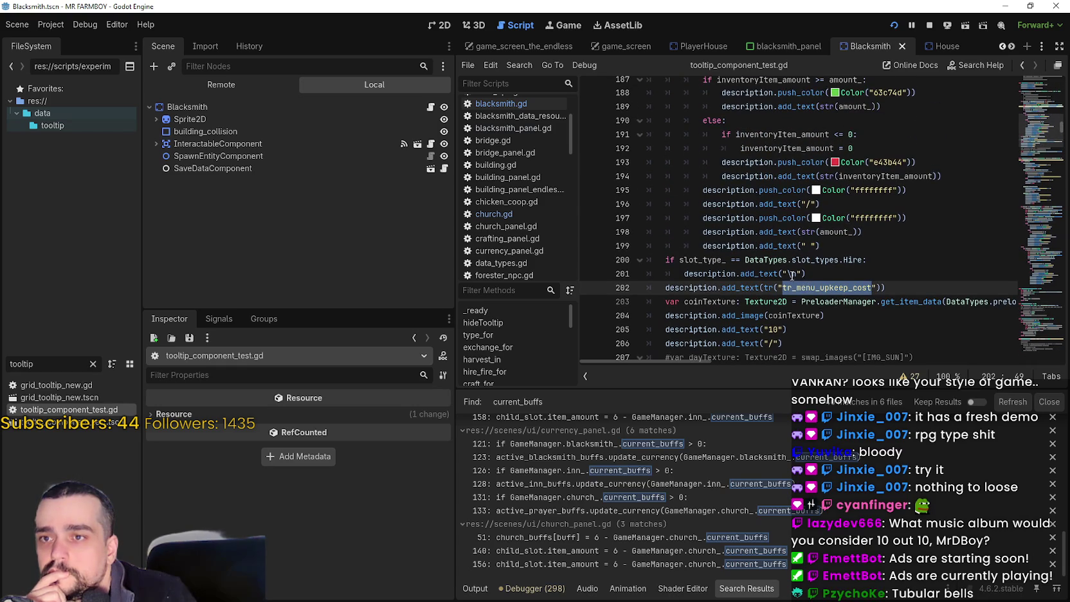
scroll(781, 277, up, 2)
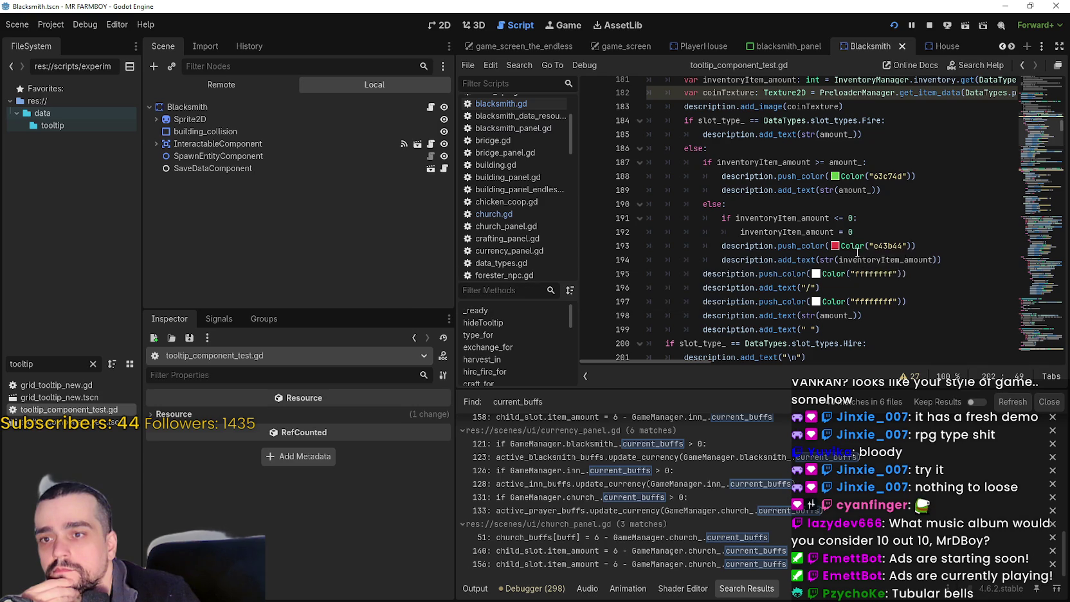
scroll(859, 252, up, 5)
scroll(822, 247, down, 5)
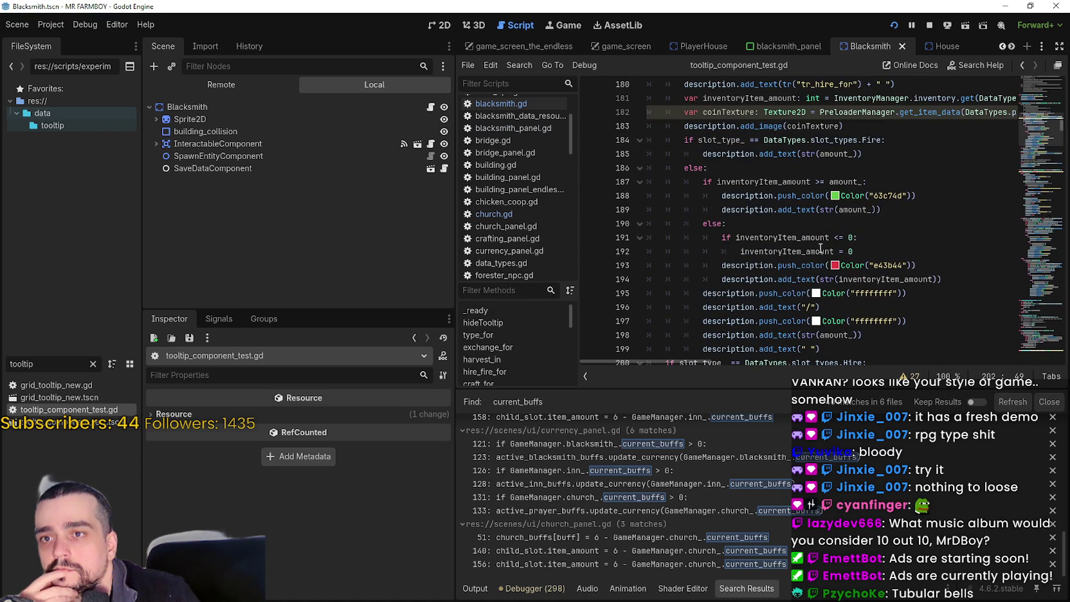
scroll(822, 248, down, 5)
click(790, 308)
mouse_move(783, 307)
mouse_down()
mouse_move(650, 252)
mouse_move(619, 193)
mouse_move(622, 248)
mouse_move(634, 180)
mouse_up()
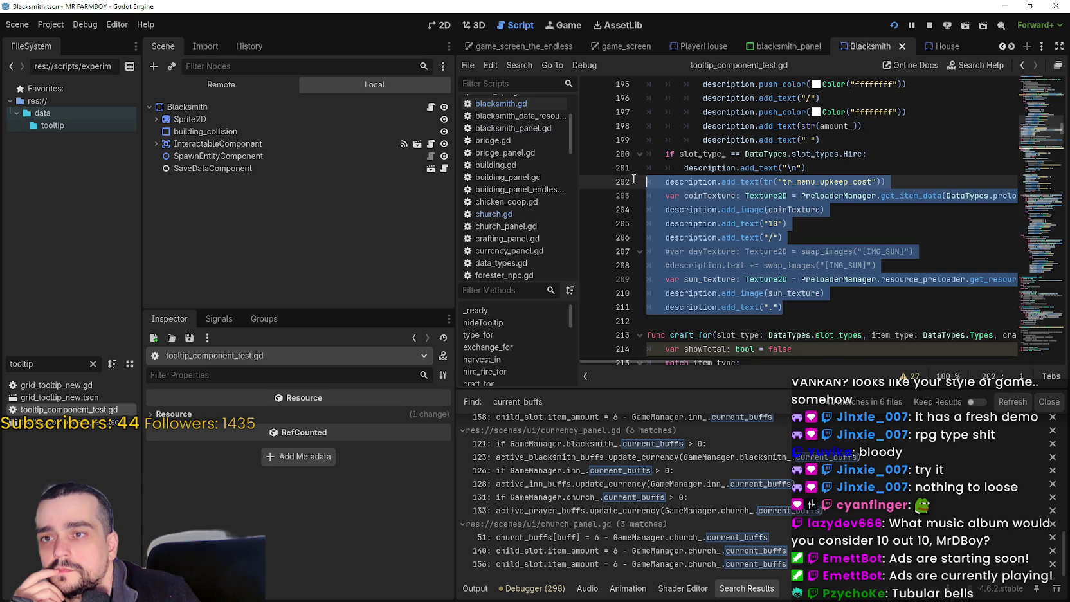
right_click(703, 207)
click(740, 280)
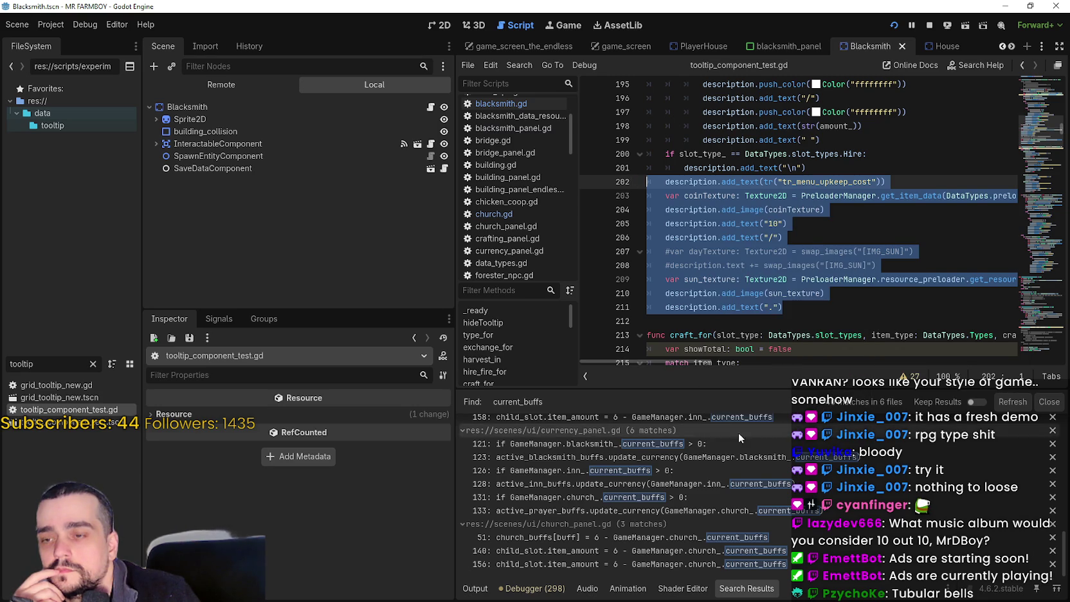
- Browse further down the tooltip script, then bring up the MR FARMBOY Localization sheet
scroll(854, 232, up, 3)
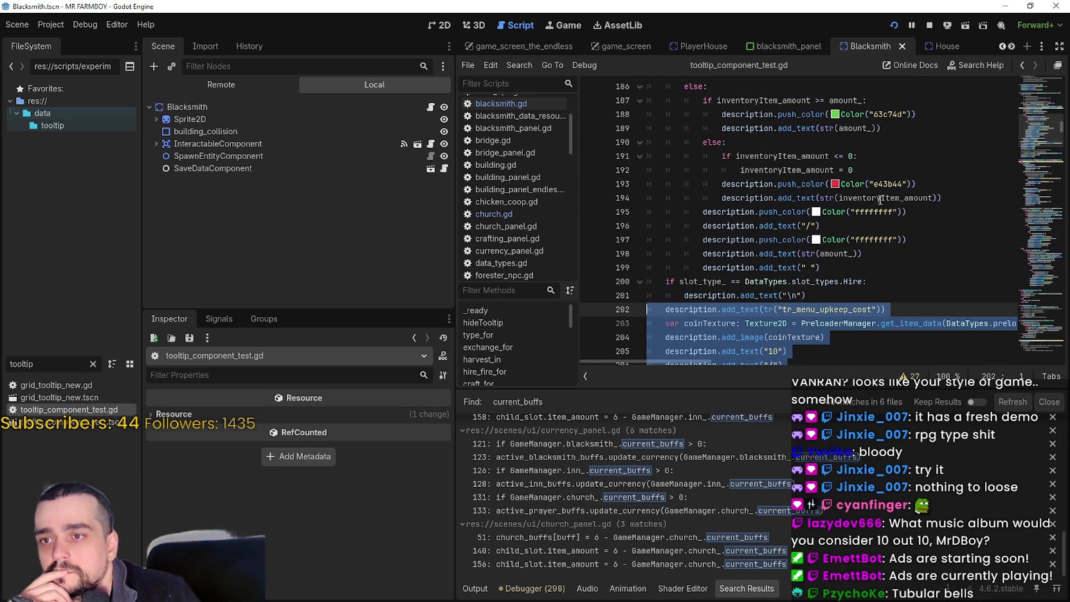
scroll(854, 231, down, 2)
click(1037, 186)
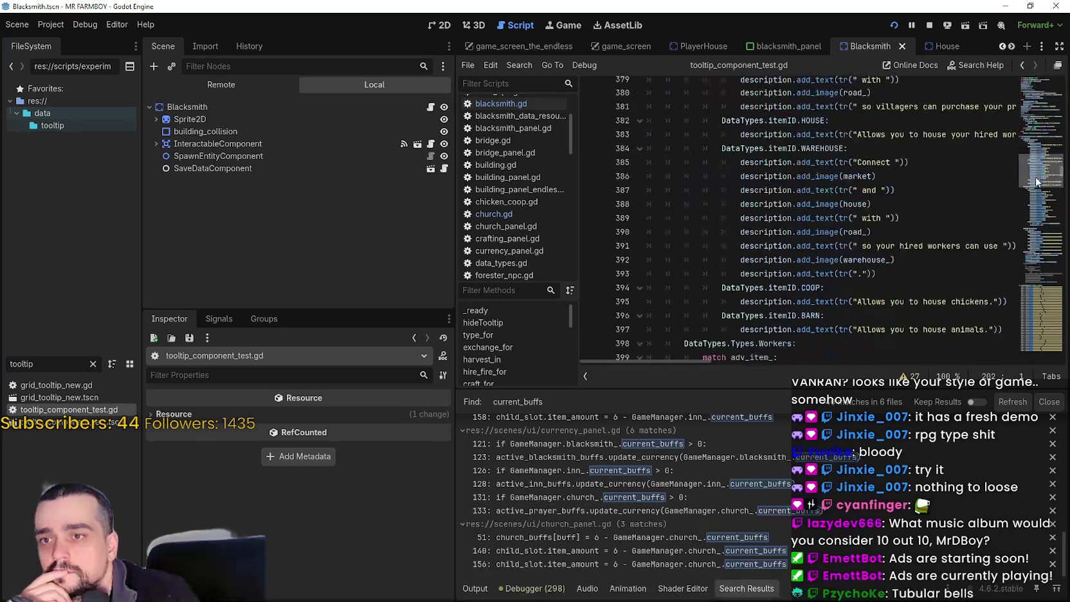
drag(1037, 192, 1027, 211)
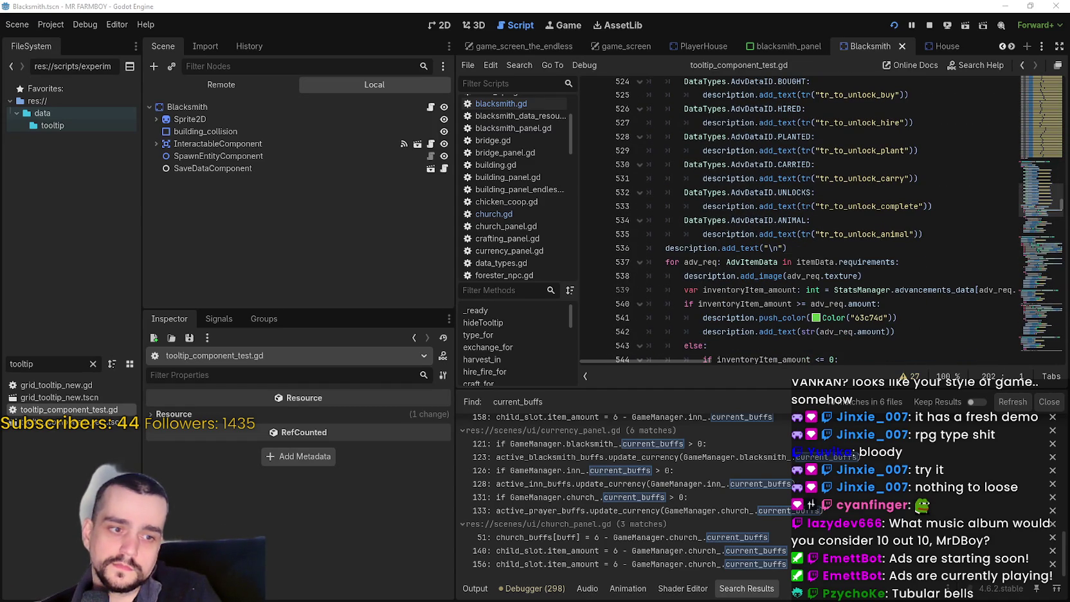
key(alt+Tab)
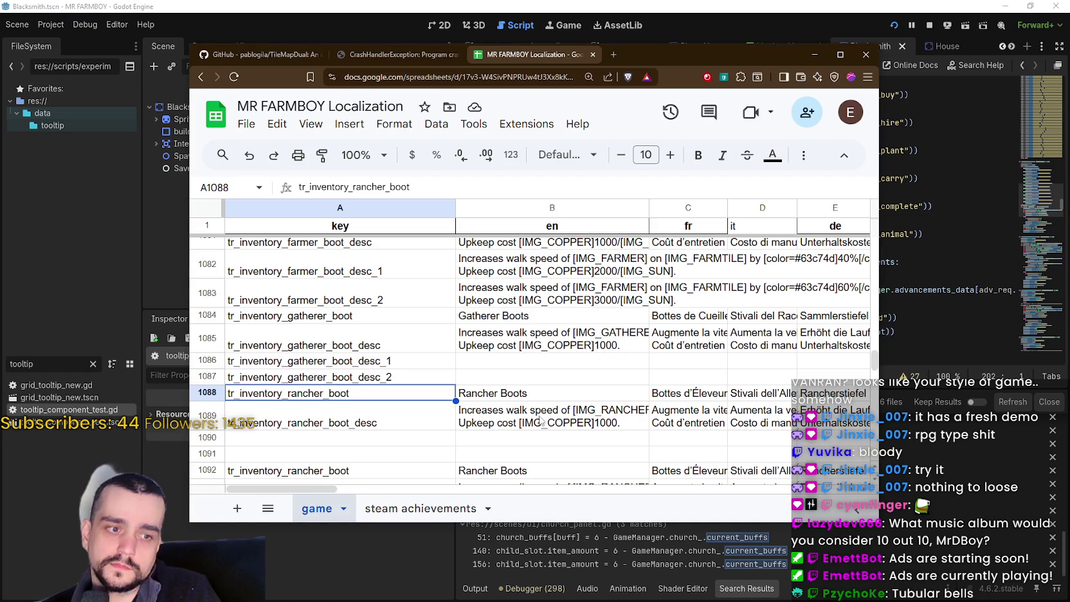
- Inspect cell B1081's farmer boots description, including its colour code and 20% value, then minimize Chrome
scroll(368, 392, up, 3)
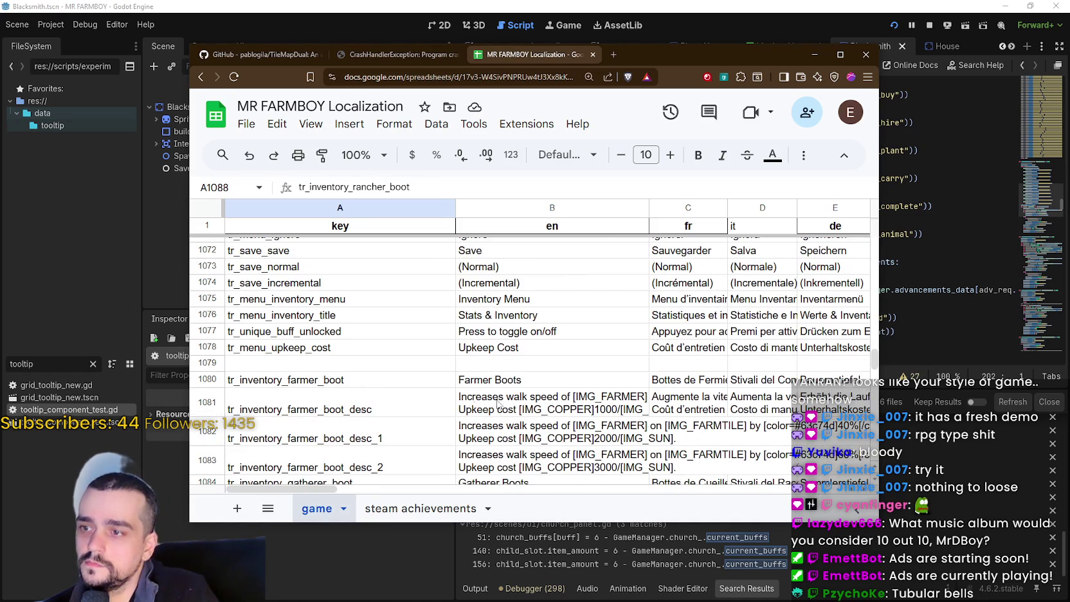
click(519, 413)
key(Return)
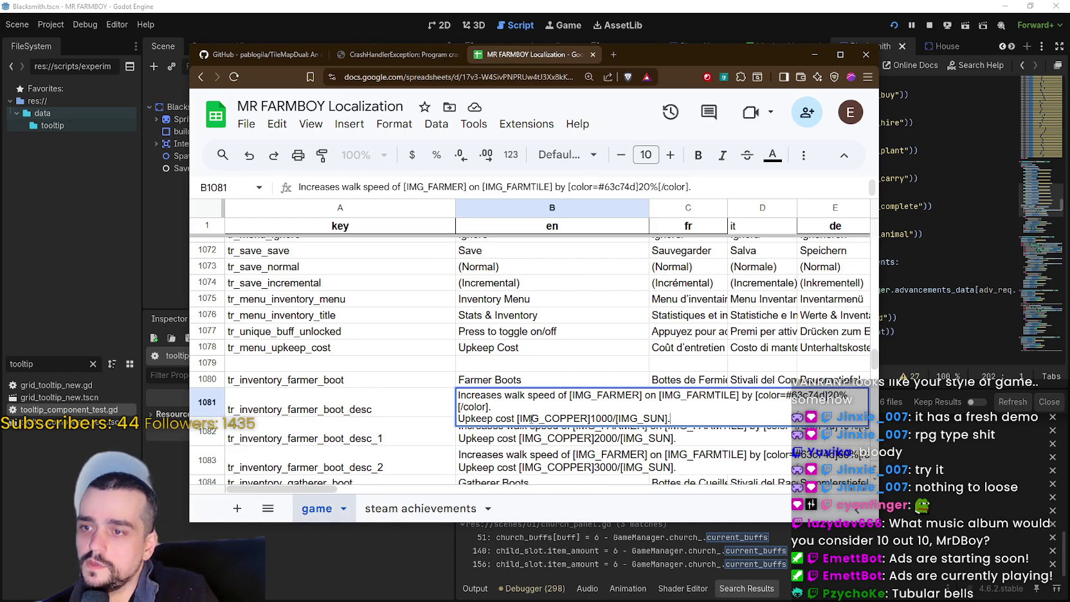
mouse_move(686, 415)
mouse_down()
mouse_move(764, 397)
mouse_move(737, 397)
mouse_up()
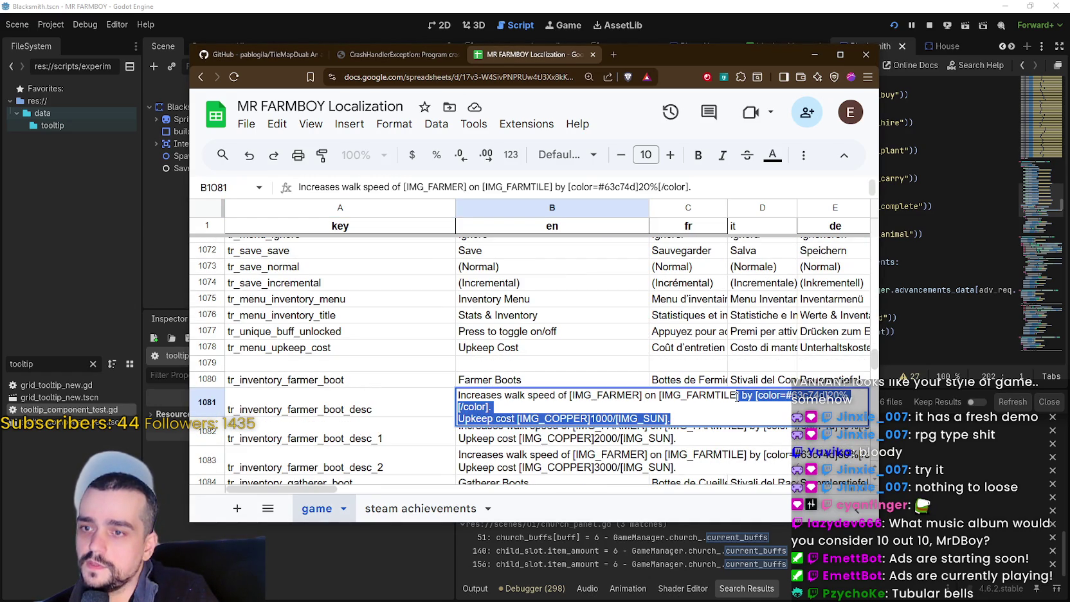
click(687, 416)
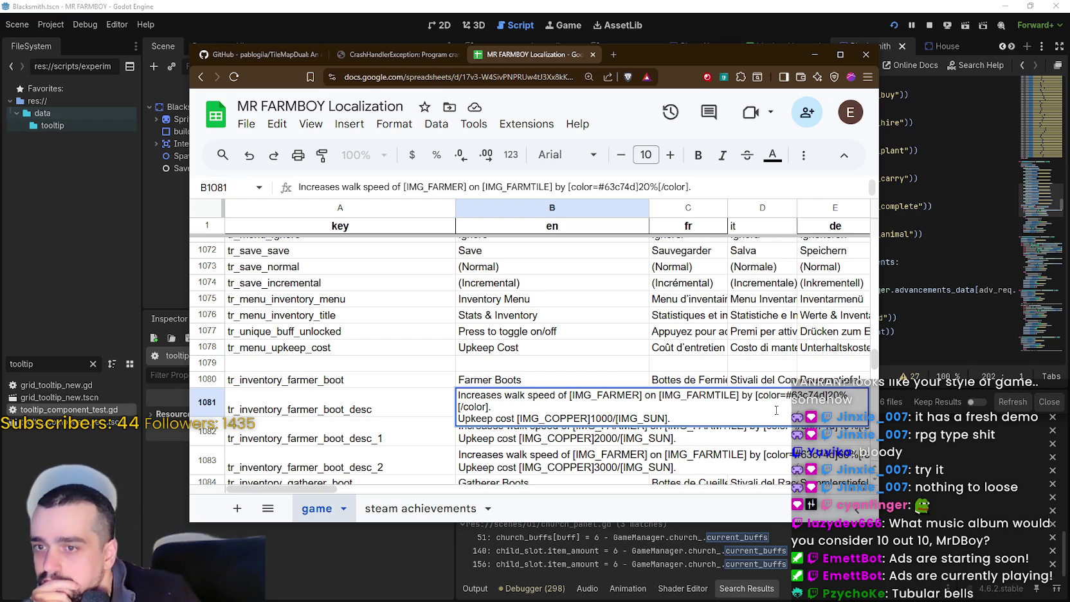
drag(849, 394, 757, 399)
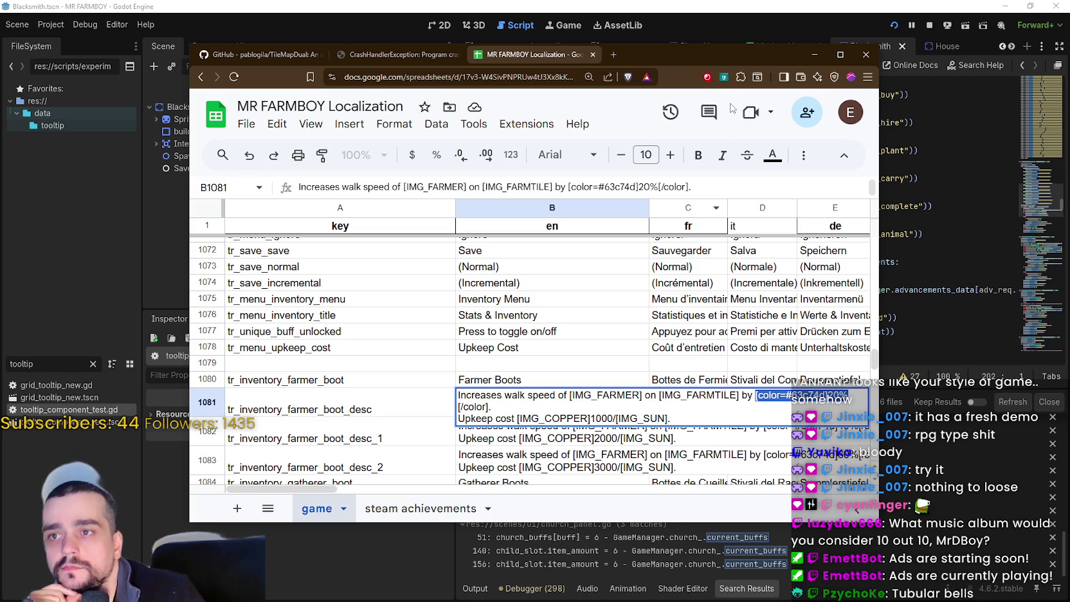
click(815, 54)
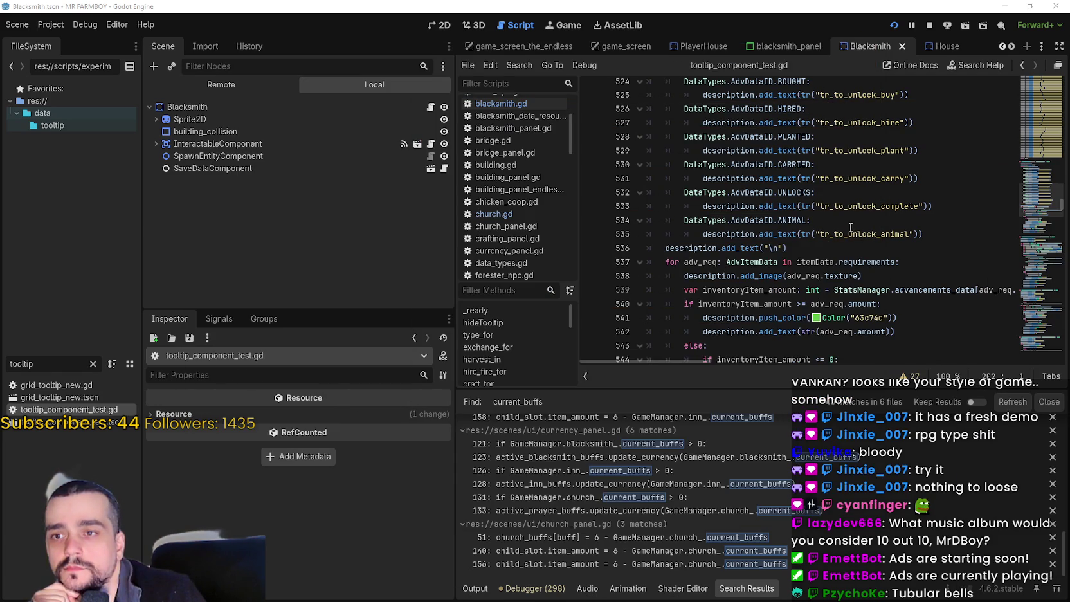
- Jump to the setTooltipUniqueBuildingUpgrade function with Lookup Symbol on its handler
scroll(849, 226, down, 4)
mouse_move(1060, 121)
mouse_down()
mouse_move(1039, 187)
mouse_move(1037, 81)
mouse_up()
scroll(914, 212, down, 2)
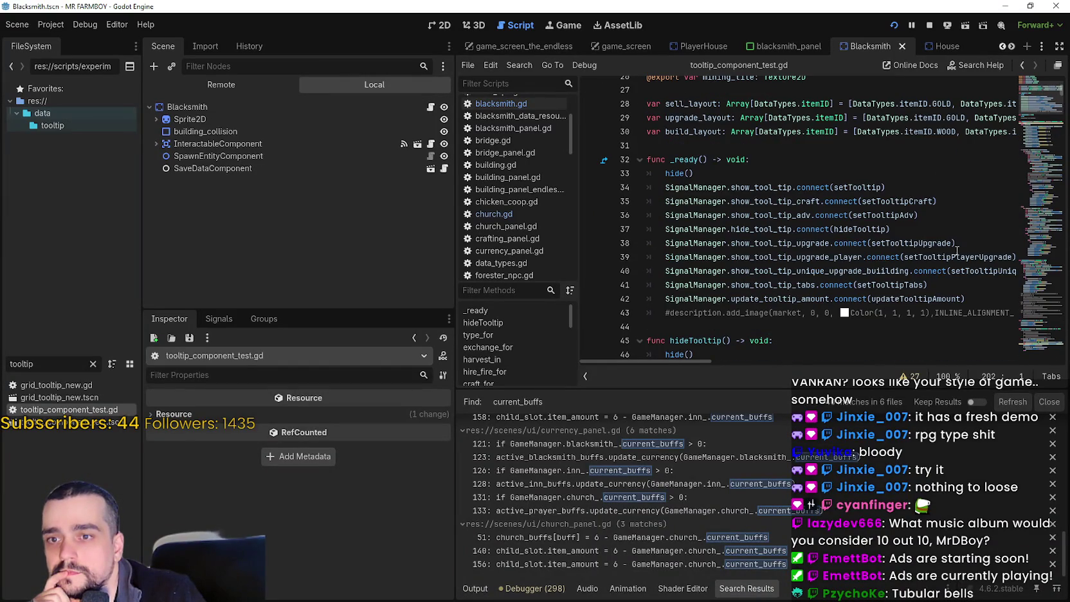
click(979, 270)
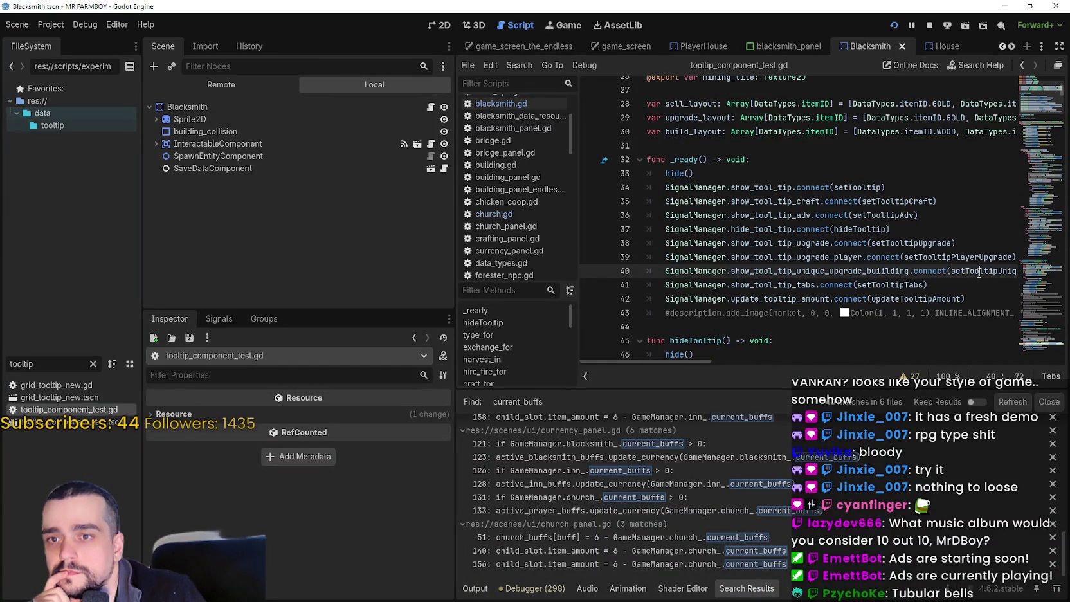
right_click(975, 266)
click(946, 444)
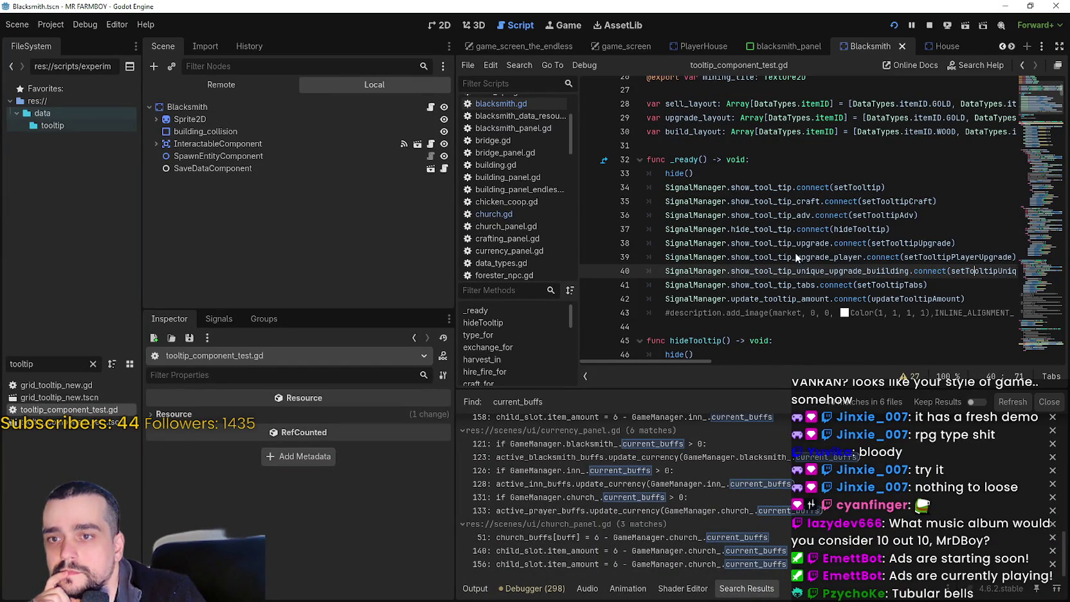
scroll(796, 253, down, 4)
click(849, 211)
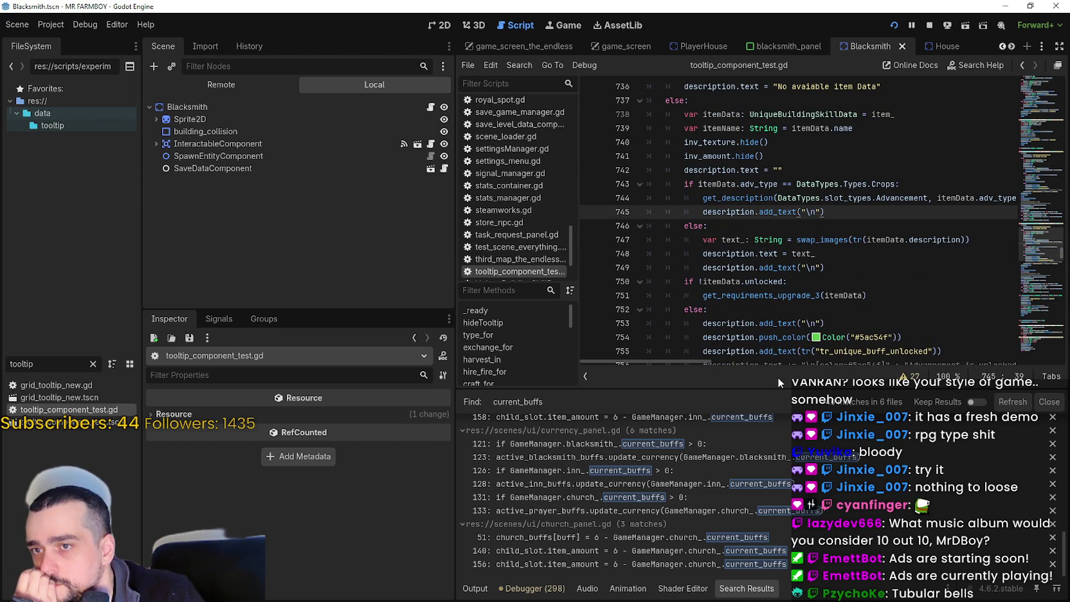
- Select the Crops adv_type check through its else line and delete it
scroll(725, 281, down, 1)
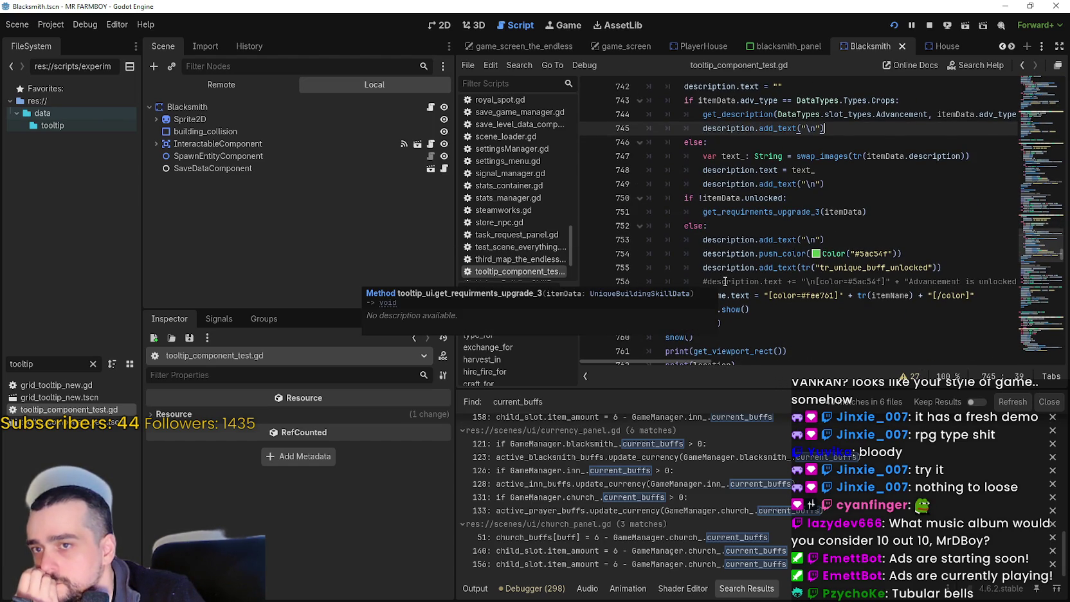
scroll(725, 281, down, 1)
scroll(725, 282, up, 3)
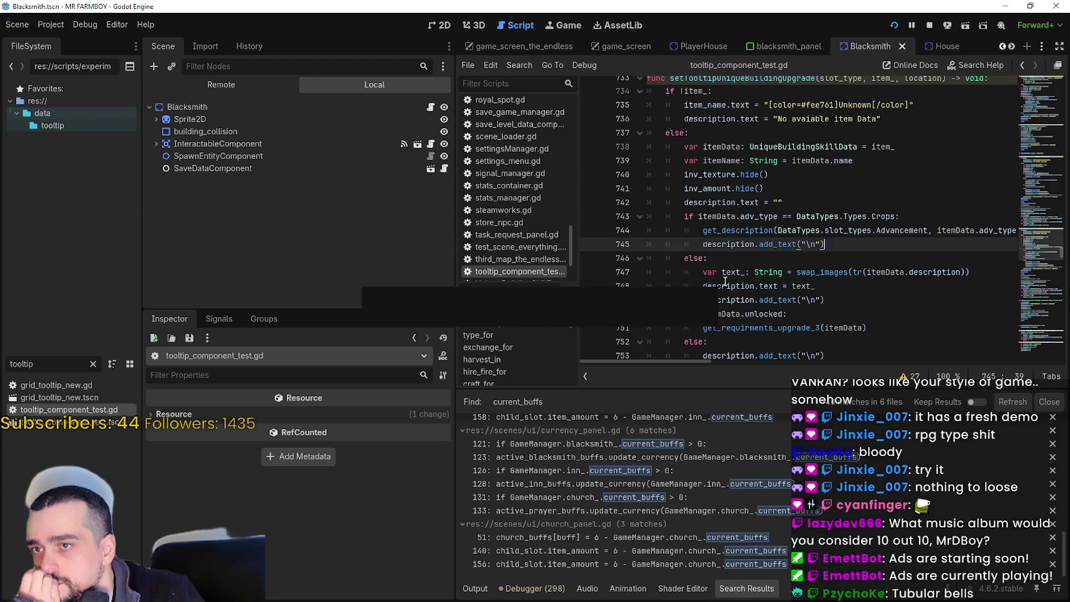
scroll(724, 281, down, 2)
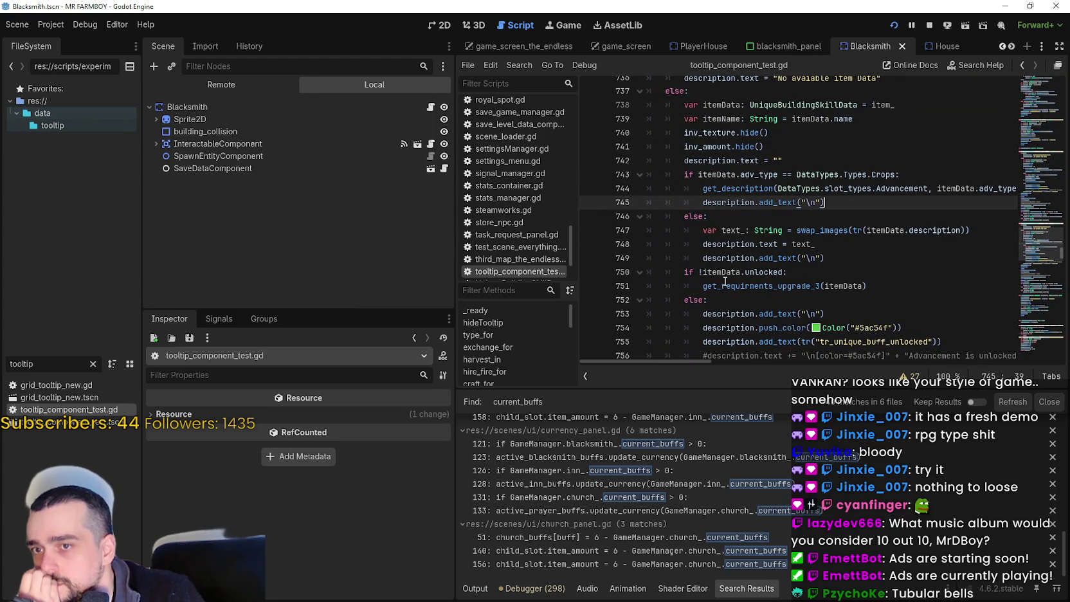
click(730, 217)
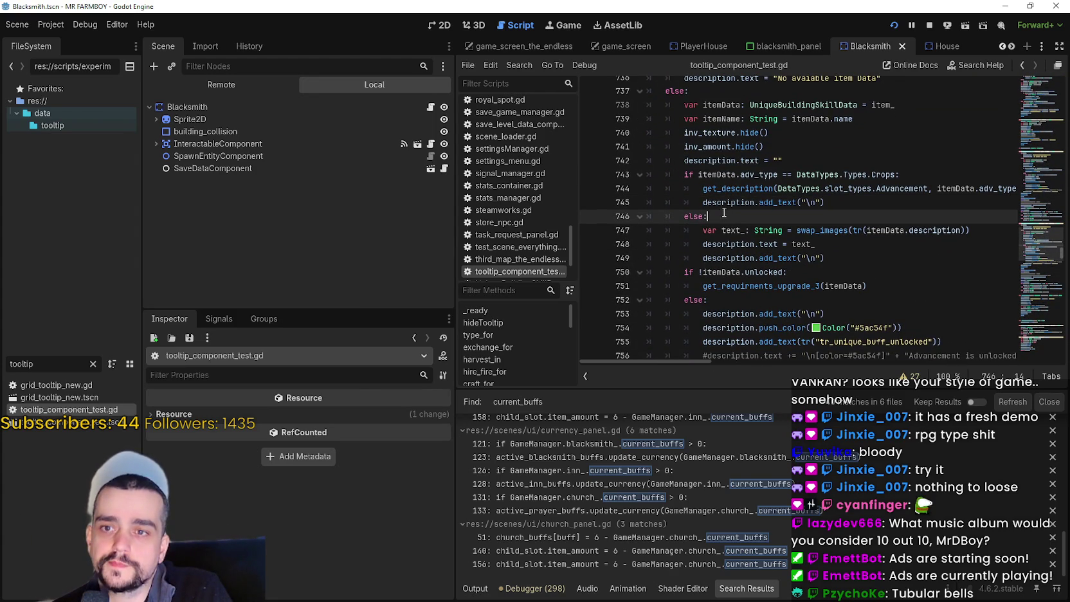
drag(715, 219, 643, 182)
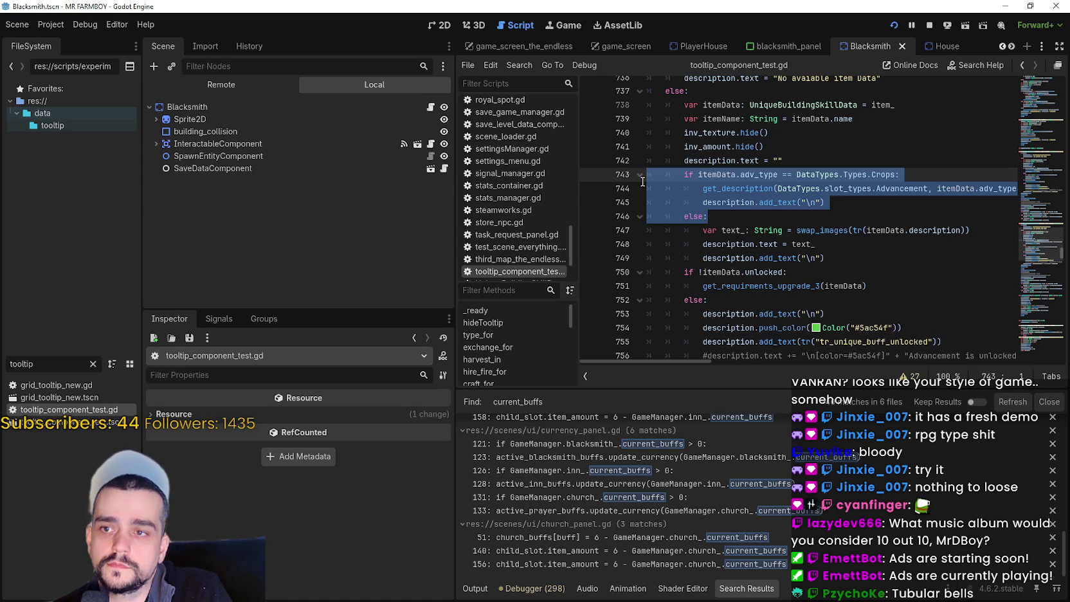
key(BackSpace)
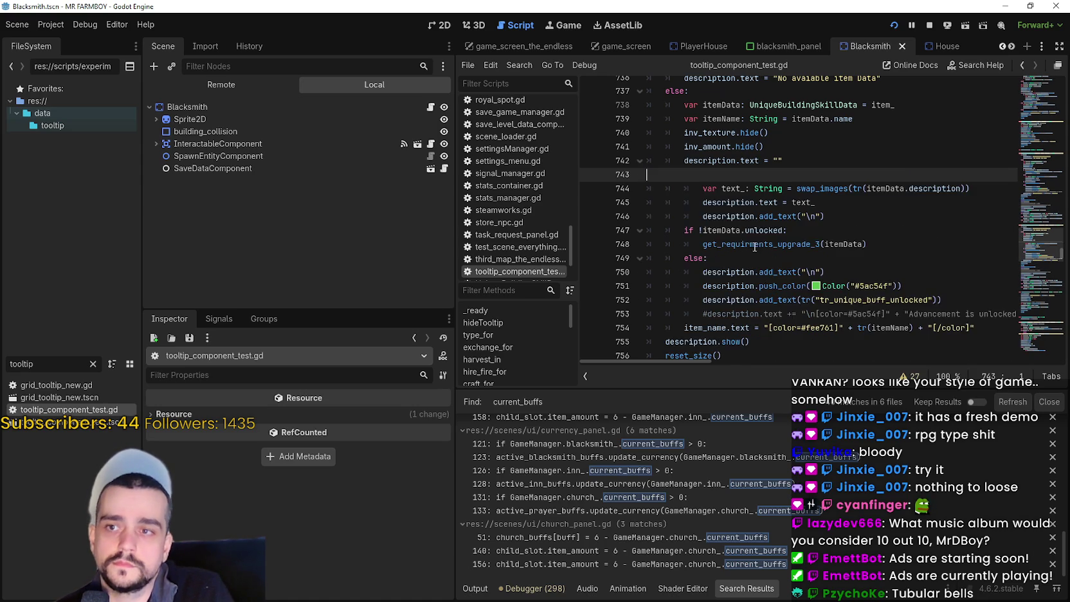
- Remove the leftover empty line and dedent the description lines by one level
key(BackSpace)
click(850, 210)
key(shift+Up)
key(shift+Up)
key(shift+Home)
key(shift+Tab)
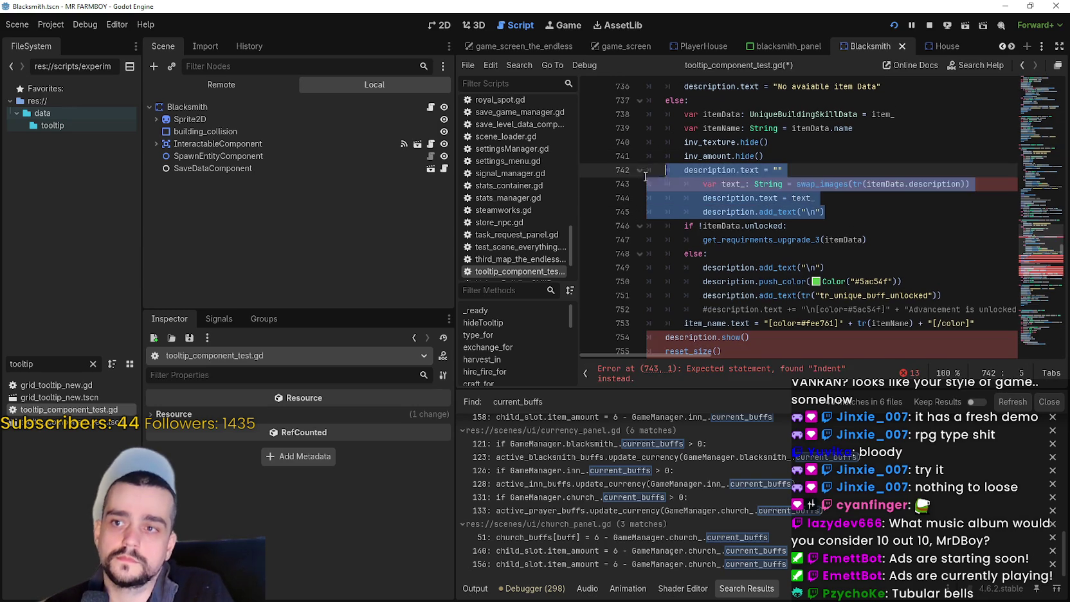
click(796, 228)
- Review the add_text calls and the get_requirments_upgrade_3 unlocked check below them
scroll(792, 225, up, 2)
scroll(789, 221, down, 5)
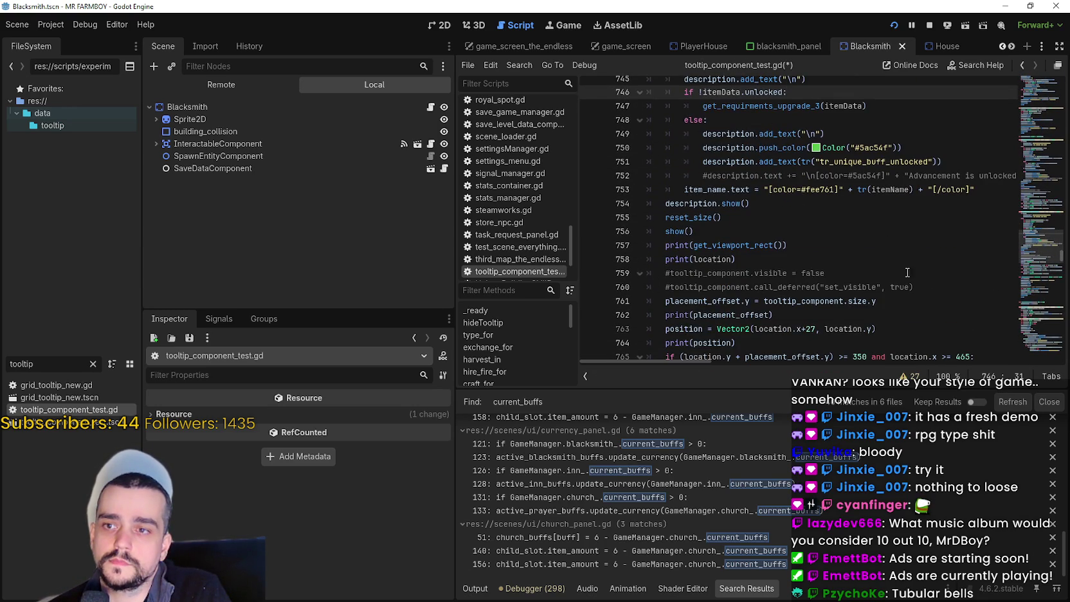
scroll(914, 275, up, 3)
click(851, 242)
key(Up)
key(Up)
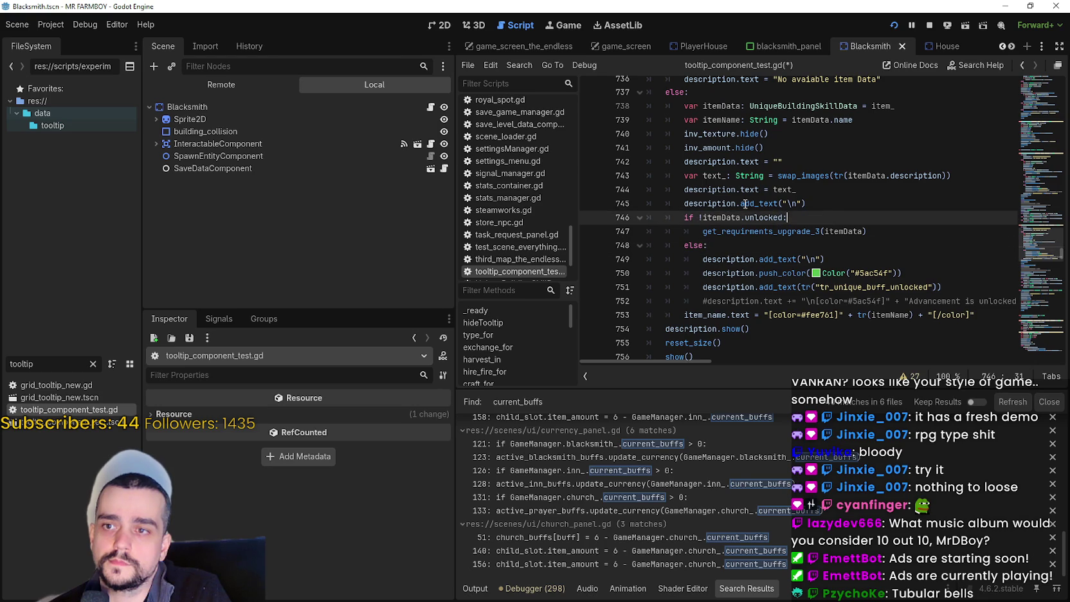
key(Up)
key(ctrl+d)
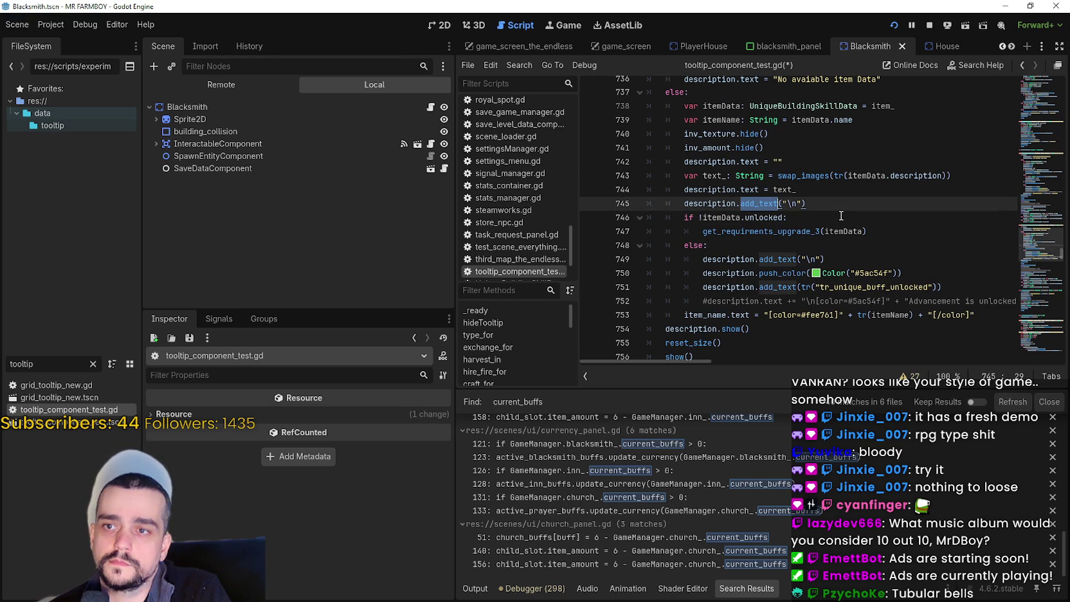
click(840, 214)
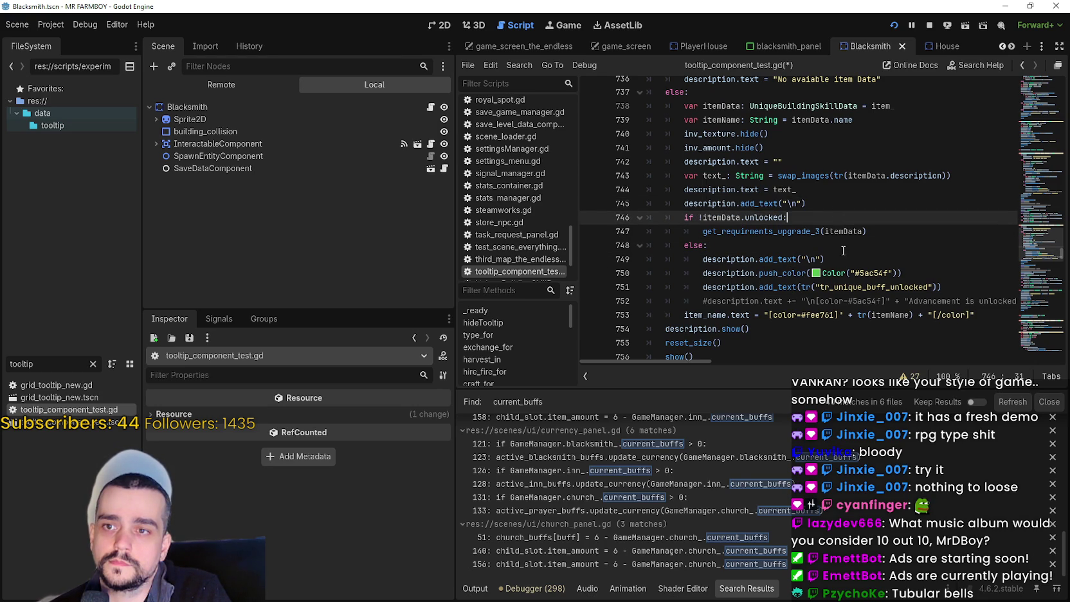
double_click(807, 233)
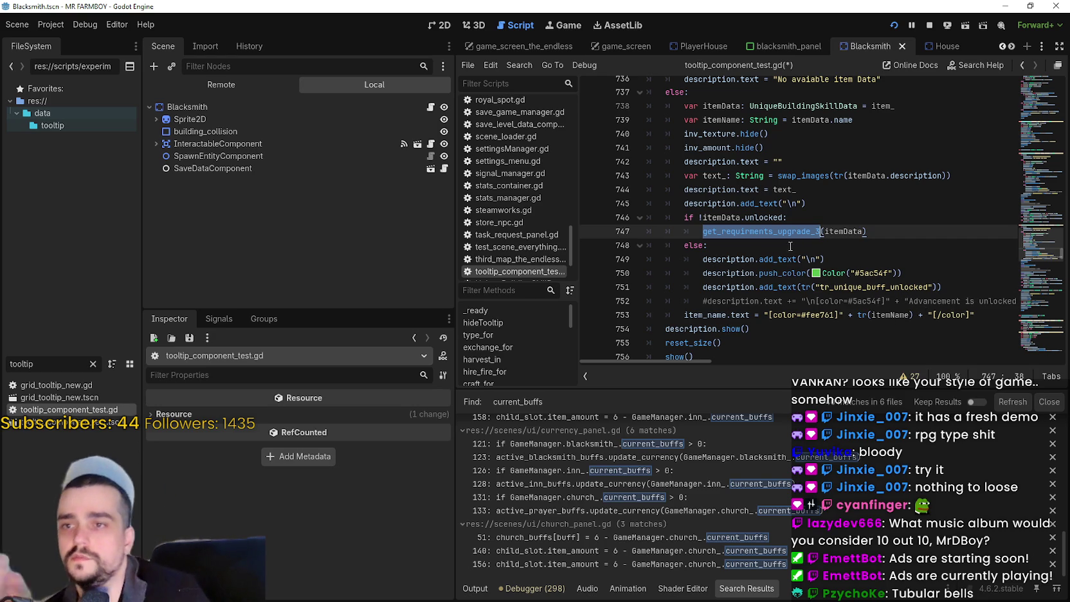
key(Up)
key(Up)
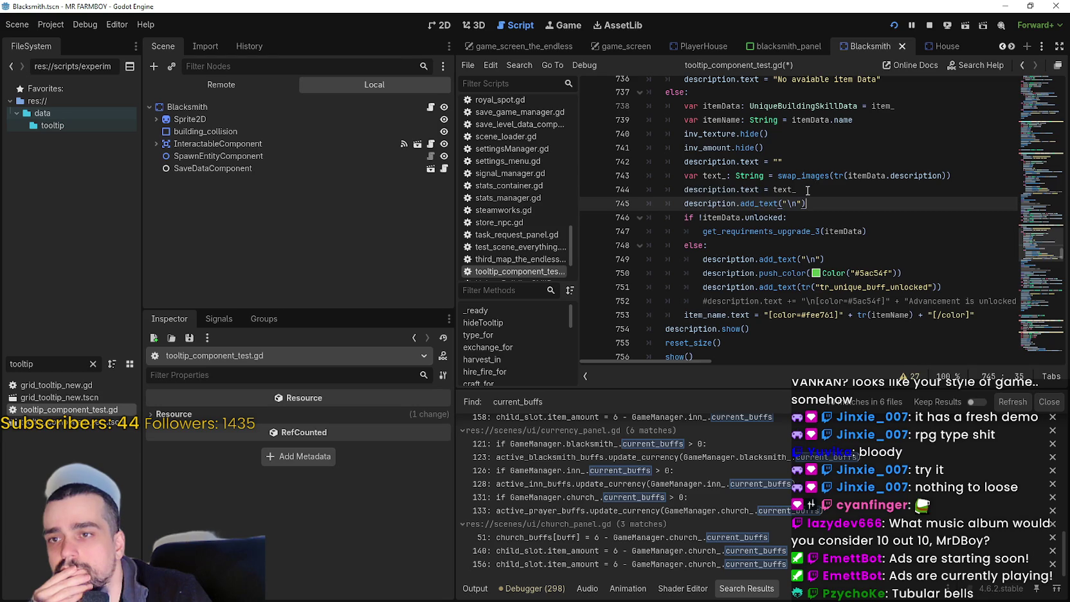
- Add a blank line after the description.text assignment on line 744 and paste the upkeep cost code
click(746, 189)
double_click(713, 189)
drag(713, 189, 767, 191)
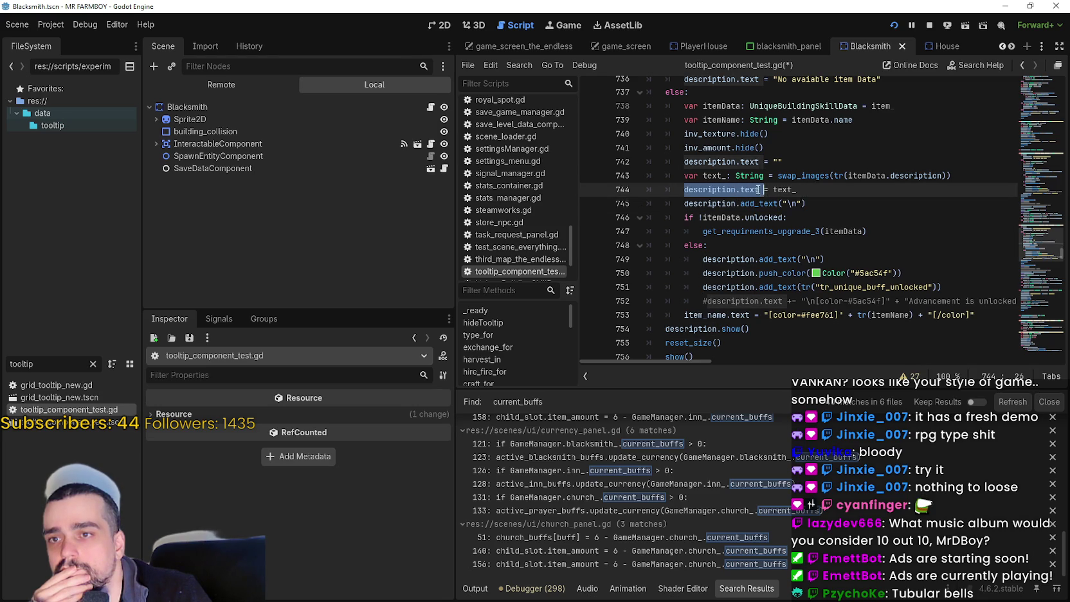
double_click(750, 189)
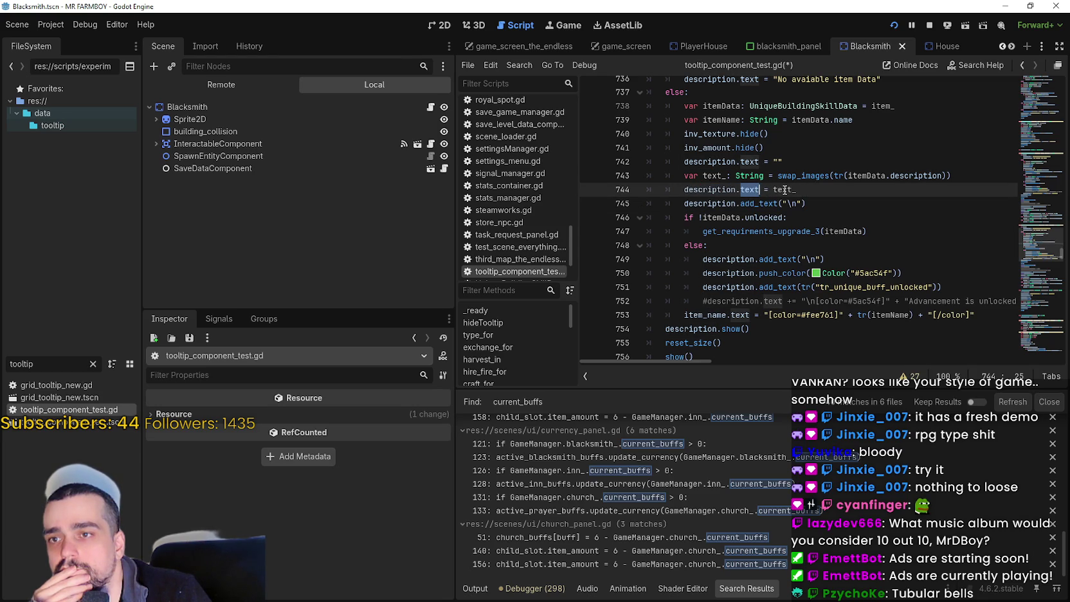
click(784, 190)
drag(688, 175, 818, 194)
click(818, 193)
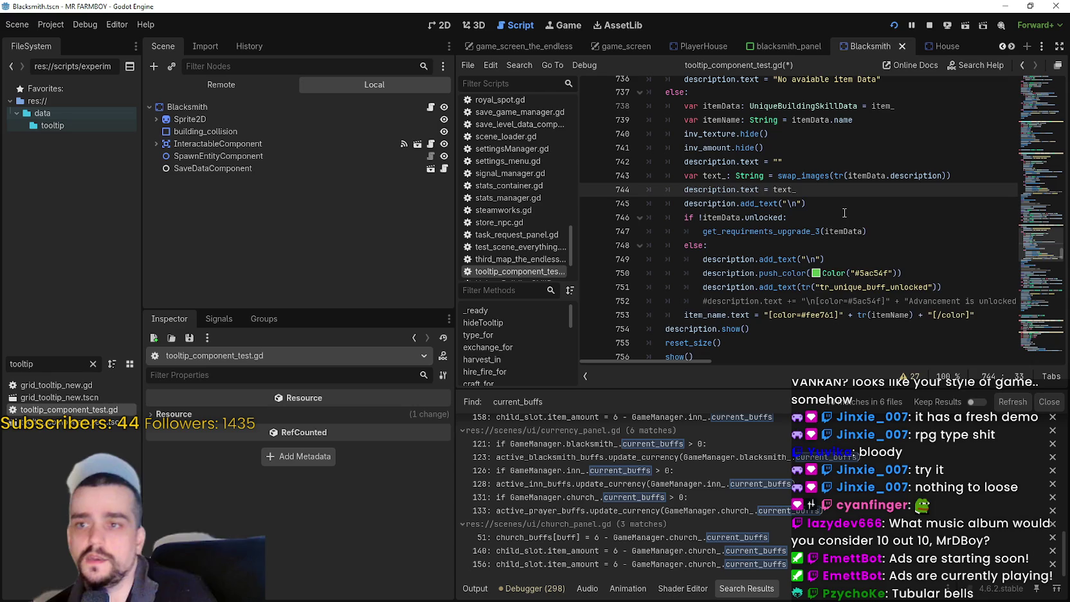
key(Return)
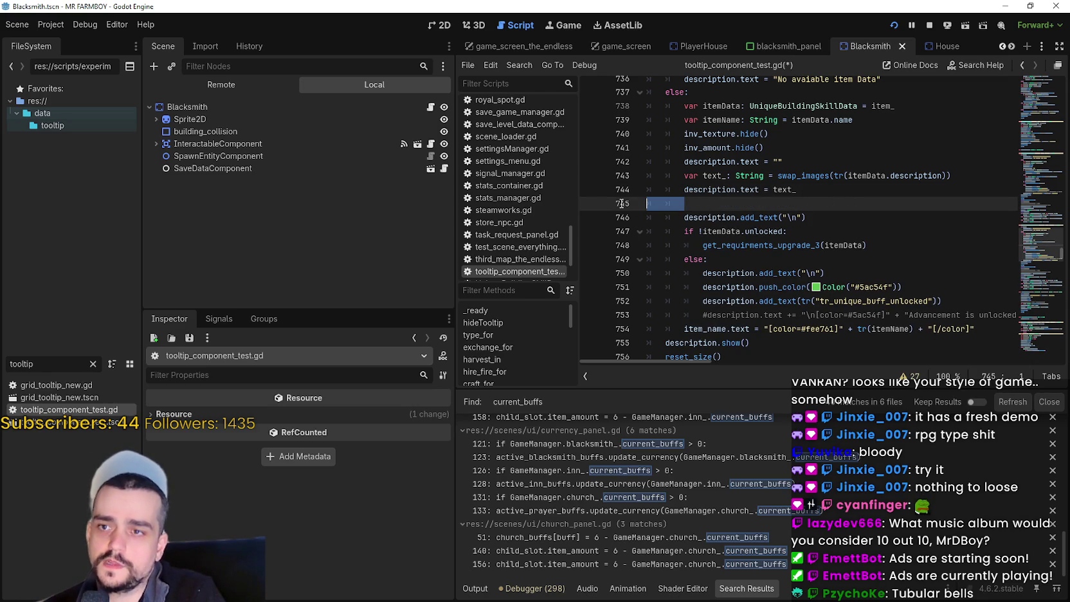
key(ctrl+v)
- Indent the pasted upkeep block and delete the two commented-out texture lines
key(shift+Up)
key(shift+Up)
key(shift+Up)
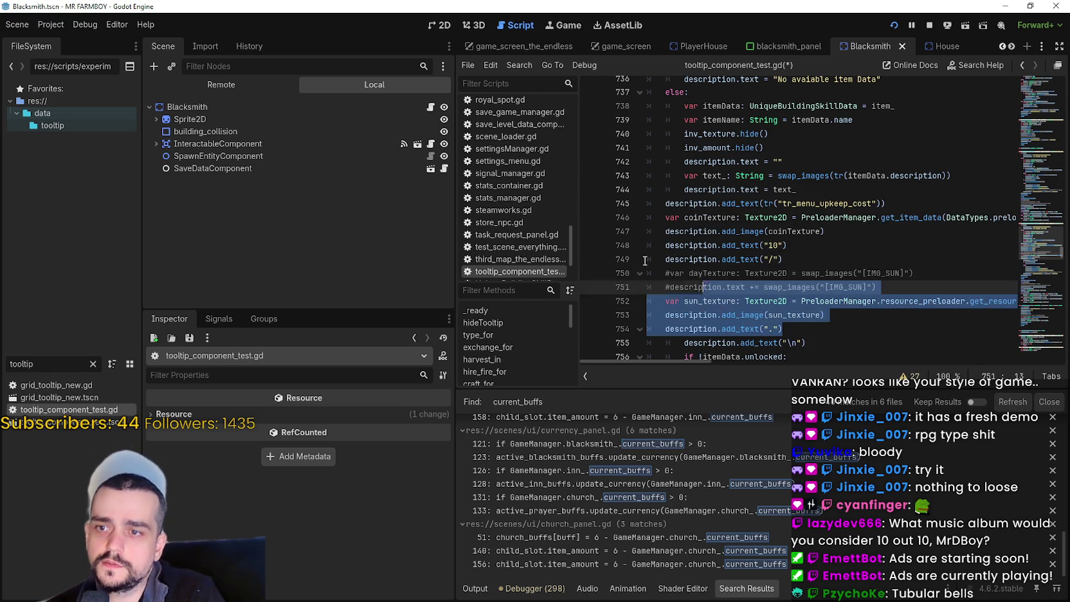
key(Tab)
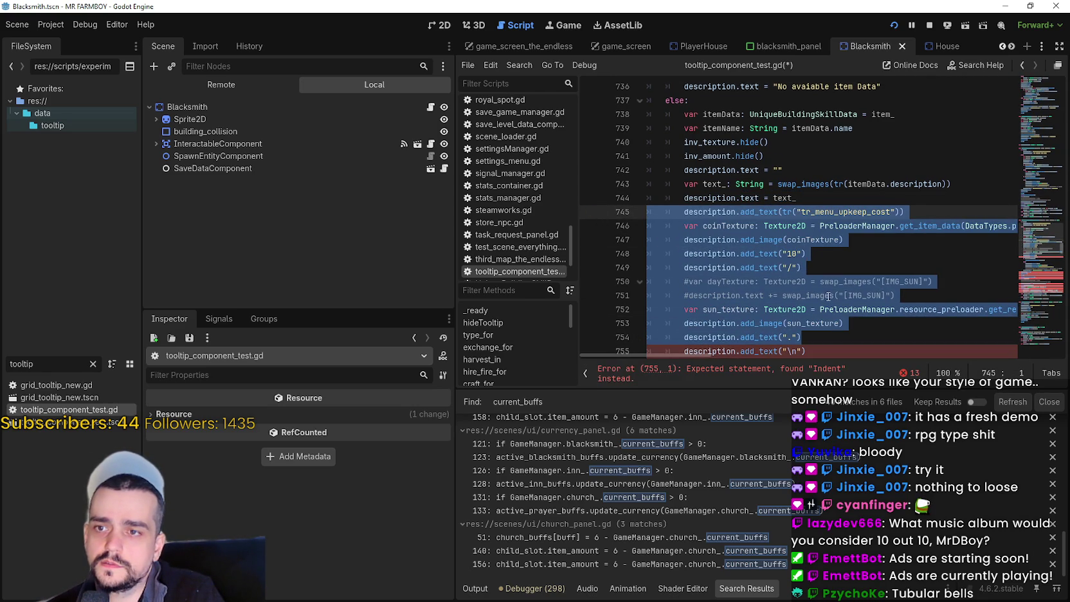
click(829, 296)
drag(915, 282, 629, 281)
key(BackSpace)
key(BackSpace)
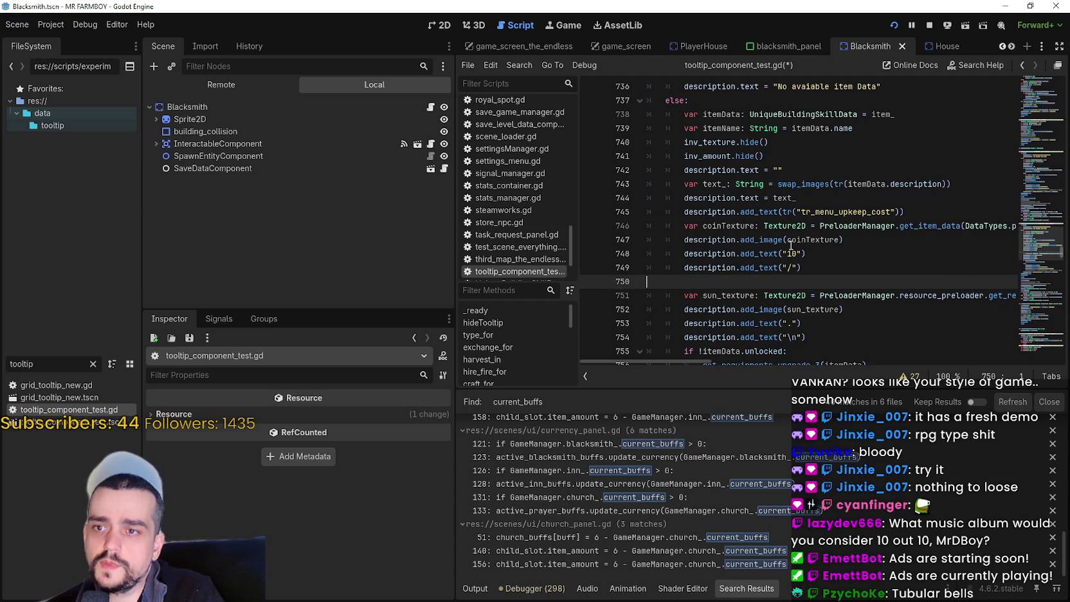
- Check the upkeep cost lines, save the script, and switch to the running game
click(834, 322)
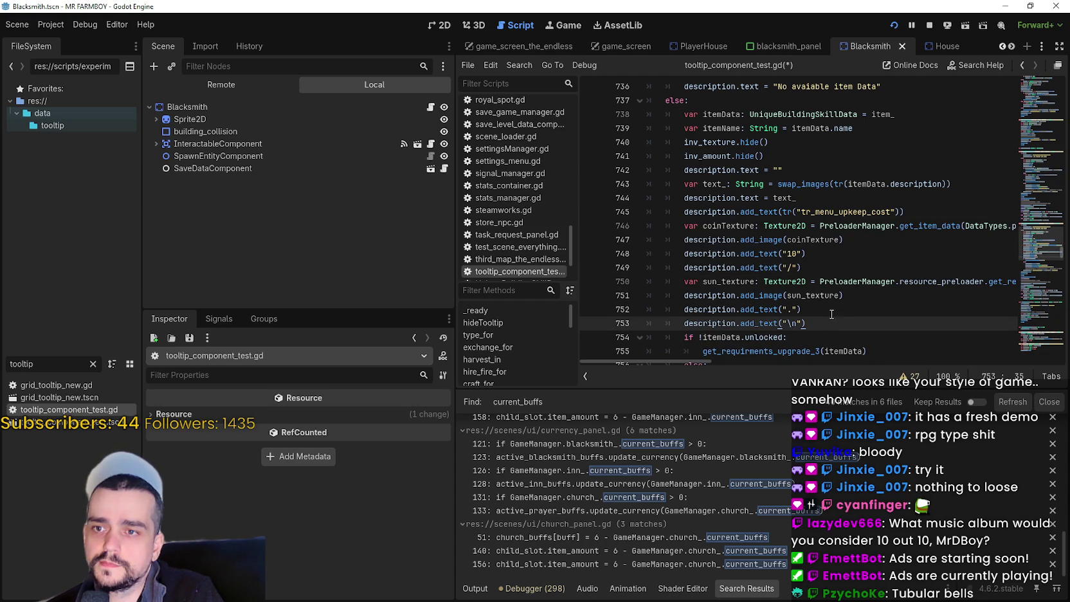
click(828, 309)
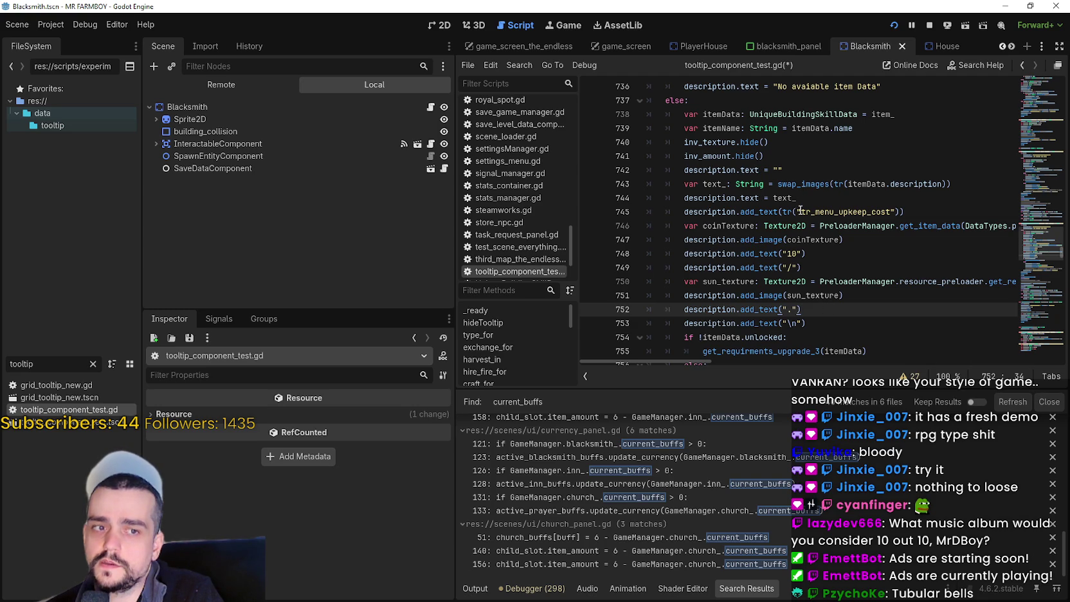
mouse_move(660, 362)
mouse_down()
mouse_move(723, 365)
mouse_move(644, 357)
mouse_up()
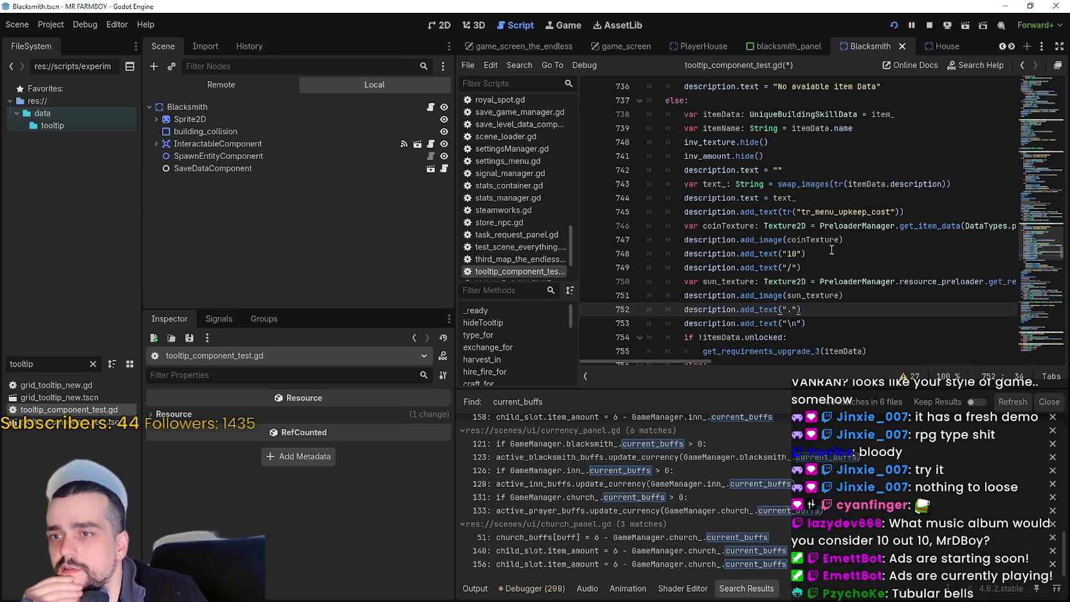
scroll(832, 250, down, 1)
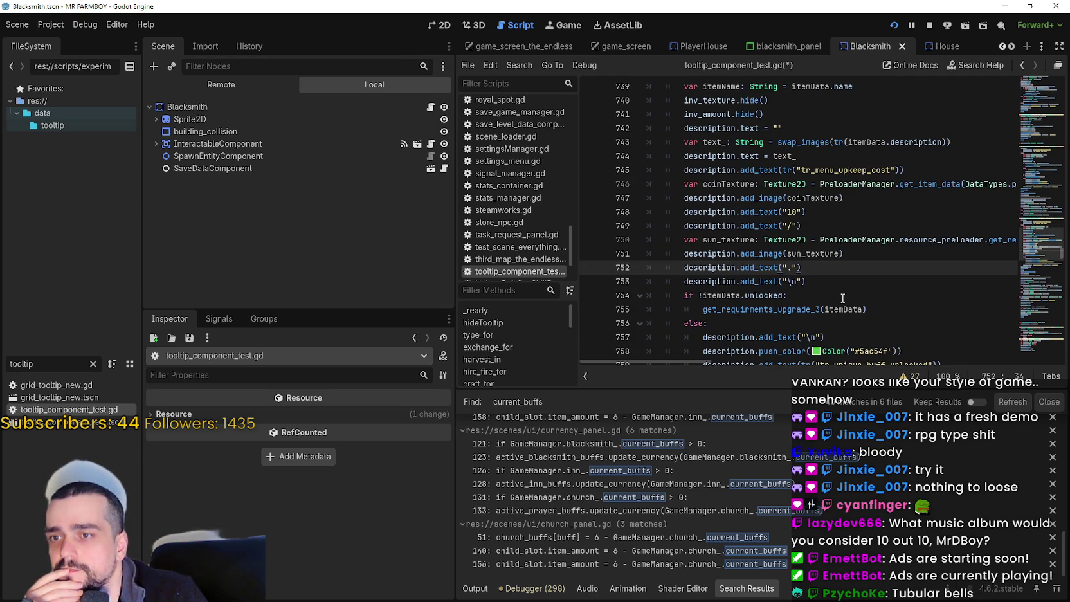
scroll(842, 297, up, 1)
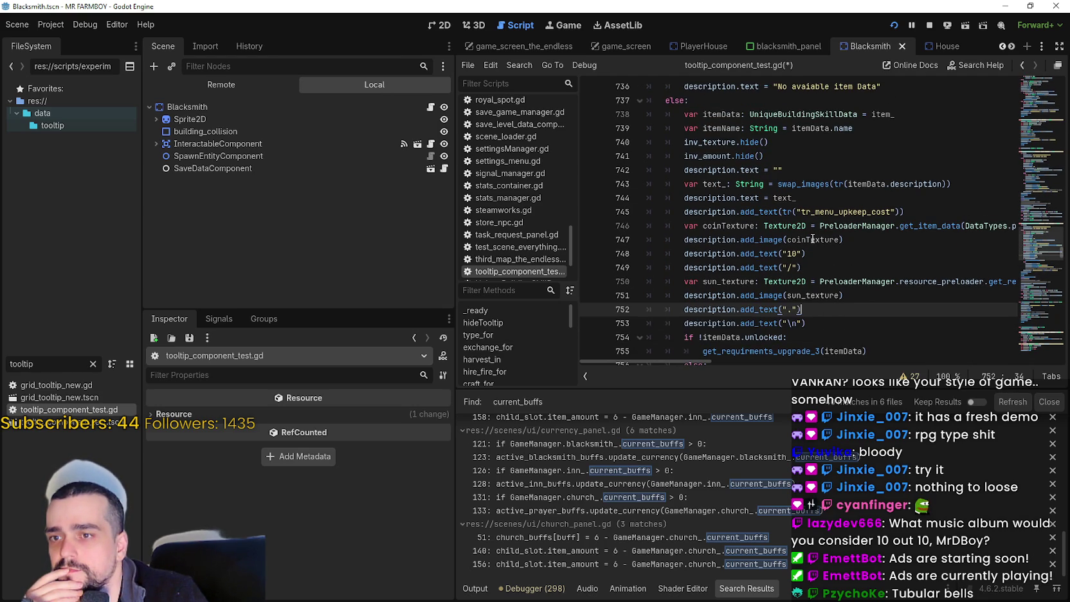
click(887, 254)
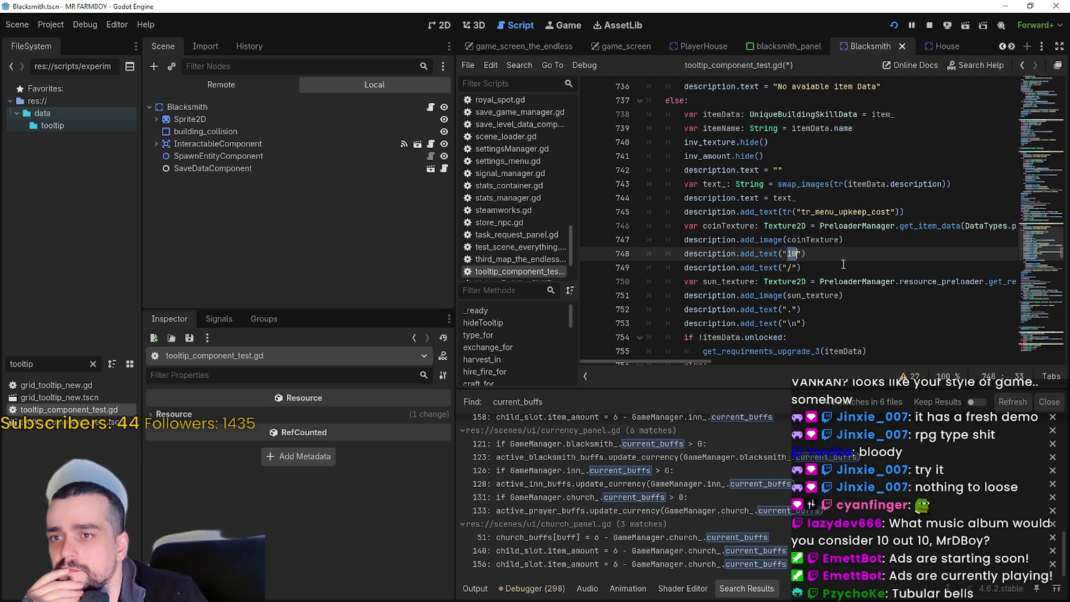
key(Down)
key(ctrl+s)
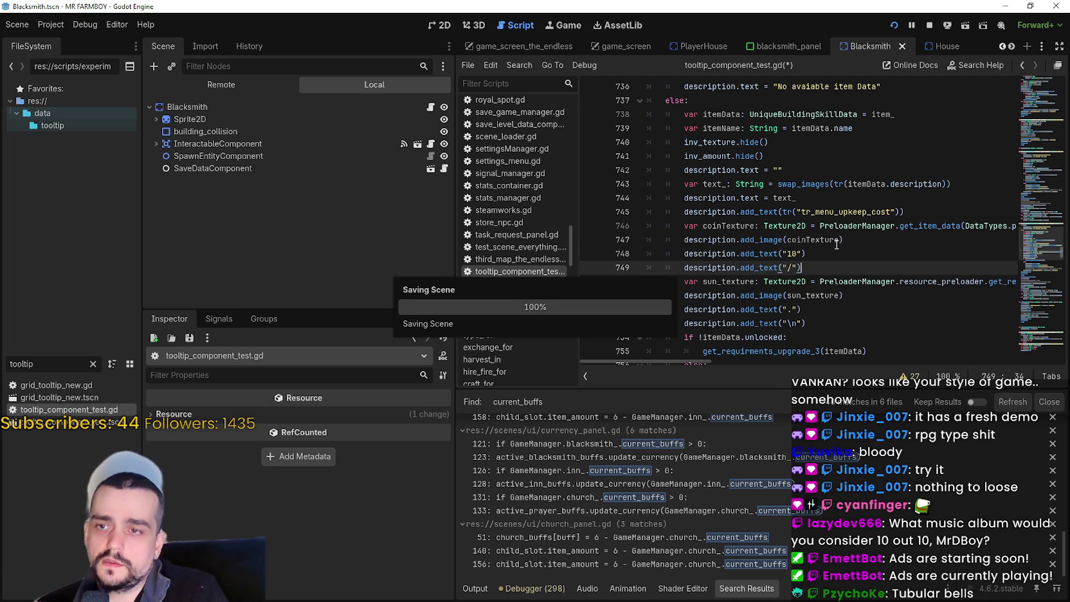
scroll(835, 246, down, 2)
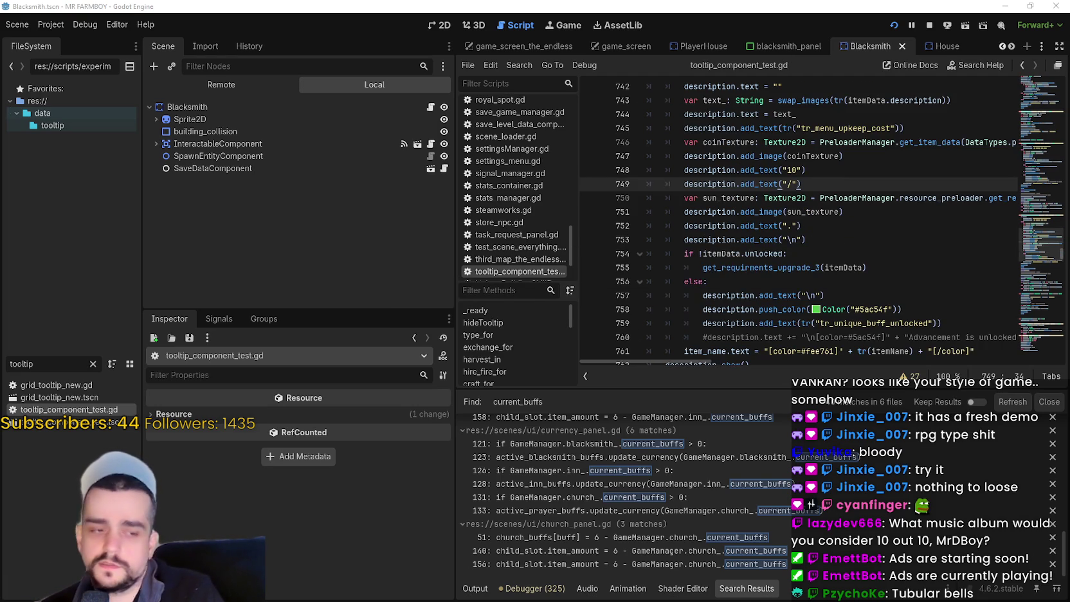
key(alt+Tab)
mouse_move(653, 278)
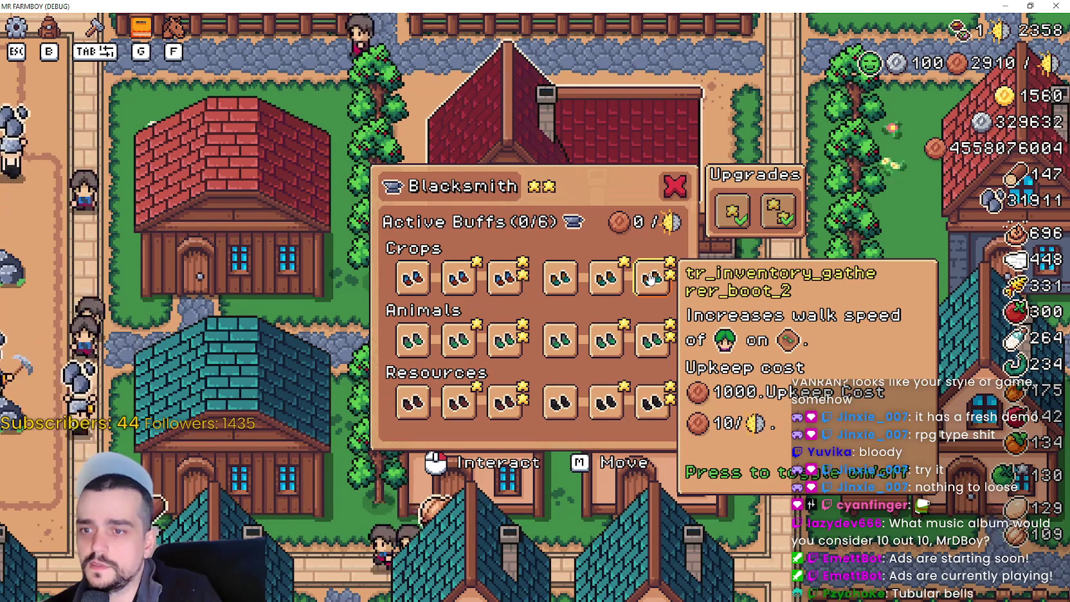
mouse_move(599, 278)
mouse_move(563, 283)
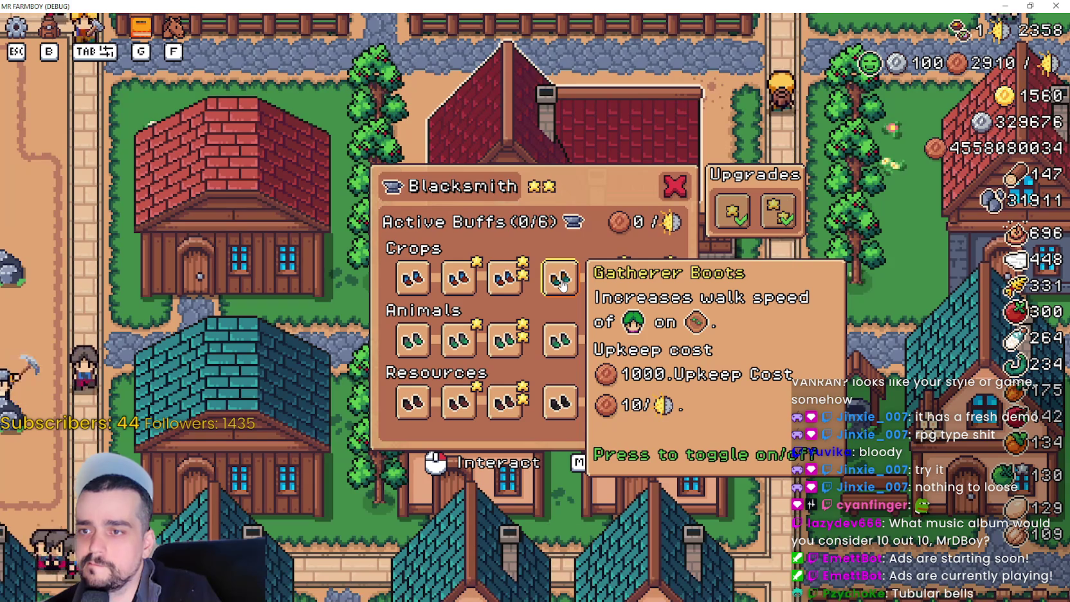
mouse_move(415, 284)
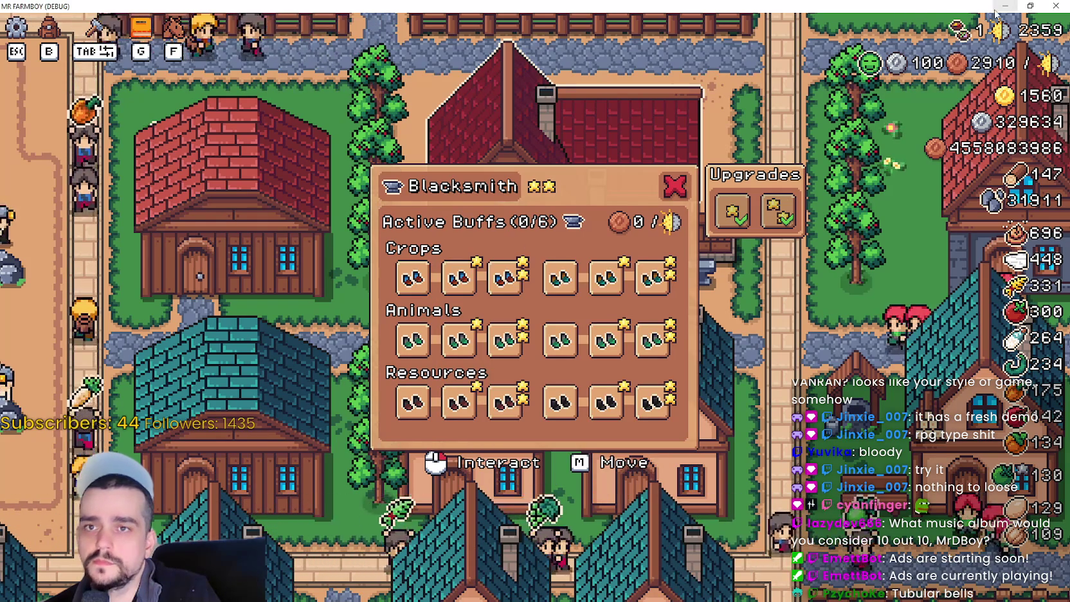
key(alt+Tab)
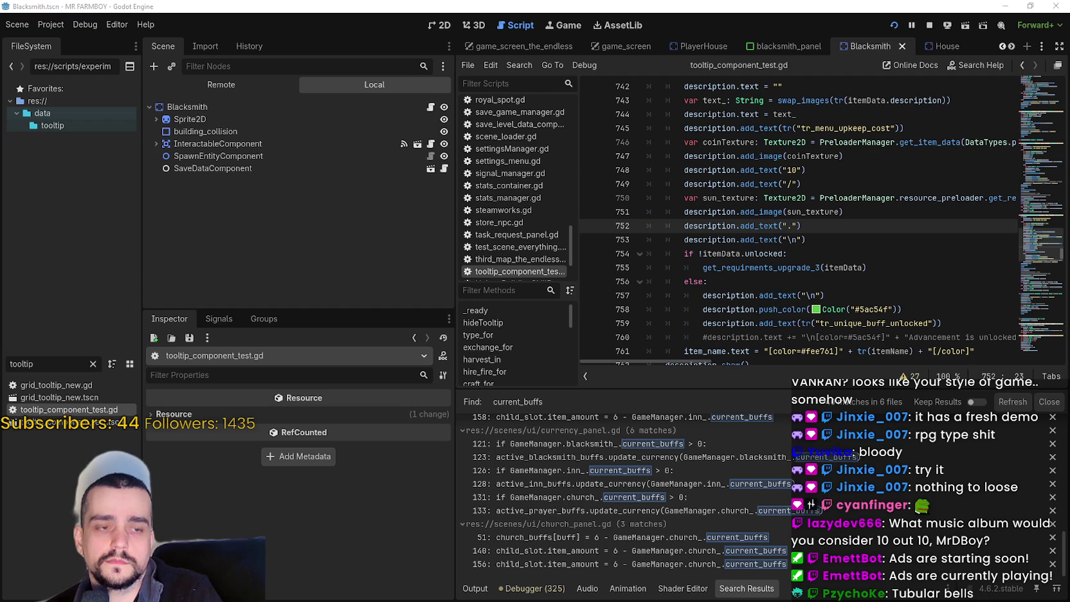
- Stop the running game and return to the upkeep cost lines in the script
click(817, 240)
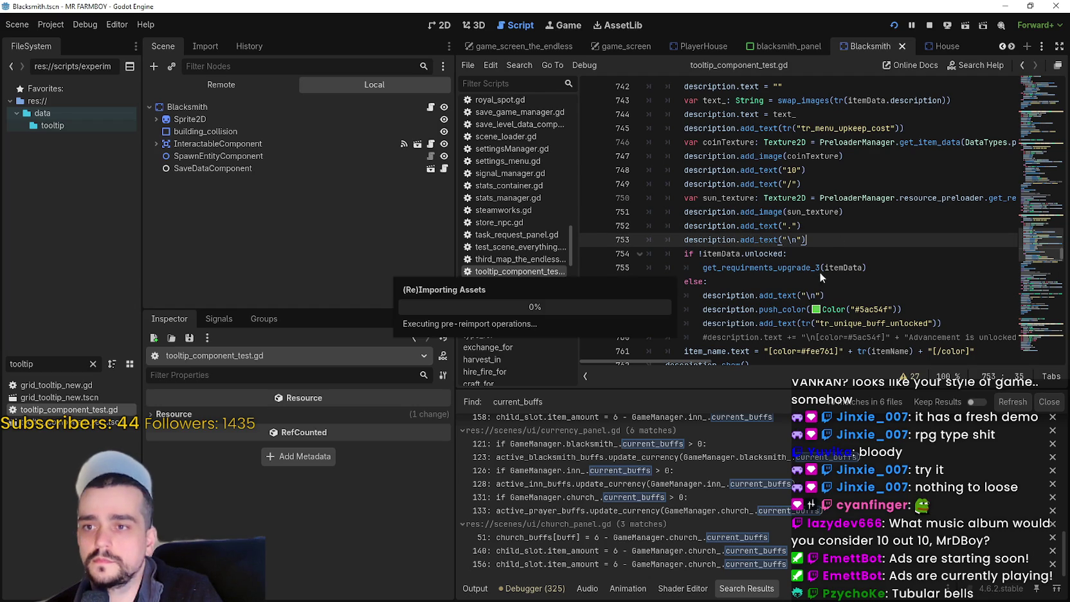
click(928, 25)
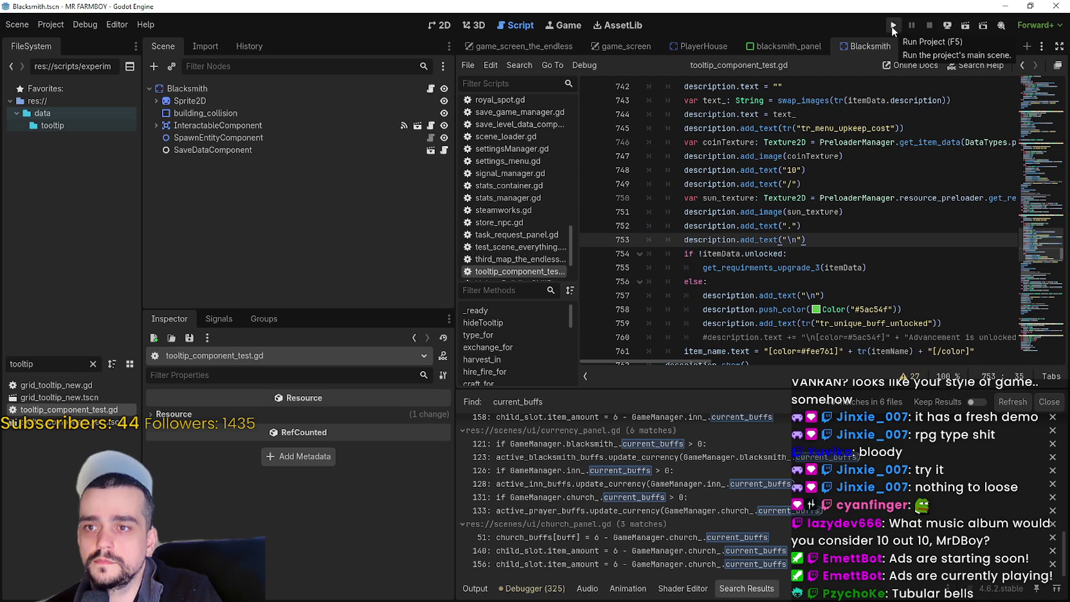
click(836, 185)
click(836, 171)
scroll(865, 244, up, 1)
mouse_move(816, 211)
mouse_down()
mouse_move(650, 205)
mouse_move(693, 212)
mouse_up()
- Insert a new line after line 744 containing description.add_text()
click(916, 166)
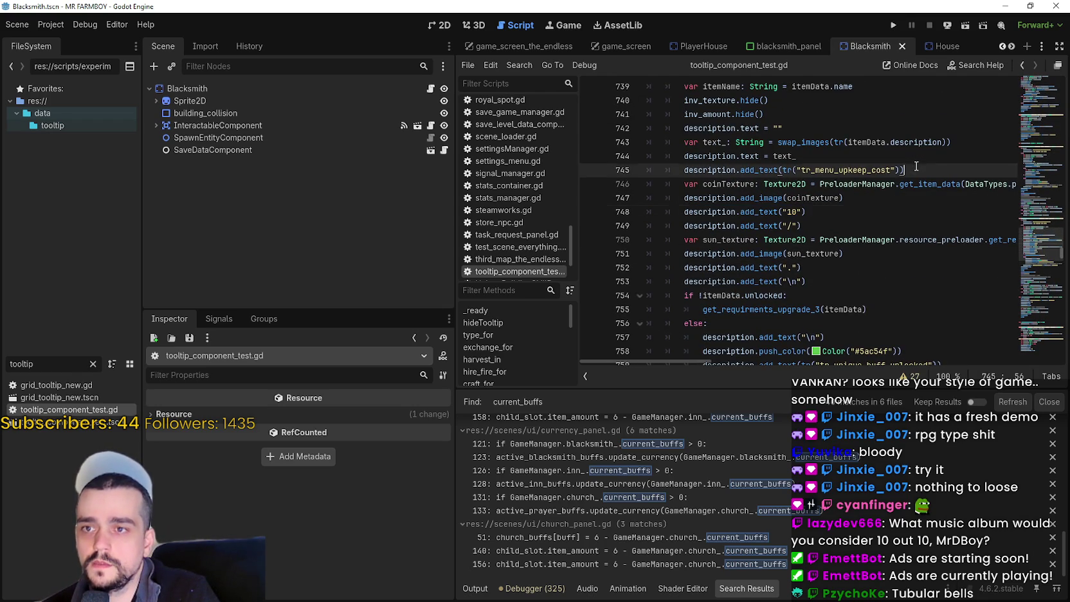
key(Up)
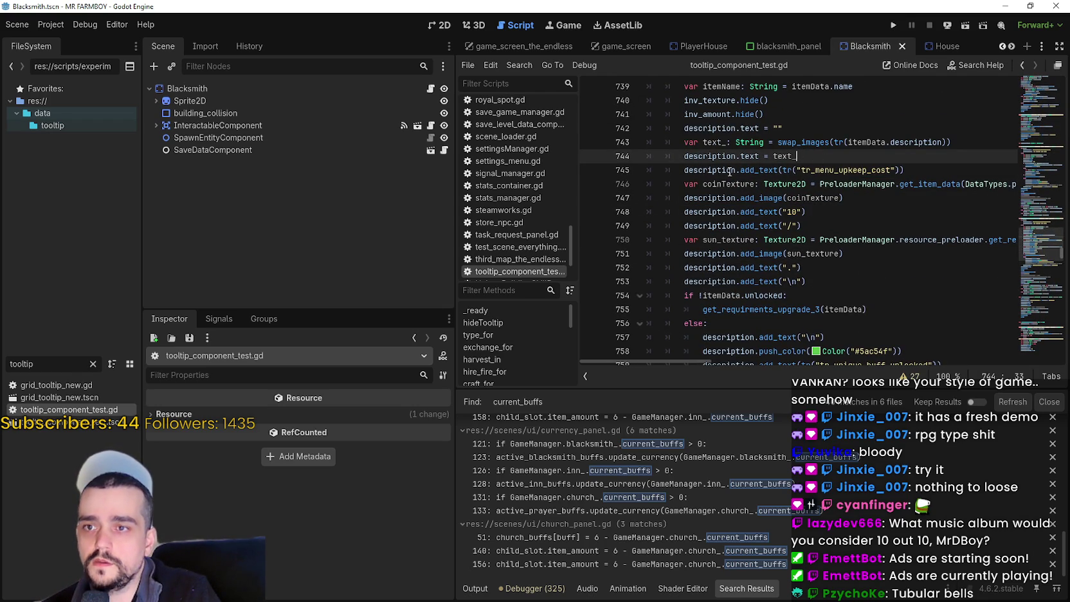
double_click(731, 168)
click(813, 161)
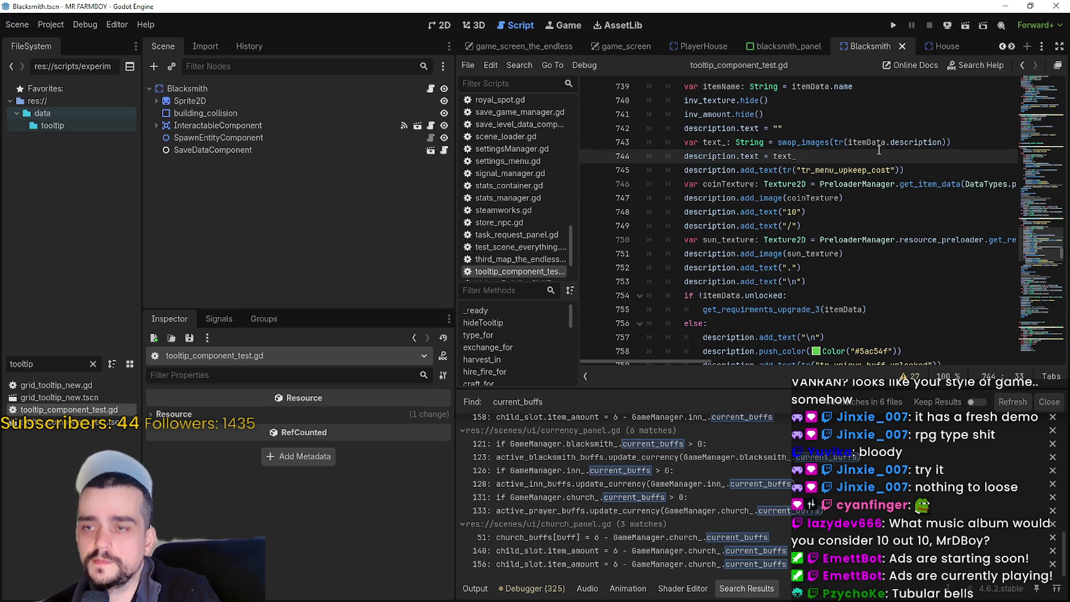
key(Return)
text(description.add_text.)
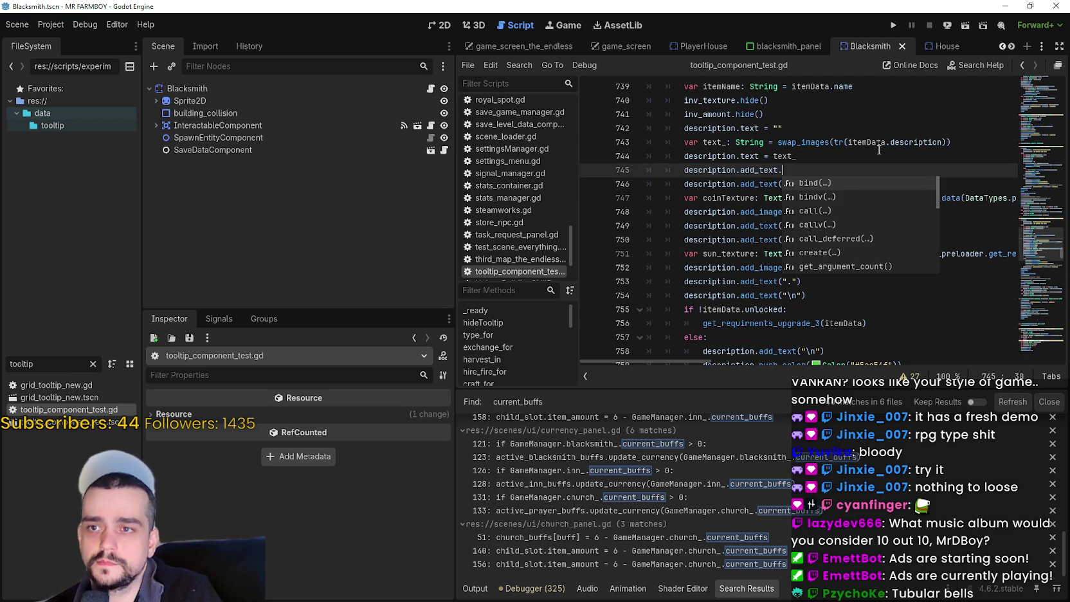
key(BackSpace)
text(()
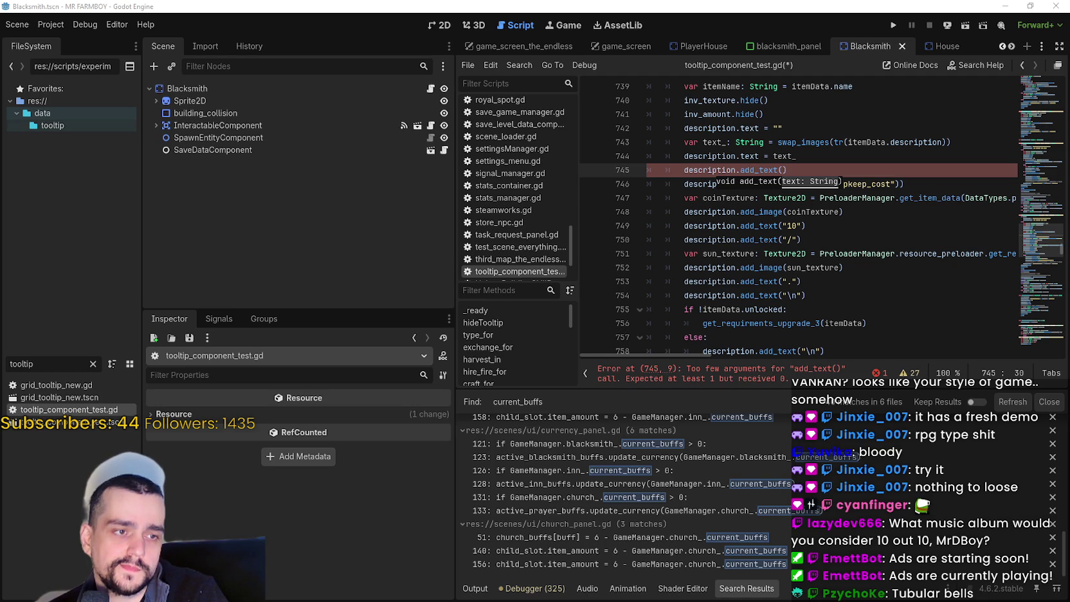
click(798, 170)
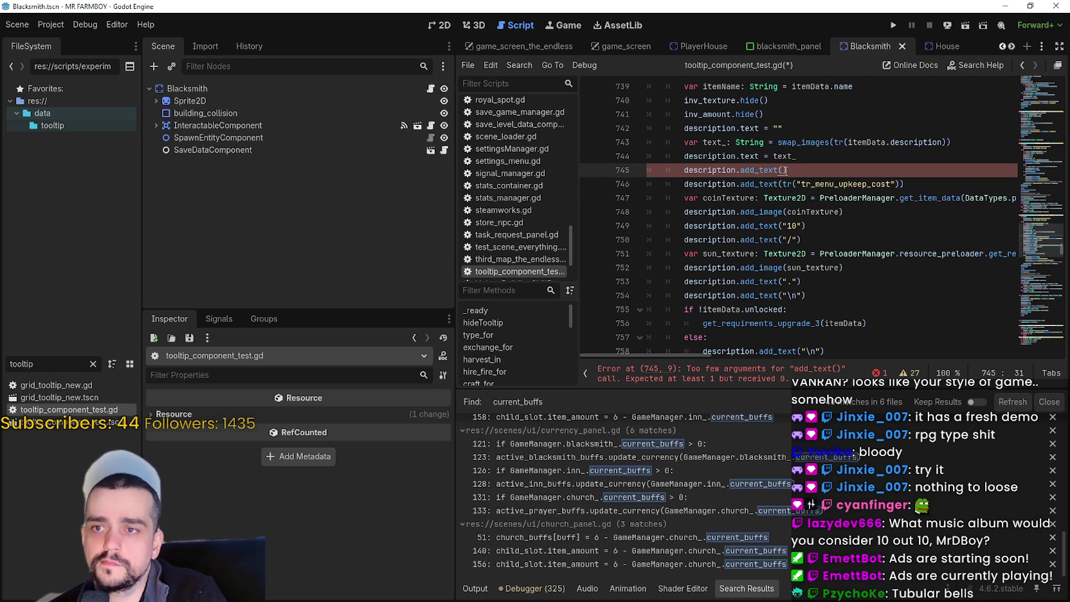
drag(788, 170, 684, 168)
double_click(20, 365)
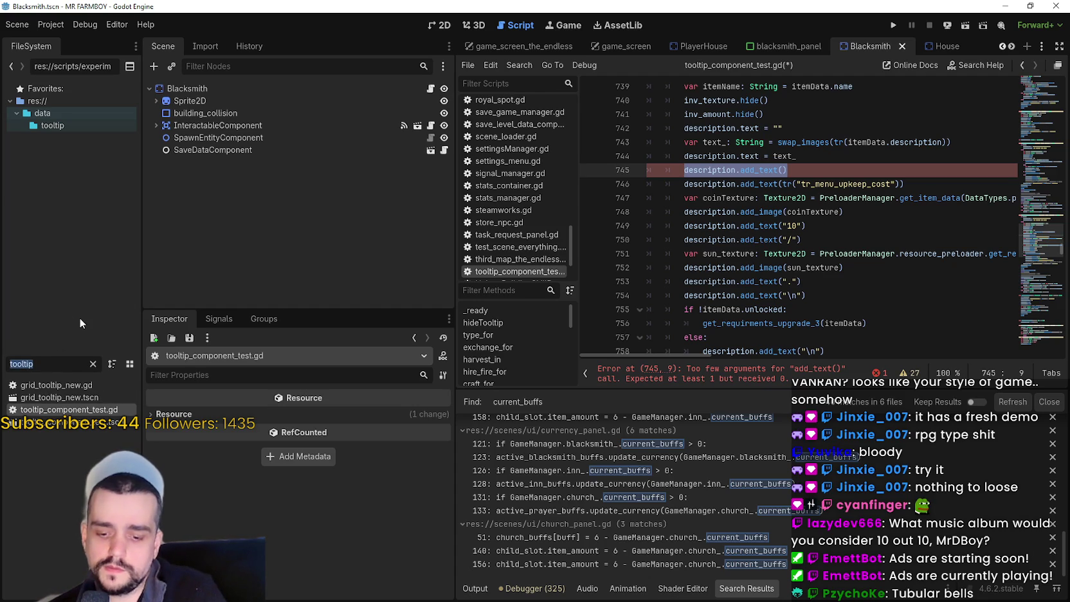
- In blacksmith_panel, select FarmerBoots2 and expand its Data resource to show tr_inventory_farmer_boot_desc_2
click(794, 45)
scroll(245, 234, down, 5)
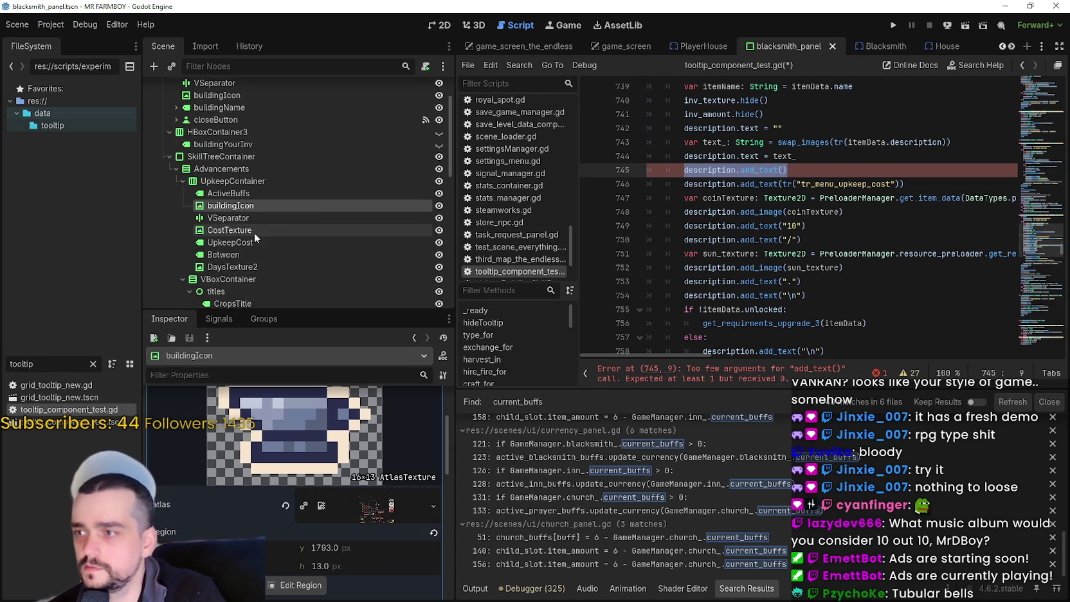
click(288, 262)
scroll(395, 515, down, 5)
scroll(386, 483, up, 3)
scroll(393, 482, up, 3)
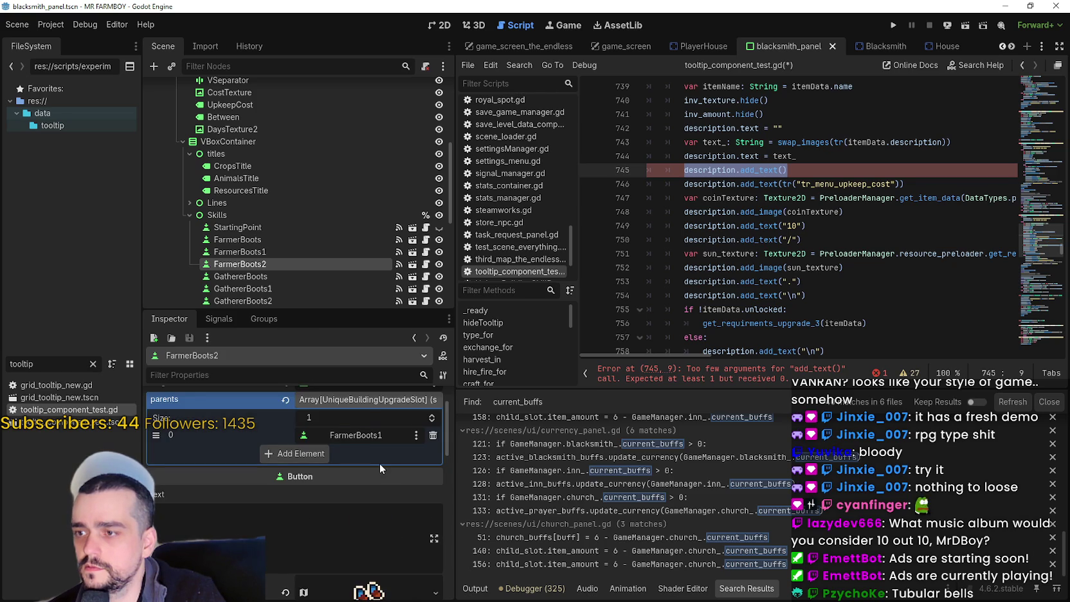
click(377, 451)
click(367, 420)
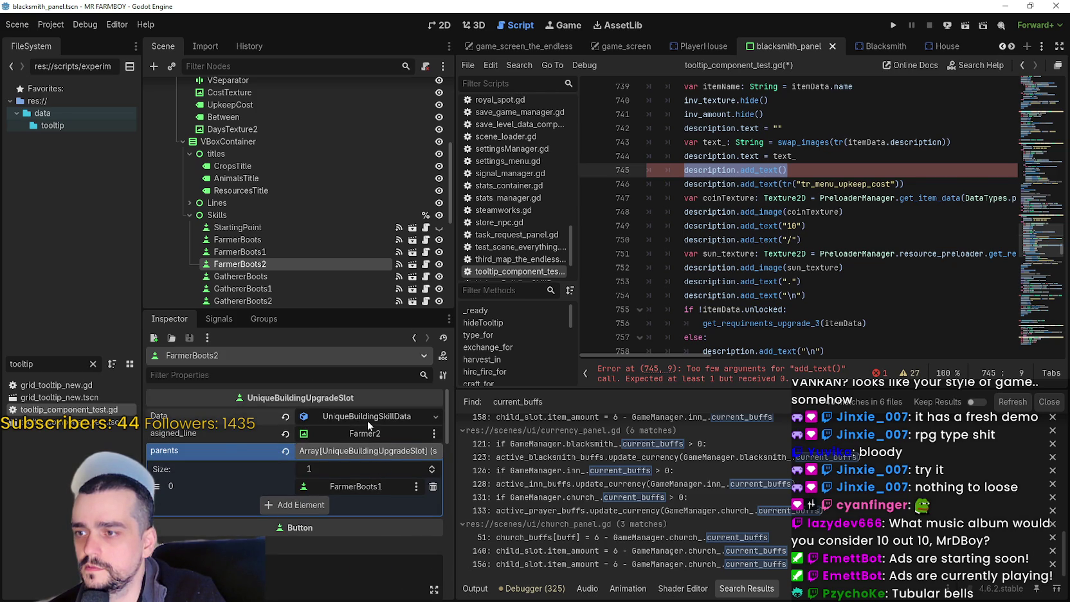
click(373, 494)
scroll(387, 518, up, 2)
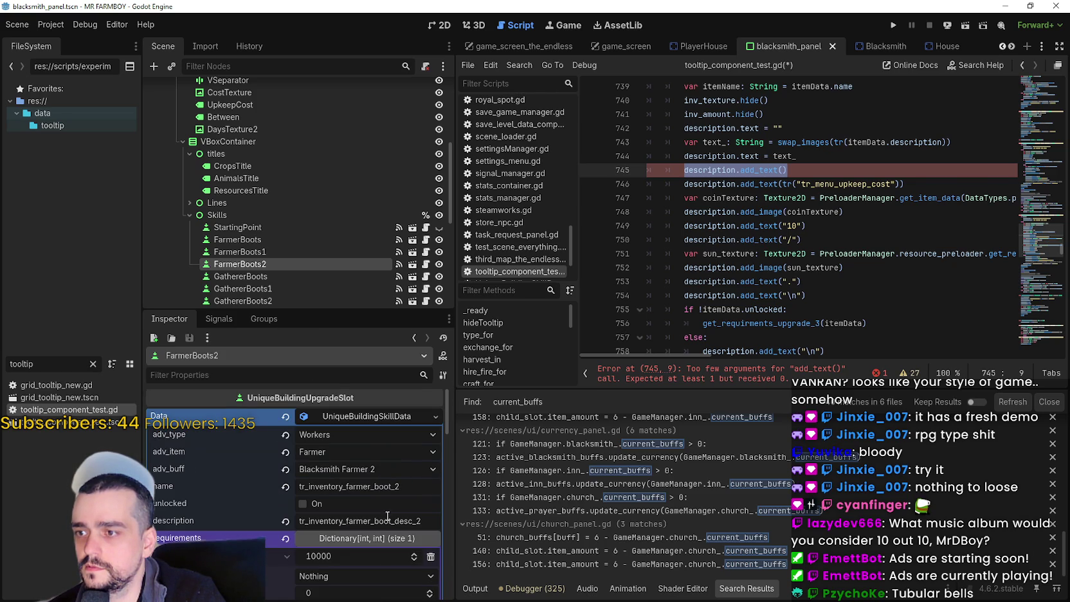
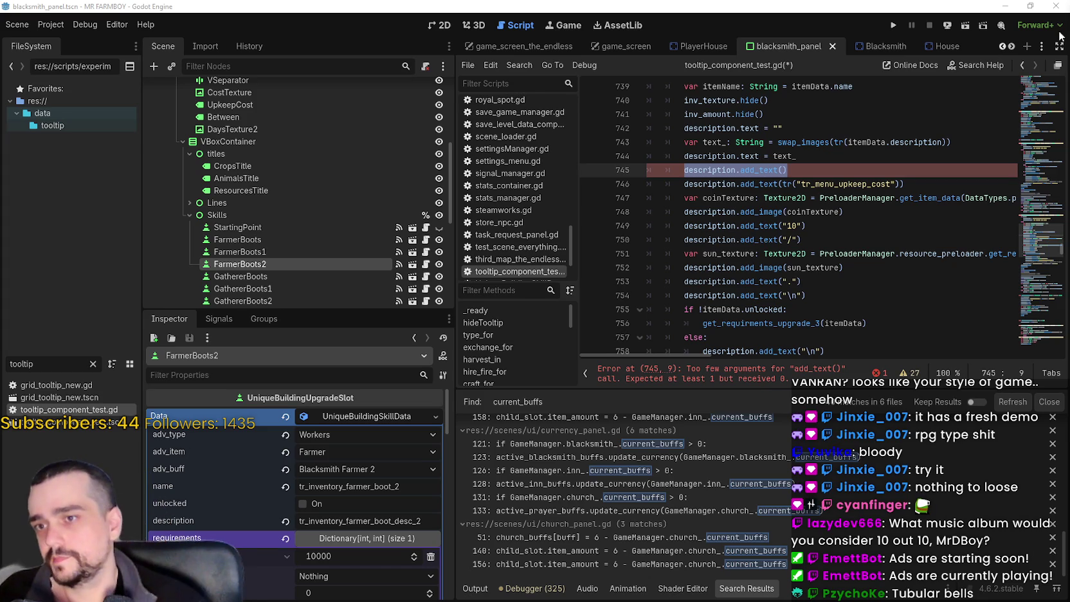
- Comment out the empty description.add_text() call on line 745 with #
click(802, 225)
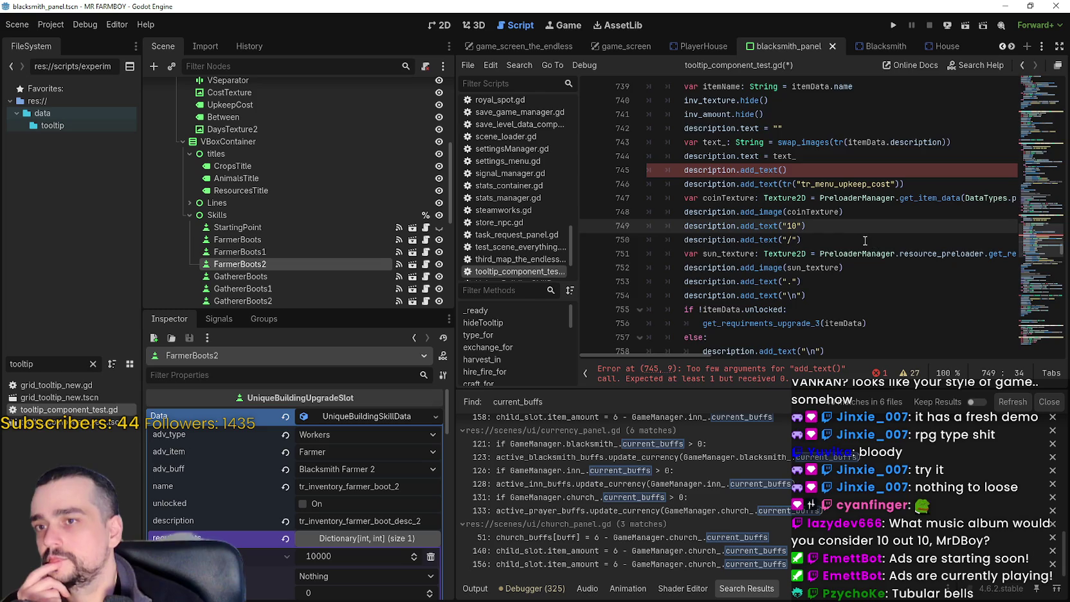
scroll(940, 195, up, 1)
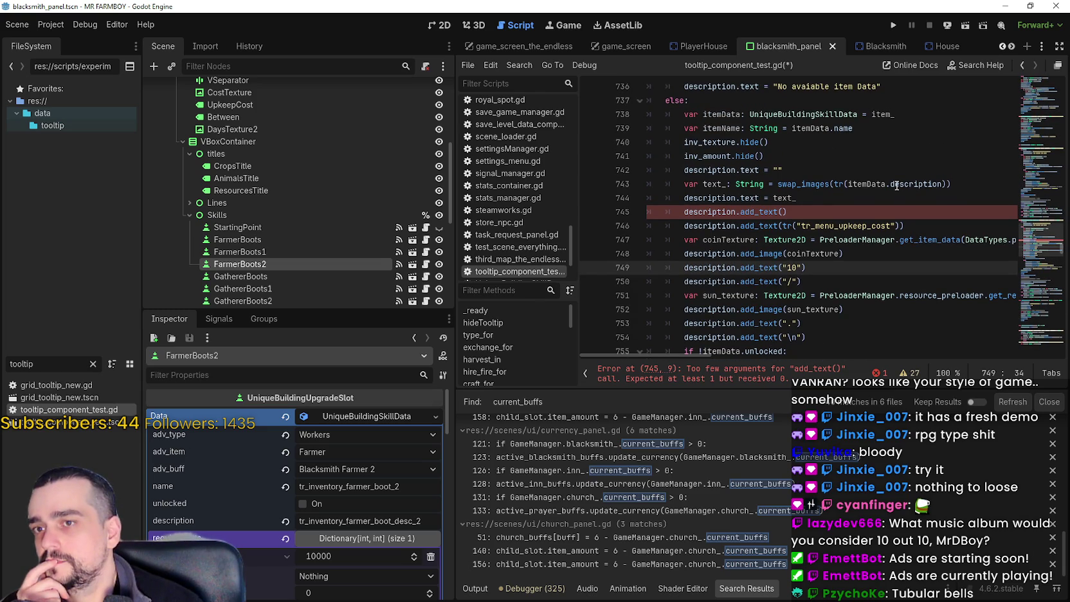
mouse_move(897, 185)
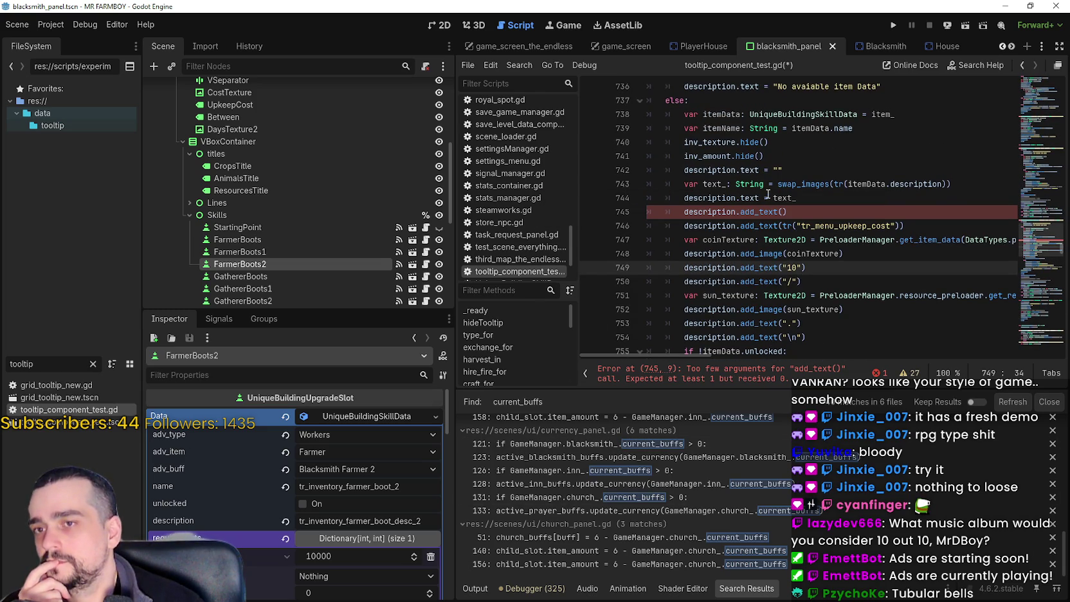
scroll(809, 246, down, 1)
click(805, 287)
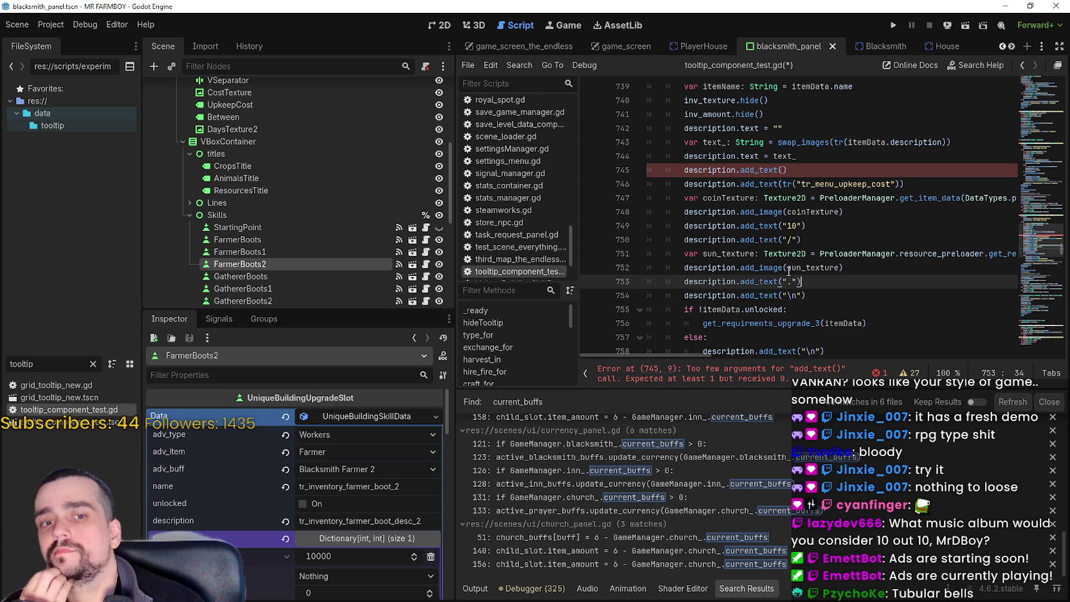
mouse_move(789, 270)
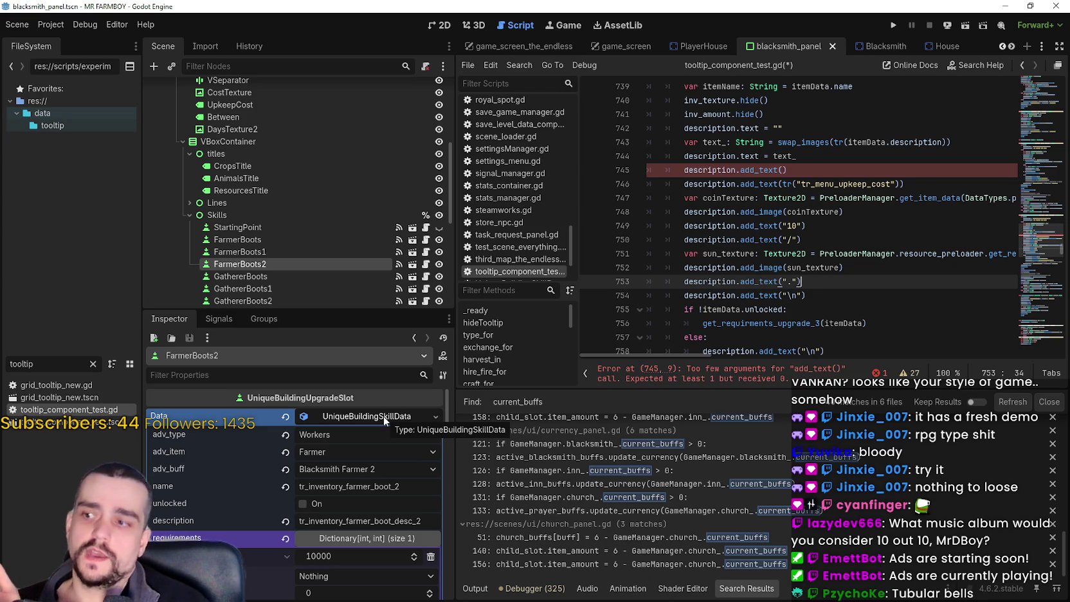
scroll(287, 220, down, 3)
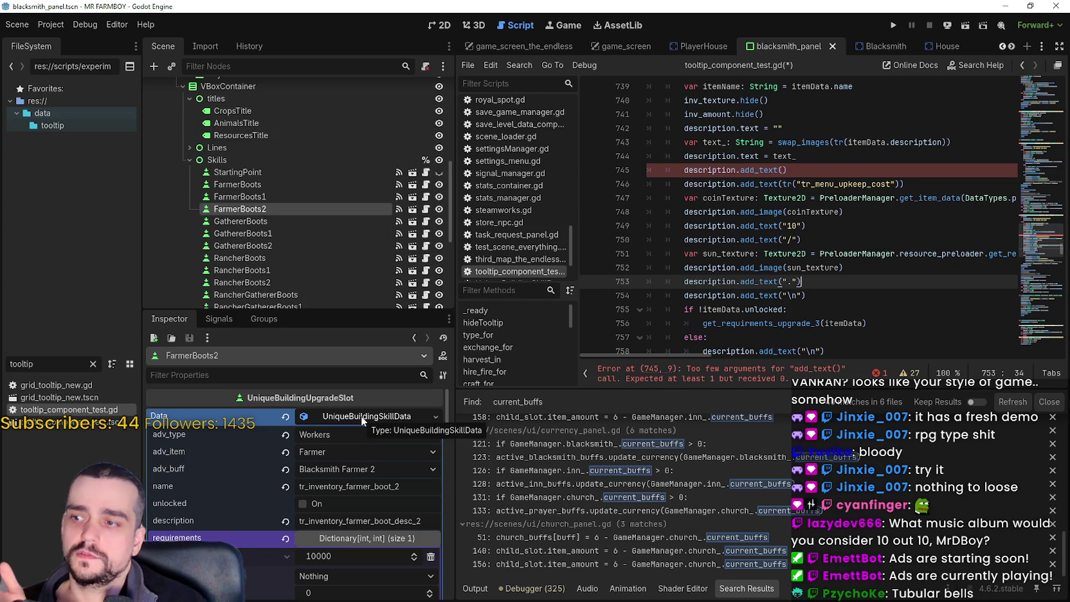
click(862, 158)
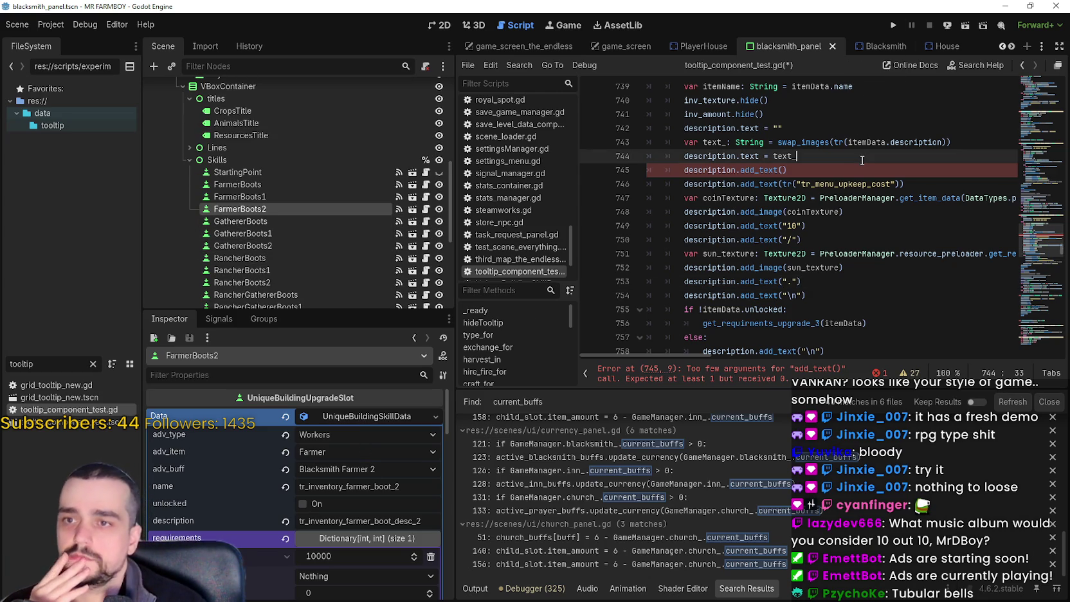
click(862, 169)
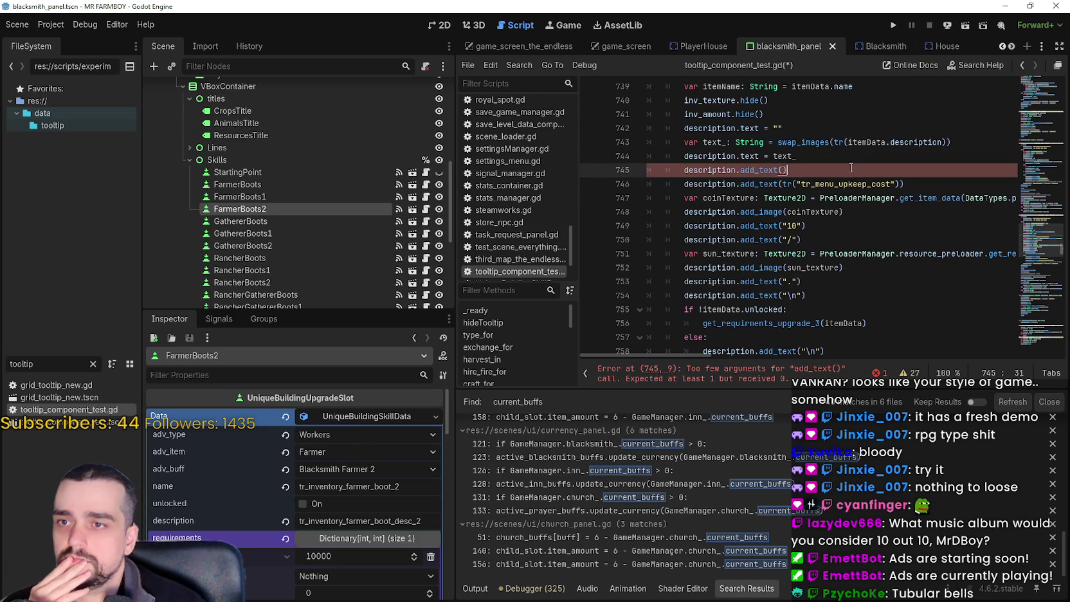
click(679, 170)
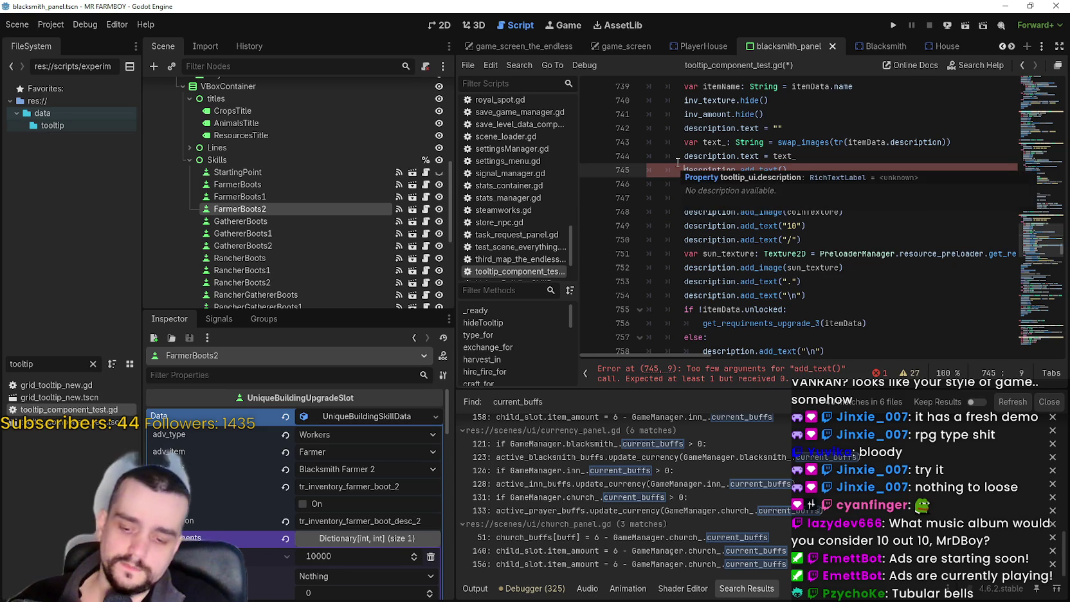
text(#)
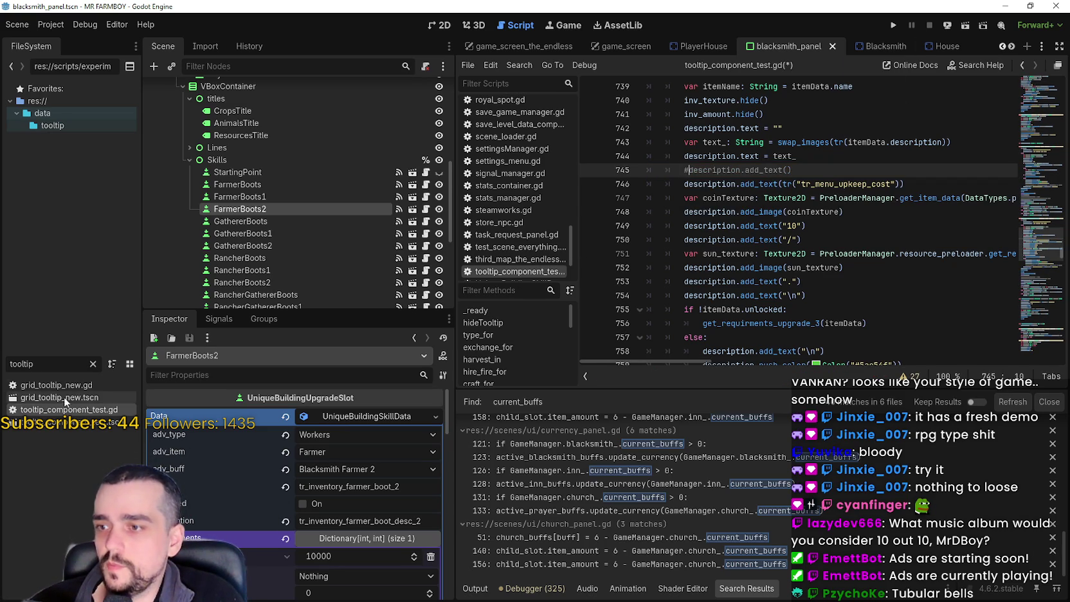
- Filter the FileSystem to 'unique' and open UniqueBuildingSkillData.gd
double_click(32, 364)
text(unique)
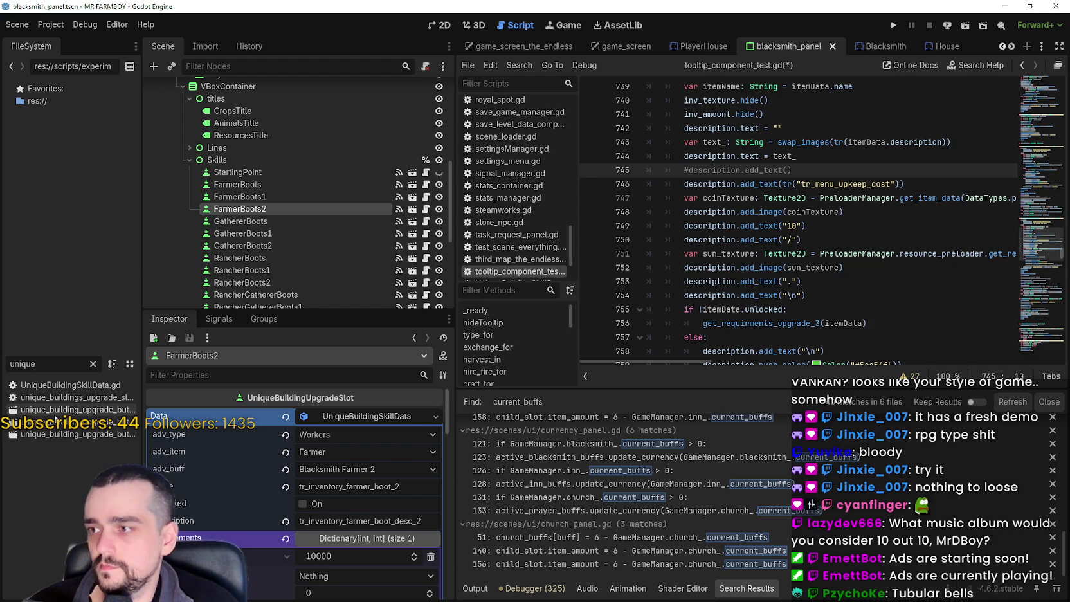
double_click(51, 384)
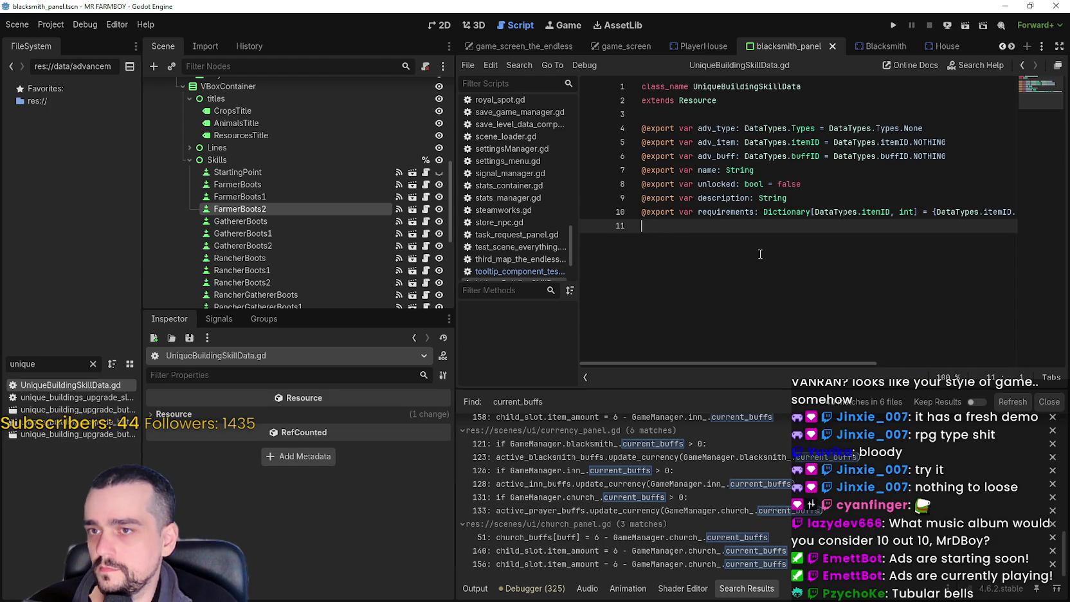
click(798, 200)
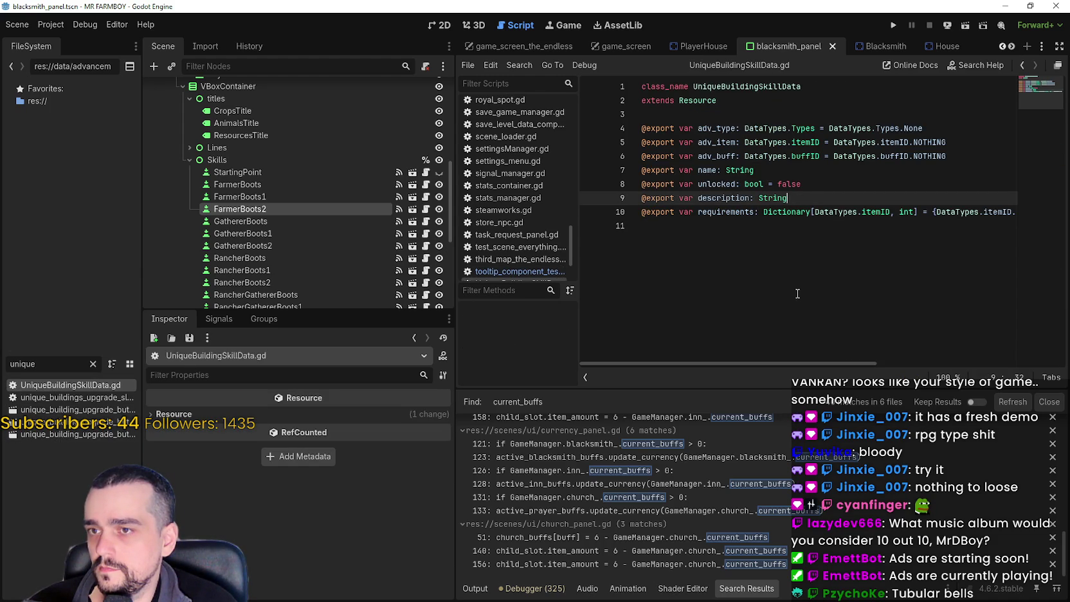
key(Return)
text(@)
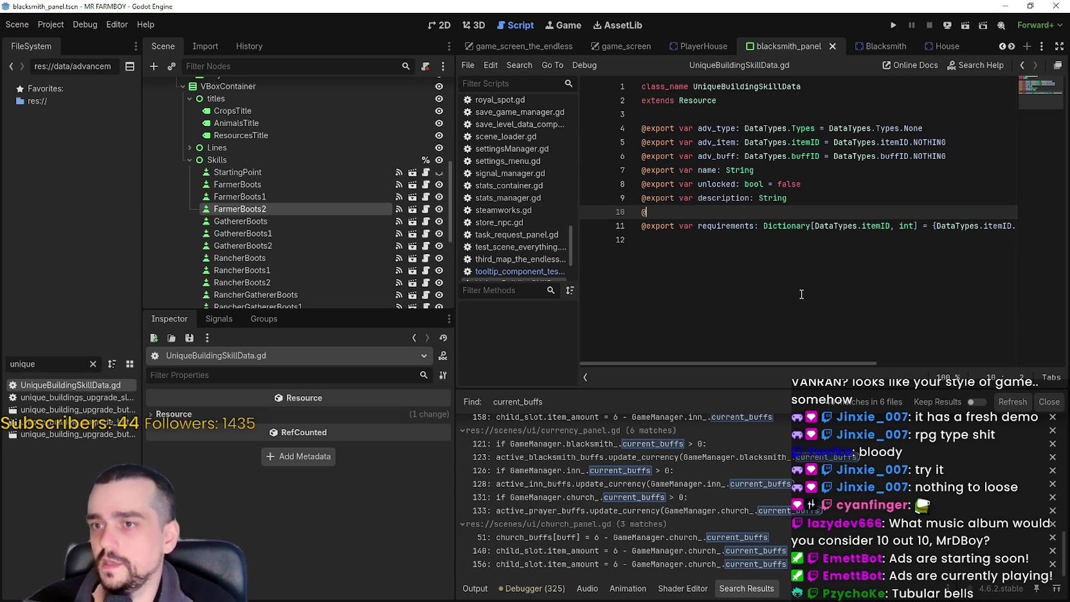
text(export var )
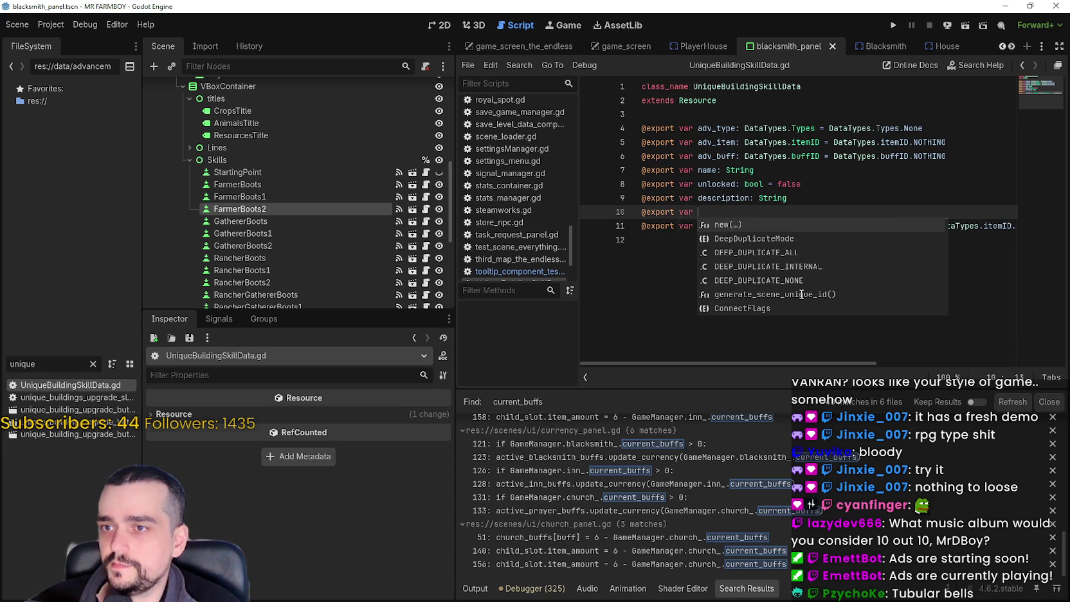
text(upkee)
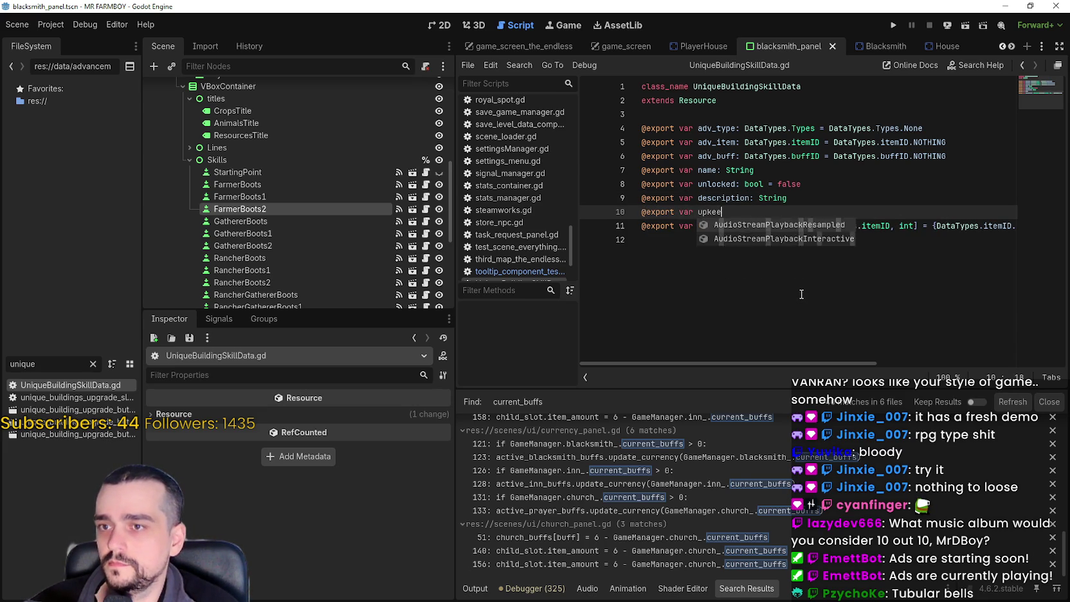
text(p_cost: )
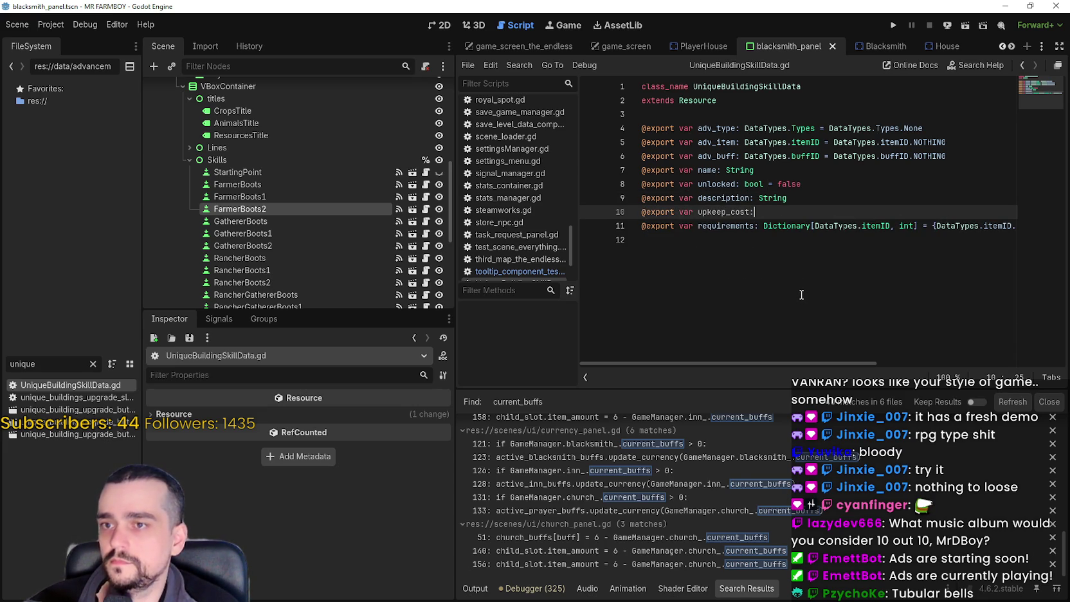
text(int)
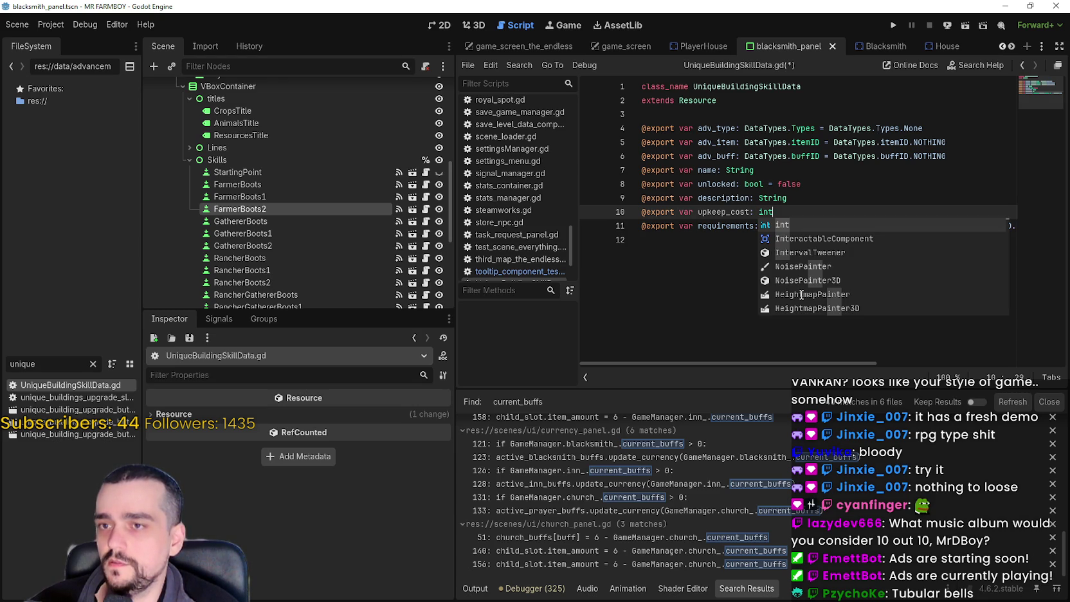
text( = 0)
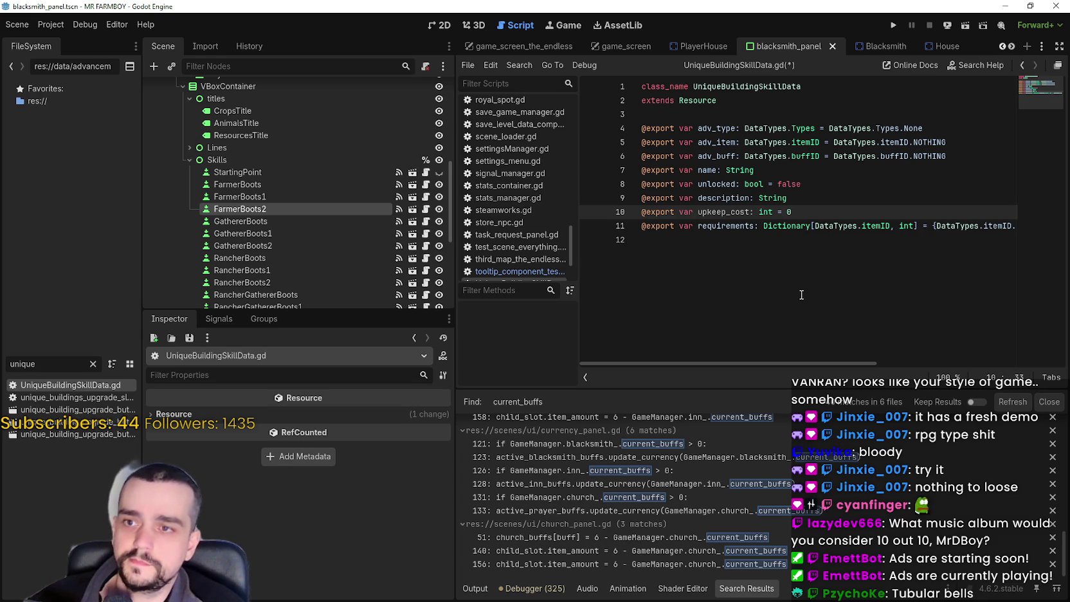
key(Return)
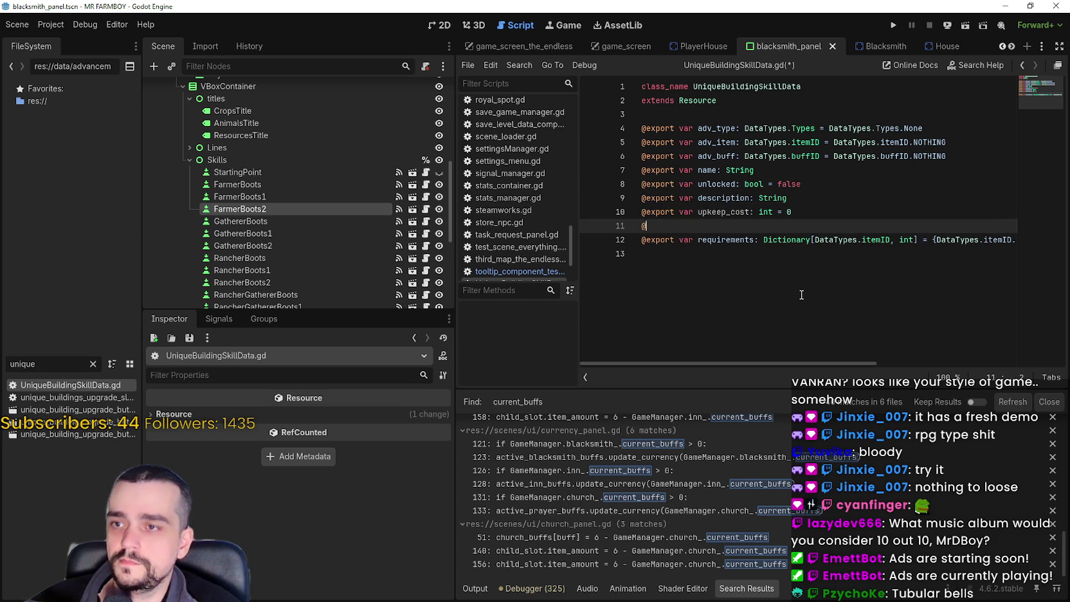
text(export var buff)
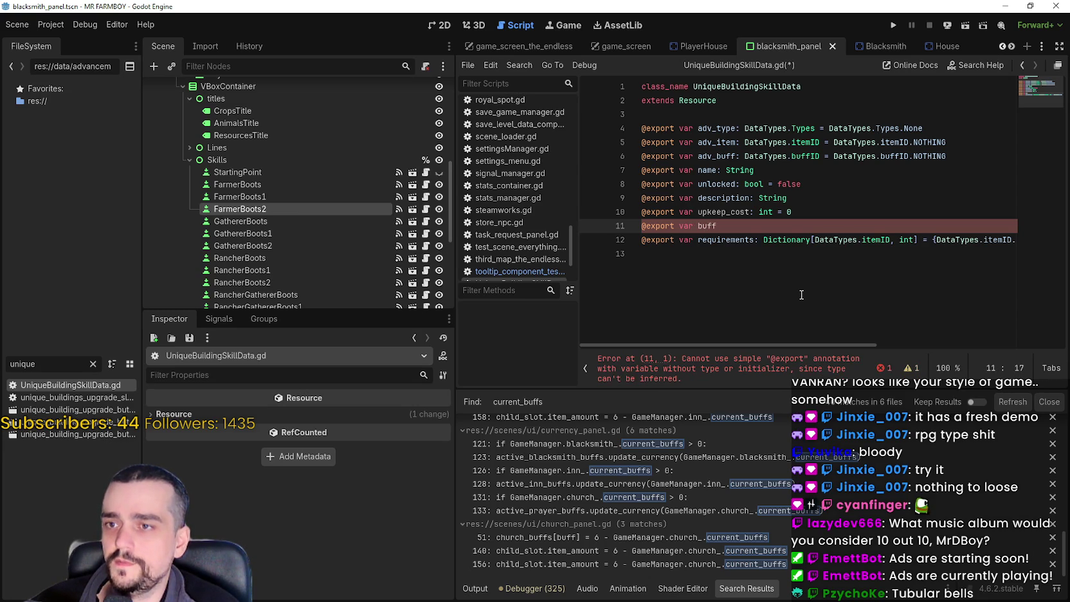
text(: float )
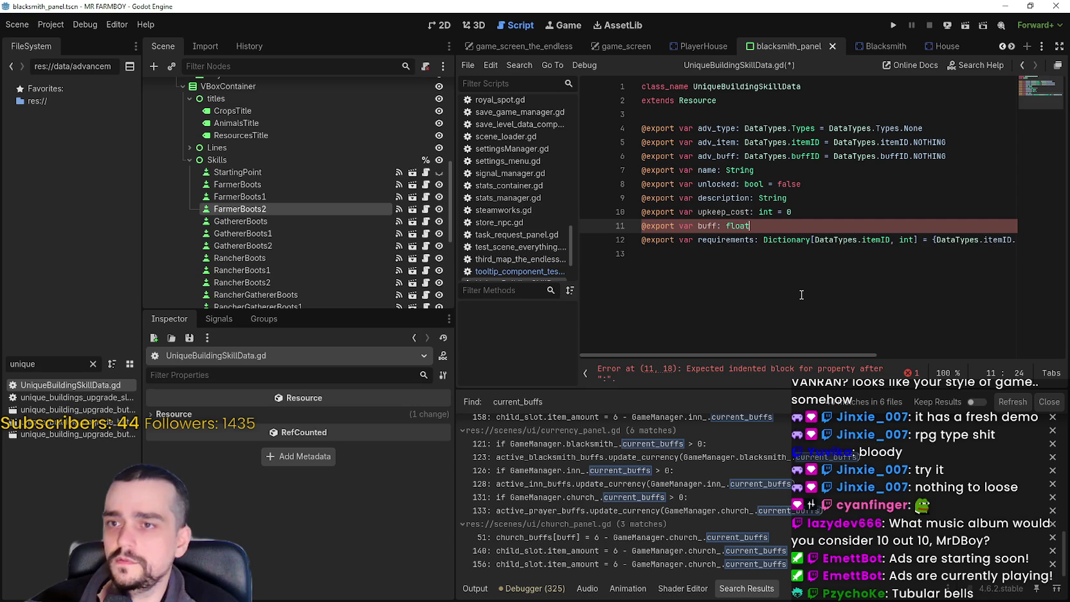
text(= 1.0)
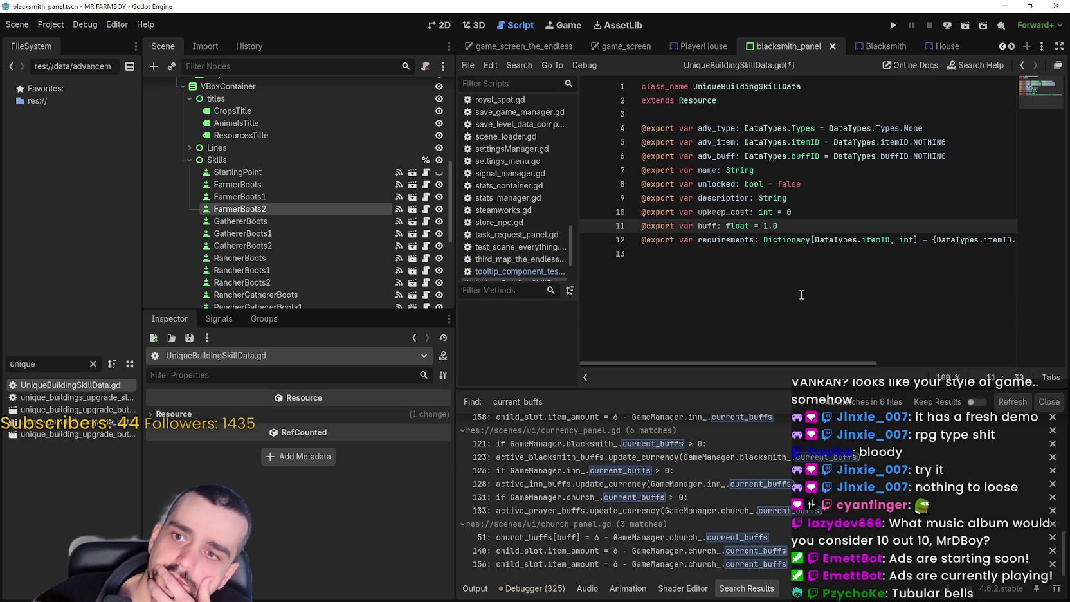
key(ctrl+s)
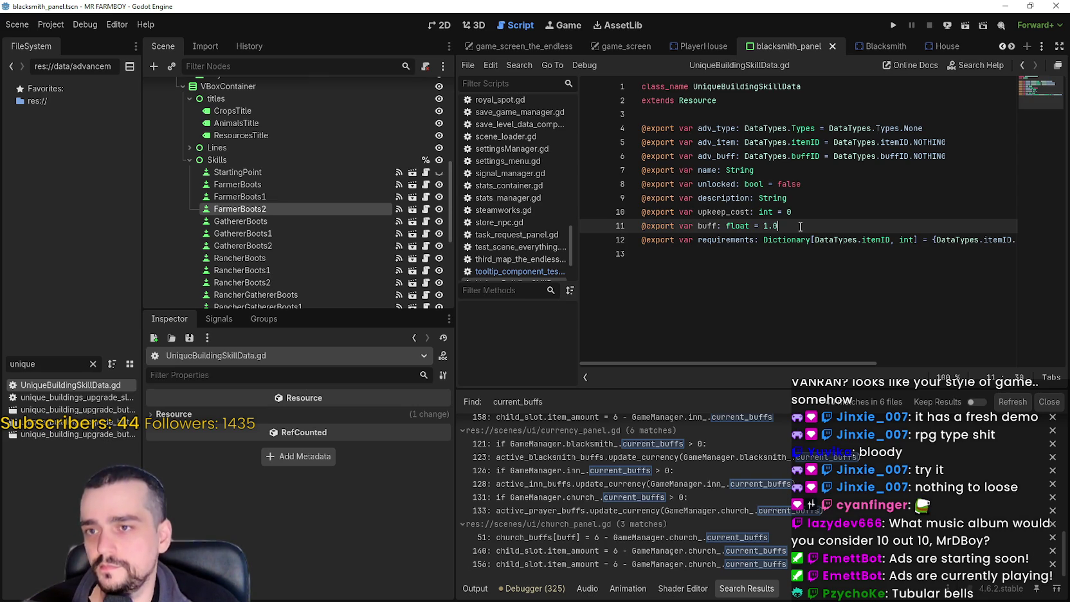
- Set FarmerBoots' upkeep_cost to 1000 and buff to 1.2 in the Inspector
click(326, 220)
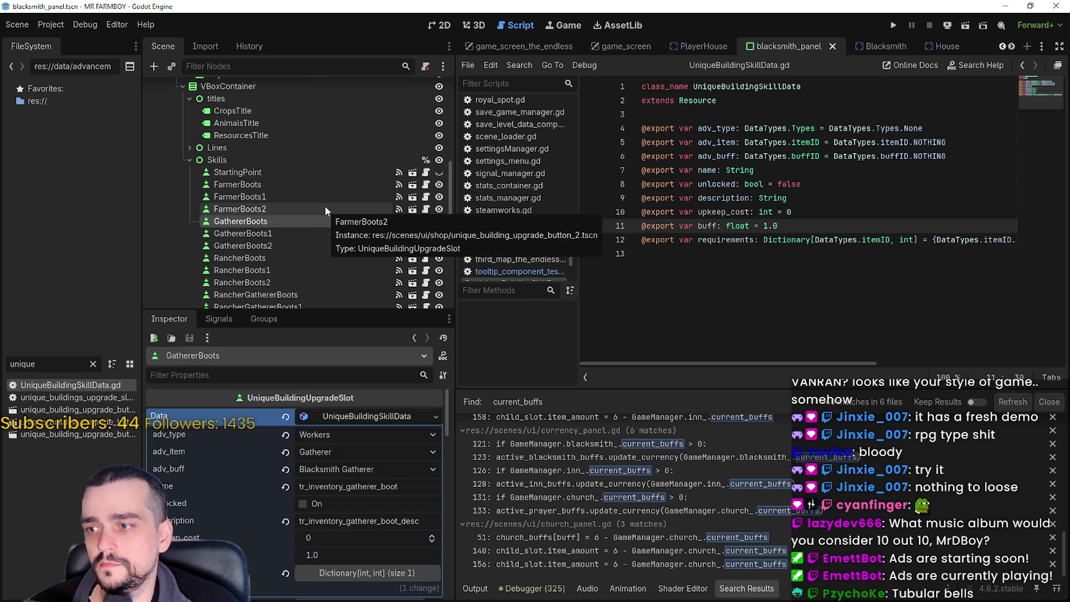
click(325, 209)
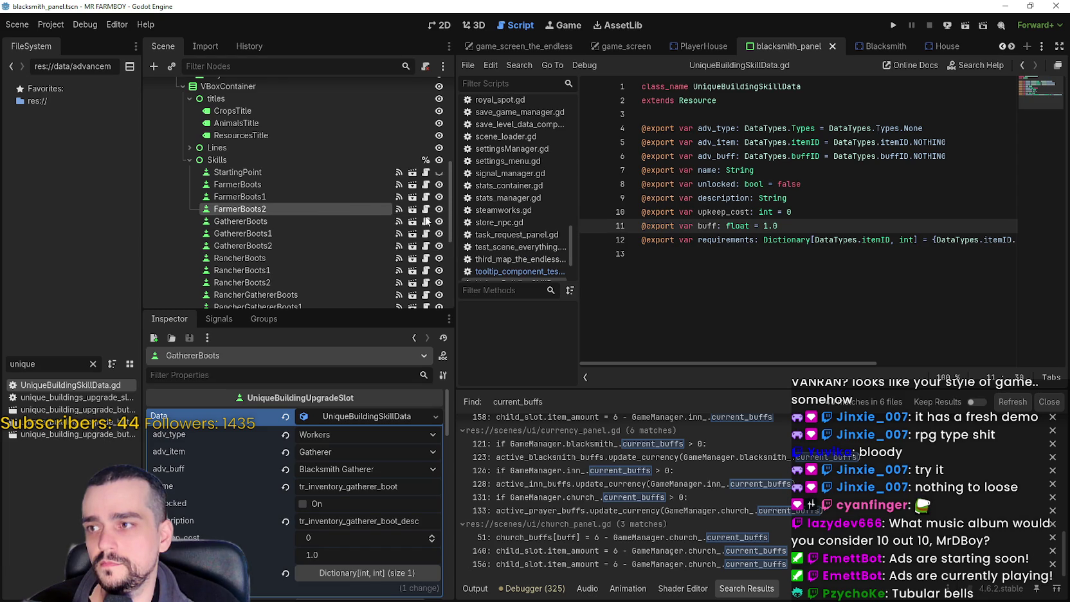
click(426, 209)
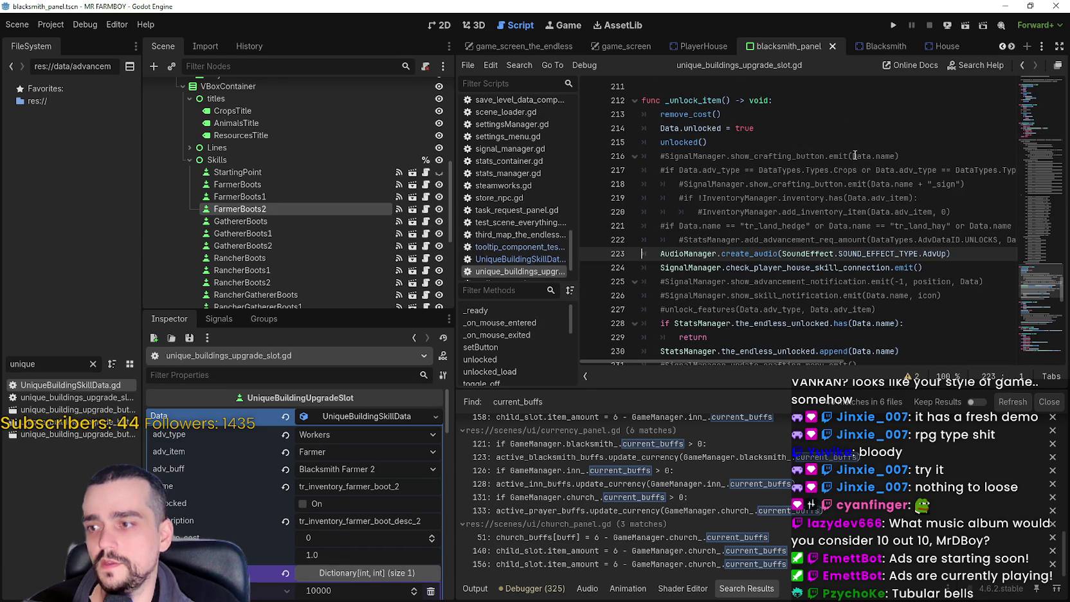
click(358, 197)
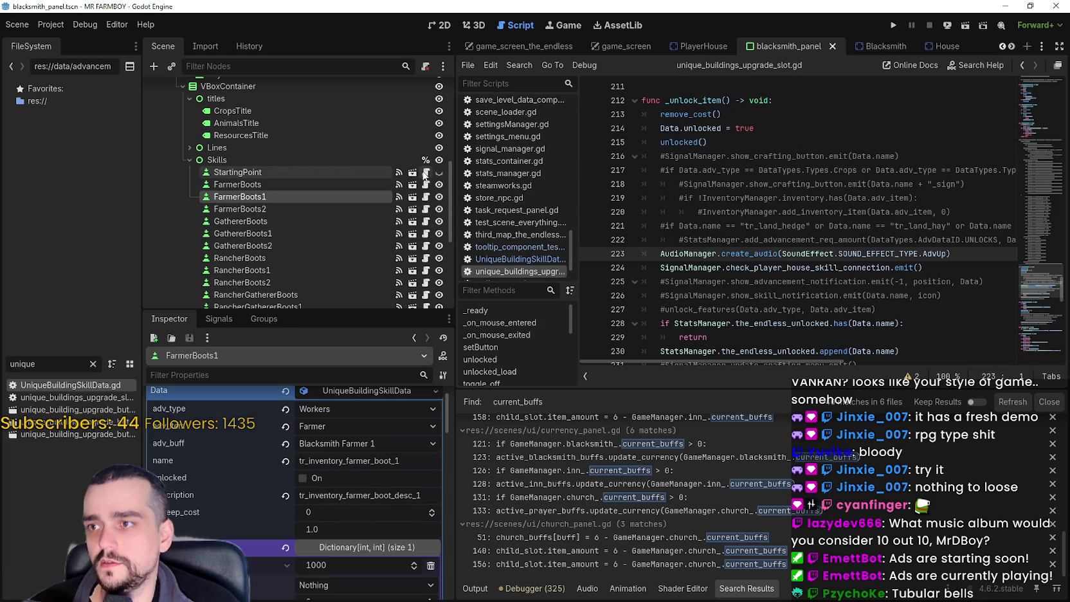
click(376, 185)
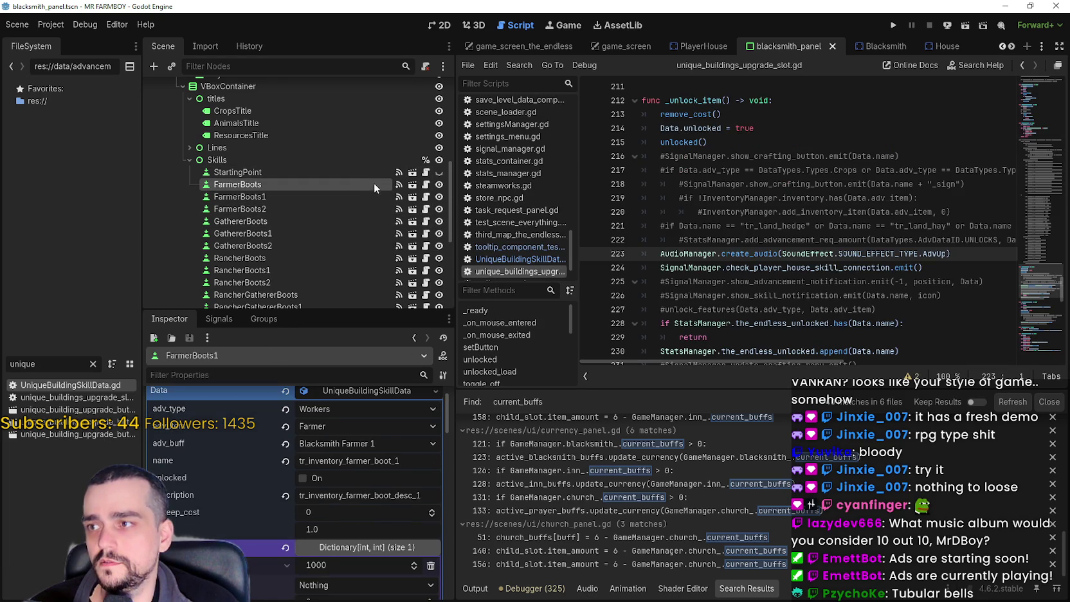
click(351, 515)
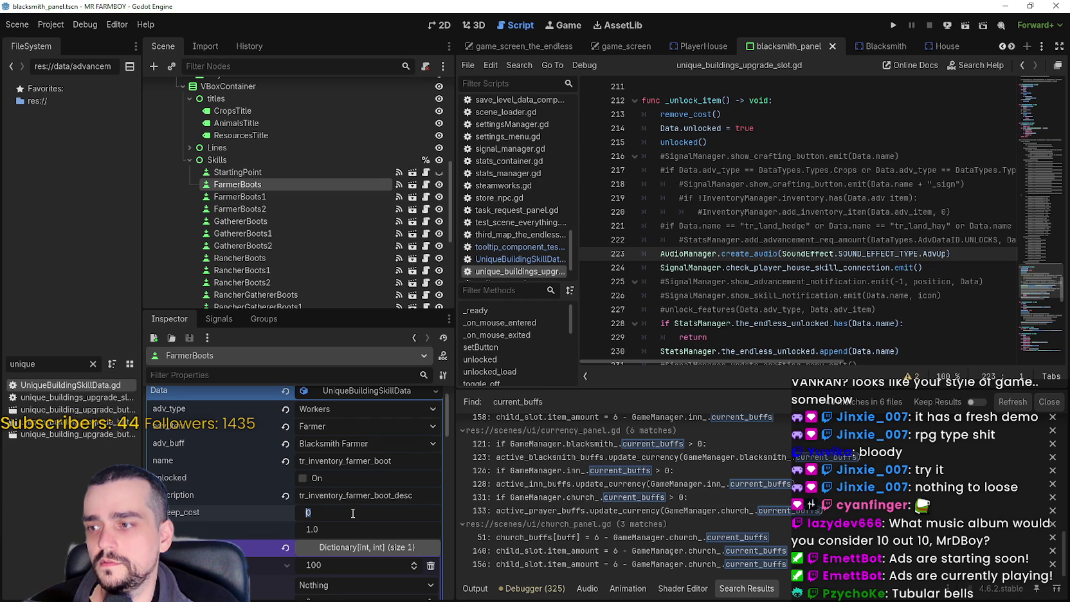
text(1000)
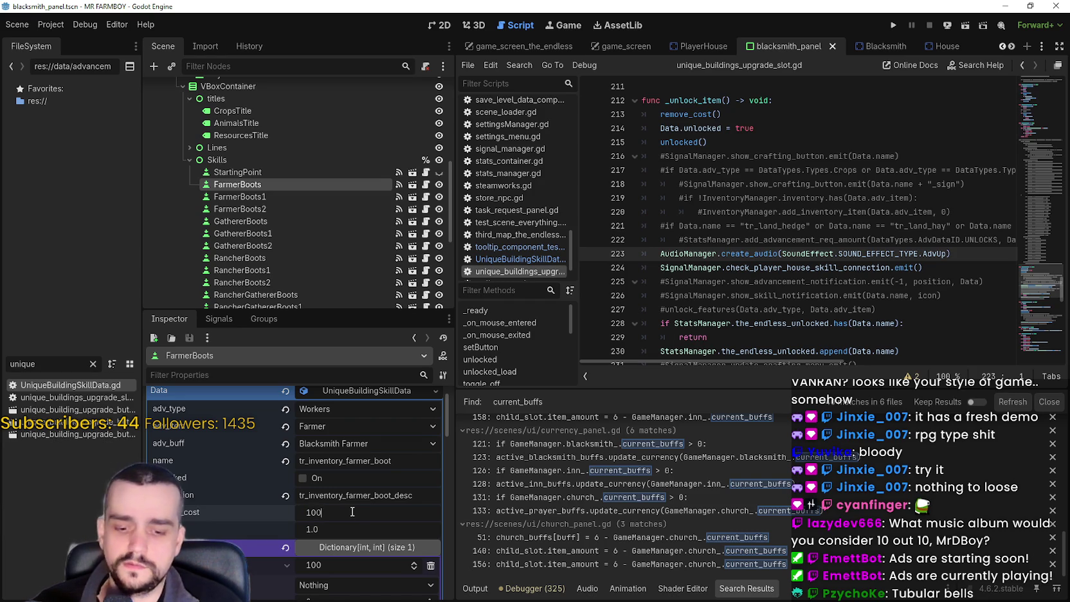
key(Return)
click(330, 527)
text(1.2)
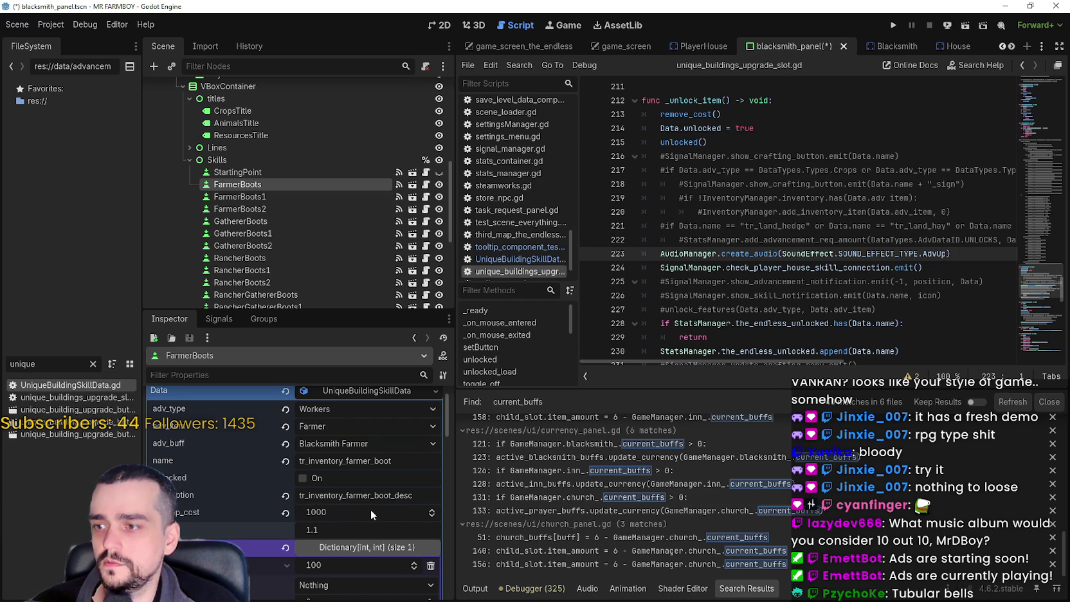
key(Return)
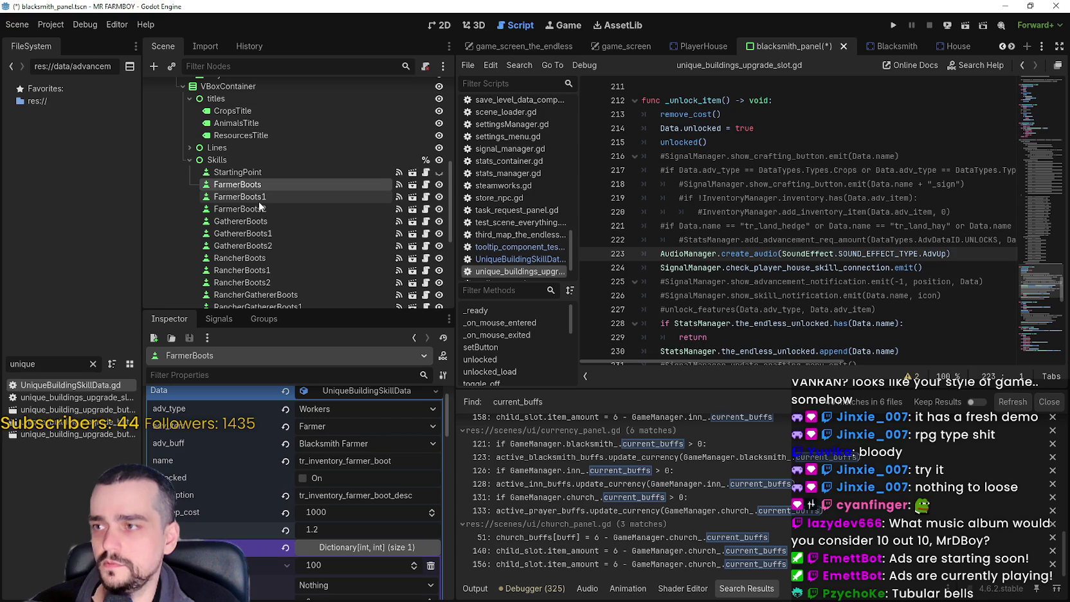
- Set FarmerBoots1's upkeep_cost to 2000 and buff to 1.4
click(259, 199)
click(328, 512)
text(3)
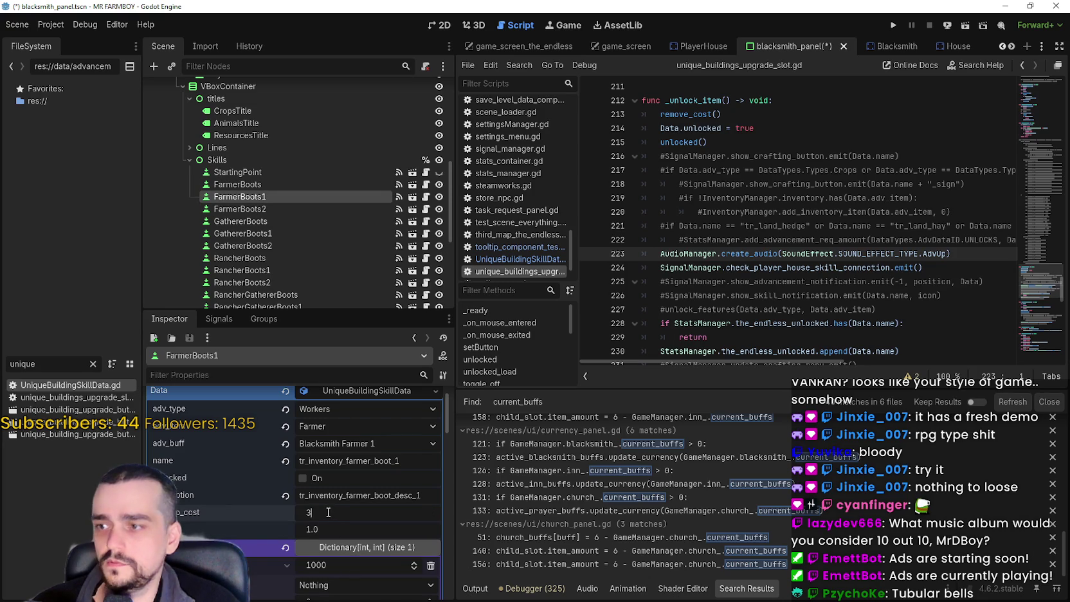
key(BackSpace)
text(2000)
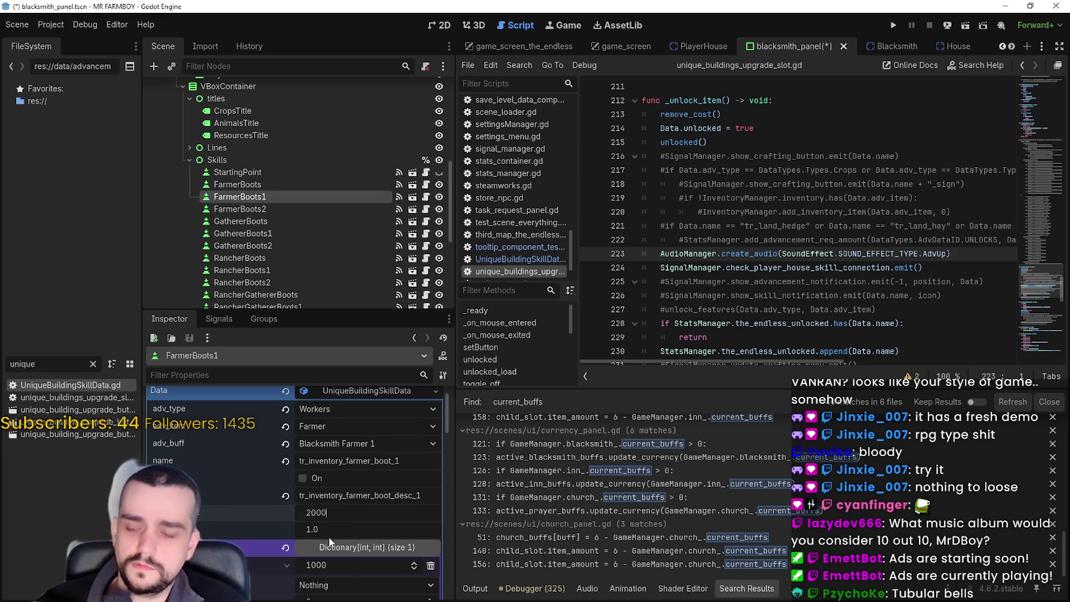
click(331, 529)
text(1.4)
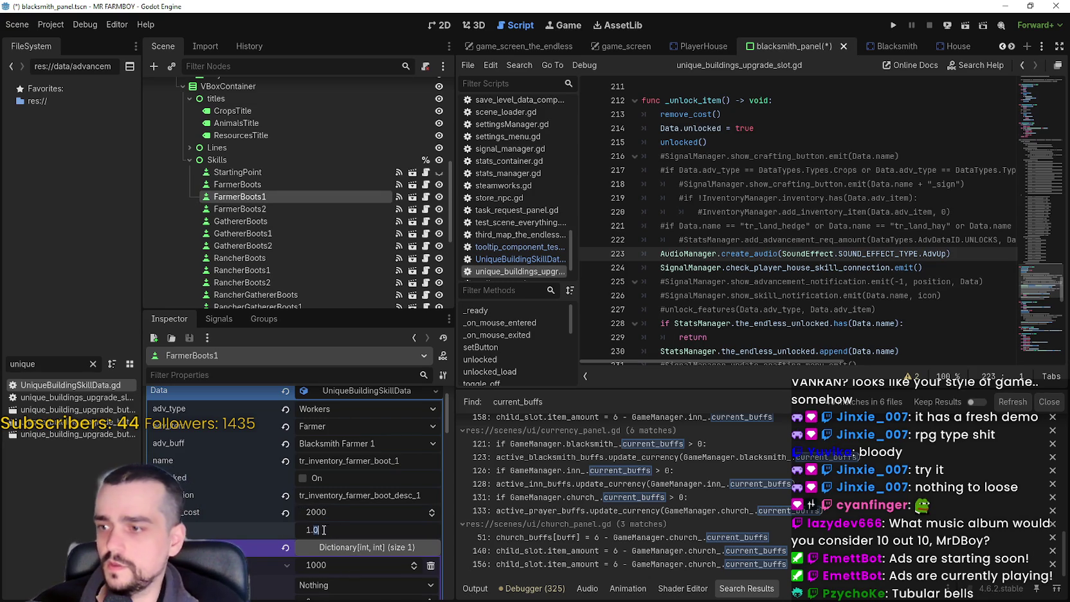
- Set FarmerBoots2's upkeep_cost to 3000 and buff to 1.6, then save the blacksmith_panel scene
click(273, 209)
click(331, 542)
text(3000)
click(333, 551)
click(335, 555)
key(BackSpace)
text(6)
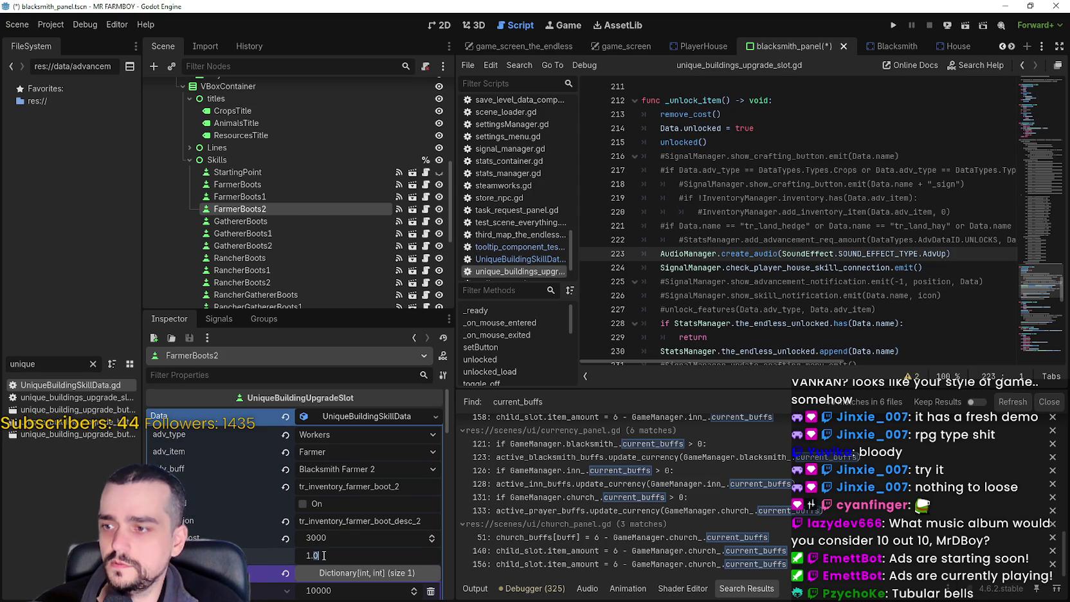
click(746, 238)
key(ctrl+s)
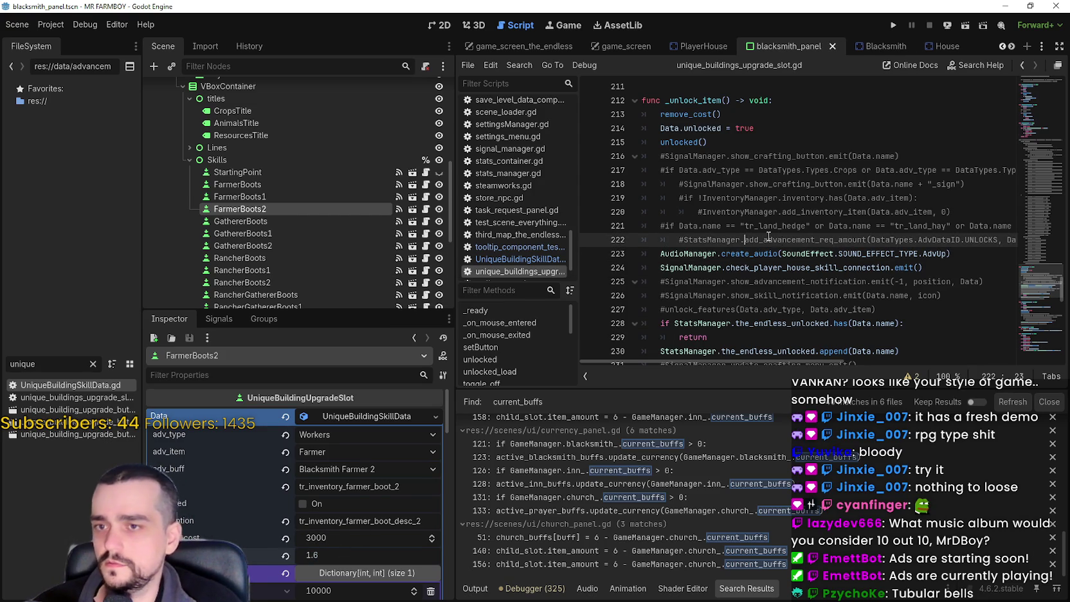
- Open blacksmith_panel.gd from the BlacksmithPanel node, skim its buff-button code, then go to the Blacksmith scene
scroll(430, 196, up, 3)
scroll(430, 196, up, 5)
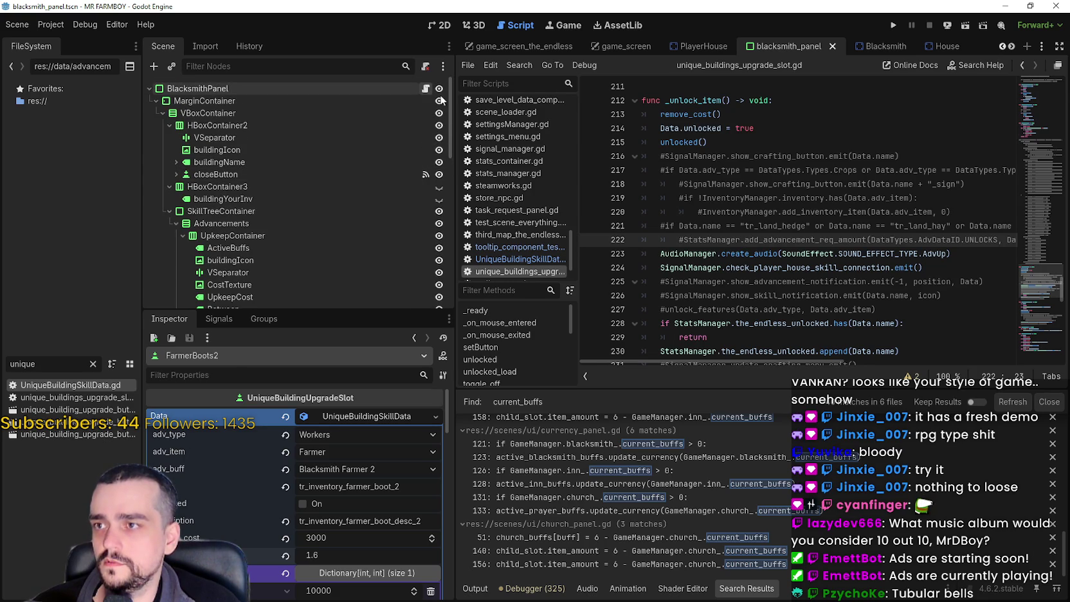
click(425, 88)
scroll(1044, 155, up, 2)
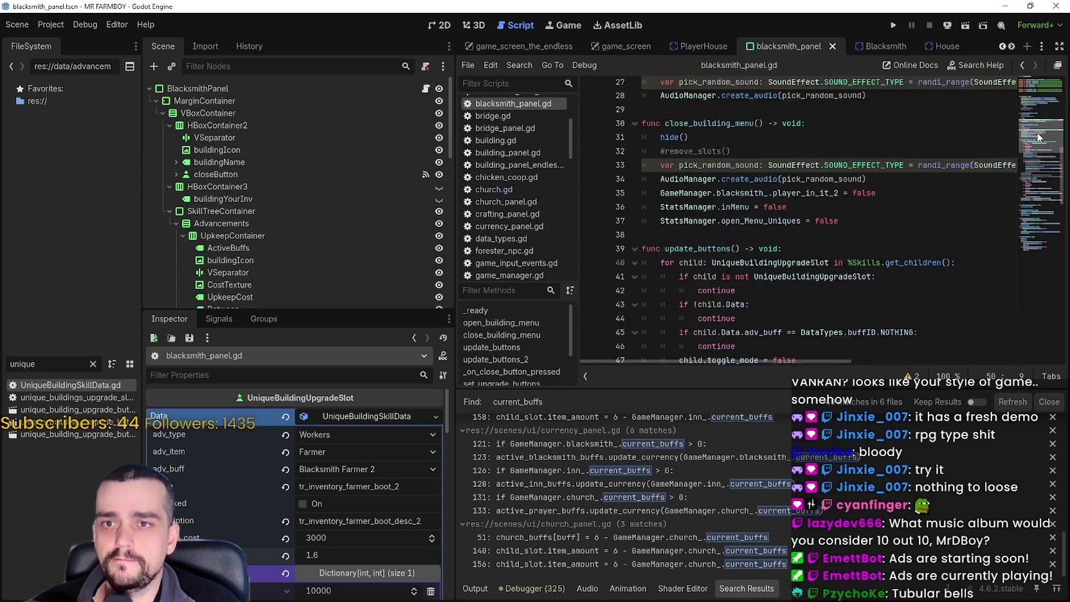
scroll(1039, 175, down, 5)
mouse_move(1039, 175)
mouse_down()
mouse_move(1044, 207)
mouse_move(1040, 111)
mouse_move(1040, 200)
mouse_move(1041, 172)
mouse_up()
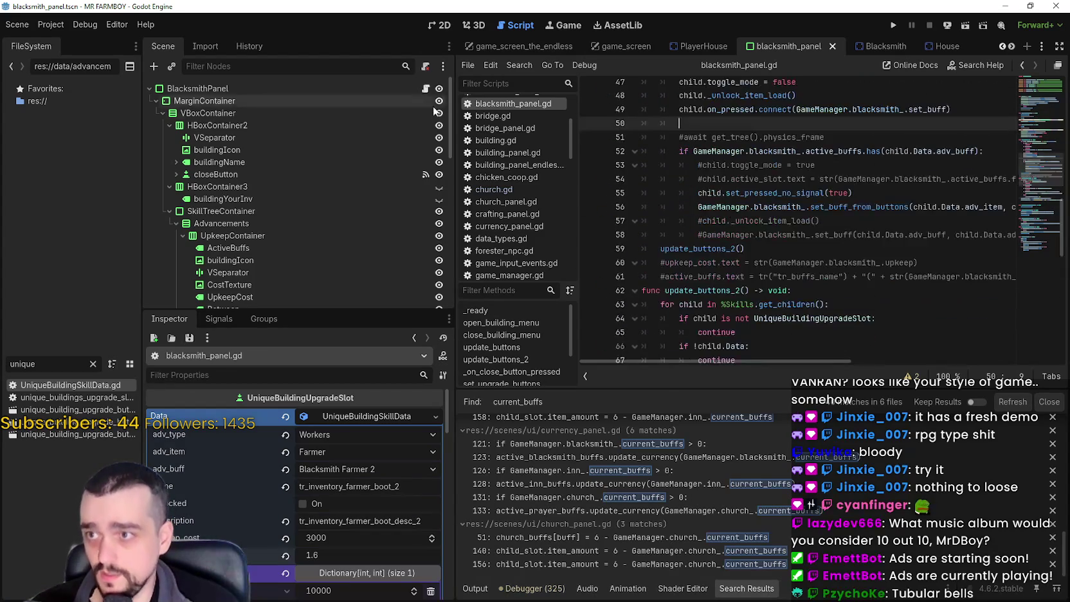
click(860, 51)
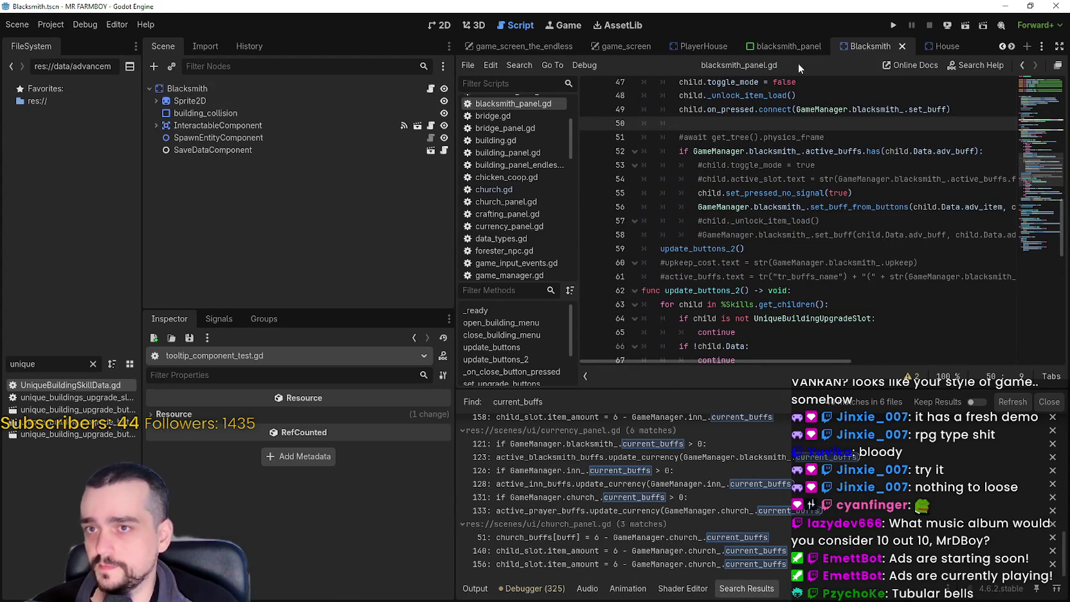
- Open blacksmith.gd and review the set_buff_from_buttons parameters and the set_buff function
click(430, 88)
click(837, 271)
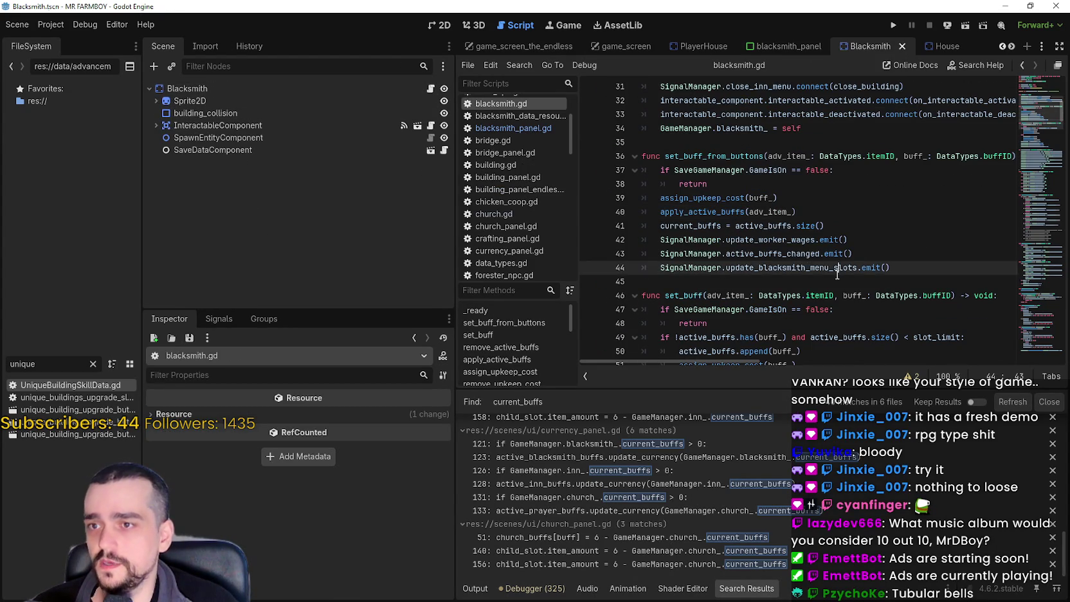
scroll(837, 273, up, 2)
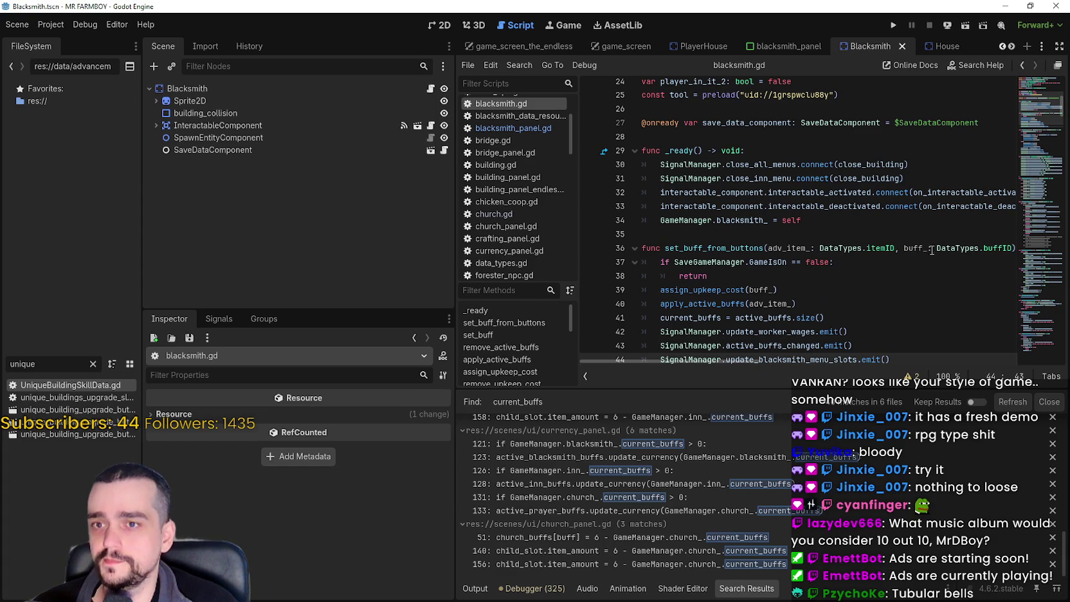
drag(768, 249, 862, 248)
scroll(860, 297, down, 3)
click(800, 250)
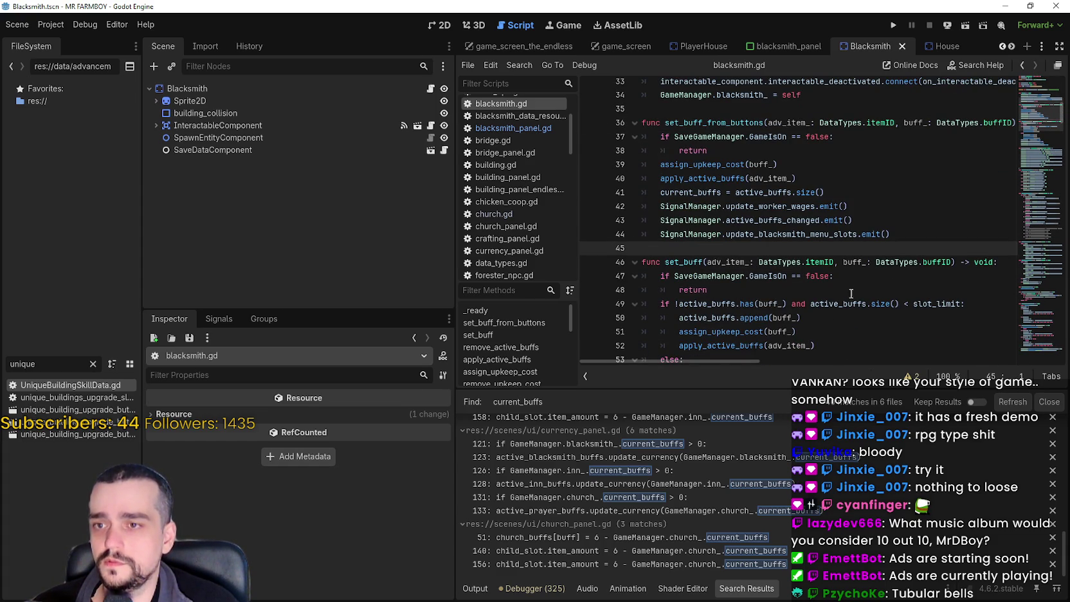
scroll(853, 296, down, 2)
scroll(736, 245, down, 2)
scroll(743, 234, up, 2)
double_click(696, 178)
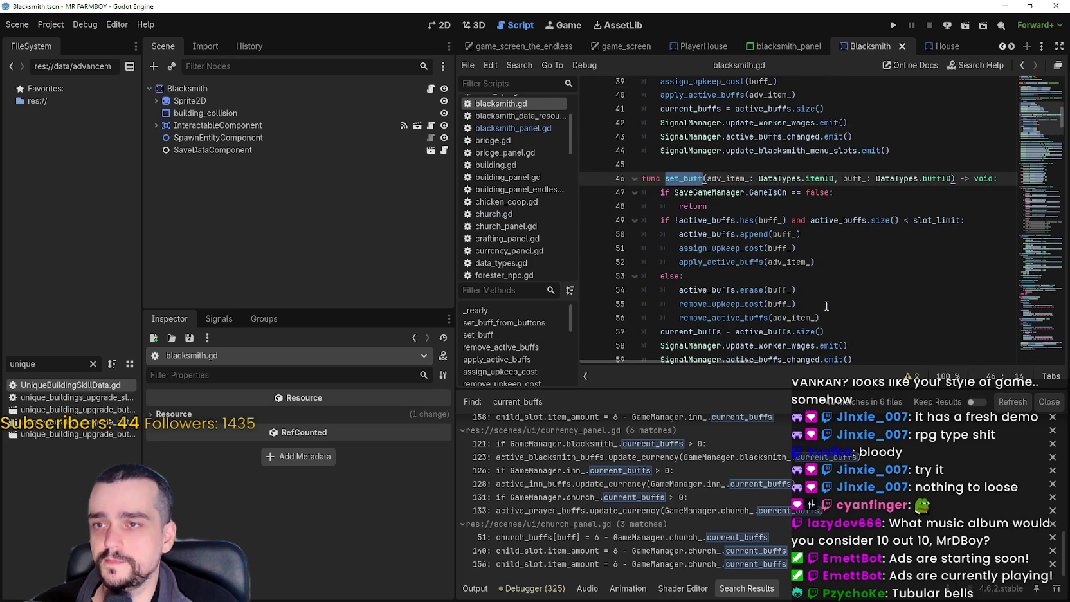
scroll(827, 302, up, 3)
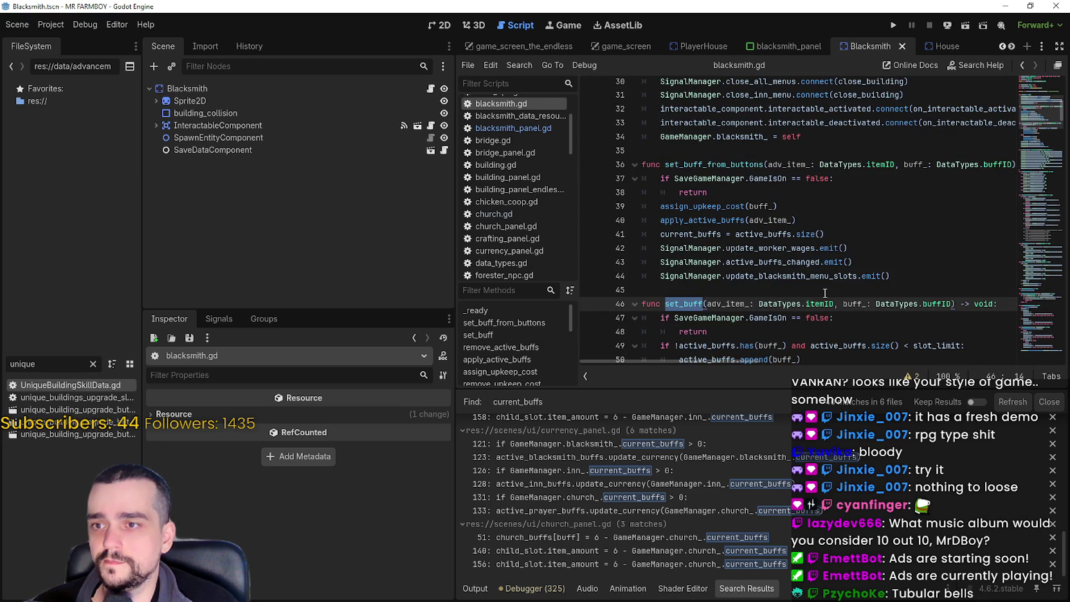
click(826, 293)
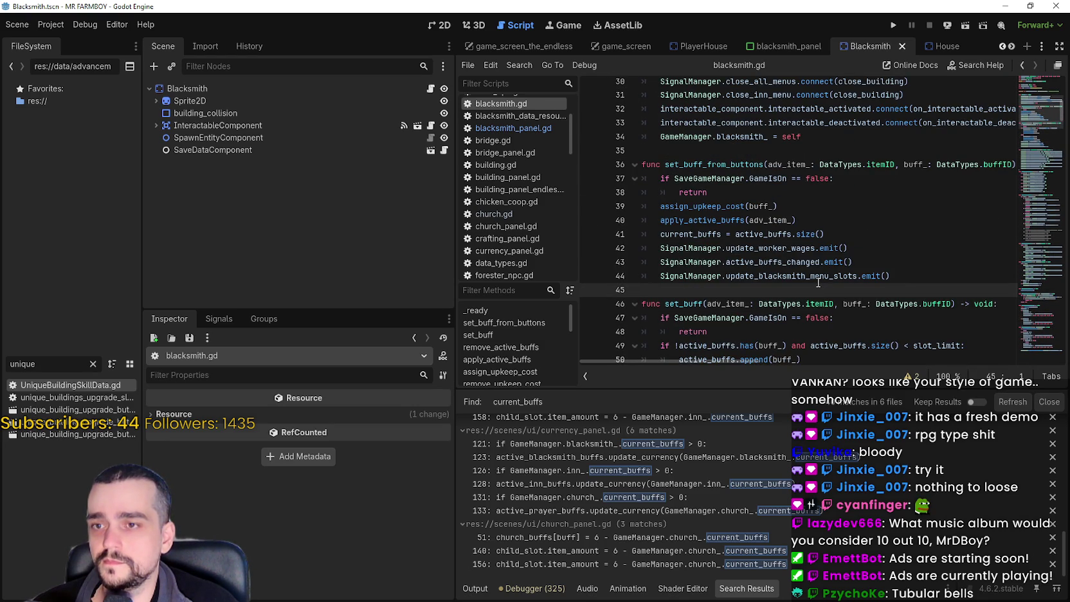
- Review the blacksmith_buffs dictionary and the assign_upkeep_cost and remove_upkeep_cost functions
scroll(814, 244, down, 3)
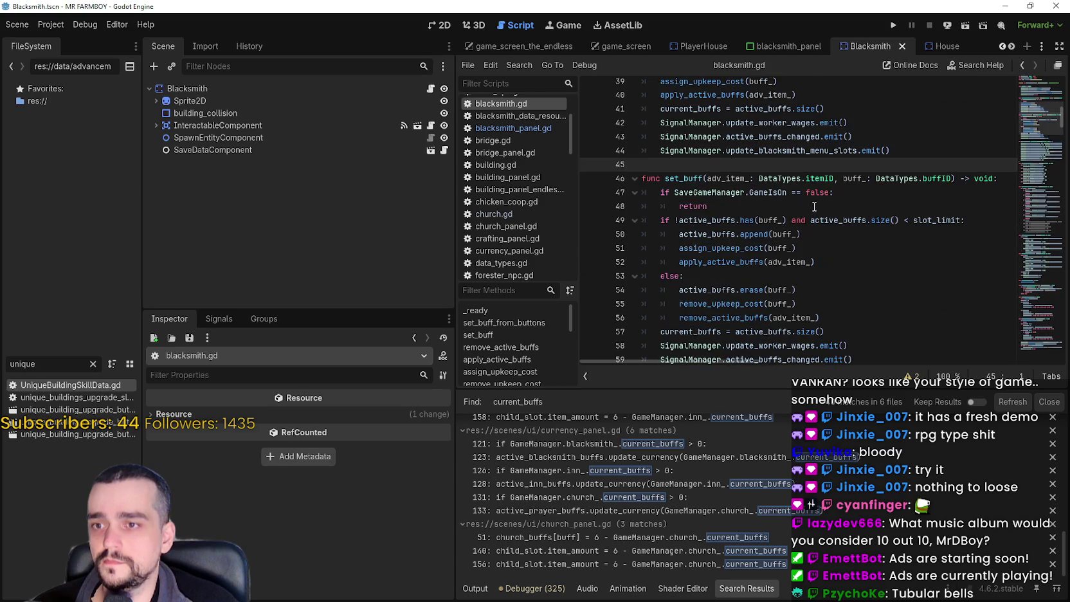
scroll(851, 272, up, 7)
scroll(851, 273, down, 4)
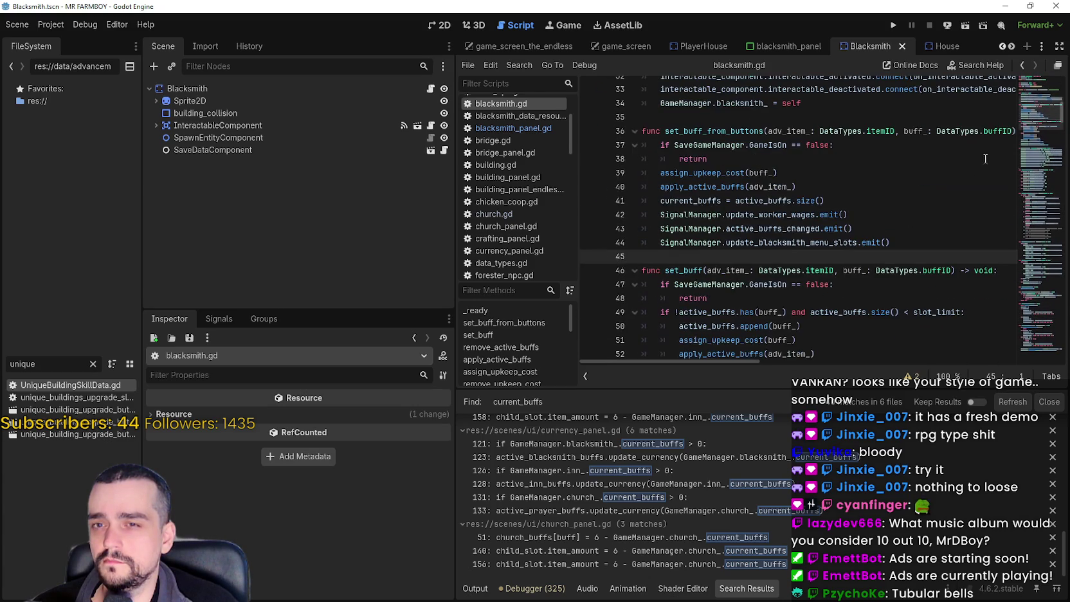
mouse_move(1062, 106)
mouse_down()
mouse_move(1034, 137)
mouse_move(1034, 126)
mouse_move(1034, 172)
mouse_up()
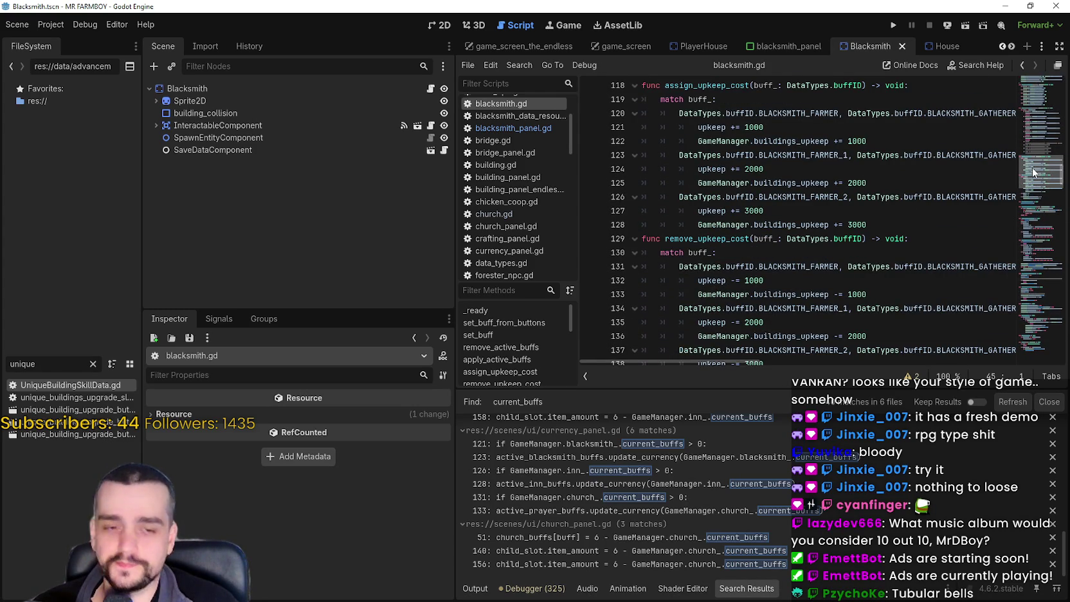
scroll(835, 276, down, 3)
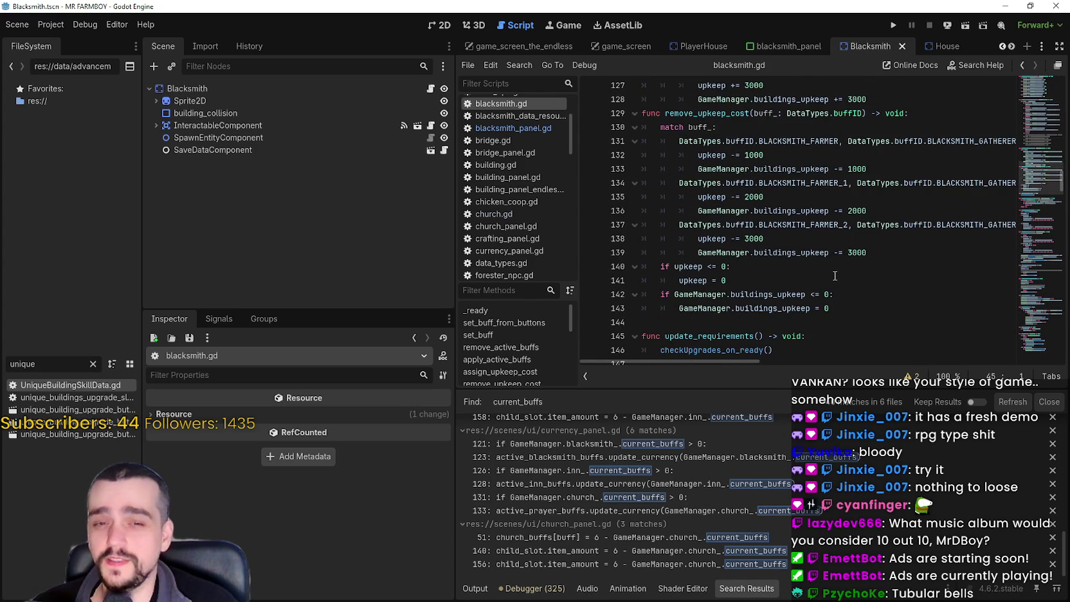
click(834, 276)
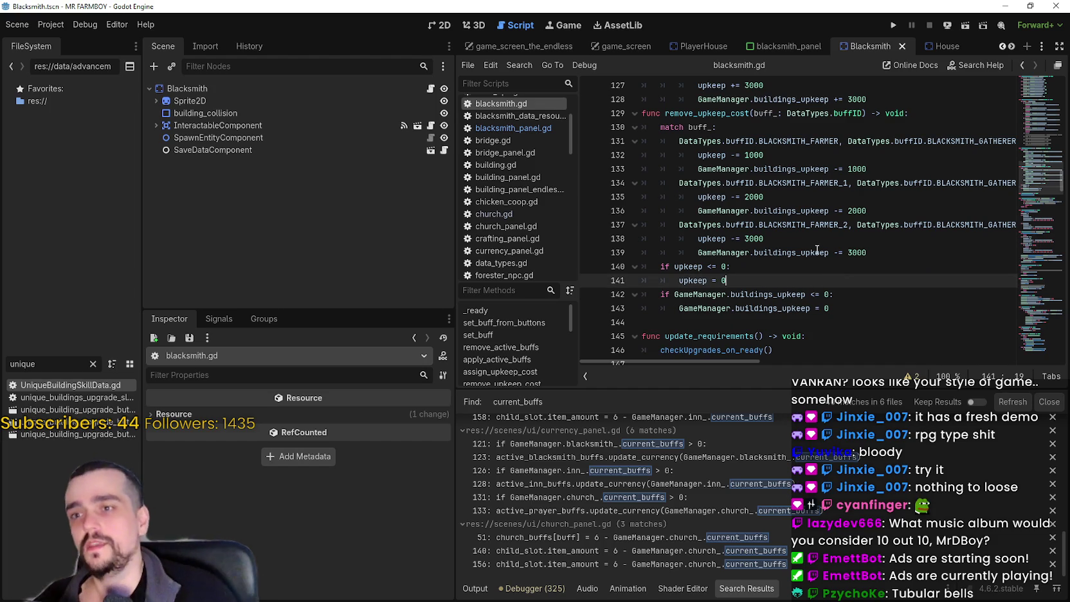